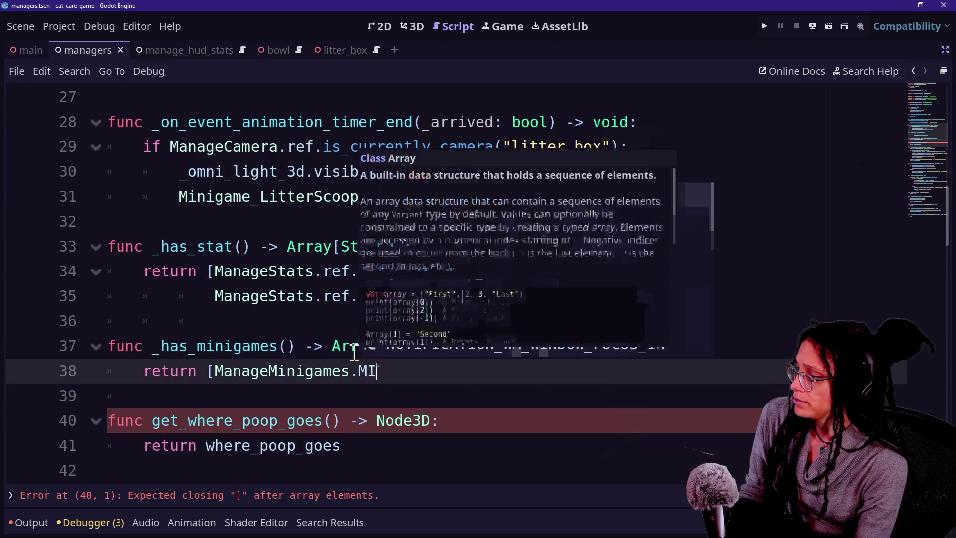
Finish the litter box's _has_minigames return as [MINIGAMES.LITTER_BOX] and save the script
{"action": "key", "text": "Down"}
{"action": "key", "text": "Down"}
{"action": "key", "text": "Down"}
{"action": "key", "text": "Down"}
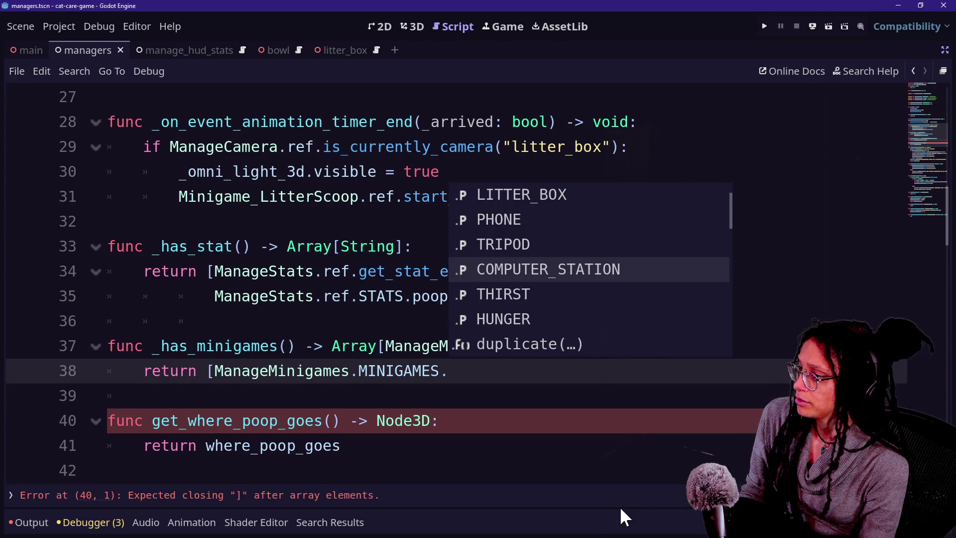
{"action": "key", "text": "Up"}
{"action": "key", "text": "Up"}
{"action": "key", "text": "Up"}
{"action": "key", "text": "Return"}
{"action": "type", "text": "]"}
{"action": "key", "text": "ctrl+s"}
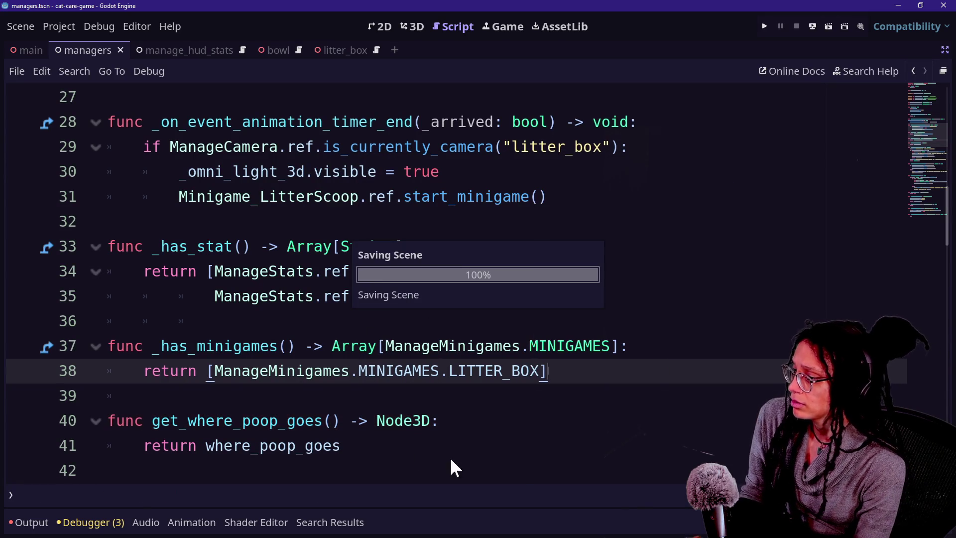
Open selectable_area_computer_station.gd through Quick Open
{"action": "key", "text": "ctrl+alt+o"}
{"action": "type", "text": "selectable_area"}
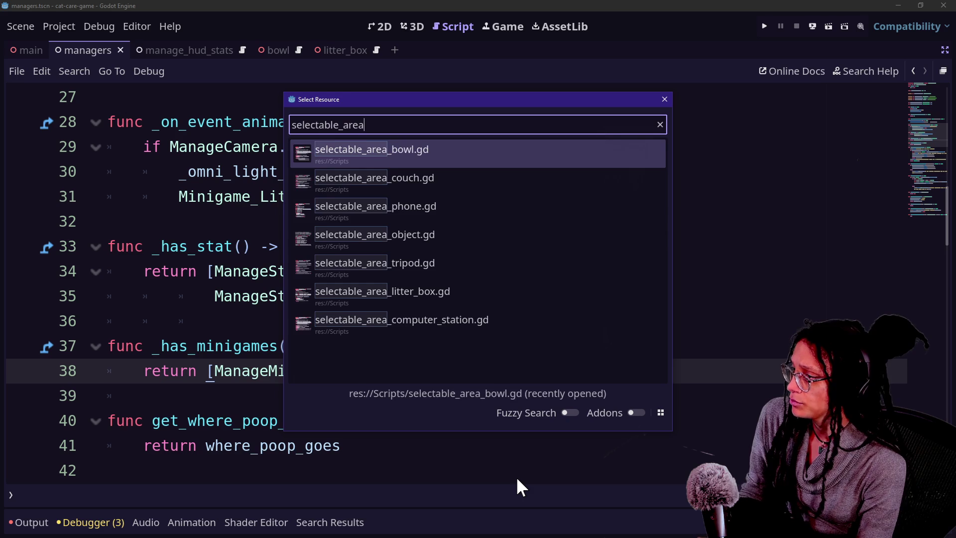
{"action": "key", "text": "Down"}
{"action": "key", "text": "Down"}
{"action": "key", "text": "Down"}
{"action": "key", "text": "Down"}
{"action": "key", "text": "Down"}
{"action": "key", "text": "Return"}
{"action": "scroll", "coordinate": [251, 313], "scroll_direction": "down", "scroll_amount": 5}
{"action": "scroll", "coordinate": [255, 310], "scroll_direction": "up", "scroll_amount": 1}
Add a _has_minigames function after the return [] on line 20
{"action": "left_click", "coordinate": [453, 252]}
{"action": "left_click", "coordinate": [443, 264]}
{"action": "key", "text": "Return"}
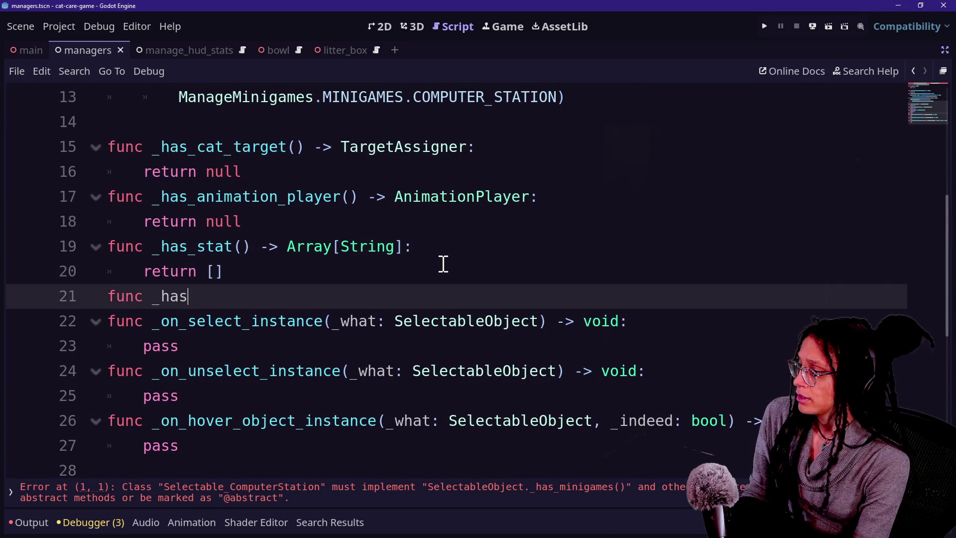
{"action": "type", "text": "_mini"}
{"action": "key", "text": "Return"}
{"action": "key", "text": "Return"}
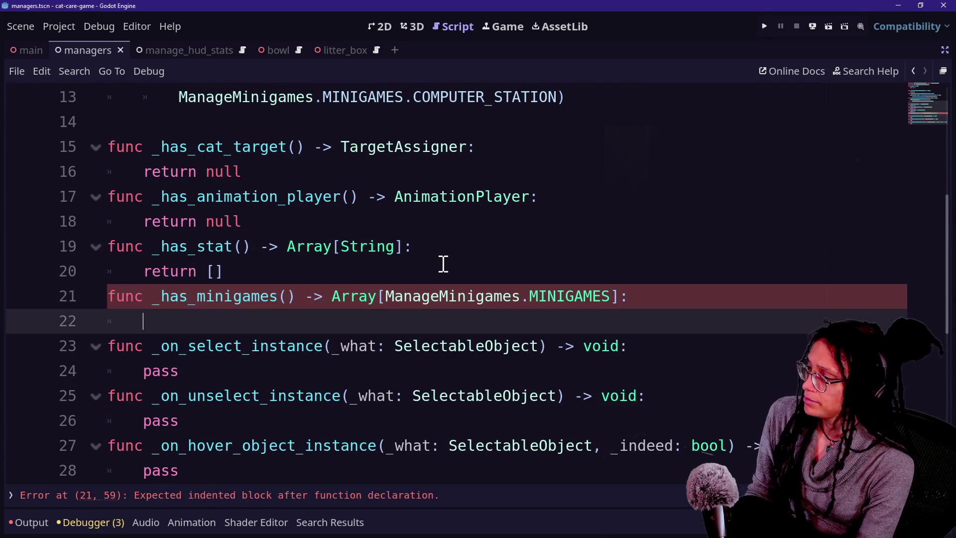
Make _has_minigames return [ManageMinigames.MINIGAMES.COMPUTER_STATION]
{"action": "type", "text": "returnp"}
{"action": "key", "text": "BackSpace"}
{"action": "type", "text": "["}
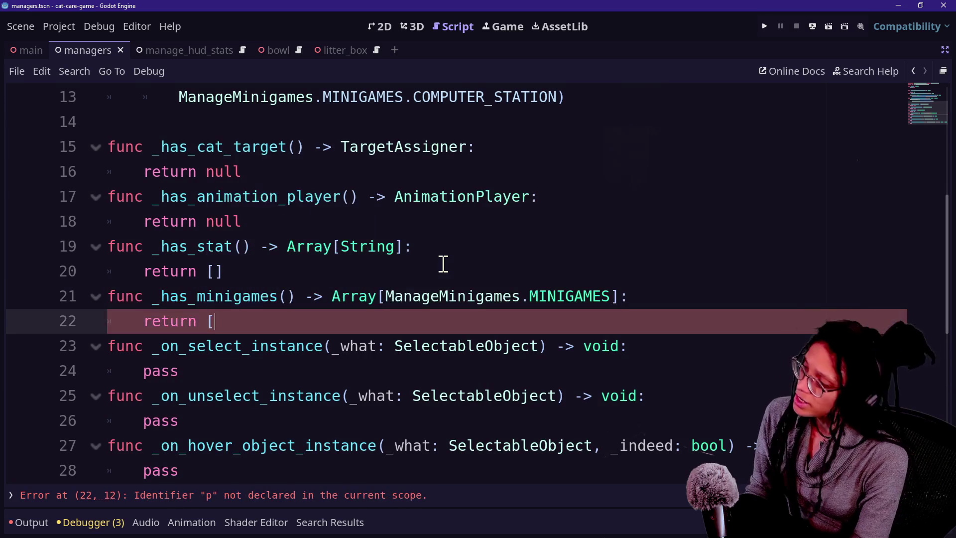
{"action": "type", "text": "Manage"}
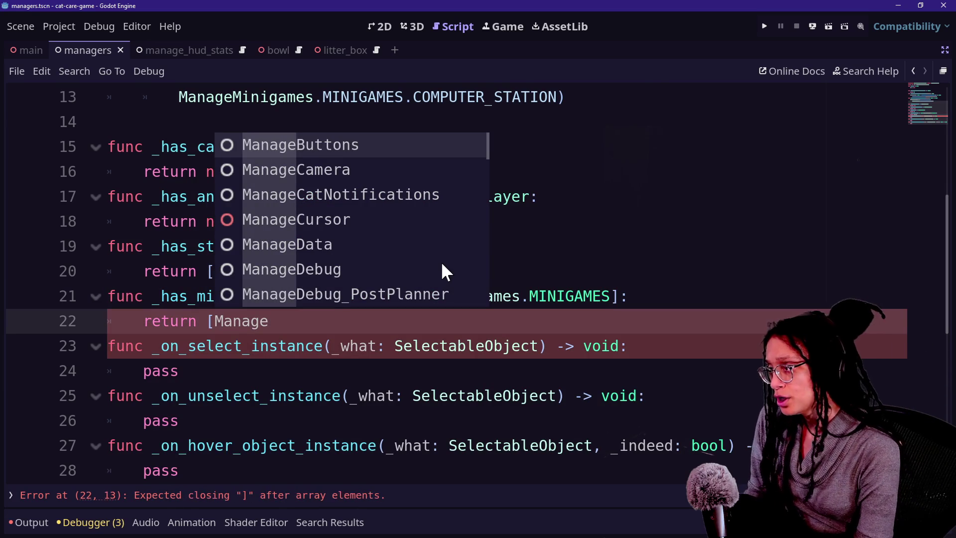
{"action": "type", "text": "Minigames."}
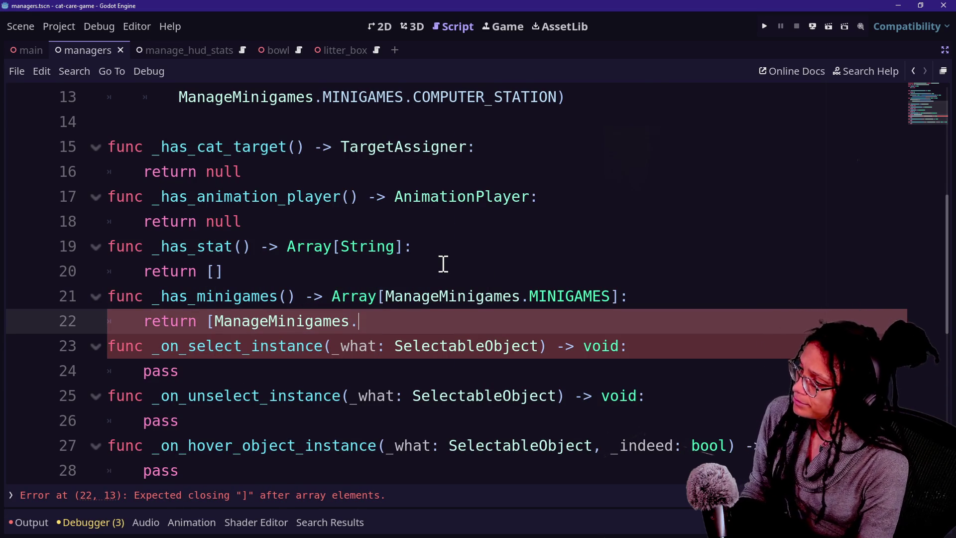
{"action": "key", "text": "Return"}
{"action": "type", "text": "."}
{"action": "key", "text": "Down"}
{"action": "key", "text": "Down"}
{"action": "key", "text": "Down"}
{"action": "key", "text": "Down"}
{"action": "key", "text": "Down"}
{"action": "key", "text": "Return"}
{"action": "type", "text": "]"}
{"action": "left_click", "coordinate": [274, 204]}
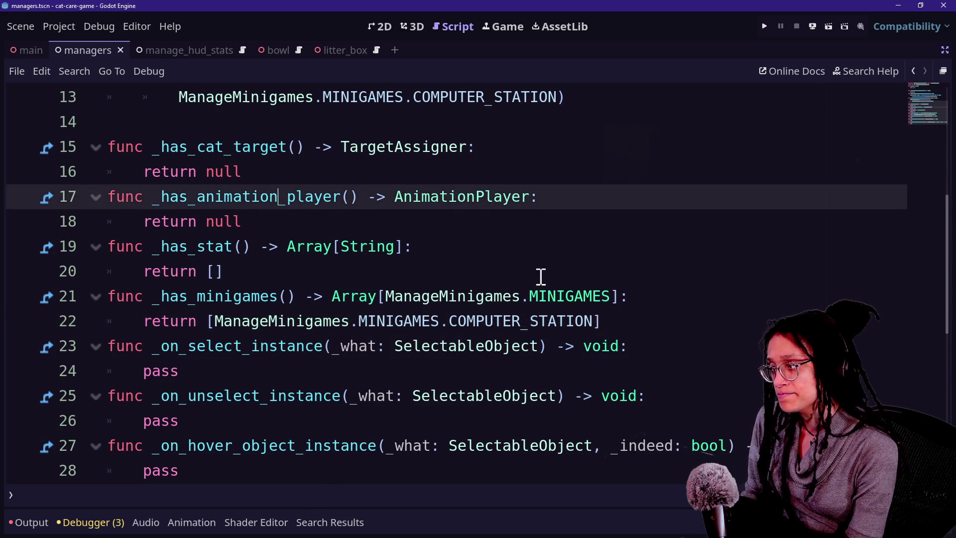
{"action": "scroll", "coordinate": [540, 277], "scroll_direction": "up", "scroll_amount": 4}
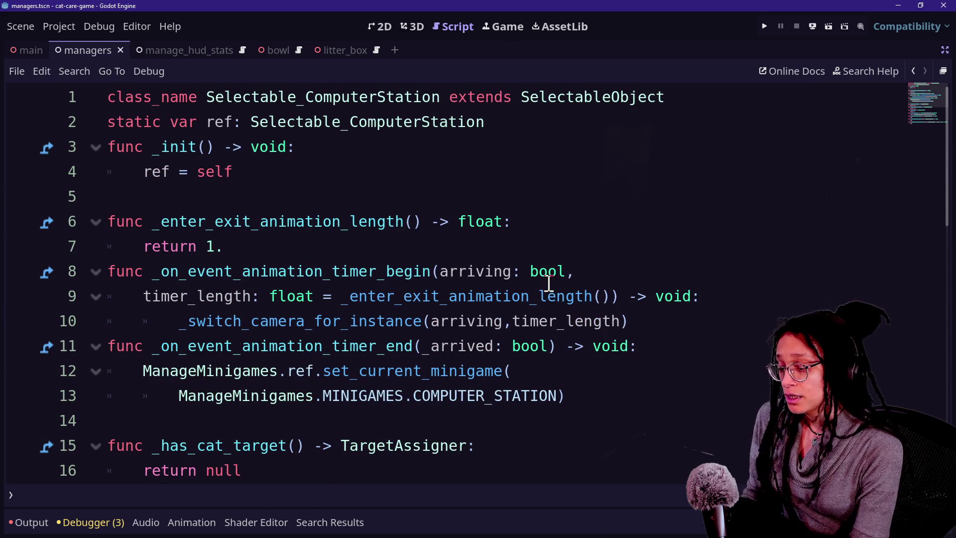
Quick-open the Minigame_Bowl script by filtering the script list for 'minigame'
{"action": "key", "text": "ctrl+alt+o"}
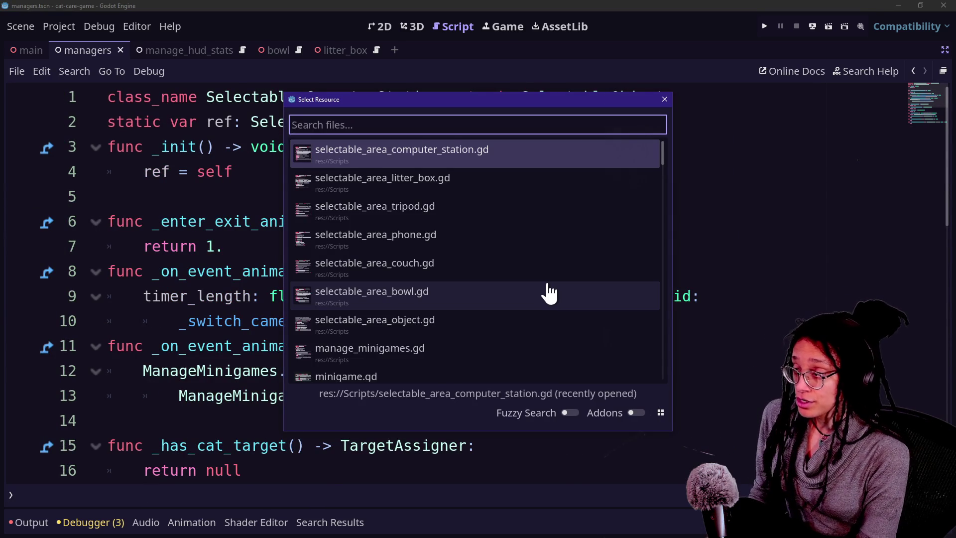
{"action": "key", "text": "Down"}
{"action": "key", "text": "Down"}
{"action": "key", "text": "Down"}
{"action": "key", "text": "Up"}
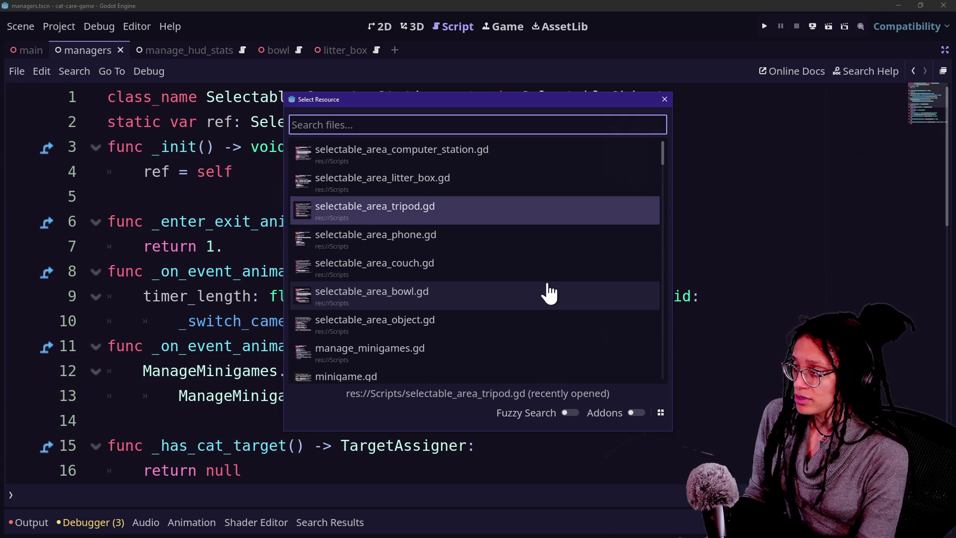
{"action": "type", "text": "minigame"}
{"action": "key", "text": "Return"}
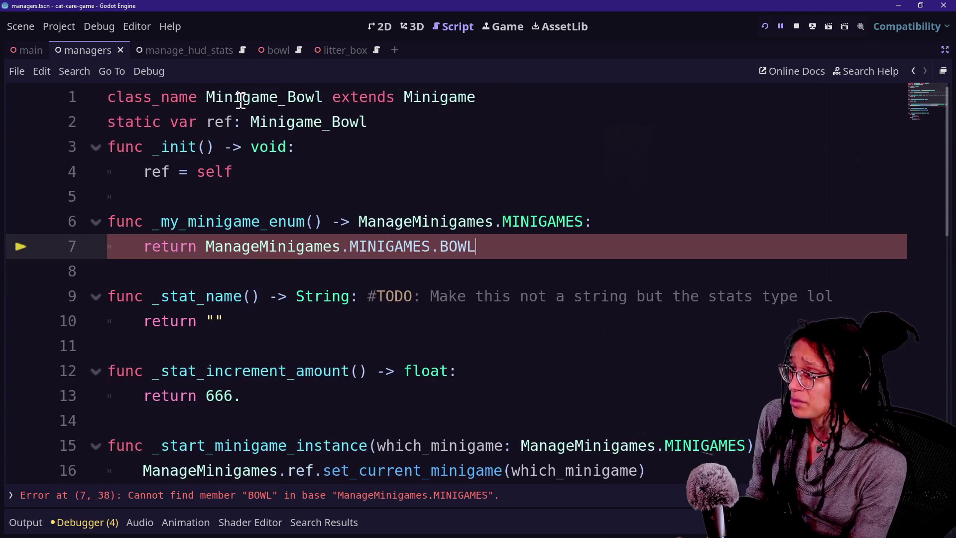
Rename the class Minigame_Bowl to Minigame_Thirst on line 1
{"action": "left_click_drag", "start_coordinate": [241, 99], "coordinate": [612, 140]}
{"action": "key", "text": "ctrl+shift+F11"}
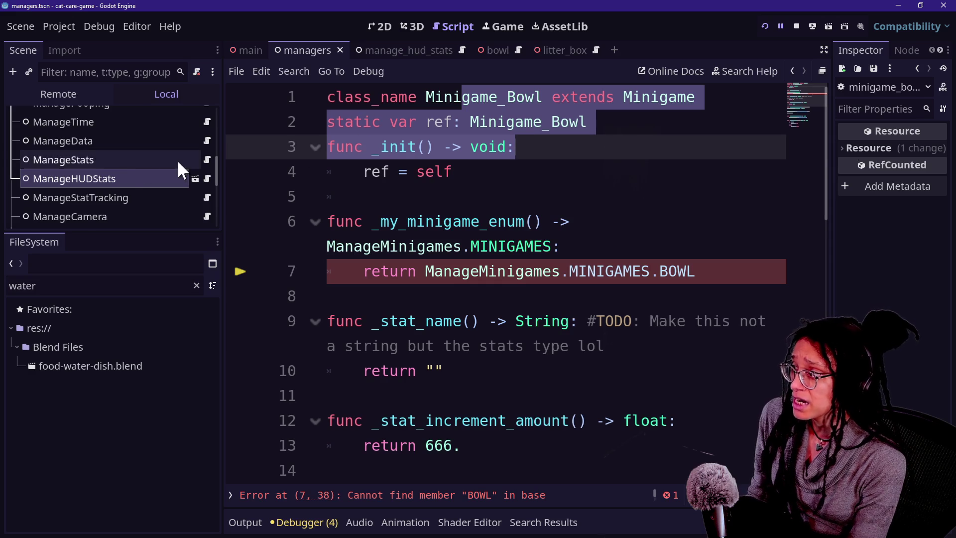
{"action": "scroll", "coordinate": [124, 163], "scroll_direction": "up", "scroll_amount": 5}
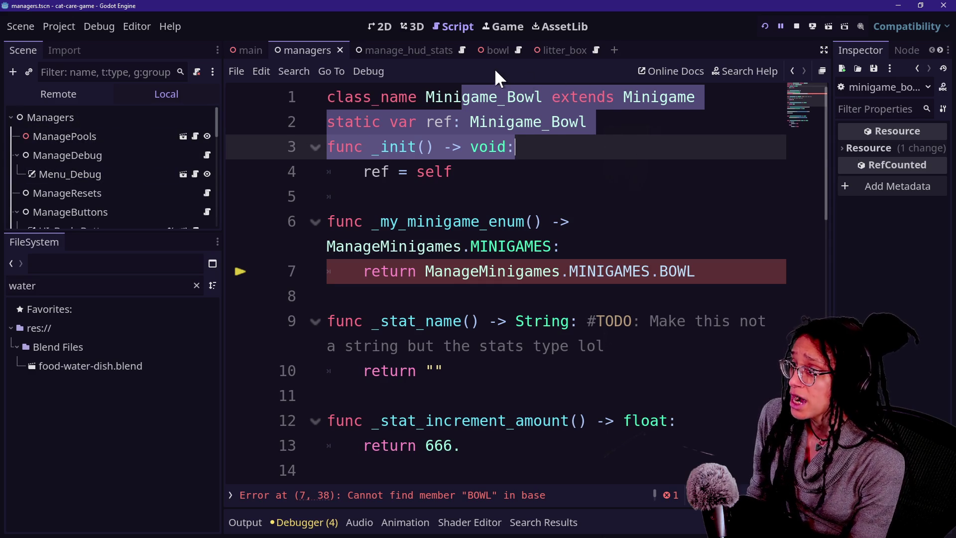
{"action": "key", "text": "Escape"}
{"action": "left_click_drag", "start_coordinate": [507, 96], "coordinate": [525, 96]}
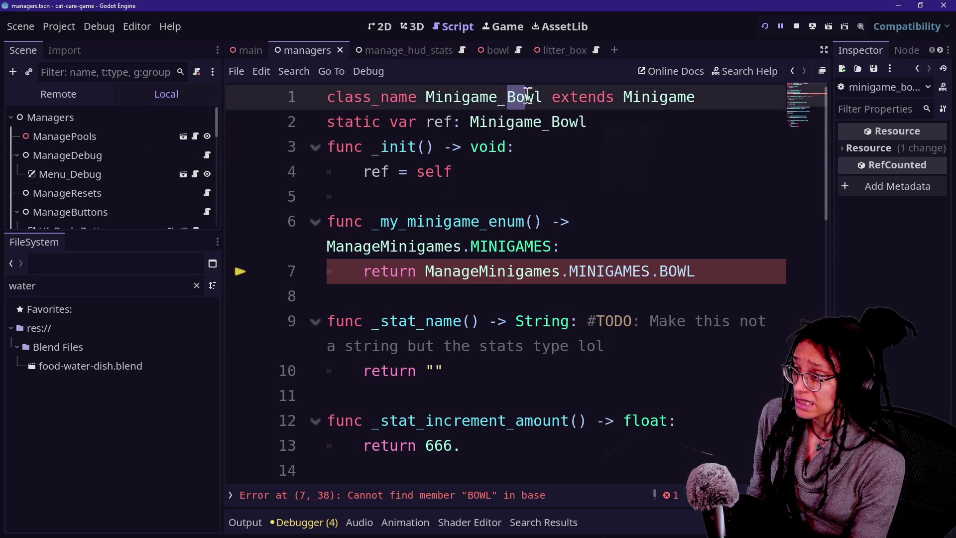
{"action": "key", "text": "ctrl+shift+F11"}
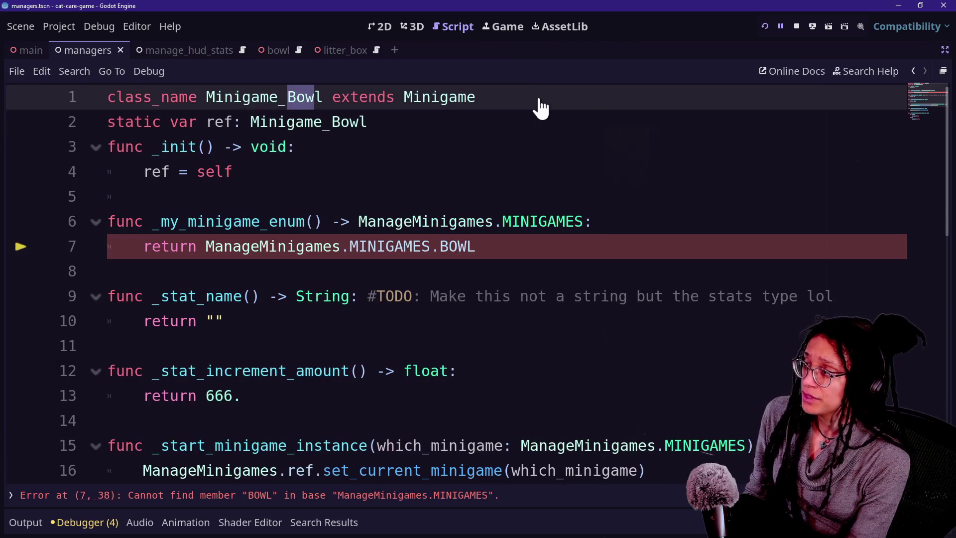
{"action": "key", "text": "BackSpace"}
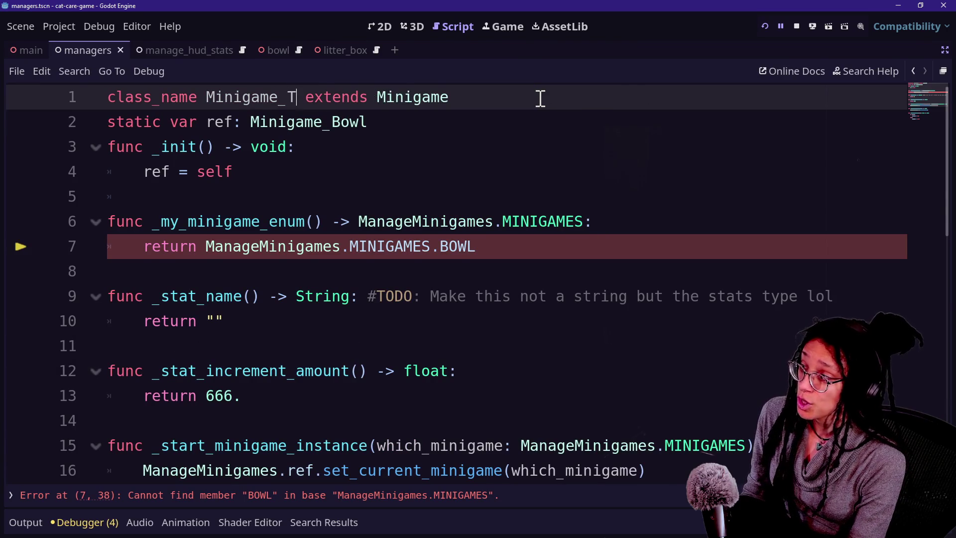
{"action": "type", "text": "t"}
{"action": "left_click", "coordinate": [428, 143]}
Type ref as Minigame_Thirst, return MINIGAMES.THIRST on line 7, and save
{"action": "left_click", "coordinate": [426, 125]}
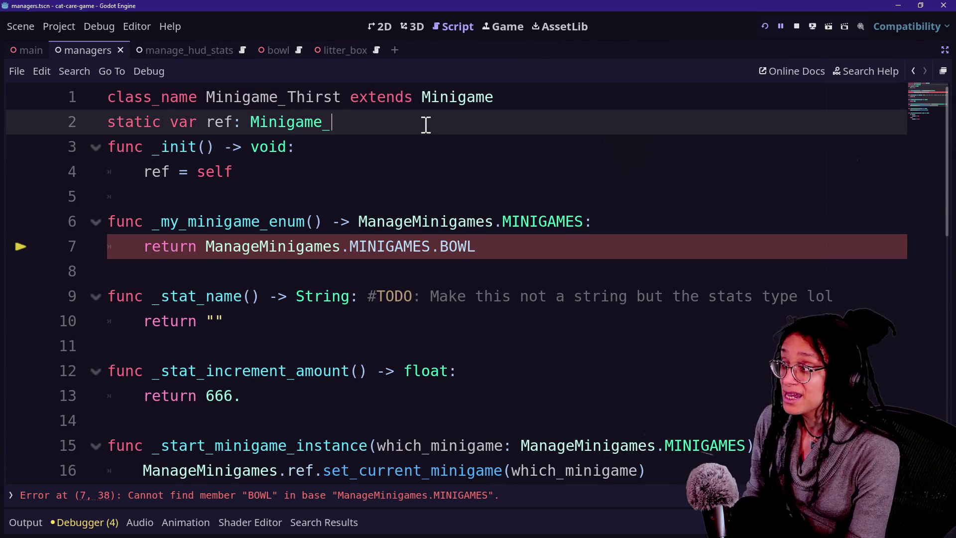
{"action": "type", "text": "Thirst"}
{"action": "left_click", "coordinate": [491, 250]}
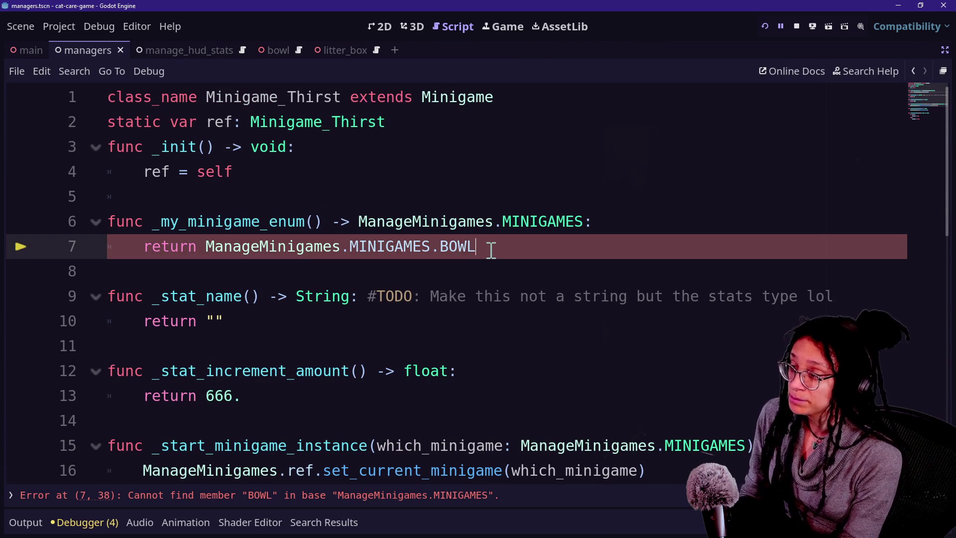
{"action": "type", "text": "THIRST"}
{"action": "scroll", "coordinate": [322, 280], "scroll_direction": "down", "scroll_amount": 5}
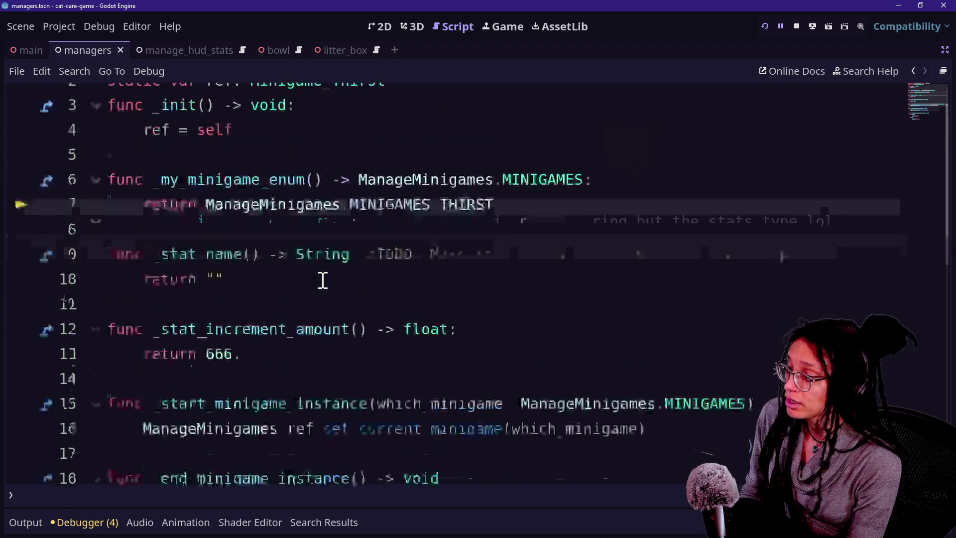
{"action": "scroll", "coordinate": [323, 280], "scroll_direction": "up", "scroll_amount": 5}
{"action": "key", "text": "ctrl+s"}
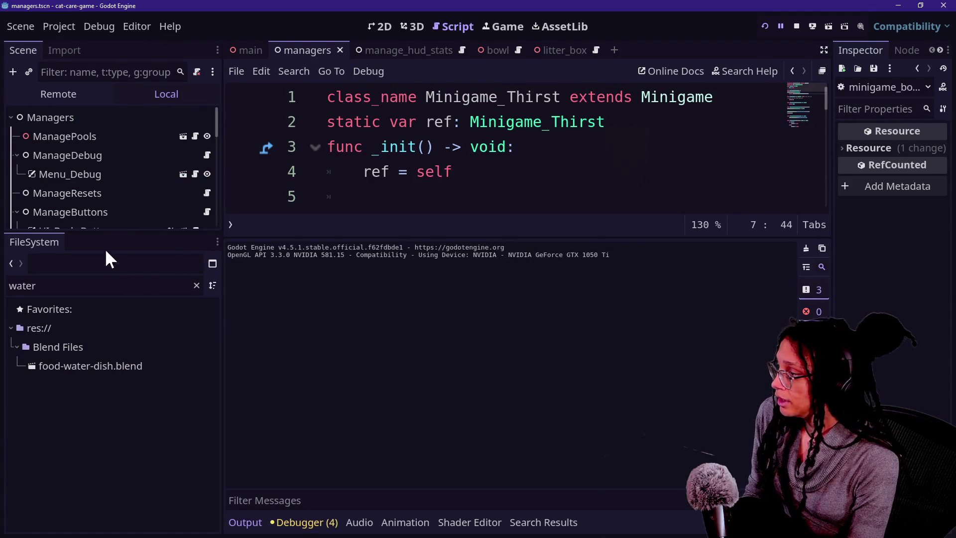
{"action": "key", "text": "BackSpace"}
{"action": "key", "text": "BackSpace"}
{"action": "key", "text": "BackSpace"}
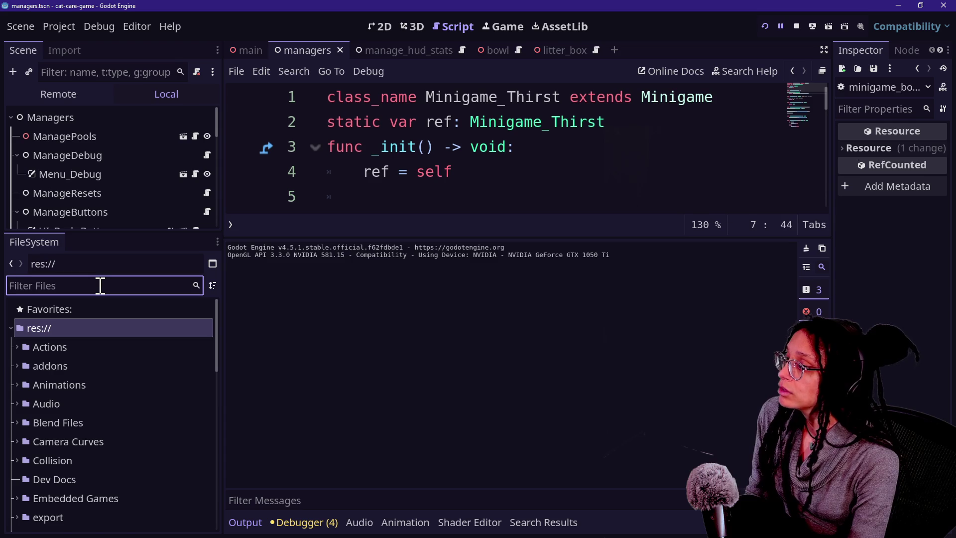
Rename the file minigame_bowl.gd to minigame_thirst.gd in the FileSystem dock
{"action": "type", "text": "bowl"}
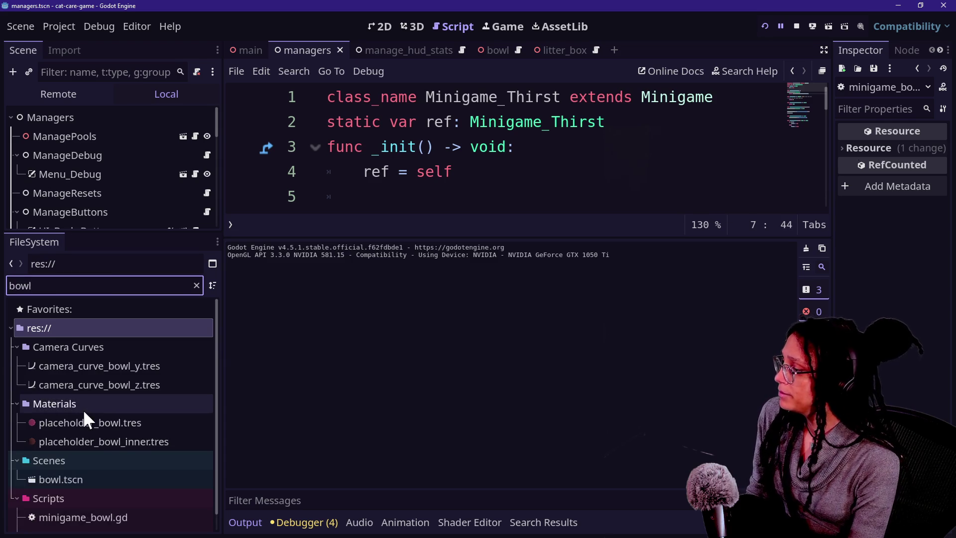
{"action": "scroll", "coordinate": [82, 409], "scroll_direction": "down", "scroll_amount": 1}
{"action": "left_click", "coordinate": [109, 493]}
{"action": "right_click", "coordinate": [109, 493]}
{"action": "left_click", "coordinate": [140, 394]}
{"action": "key", "text": "Right"}
{"action": "key", "text": "BackSpace"}
{"action": "key", "text": "BackSpace"}
{"action": "key", "text": "BackSpace"}
{"action": "key", "text": "BackSpace"}
{"action": "type", "text": "_thirs"}
{"action": "key", "text": "Escape"}
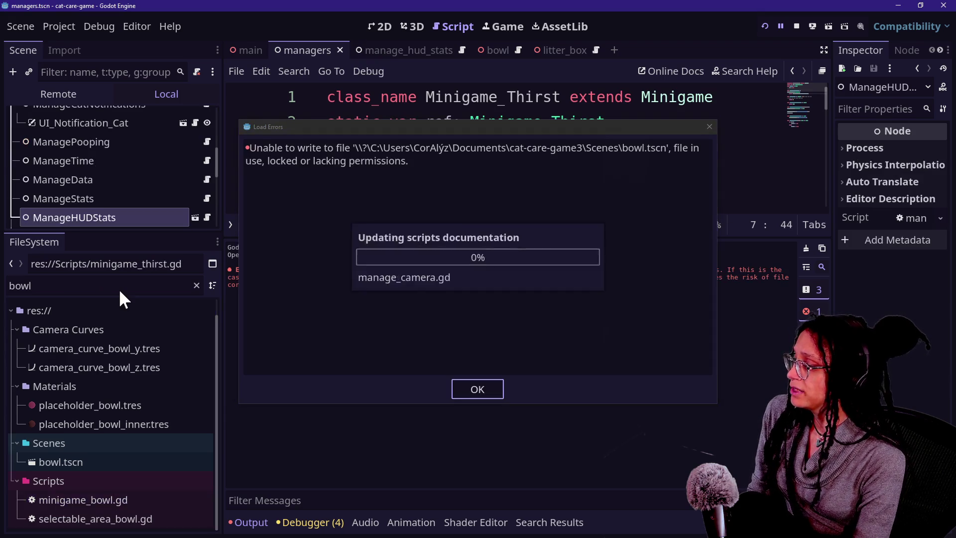
Dismiss the load errors, stop the running game, and filter files by 'minigame_'
{"action": "left_click", "coordinate": [471, 397]}
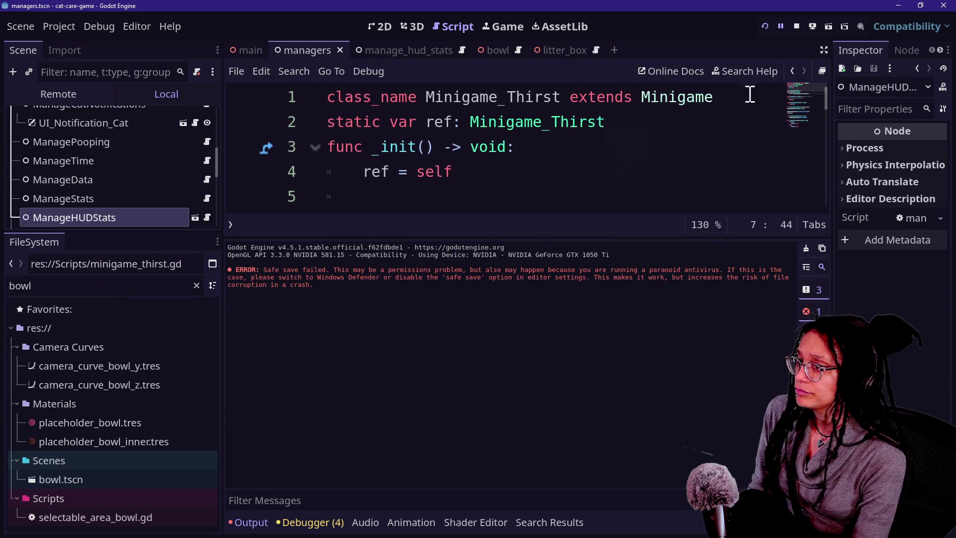
{"action": "left_click", "coordinate": [795, 26]}
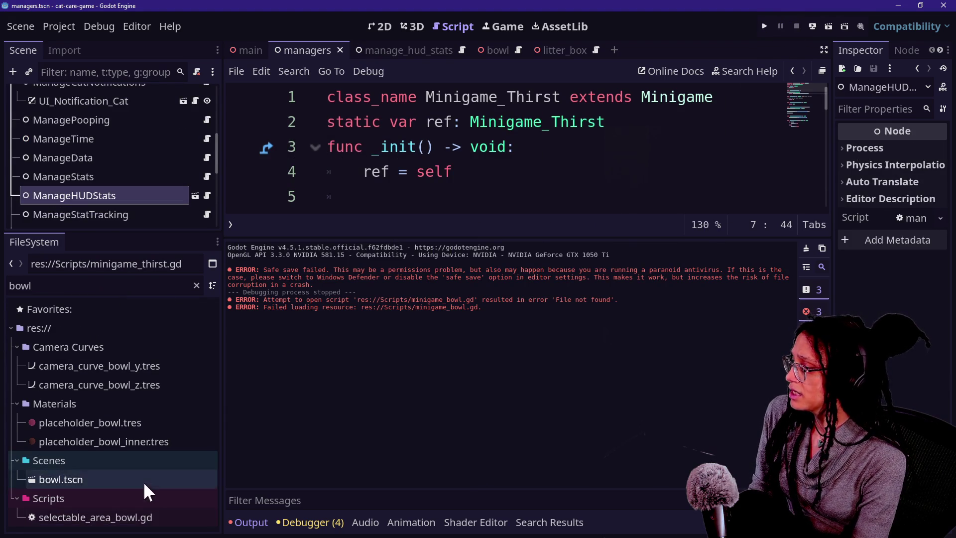
{"action": "type", "text": "minigame_"}
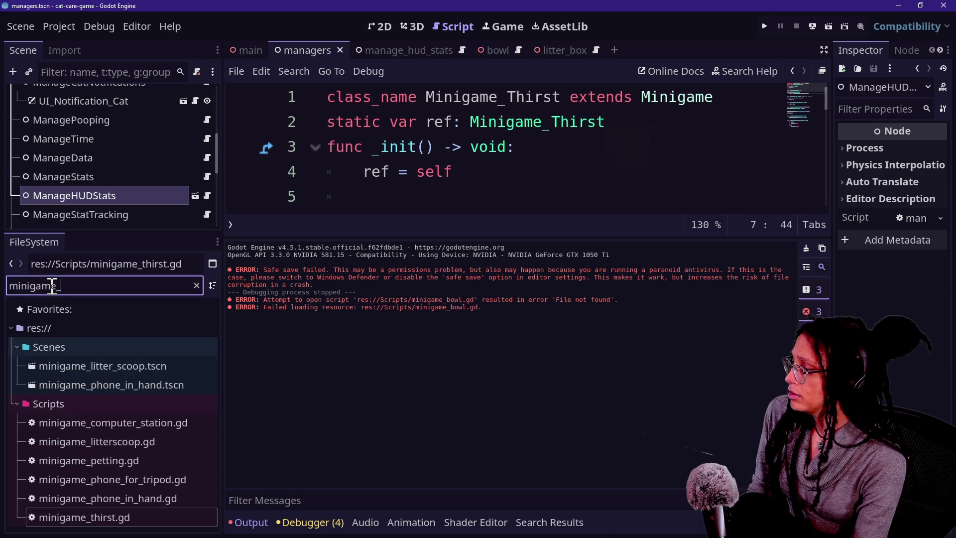
Duplicate minigame_thirst.gd as minigame_hunger.gd and open the copy
{"action": "right_click", "coordinate": [124, 508]}
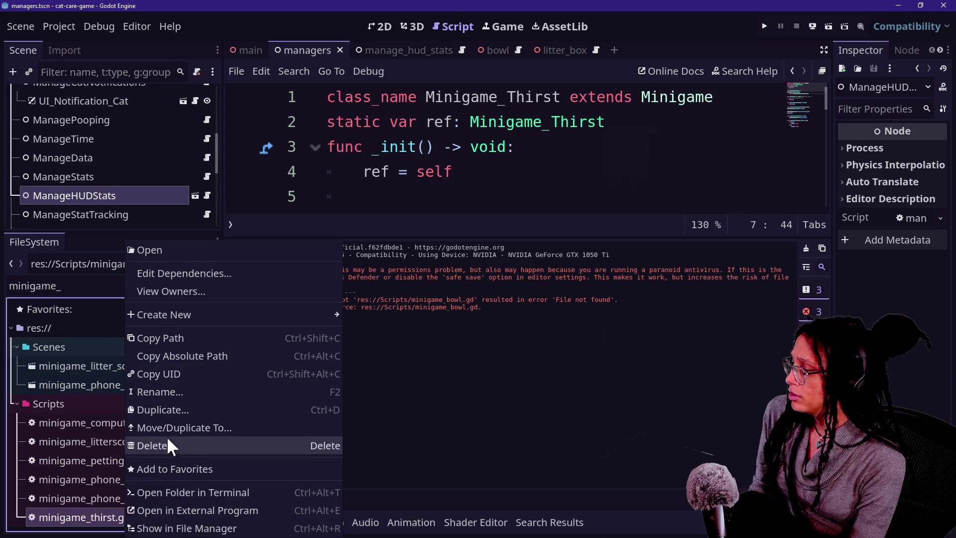
{"action": "left_click", "coordinate": [160, 407]}
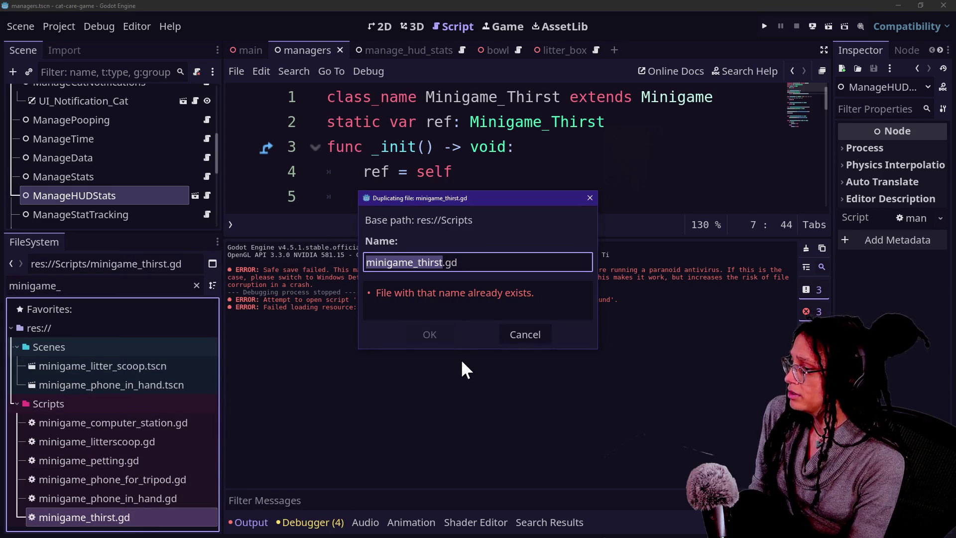
{"action": "type", "text": "th"}
{"action": "key", "text": "BackSpace"}
{"action": "key", "text": "BackSpace"}
{"action": "type", "text": "hunger"}
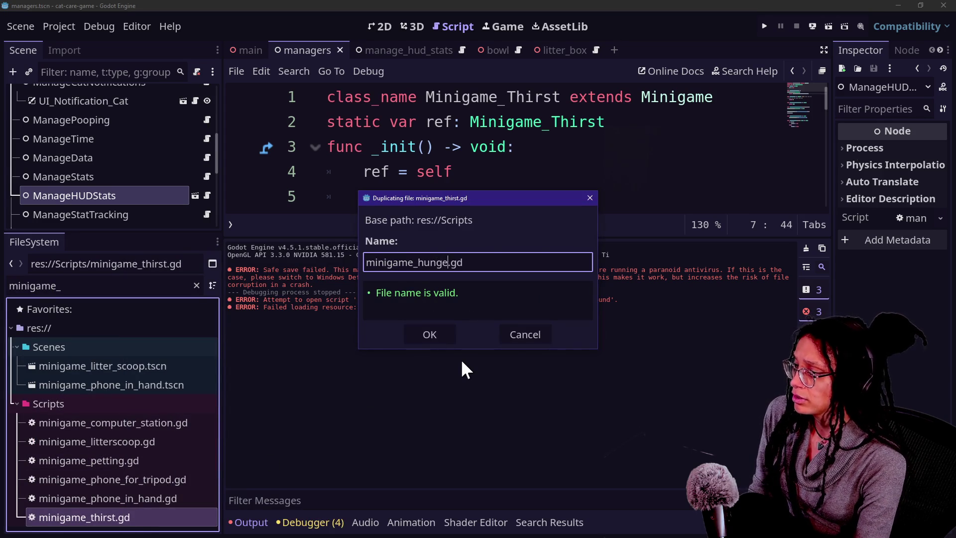
{"action": "key", "text": "Return"}
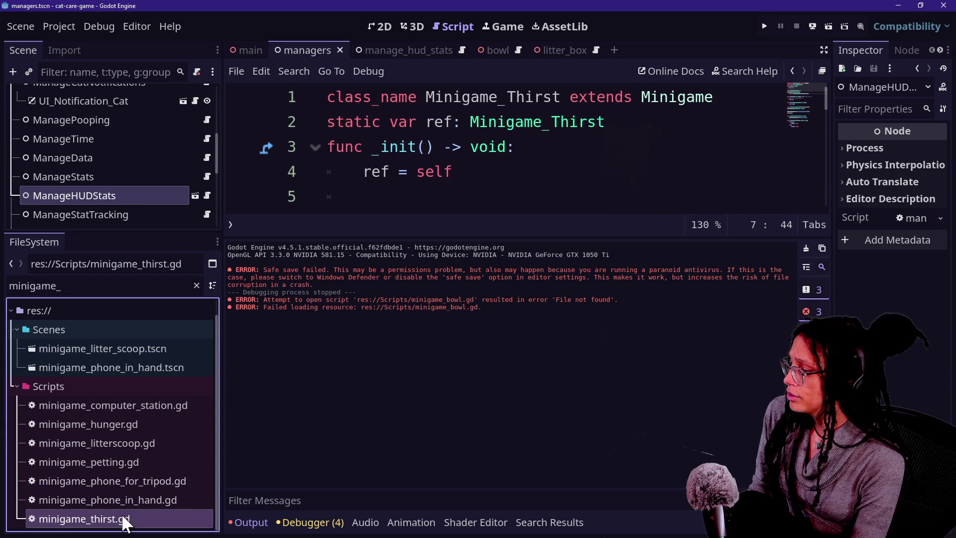
{"action": "double_click", "coordinate": [131, 426]}
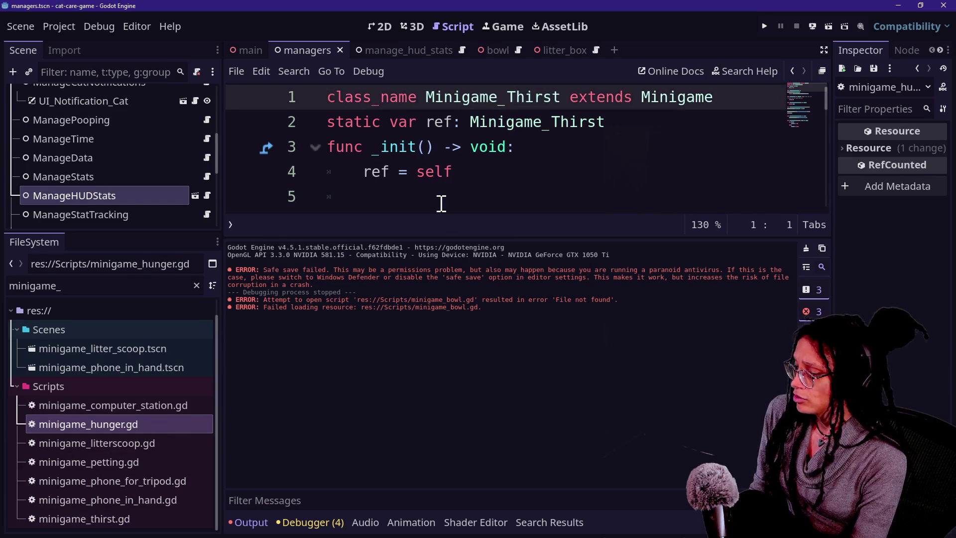
Replace Thirst with Hunger in the class and ref type, return MINIGAMES.HUNGER, and save
{"action": "key", "text": "ctrl+shift+F11"}
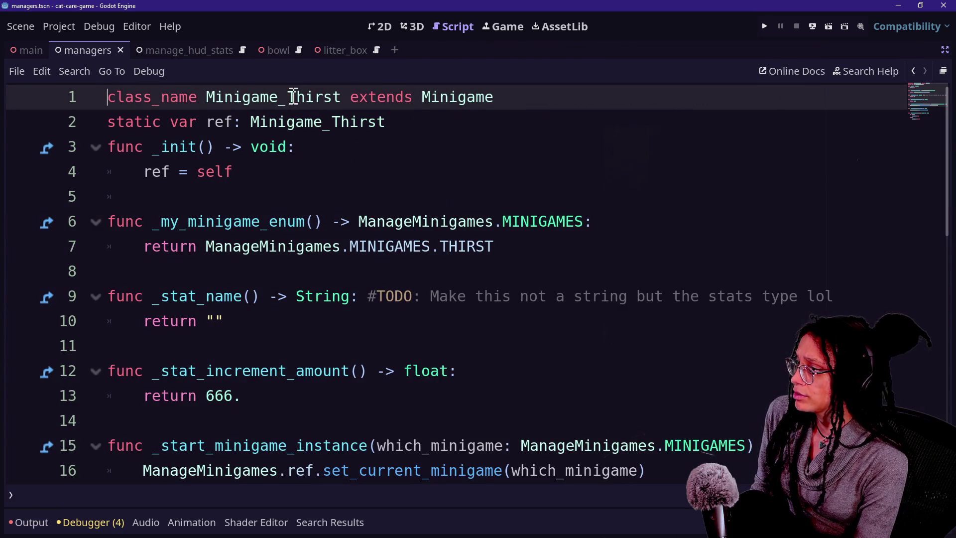
{"action": "left_click_drag", "start_coordinate": [288, 97], "coordinate": [351, 97]}
{"action": "key", "text": "ctrl+d"}
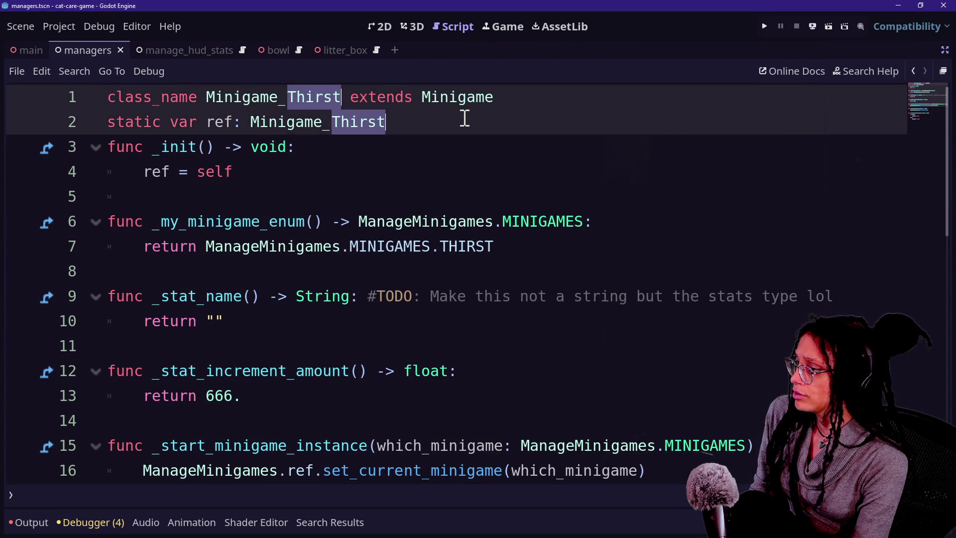
{"action": "type", "text": "Hungwer"}
{"action": "type", "text": "r"}
{"action": "double_click", "coordinate": [468, 256]}
{"action": "type", "text": "U"}
{"action": "key", "text": "Return"}
{"action": "key", "text": "ctrl+s"}
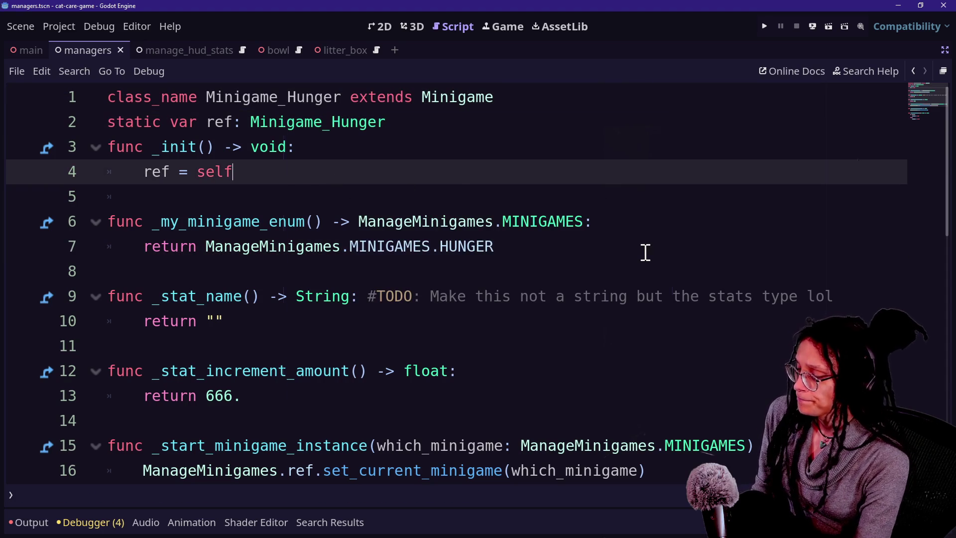
{"action": "key", "text": "ctrl+alt+o"}
Open bowl.tscn and view the bowl model in the 3D editor
{"action": "type", "text": "bowl"}
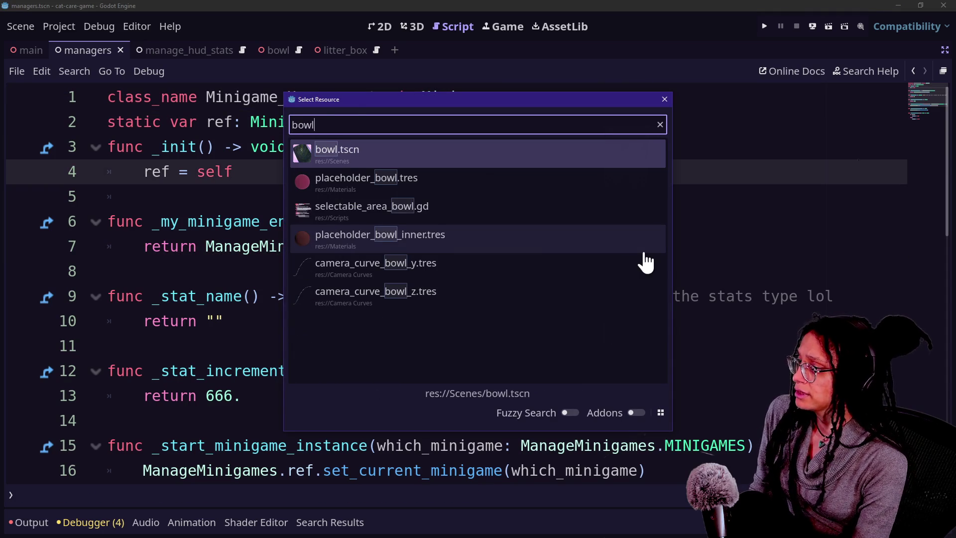
{"action": "key", "text": "Return"}
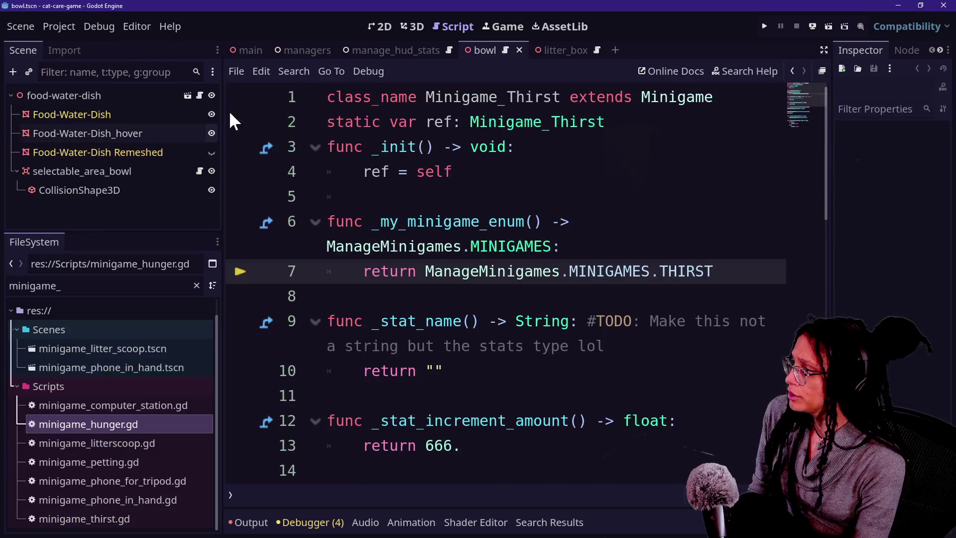
{"action": "left_click", "coordinate": [408, 18]}
{"action": "mouse_move", "coordinate": [526, 293]}
{"action": "left_mouse_down"}
{"action": "mouse_move", "coordinate": [527, 249]}
{"action": "mouse_move", "coordinate": [527, 319]}
{"action": "mouse_move", "coordinate": [526, 261]}
{"action": "left_mouse_up"}
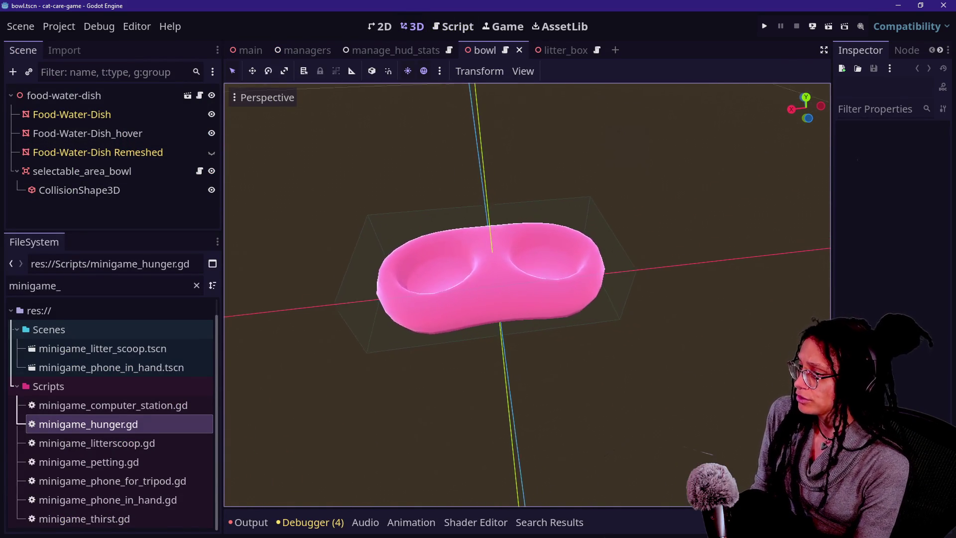
{"action": "scroll", "coordinate": [526, 294], "scroll_direction": "up", "scroll_amount": 10}
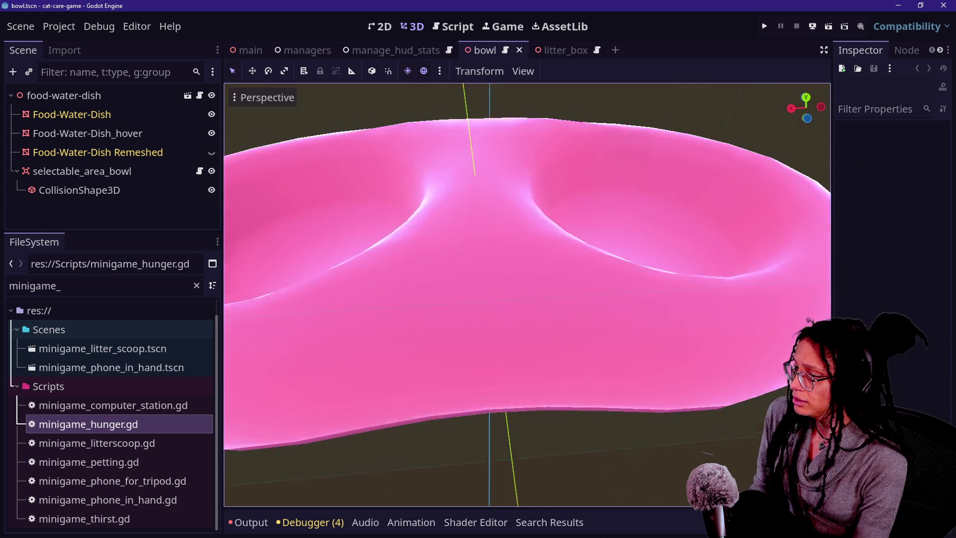
{"action": "scroll", "coordinate": [526, 293], "scroll_direction": "down", "scroll_amount": 10}
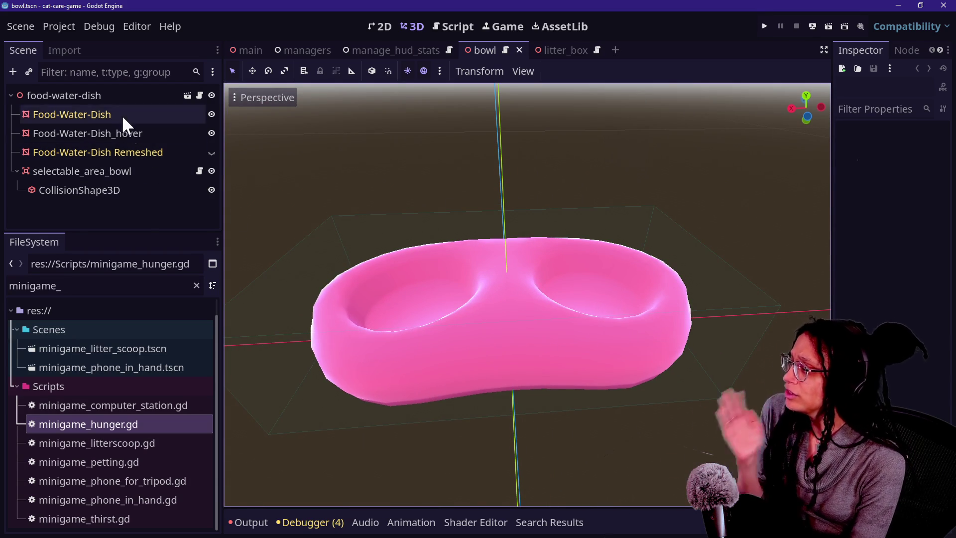
Detach the script from the food-water-dish root node
{"action": "left_click", "coordinate": [115, 95]}
{"action": "right_click", "coordinate": [160, 97]}
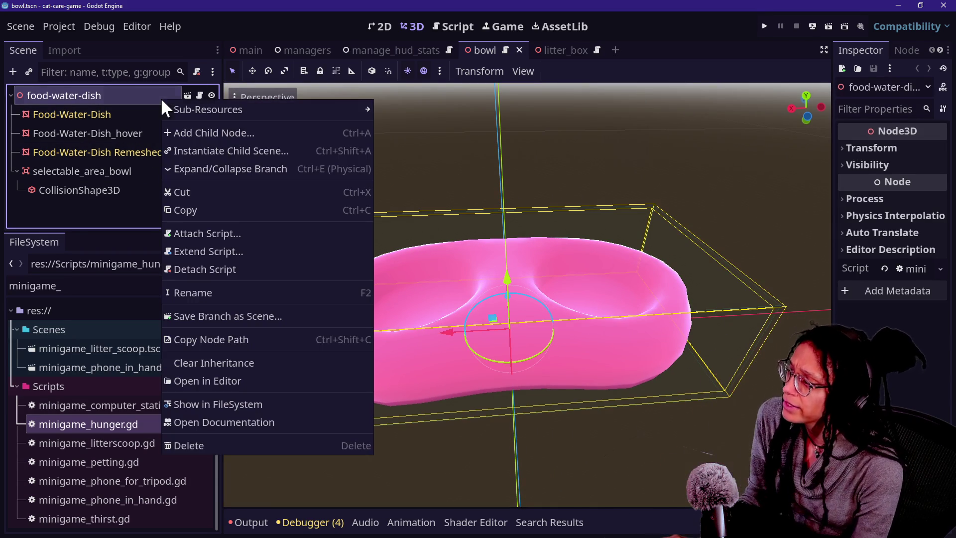
{"action": "left_click", "coordinate": [254, 267]}
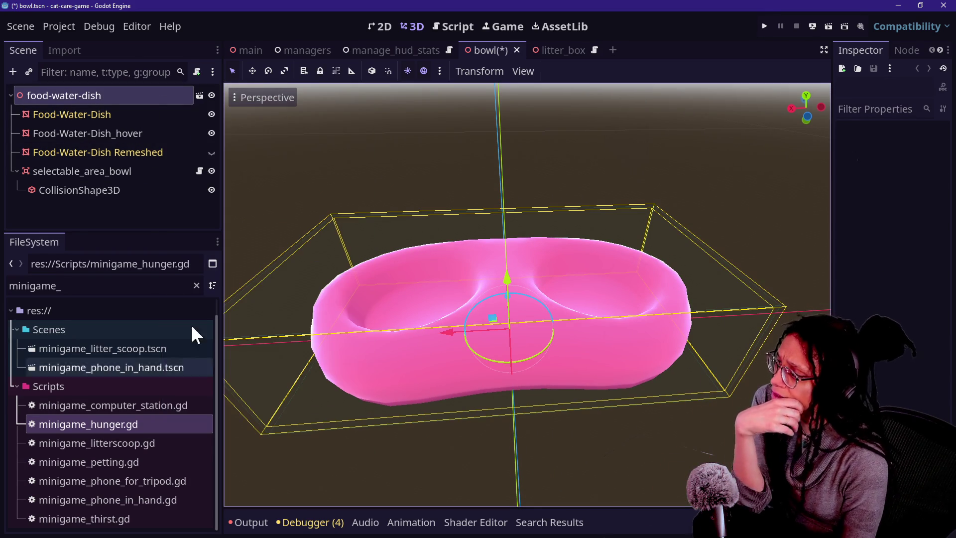
Save the bowl scene and run the project
{"action": "left_click", "coordinate": [139, 215]}
{"action": "key", "text": "ctrl+s"}
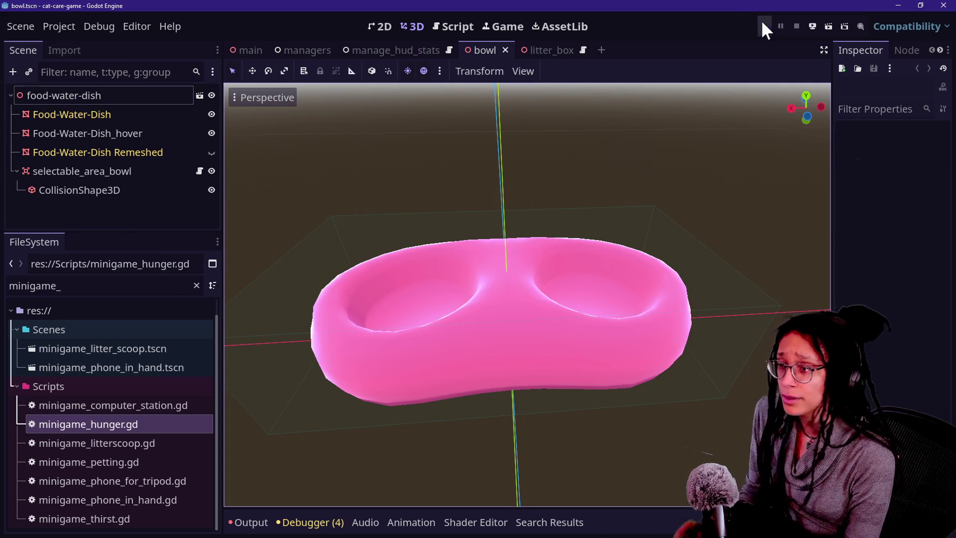
{"action": "left_click", "coordinate": [763, 26]}
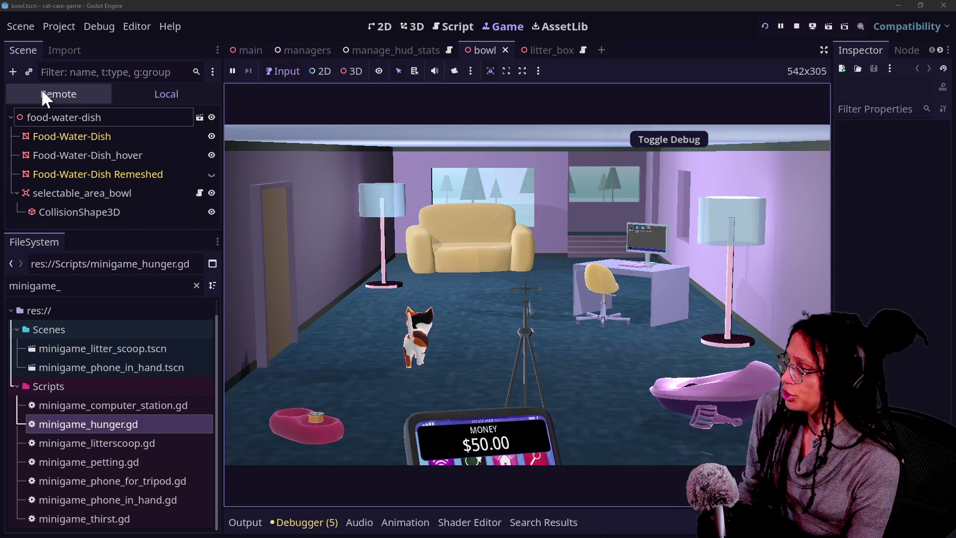
Show the running game's Remote scene tree, expand main, and enlarge the panel
{"action": "left_click", "coordinate": [43, 94]}
{"action": "left_click", "coordinate": [17, 174]}
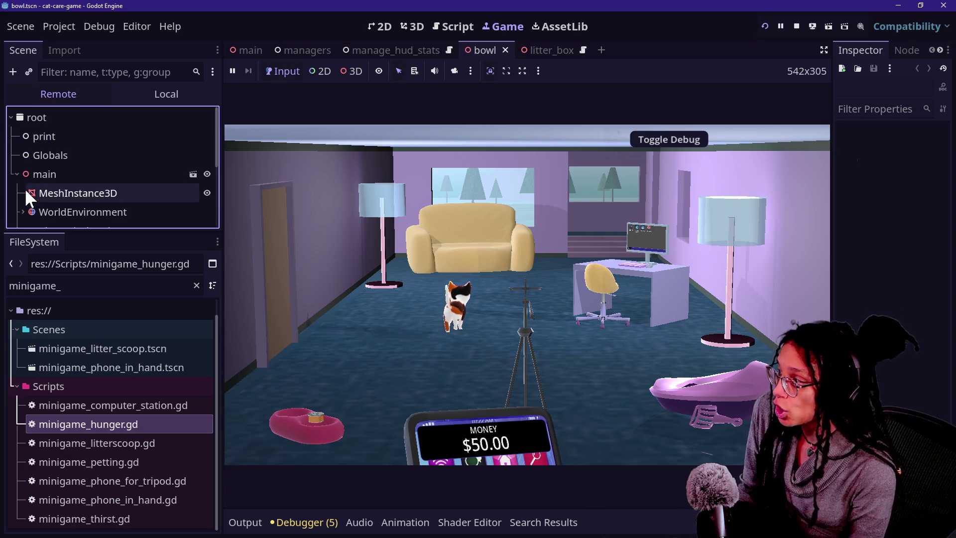
{"action": "scroll", "coordinate": [13, 179], "scroll_direction": "down", "scroll_amount": 1}
{"action": "scroll", "coordinate": [22, 193], "scroll_direction": "down", "scroll_amount": 3}
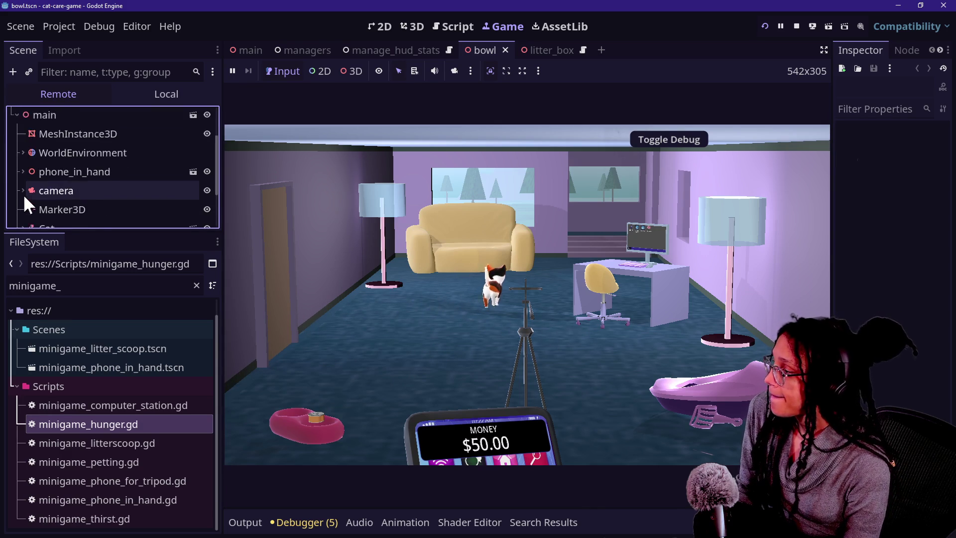
{"action": "scroll", "coordinate": [23, 194], "scroll_direction": "up", "scroll_amount": 5}
{"action": "scroll", "coordinate": [22, 183], "scroll_direction": "down", "scroll_amount": 2}
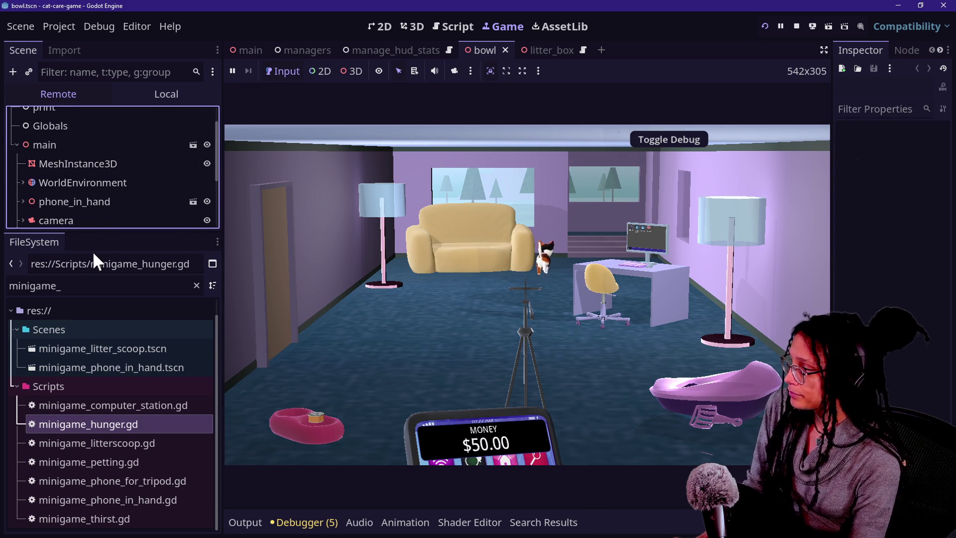
{"action": "mouse_move", "coordinate": [95, 241]}
{"action": "left_mouse_down"}
{"action": "mouse_move", "coordinate": [64, 271]}
{"action": "mouse_move", "coordinate": [59, 385]}
{"action": "left_mouse_up"}
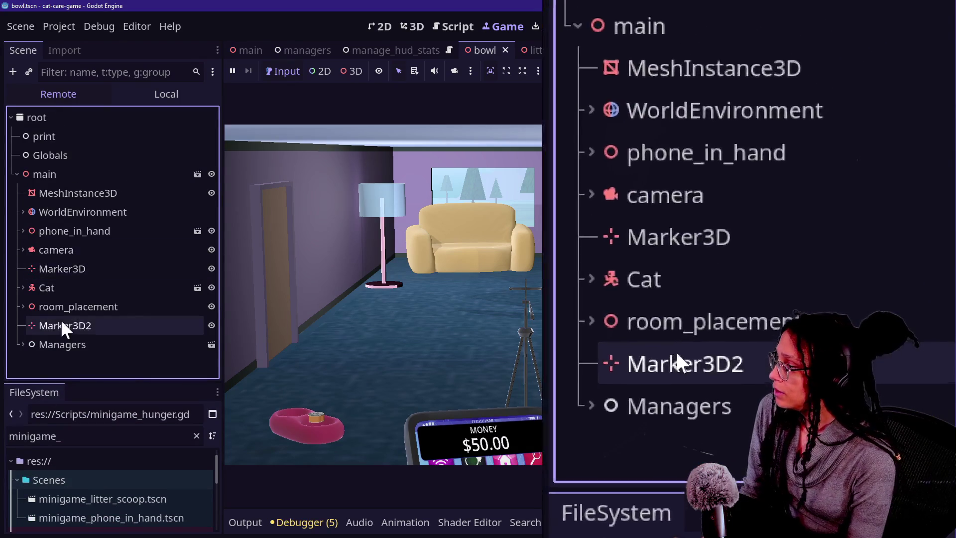
Expand Managers, inspect the live ManageMinigames node, and widen the Inspector
{"action": "left_click", "coordinate": [23, 344]}
{"action": "scroll", "coordinate": [103, 305], "scroll_direction": "down", "scroll_amount": 2}
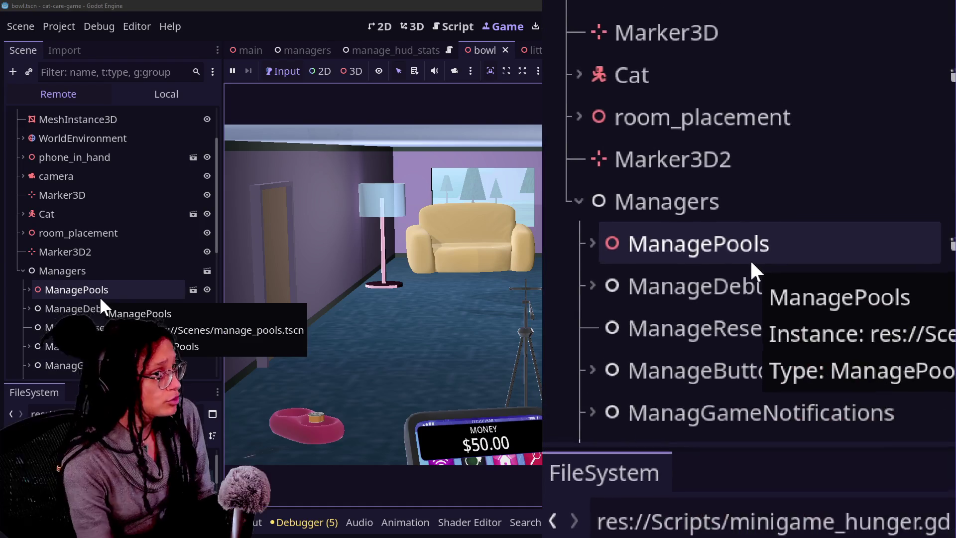
{"action": "scroll", "coordinate": [99, 306], "scroll_direction": "down", "scroll_amount": 3}
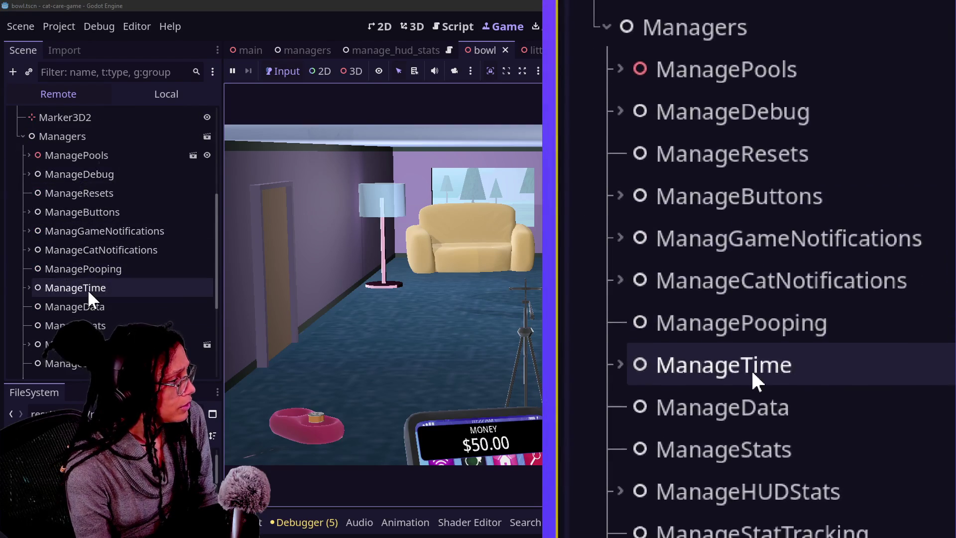
{"action": "scroll", "coordinate": [89, 294], "scroll_direction": "down", "scroll_amount": 2}
{"action": "scroll", "coordinate": [97, 315], "scroll_direction": "down", "scroll_amount": 2}
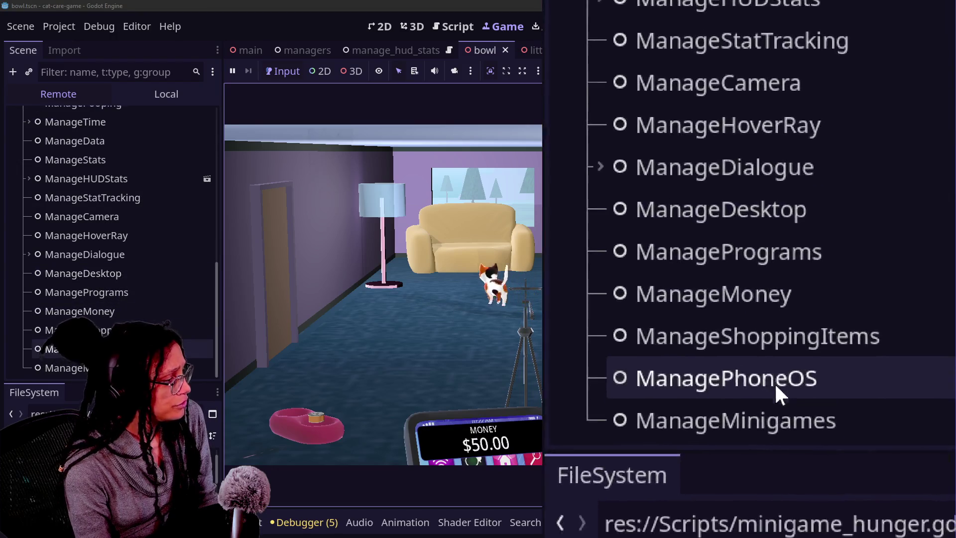
{"action": "left_click", "coordinate": [112, 366]}
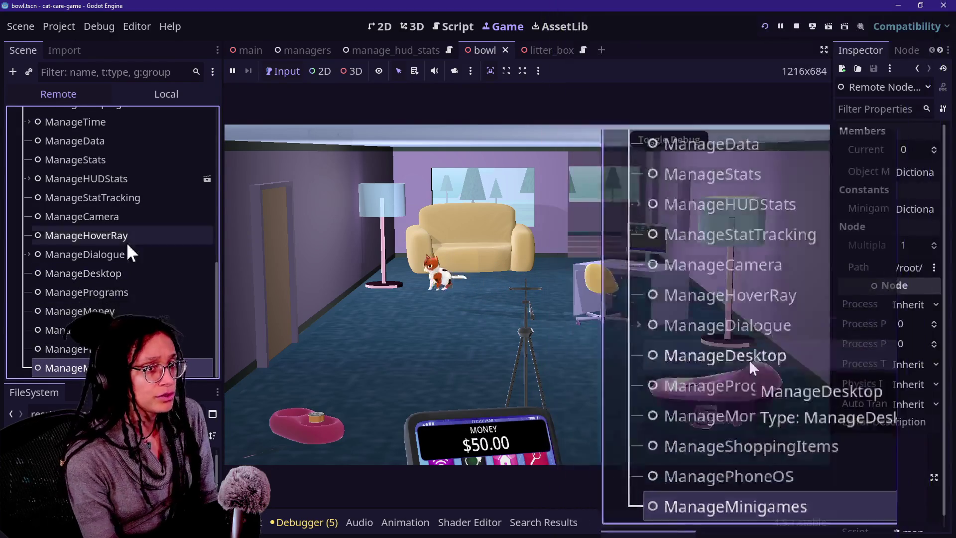
{"action": "left_click_drag", "start_coordinate": [830, 178], "coordinate": [683, 189]}
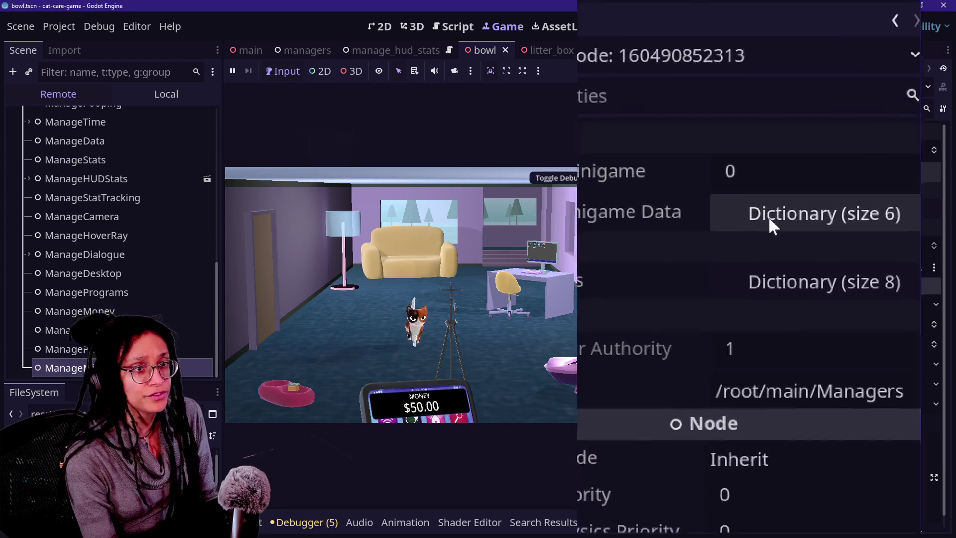
Expand Object Minigame Data and its phone, couch, computer_station and litter_box arrays
{"action": "left_click", "coordinate": [851, 173]}
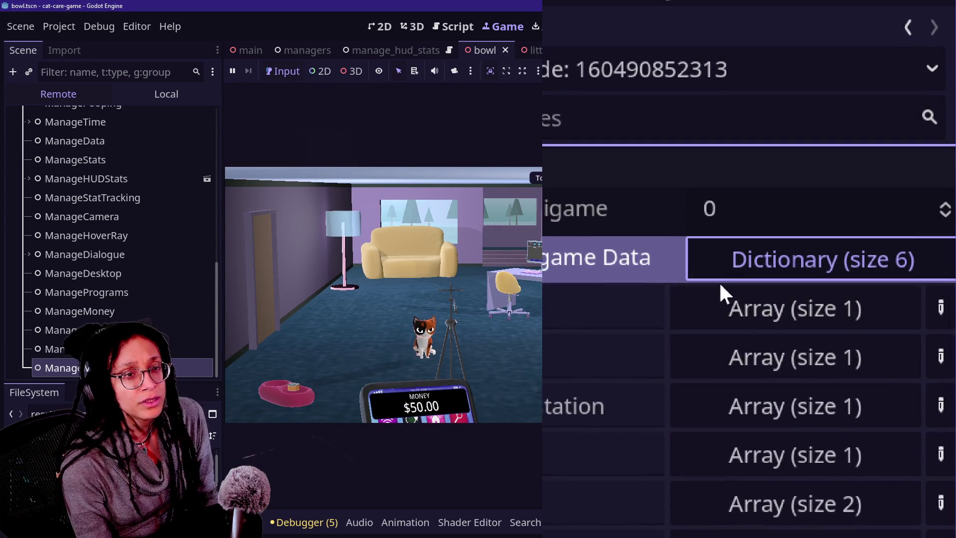
{"action": "left_click", "coordinate": [746, 323]}
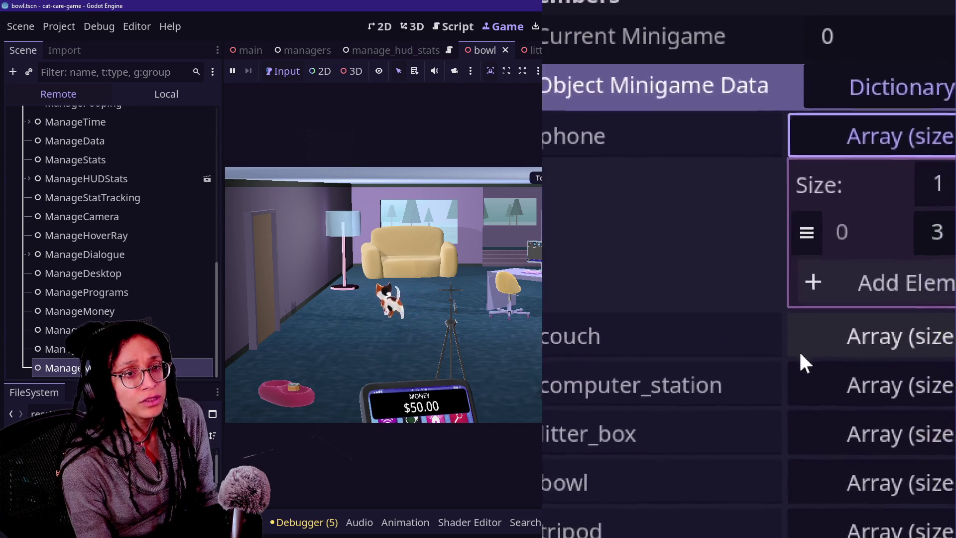
{"action": "left_click", "coordinate": [790, 313]}
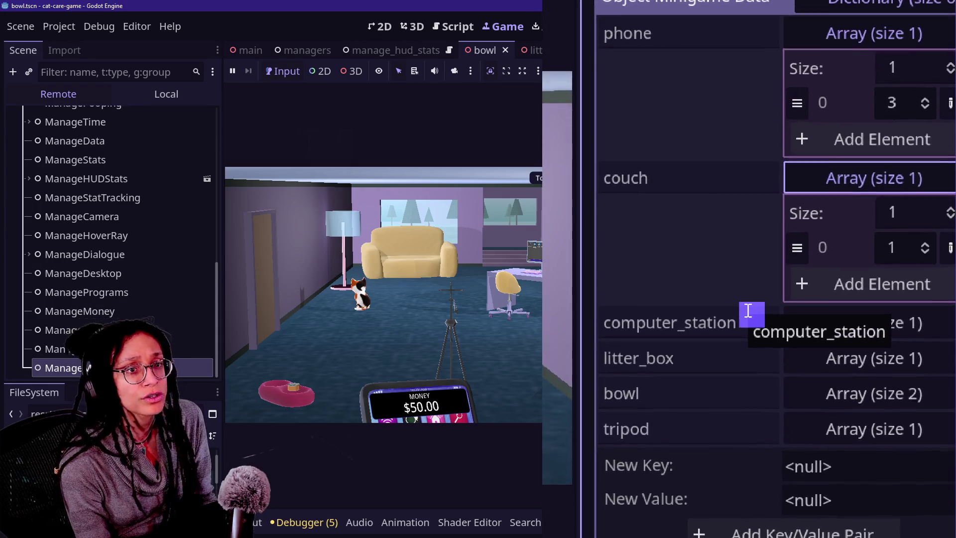
{"action": "left_click", "coordinate": [794, 313]}
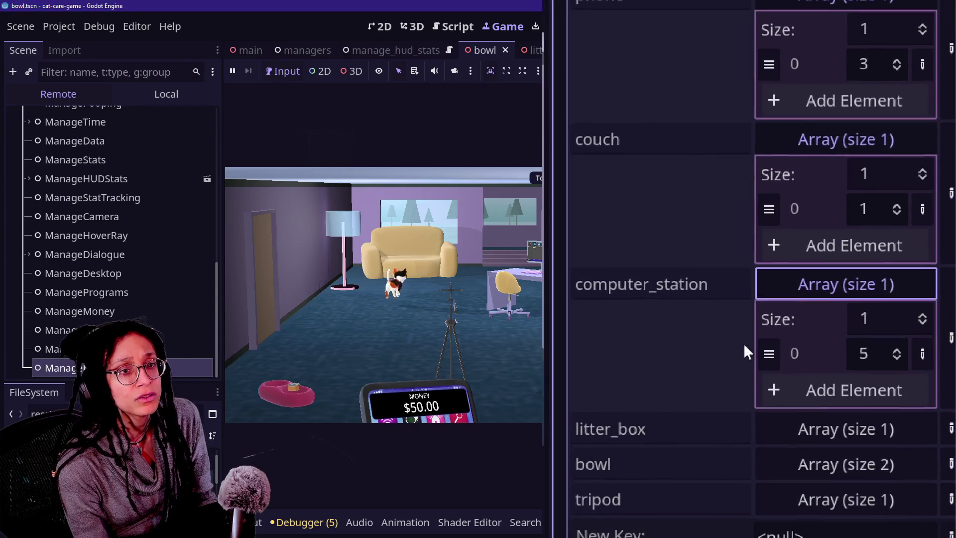
{"action": "left_click", "coordinate": [770, 363]}
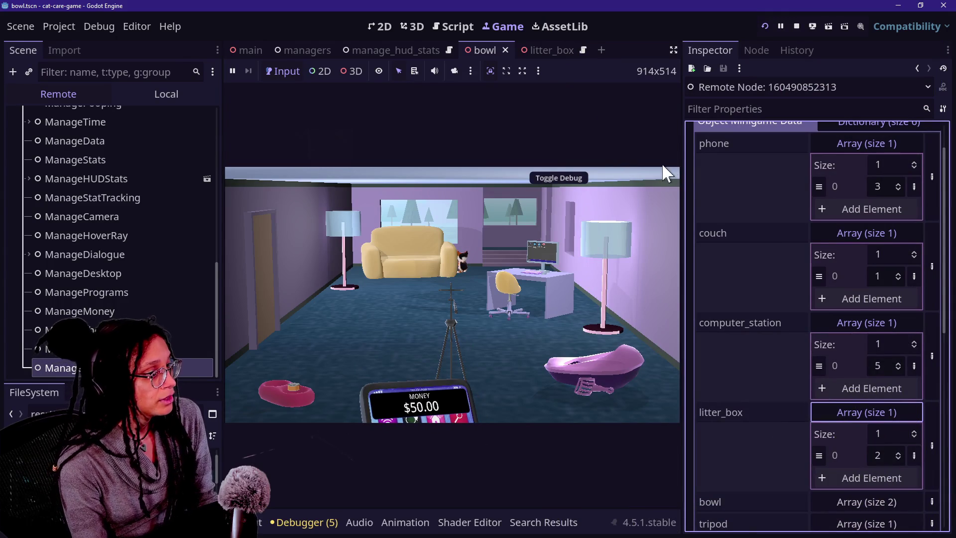
Narrow the Inspector, stop the running game, and return to the script editor
{"action": "left_click_drag", "start_coordinate": [683, 163], "coordinate": [757, 163]}
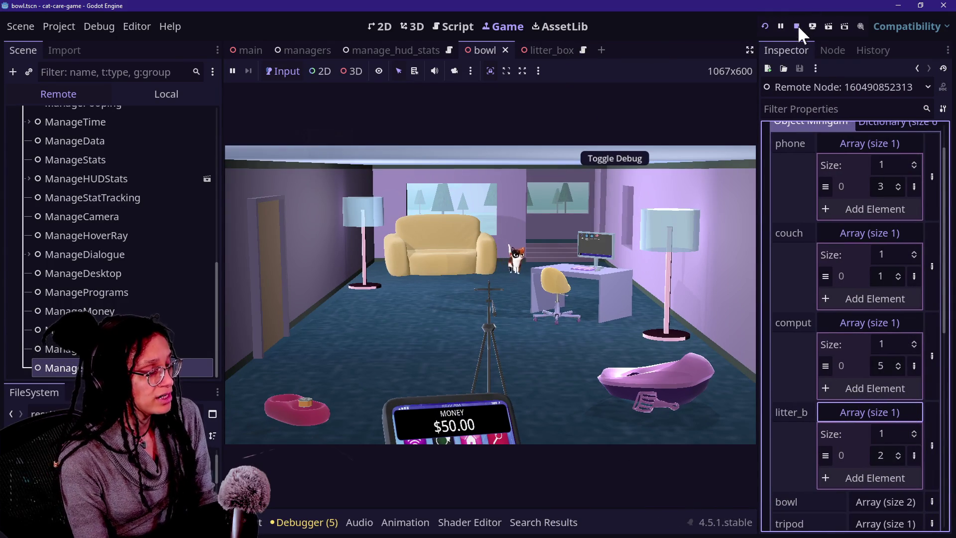
{"action": "left_click", "coordinate": [797, 26]}
{"action": "left_click", "coordinate": [447, 26]}
Open minigame.gd in the script editor with side docks hidden and browse through it
{"action": "left_click", "coordinate": [467, 122]}
{"action": "key", "text": "shift+alt+o"}
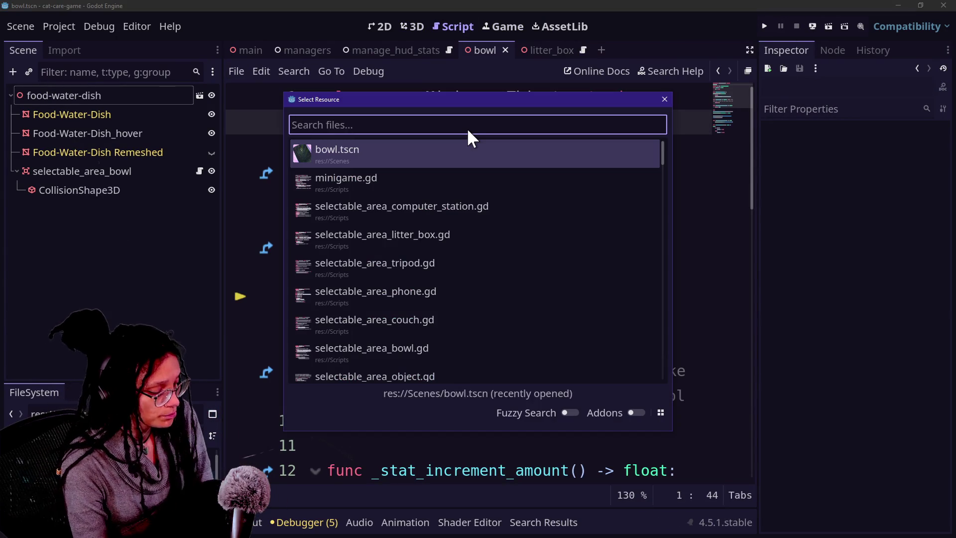
{"action": "type", "text": "minigame"}
{"action": "key", "text": "Return"}
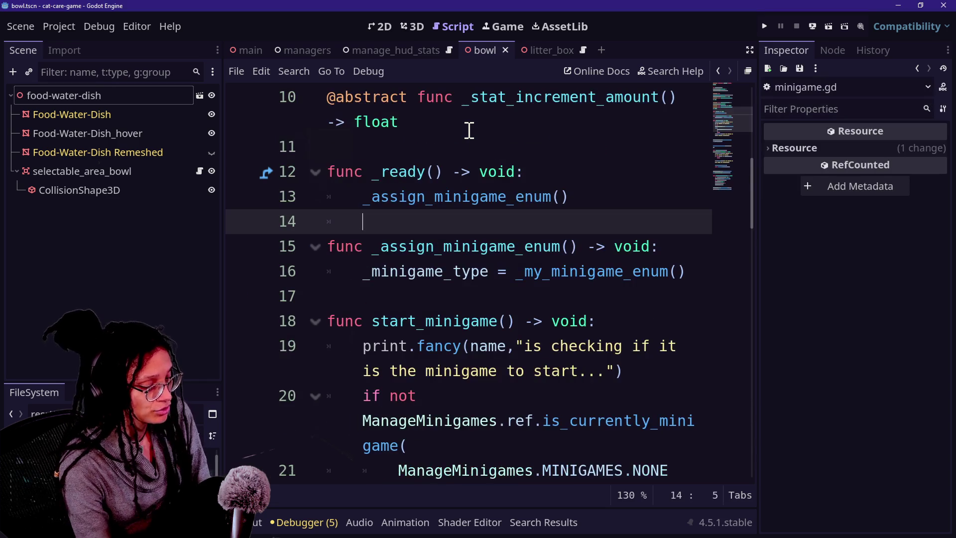
{"action": "scroll", "coordinate": [469, 130], "scroll_direction": "down", "scroll_amount": 10}
{"action": "key", "text": "ctrl+shift+F11"}
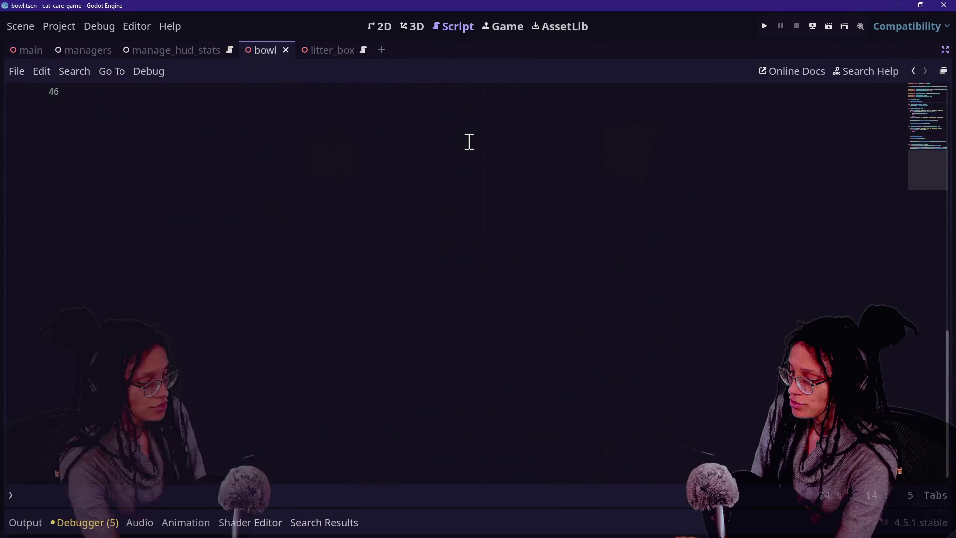
{"action": "scroll", "coordinate": [442, 276], "scroll_direction": "up", "scroll_amount": 4}
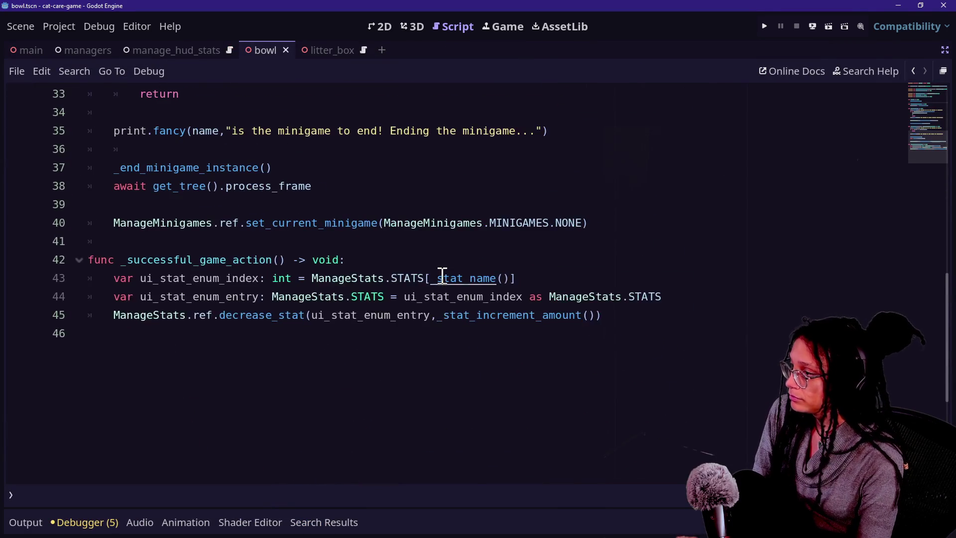
{"action": "scroll", "coordinate": [442, 279], "scroll_direction": "up", "scroll_amount": 4}
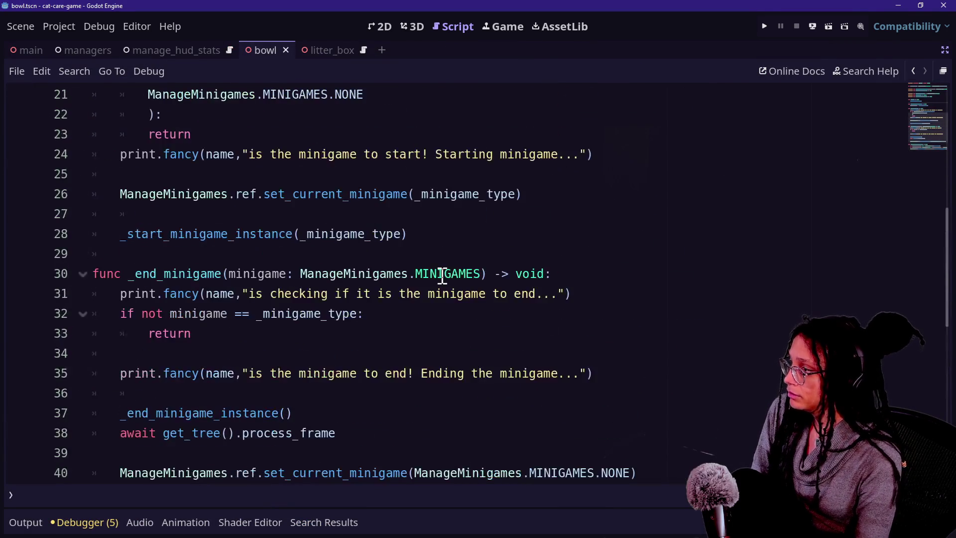
{"action": "scroll", "coordinate": [286, 278], "scroll_direction": "up", "scroll_amount": 2, "text": "ctrl"}
{"action": "scroll", "coordinate": [283, 279], "scroll_direction": "down", "scroll_amount": 1}
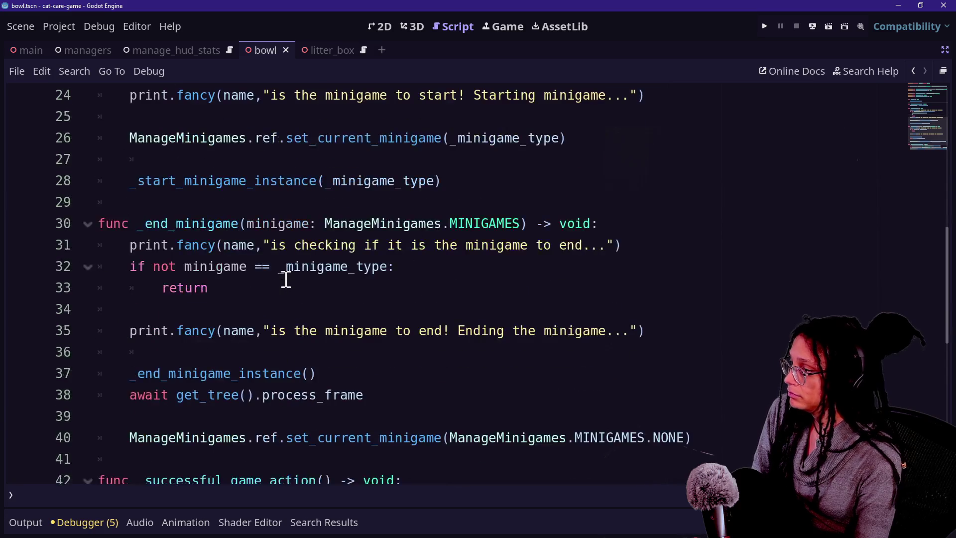
{"action": "scroll", "coordinate": [177, 269], "scroll_direction": "down", "scroll_amount": 5}
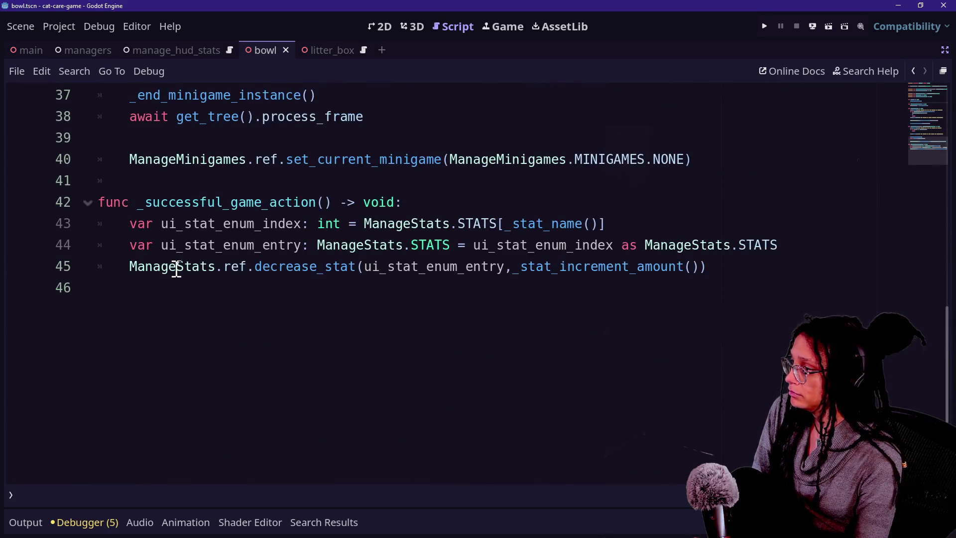
Search the script for 'object', then quick-open manage_minigames.gd
{"action": "key", "text": "ctrl+f"}
{"action": "type", "text": "object"}
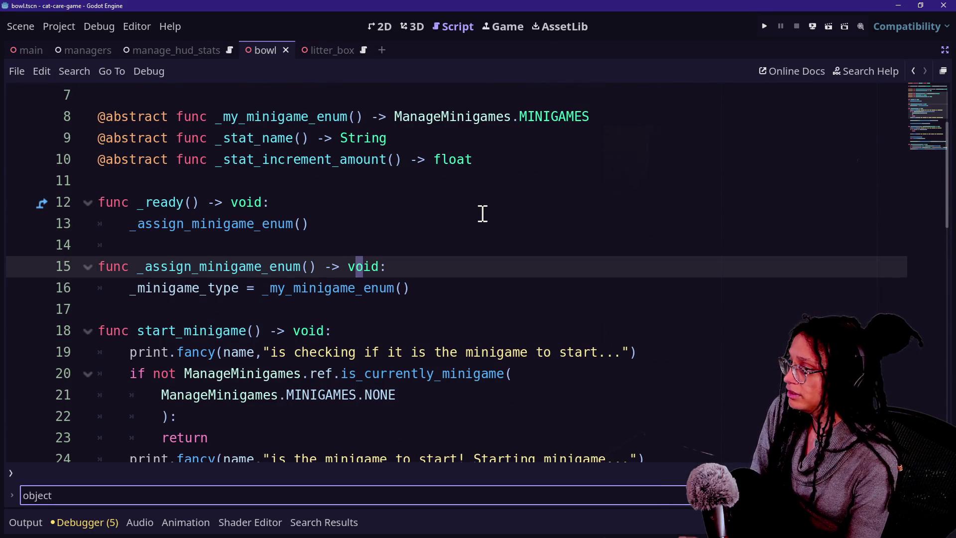
{"action": "key", "text": "shift+alt+o"}
{"action": "type", "text": "manage"}
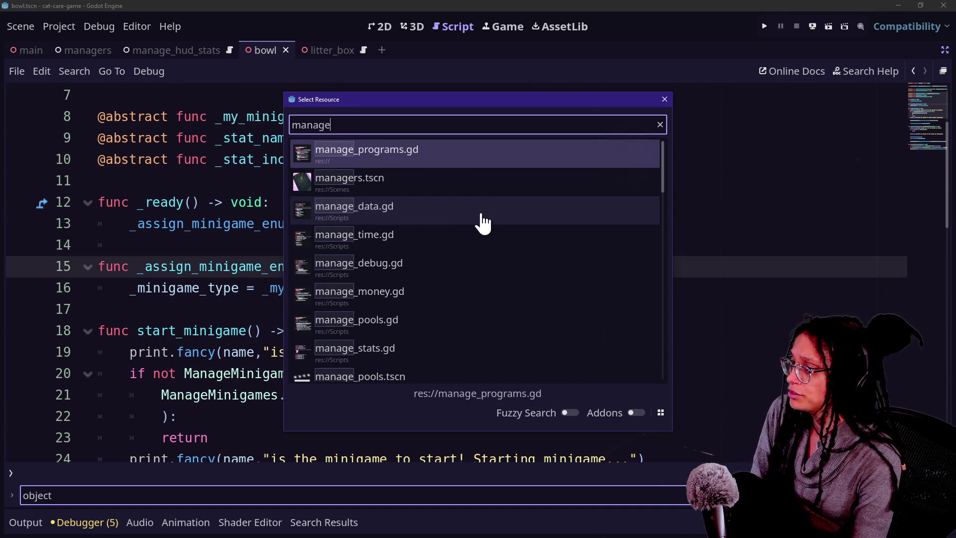
{"action": "type", "text": "_minig"}
{"action": "key", "text": "Return"}
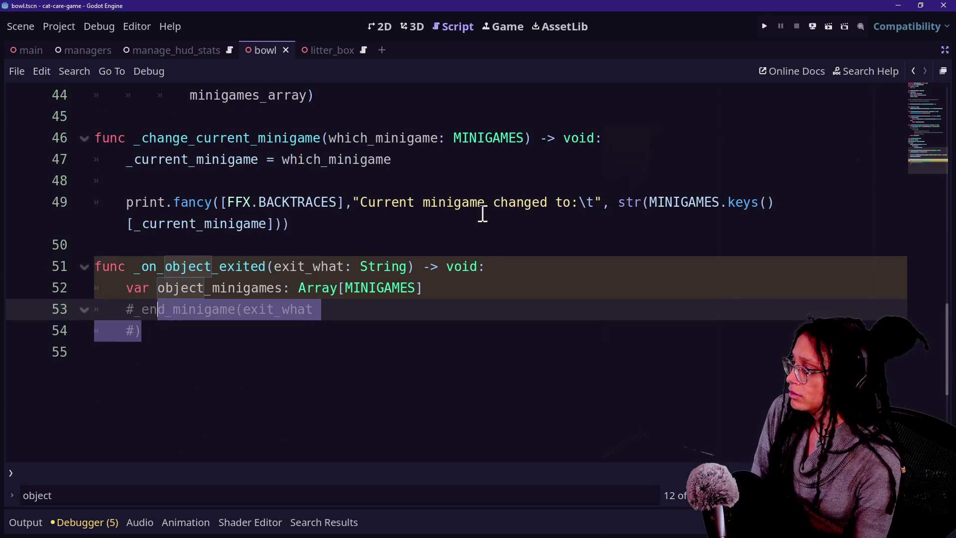
{"action": "left_click", "coordinate": [448, 326]}
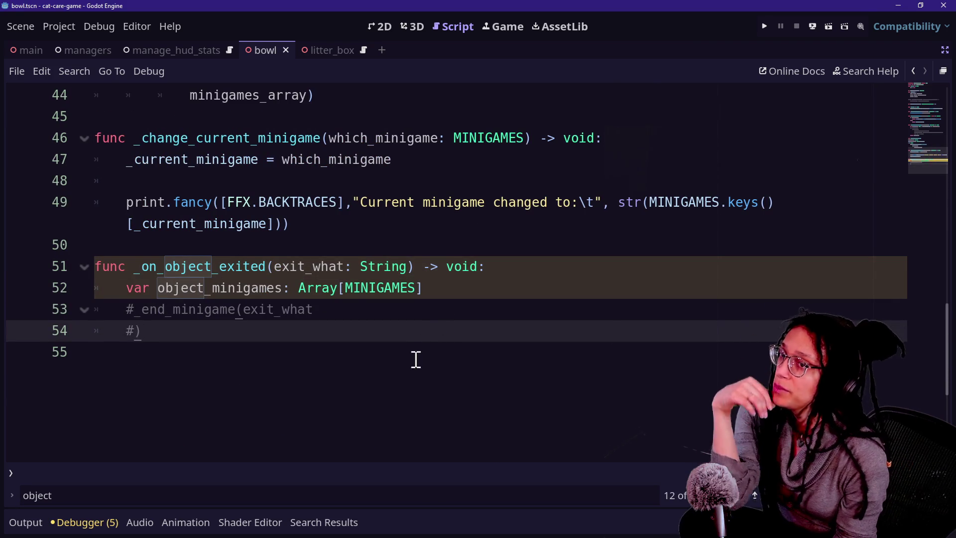
{"action": "left_click", "coordinate": [245, 311]}
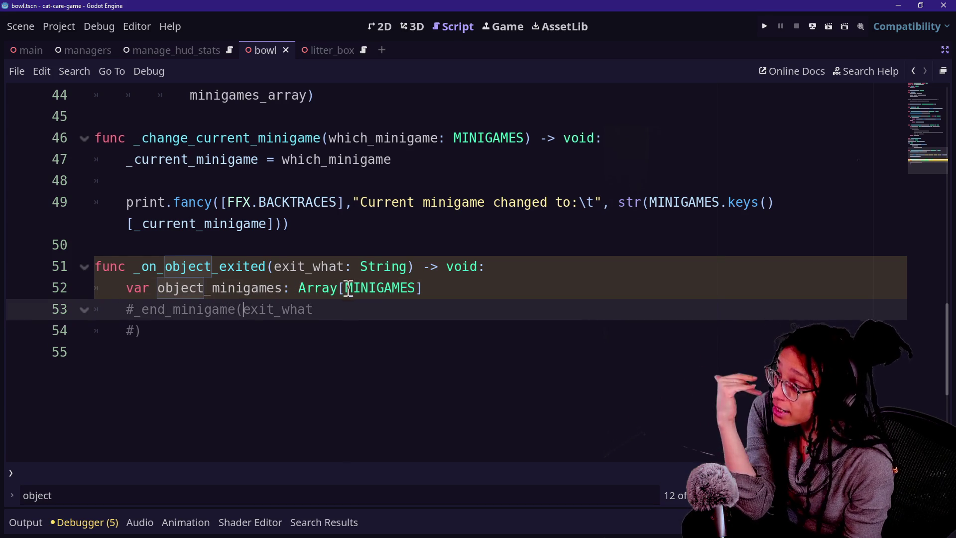
{"action": "mouse_move", "coordinate": [373, 292]}
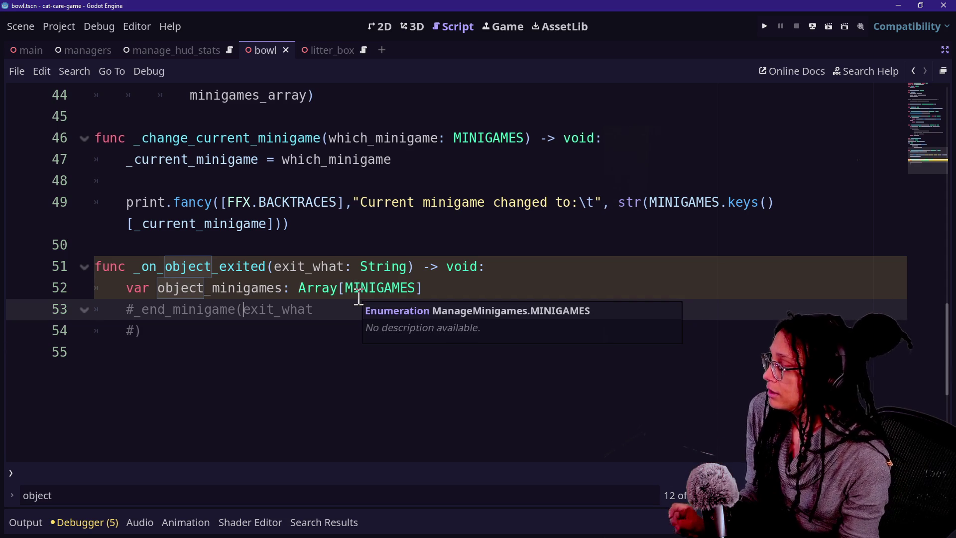
{"action": "left_click", "coordinate": [325, 287]}
{"action": "scroll", "coordinate": [325, 288], "scroll_direction": "up", "scroll_amount": 3, "text": "ctrl"}
{"action": "key", "text": "Down"}
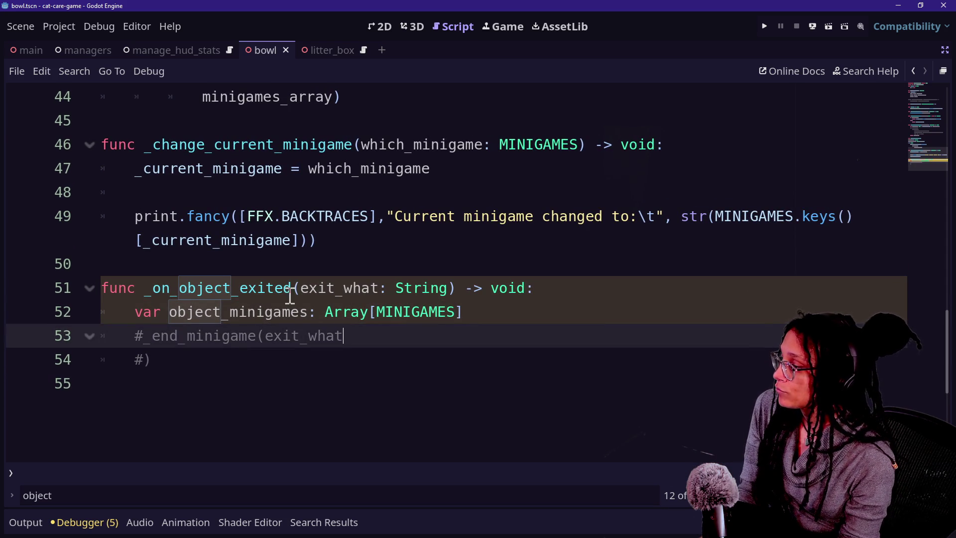
{"action": "left_click_drag", "start_coordinate": [378, 289], "coordinate": [300, 289]}
Rename the _on_object_exited parameter to exited_object and add '=' to the object_minigames declaration
{"action": "left_click", "coordinate": [330, 289]}
{"action": "type", "text": "ed"}
{"action": "key", "text": "Right"}
{"action": "key", "text": "Right"}
{"action": "key", "text": "Right"}
{"action": "key", "text": "BackSpace"}
{"action": "key", "text": "BackSpace"}
{"action": "type", "text": "b"}
{"action": "key", "text": "BackSpace"}
{"action": "key", "text": "BackSpace"}
{"action": "type", "text": "on"}
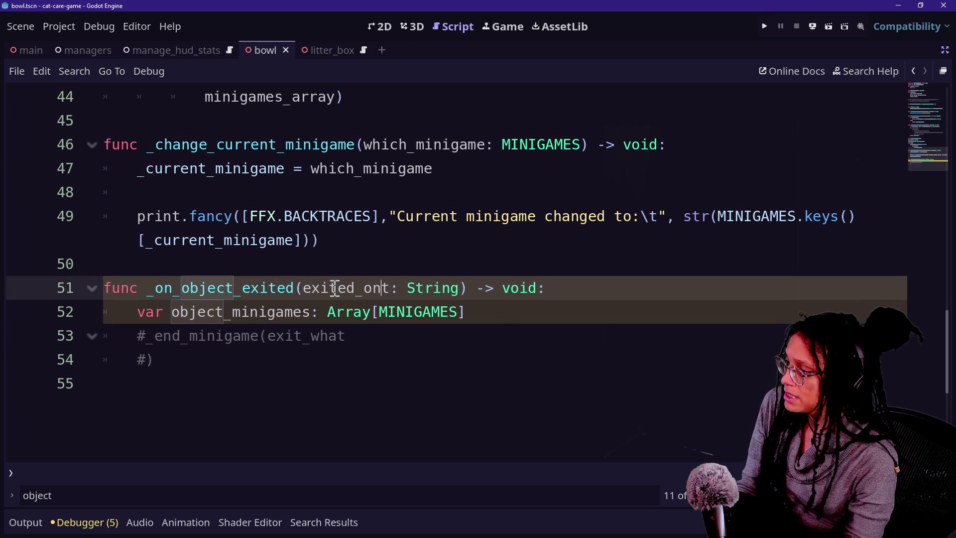
{"action": "key", "text": "BackSpace"}
{"action": "type", "text": "bkd"}
{"action": "key", "text": "BackSpace"}
{"action": "key", "text": "BackSpace"}
{"action": "type", "text": "jec"}
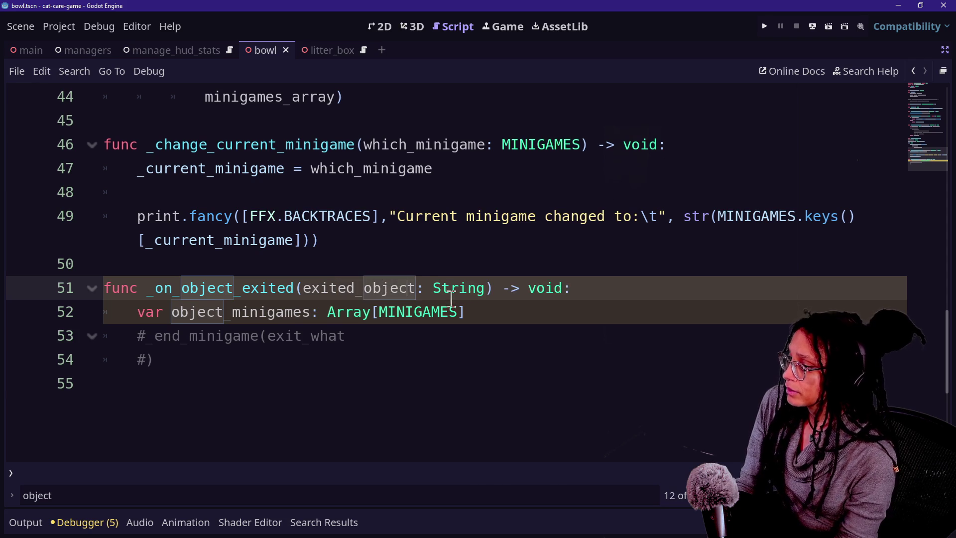
{"action": "left_click", "coordinate": [565, 315]}
{"action": "type", "text": "="}
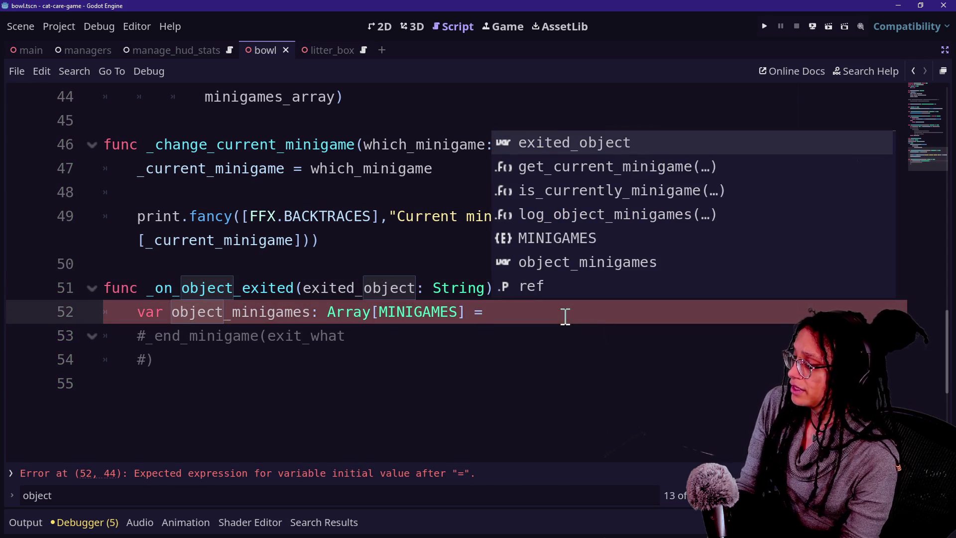
Add a func _get_minigames_from_object(object_name: String) -> Array[MINIGAMES] header below log_object_minigames
{"action": "scroll", "coordinate": [366, 331], "scroll_direction": "up", "scroll_amount": 10}
{"action": "scroll", "coordinate": [366, 331], "scroll_direction": "down", "scroll_amount": 4}
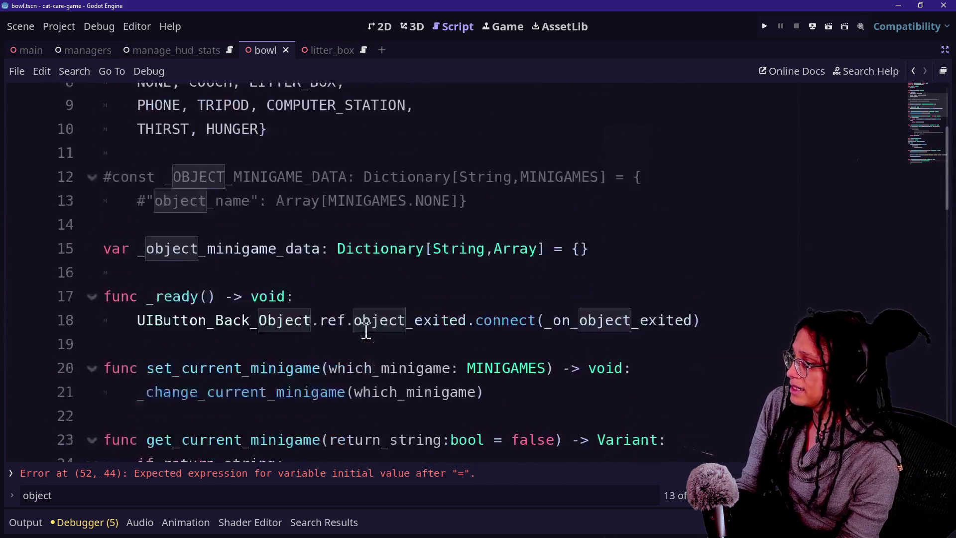
{"action": "scroll", "coordinate": [517, 342], "scroll_direction": "down", "scroll_amount": 3}
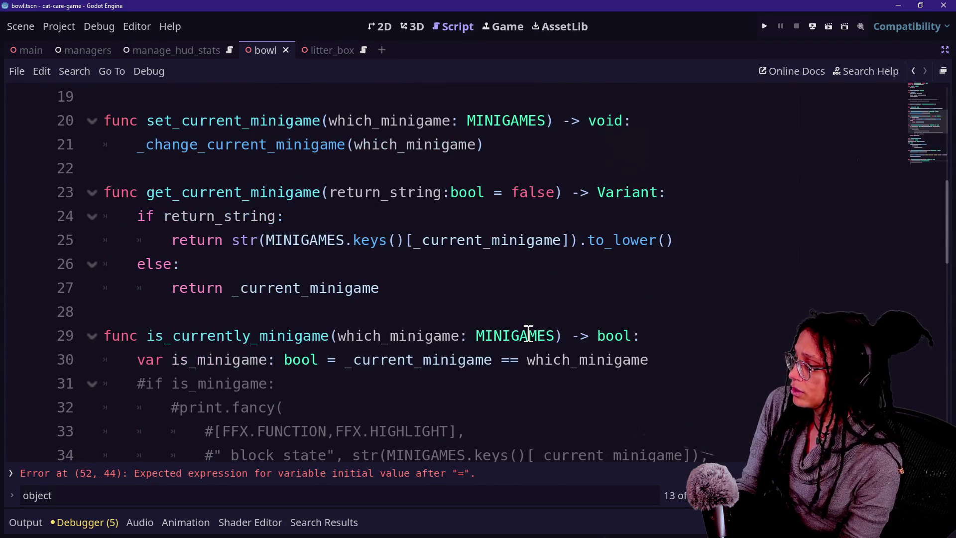
{"action": "scroll", "coordinate": [376, 304], "scroll_direction": "down", "scroll_amount": 9}
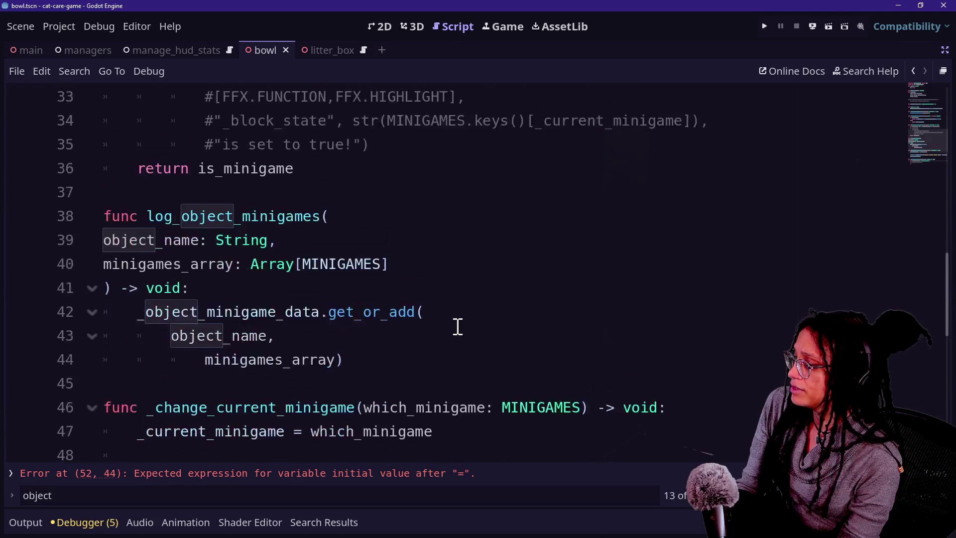
{"action": "left_click", "coordinate": [481, 267]}
{"action": "key", "text": "Return"}
{"action": "key", "text": "Return"}
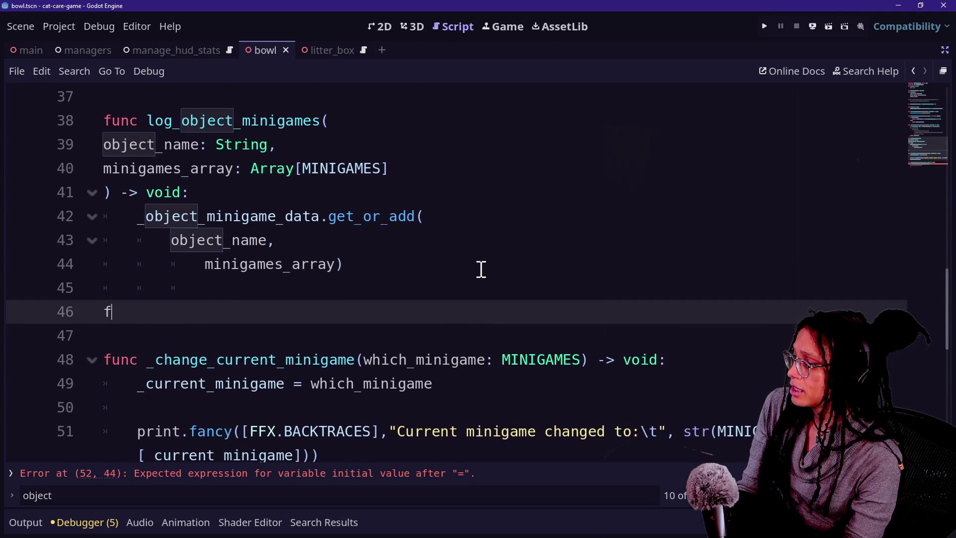
{"action": "type", "text": "unc _get_"}
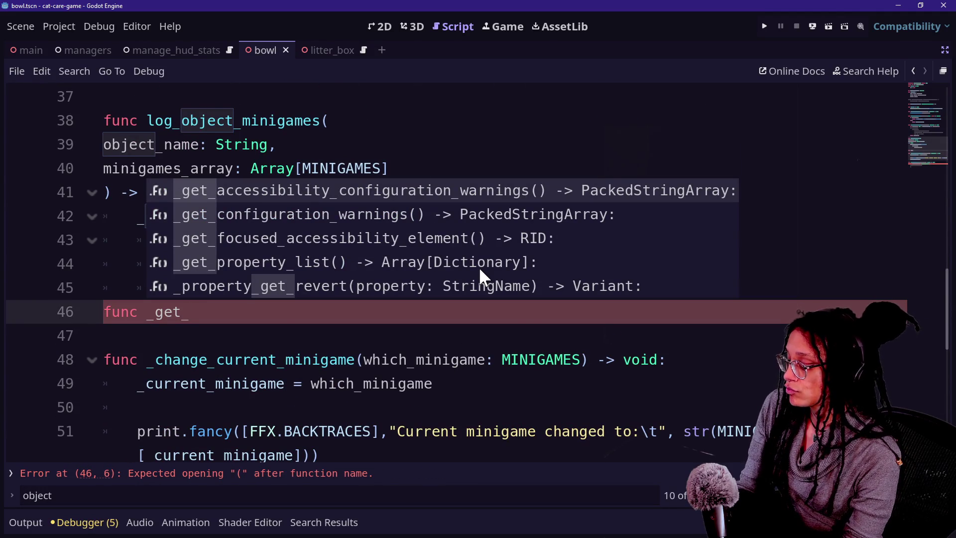
{"action": "type", "text": "minigames_from_objet"}
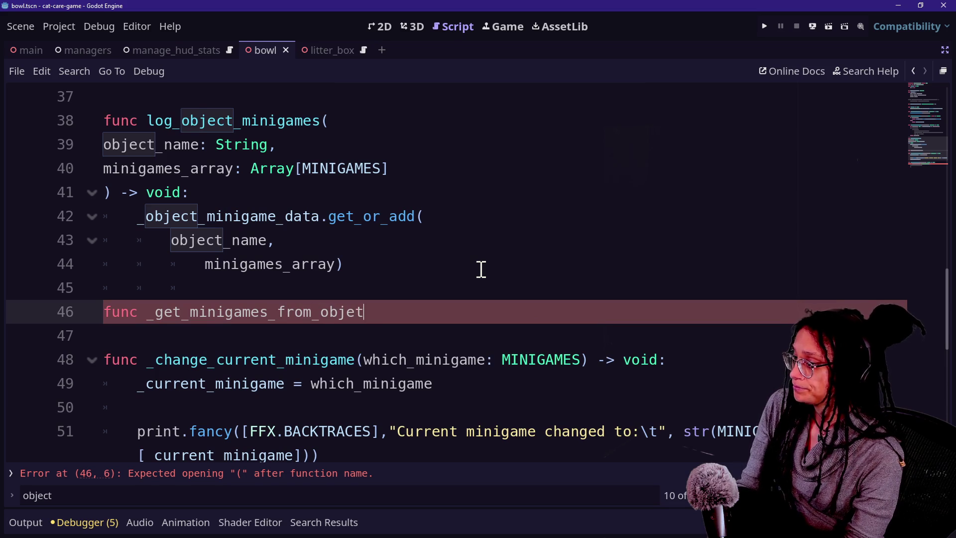
{"action": "key", "text": "BackSpace"}
{"action": "type", "text": "ct"}
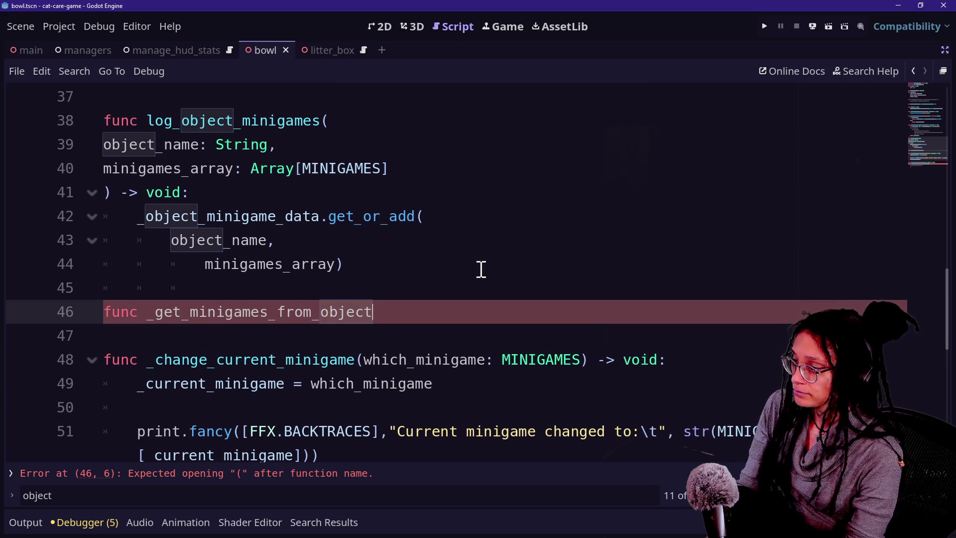
{"action": "type", "text": "object_Name"}
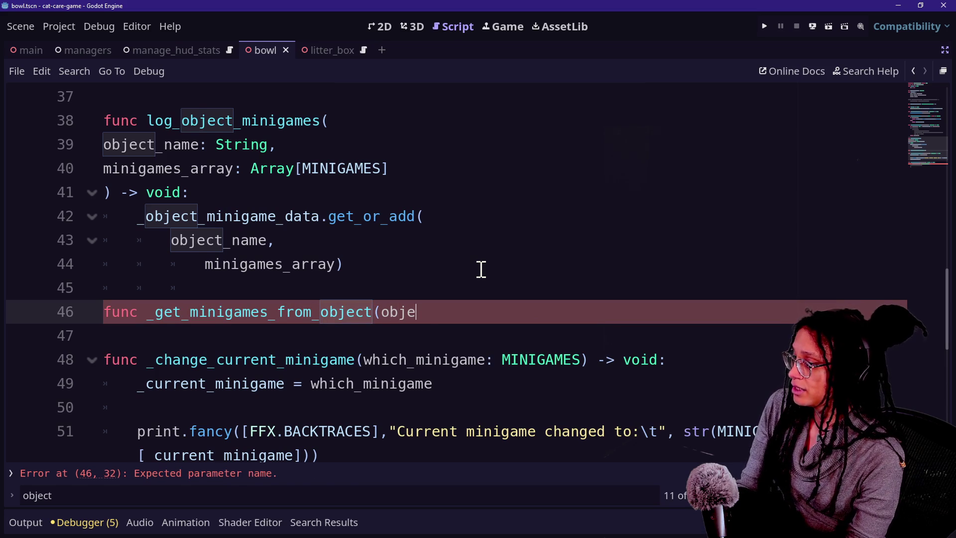
{"action": "key", "text": "BackSpace"}
{"action": "key", "text": "BackSpace"}
{"action": "key", "text": "BackSpace"}
{"action": "type", "text": "_name: String"}
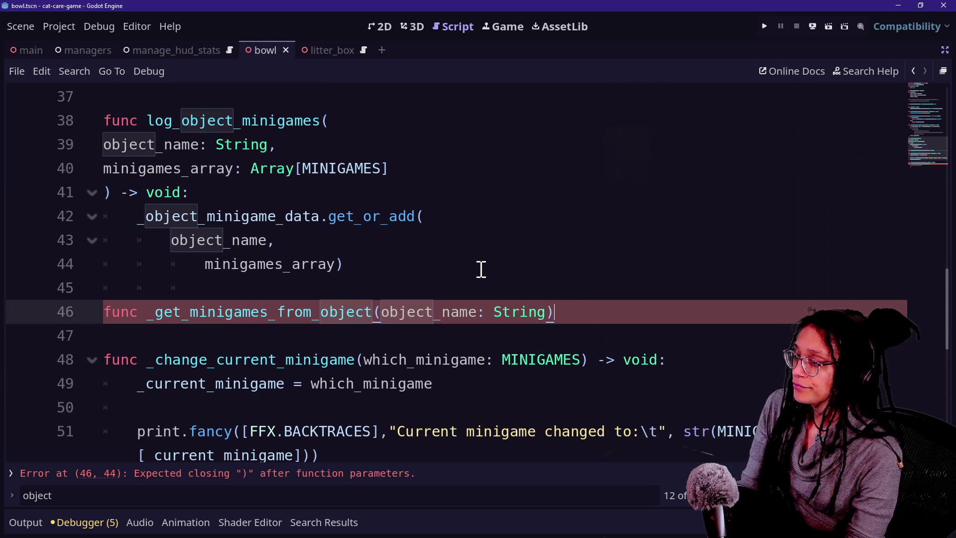
{"action": "type", "text": "ING"}
{"action": "key", "text": "BackSpace"}
{"action": "key", "text": "BackSpace"}
{"action": "key", "text": "BackSpace"}
{"action": "key", "text": "BackSpace"}
{"action": "type", "text": "Arra"}
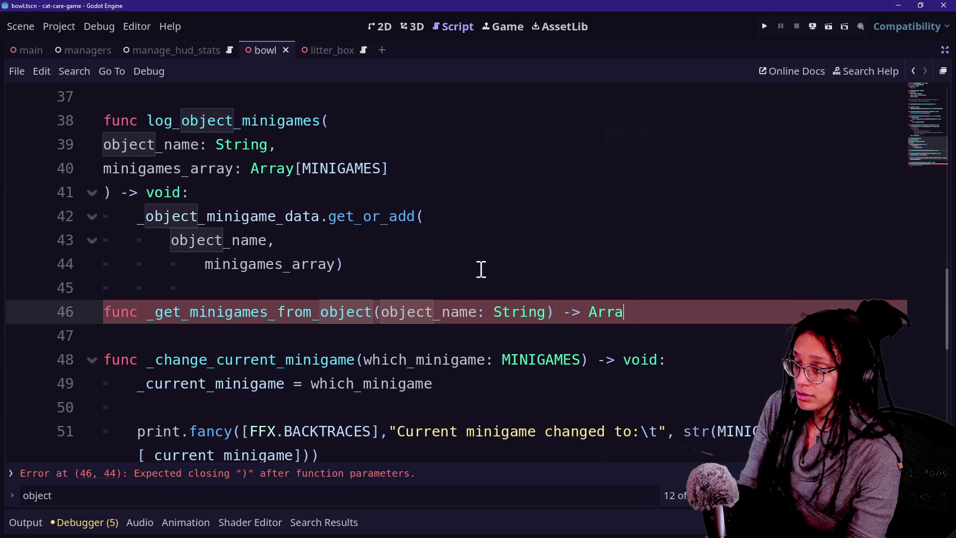
{"action": "type", "text": "y[MINIGAMES}"}
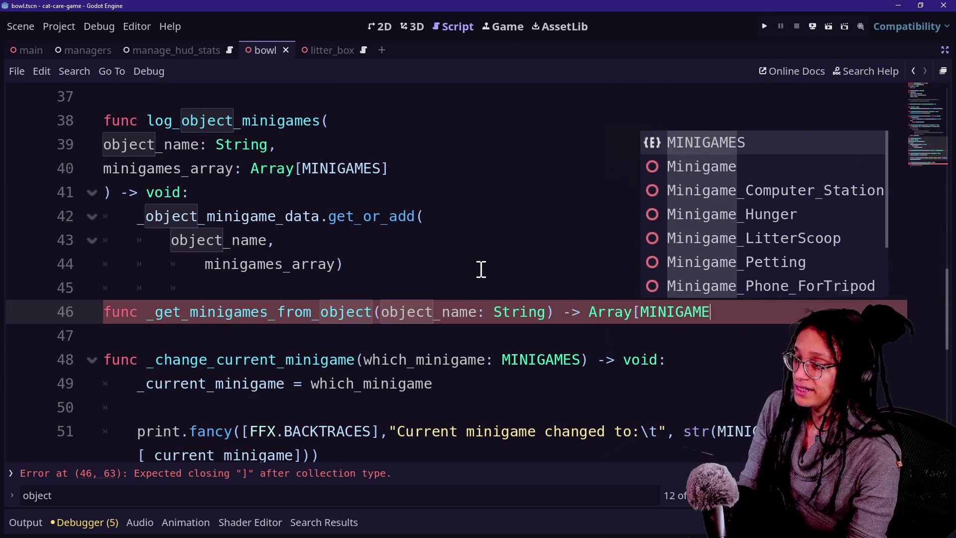
Check the documentation tooltip for the Array type on line 15, then return to _on_object_exited
{"action": "scroll", "coordinate": [481, 268], "scroll_direction": "up", "scroll_amount": 12}
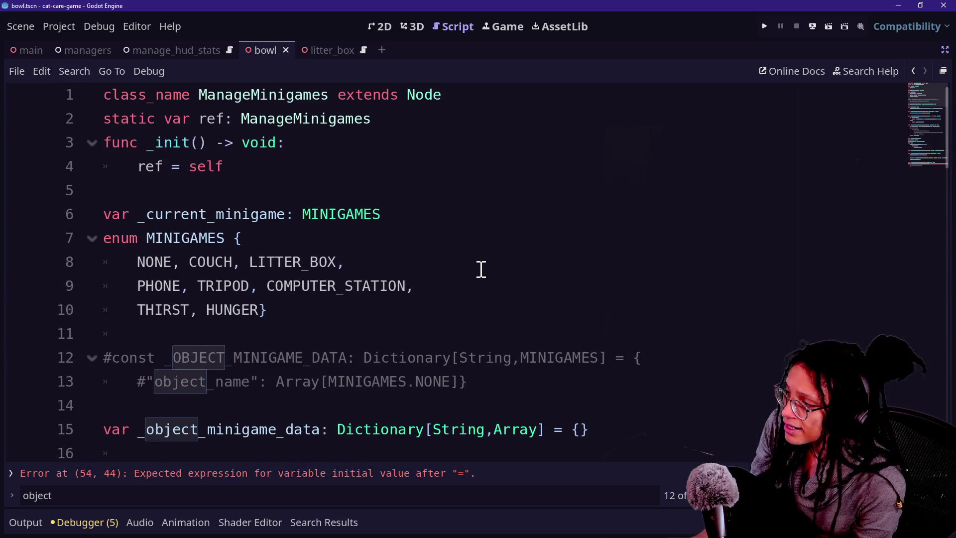
{"action": "scroll", "coordinate": [367, 374], "scroll_direction": "down", "scroll_amount": 1}
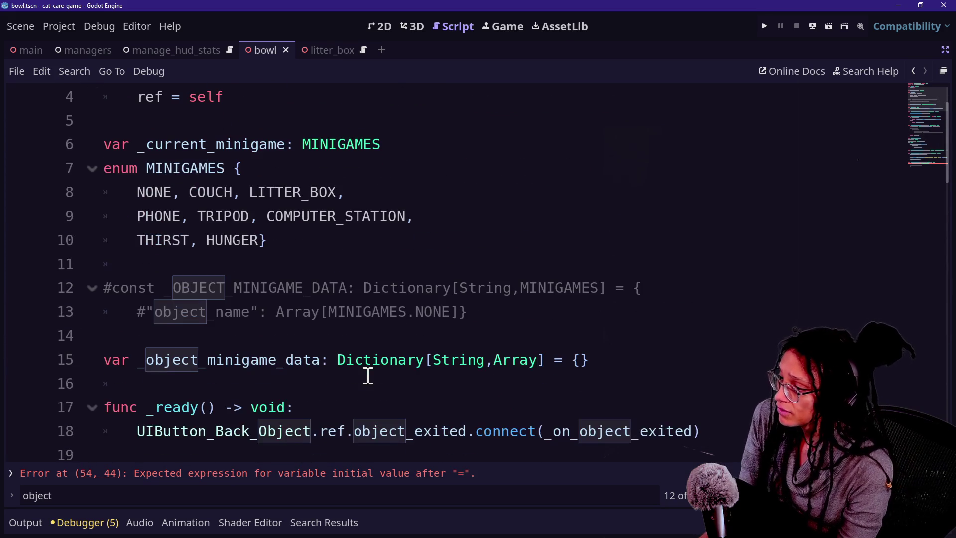
{"action": "left_click", "coordinate": [510, 360]}
{"action": "left_click_drag", "start_coordinate": [510, 365], "coordinate": [533, 360]}
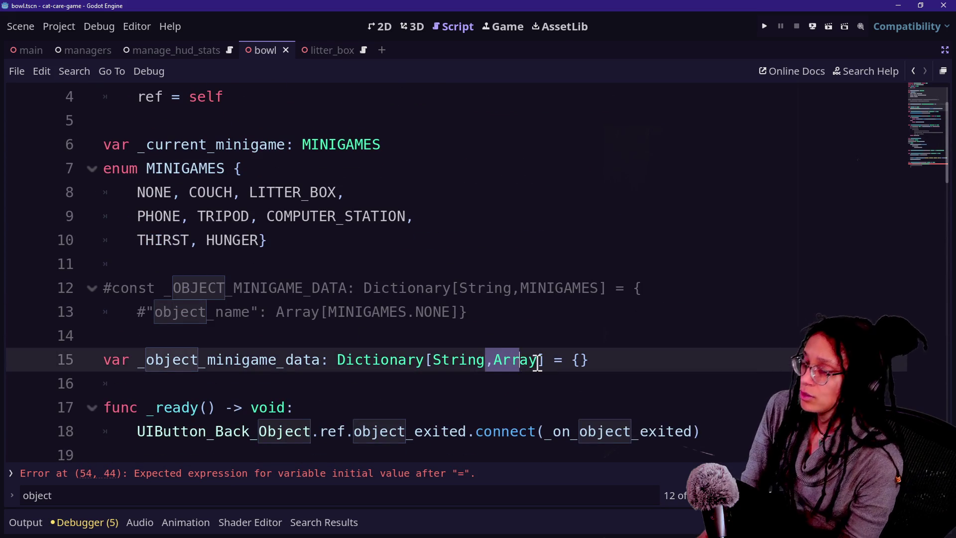
{"action": "double_click", "coordinate": [538, 360]}
{"action": "mouse_move", "coordinate": [540, 361]}
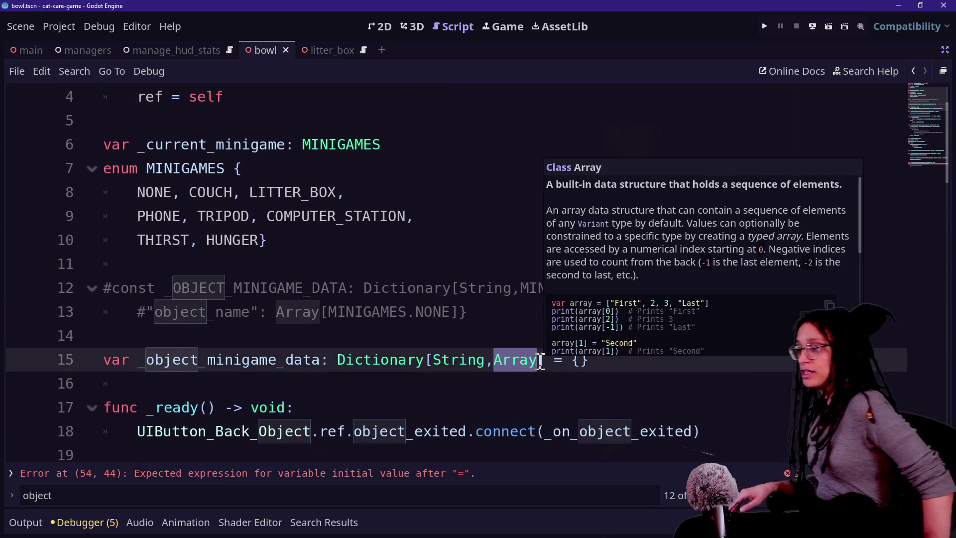
{"action": "scroll", "coordinate": [337, 343], "scroll_direction": "down", "scroll_amount": 3}
{"action": "scroll", "coordinate": [338, 341], "scroll_direction": "down", "scroll_amount": 10}
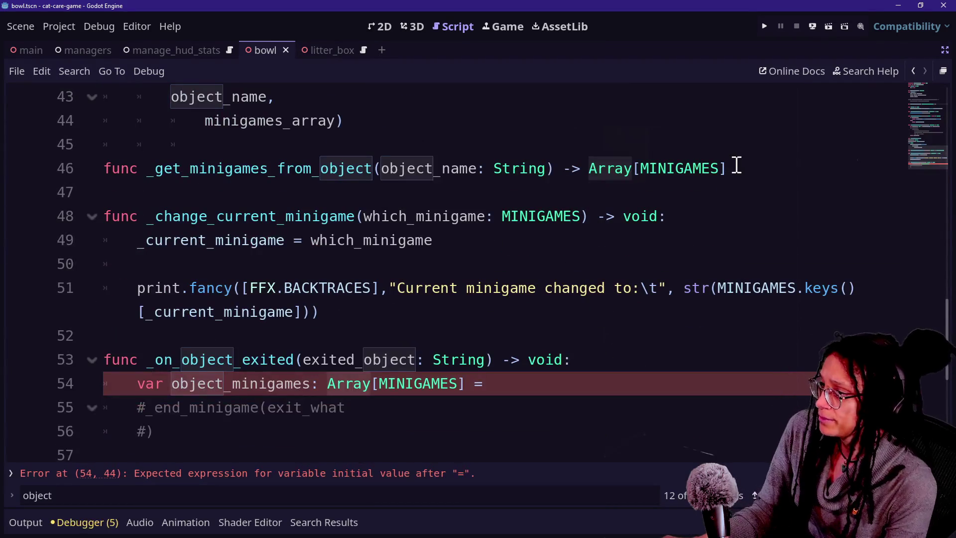
Move the unfinished object_minigames declaration from _on_object_exited into the new function's body
{"action": "left_click", "coordinate": [742, 171]}
{"action": "key", "text": "Return"}
{"action": "type", "text": "var"}
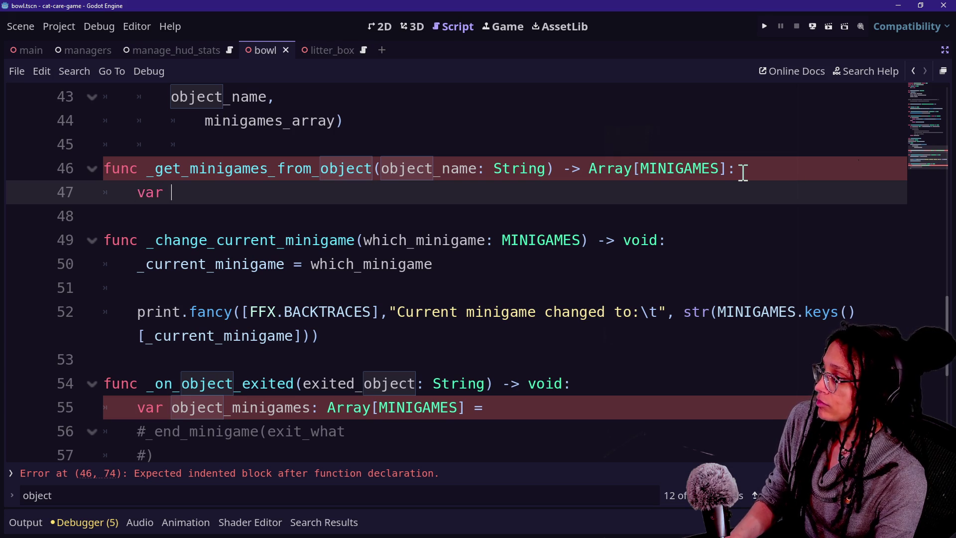
{"action": "mouse_move", "coordinate": [519, 417]}
{"action": "left_mouse_down"}
{"action": "mouse_move", "coordinate": [209, 435]}
{"action": "mouse_move", "coordinate": [133, 409]}
{"action": "left_mouse_up"}
{"action": "key", "text": "ctrl+c"}
{"action": "key", "text": "BackSpace"}
{"action": "left_click", "coordinate": [237, 189]}
{"action": "key", "text": "BackSpace"}
{"action": "key", "text": "BackSpace"}
{"action": "key", "text": "BackSpace"}
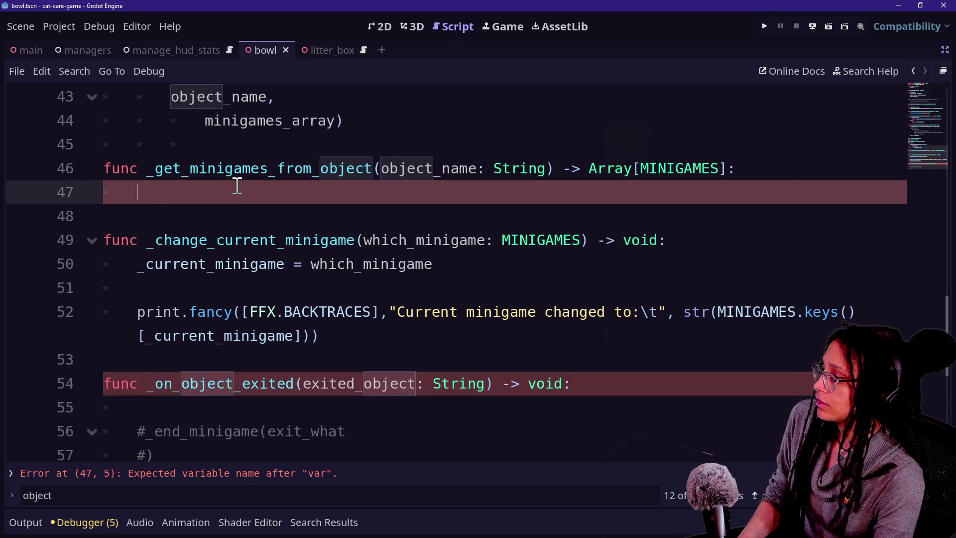
{"action": "key", "text": "ctrl+v"}
Indent the declaration and assign it _object_minigame_data[object_name], split over two lines
{"action": "left_click", "coordinate": [103, 192]}
{"action": "key", "text": "Tab"}
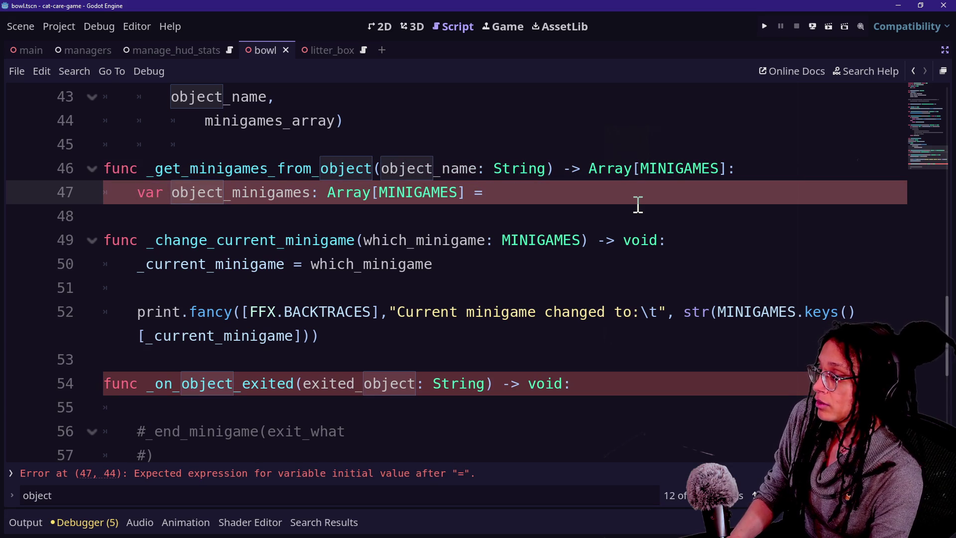
{"action": "type", "text": "_"}
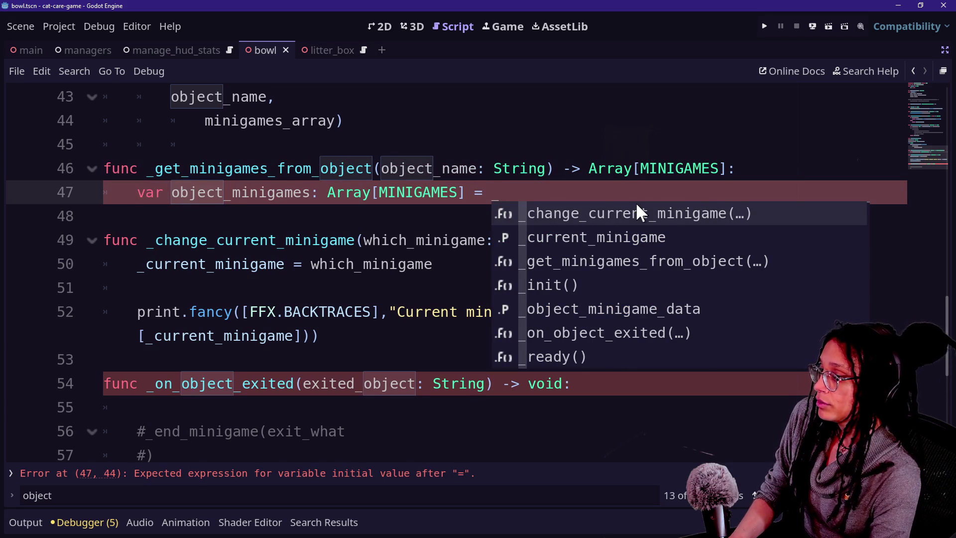
{"action": "type", "text": "min"}
{"action": "key", "text": "Down"}
{"action": "key", "text": "Down"}
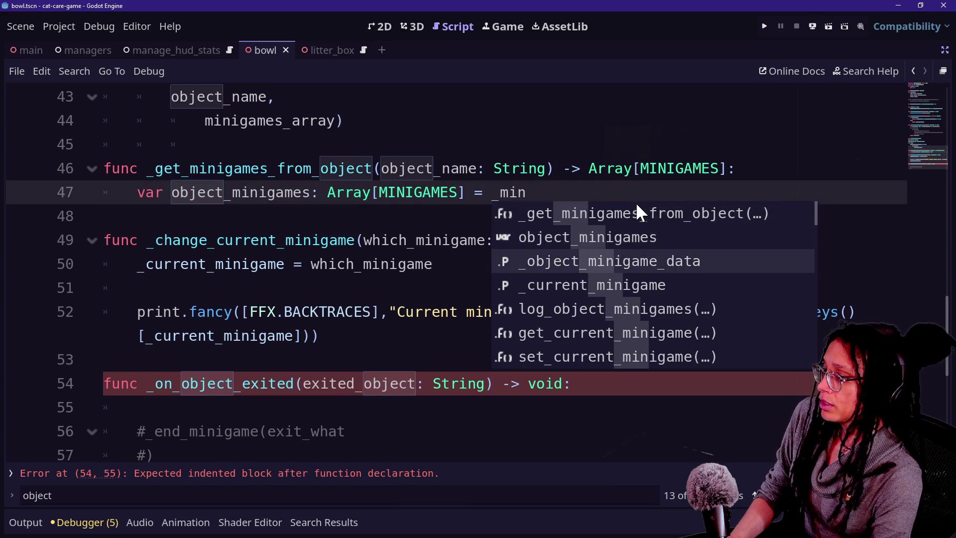
{"action": "key", "text": "Return"}
{"action": "type", "text": "["}
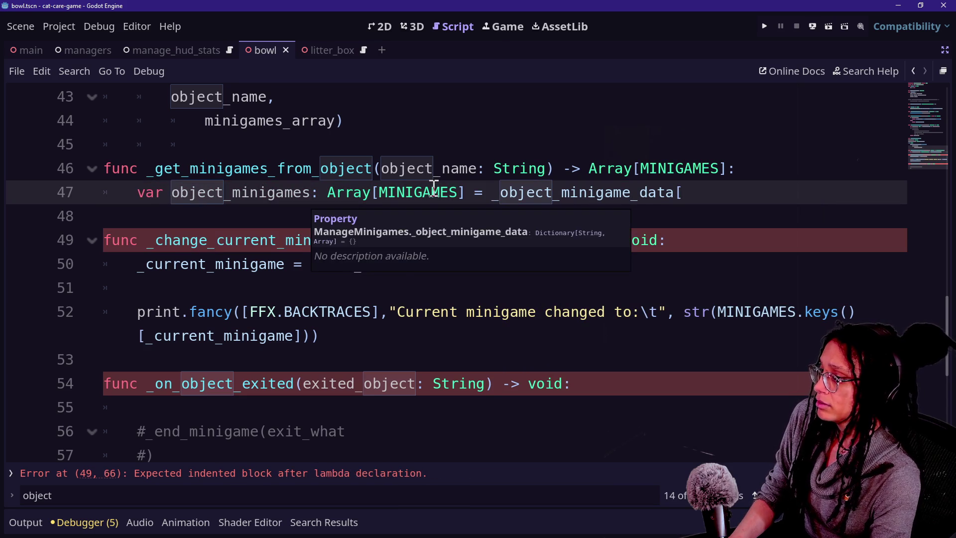
{"action": "left_click", "coordinate": [494, 194]}
{"action": "type", "text": "("}
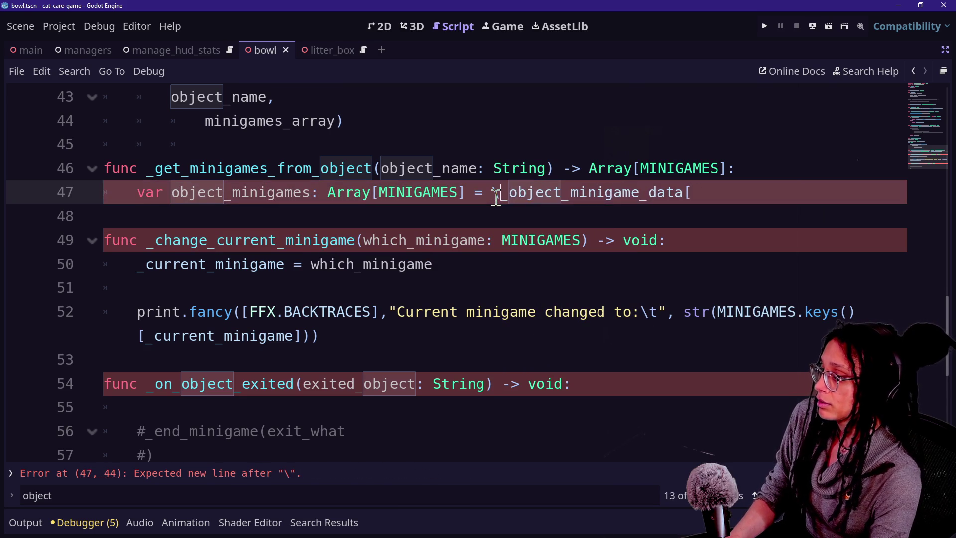
{"action": "key", "text": "Return"}
{"action": "left_click", "coordinate": [501, 214]}
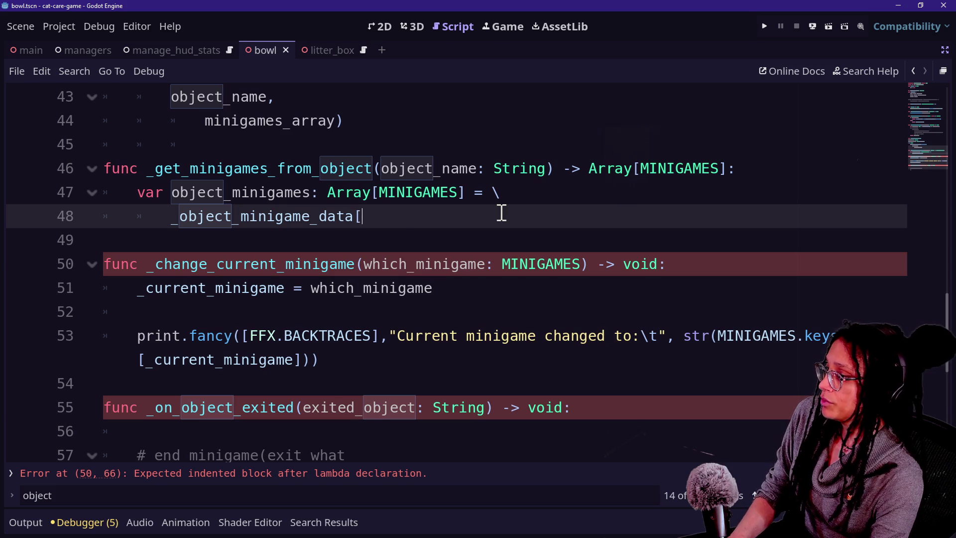
{"action": "type", "text": "object"}
{"action": "key", "text": "Escape"}
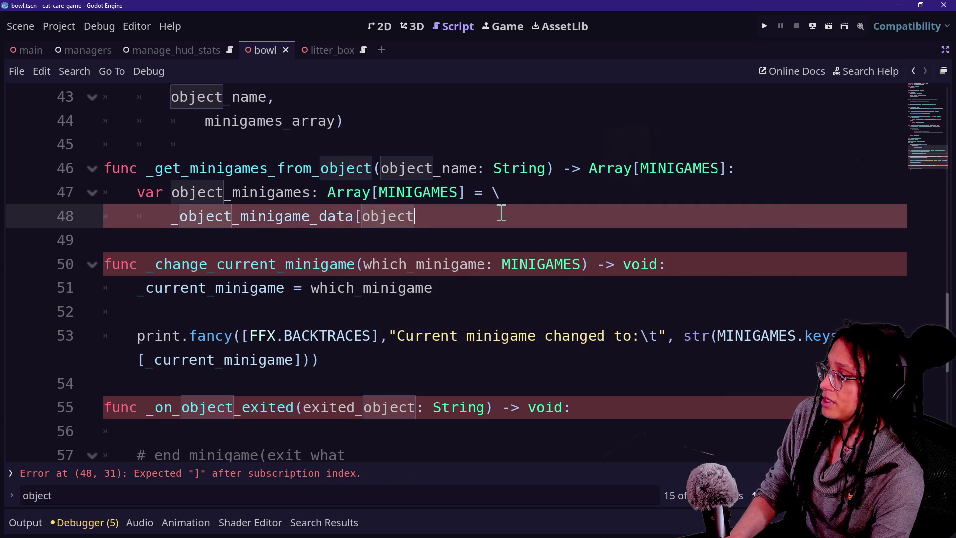
{"action": "type", "text": "e"}
{"action": "key", "text": "BackSpace"}
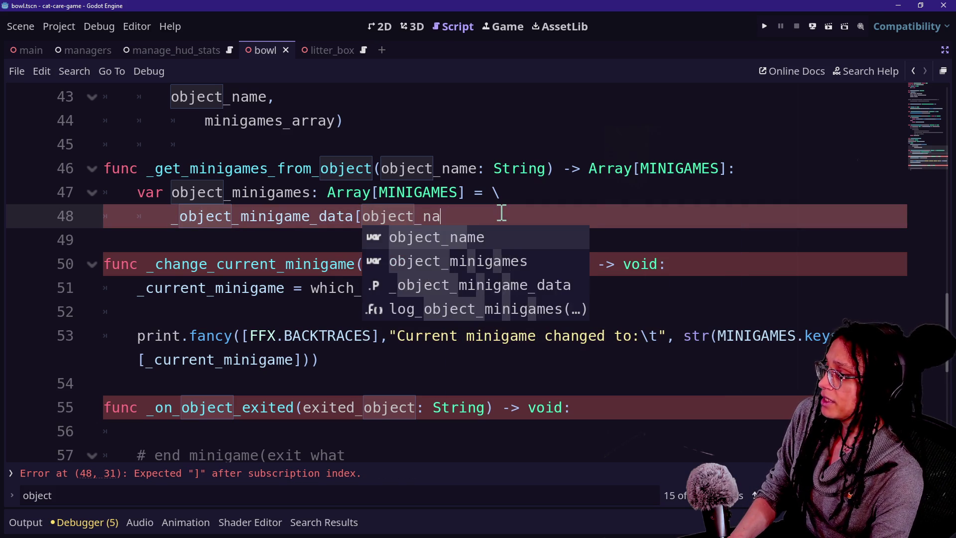
{"action": "type", "text": "me]"}
Compare the line 48 lookup with the function's Array[MINIGAMES] return type
{"action": "left_click_drag", "start_coordinate": [230, 216], "coordinate": [471, 217]}
{"action": "left_click", "coordinate": [472, 217]}
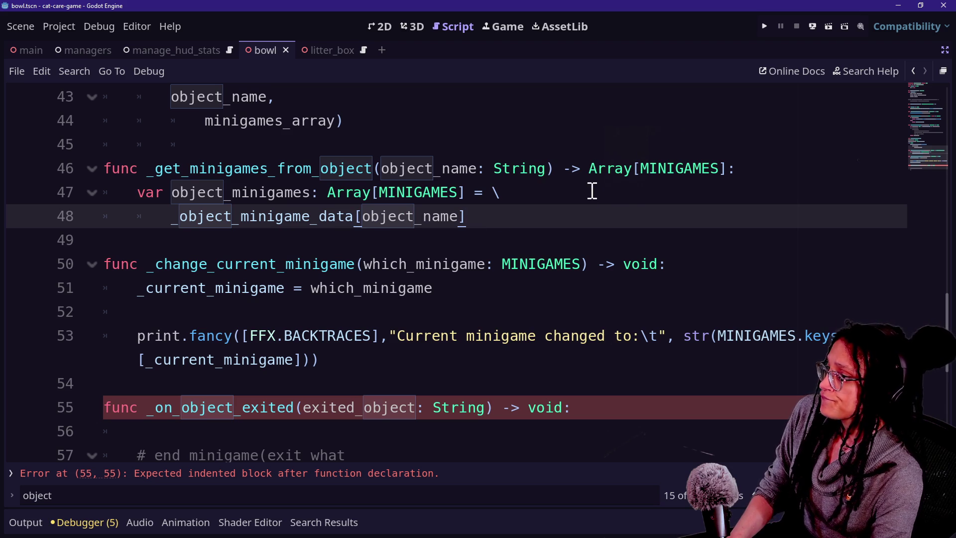
{"action": "left_click_drag", "start_coordinate": [590, 170], "coordinate": [760, 171]}
{"action": "left_click", "coordinate": [423, 218]}
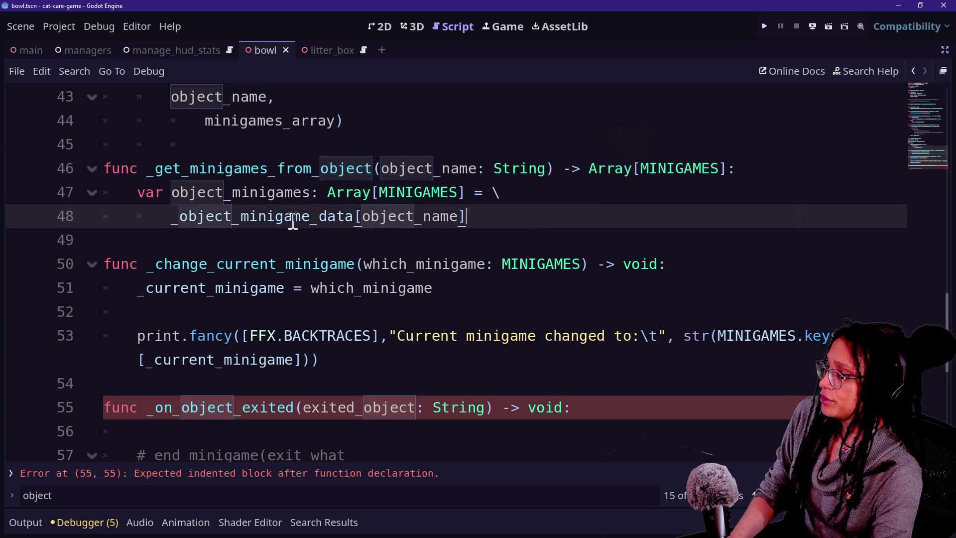
Start a return line and briefly try a plain Array variable type before undoing it
{"action": "key", "text": "End"}
{"action": "key", "text": "Return"}
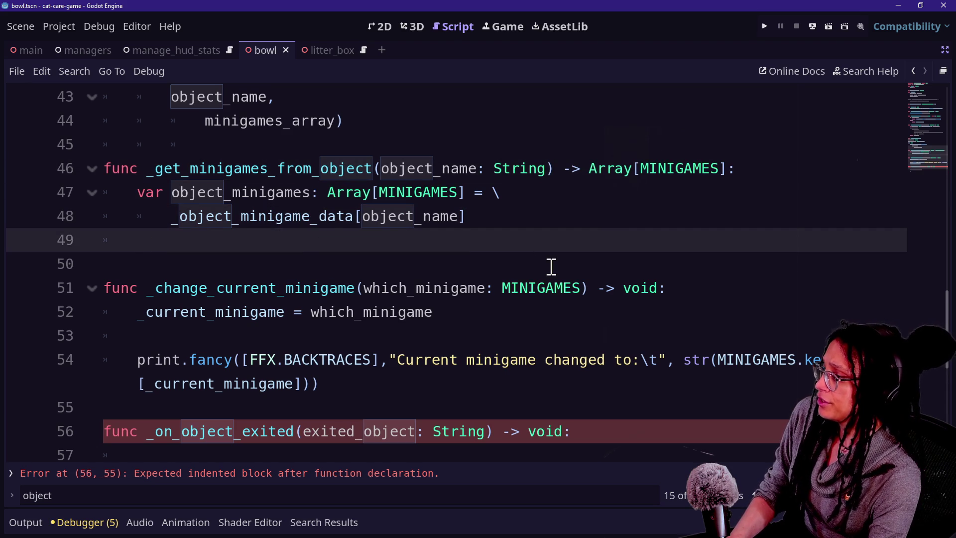
{"action": "type", "text": "return obje"}
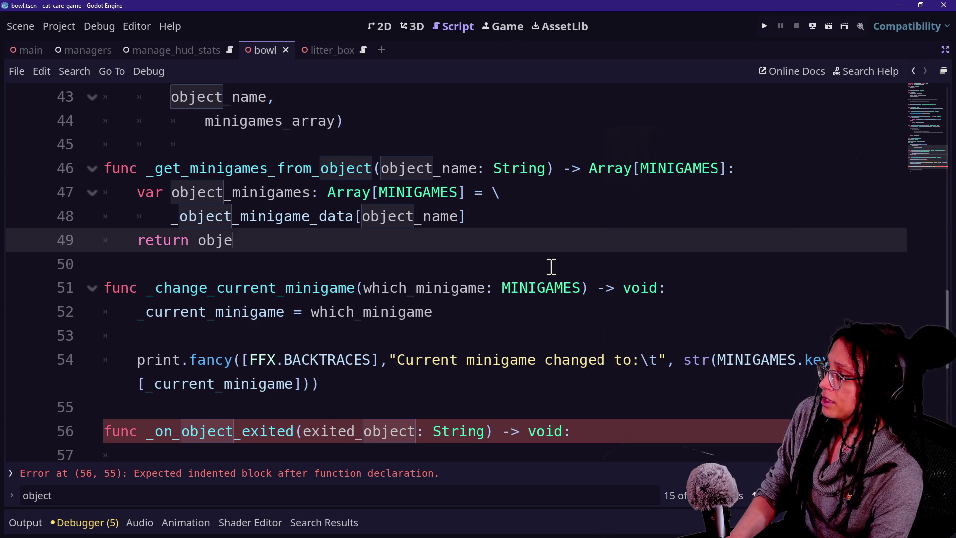
{"action": "double_click", "coordinate": [454, 190]}
{"action": "key", "text": "BackSpace"}
{"action": "key", "text": "BackSpace"}
{"action": "key", "text": "Delete"}
{"action": "left_click", "coordinate": [248, 234]}
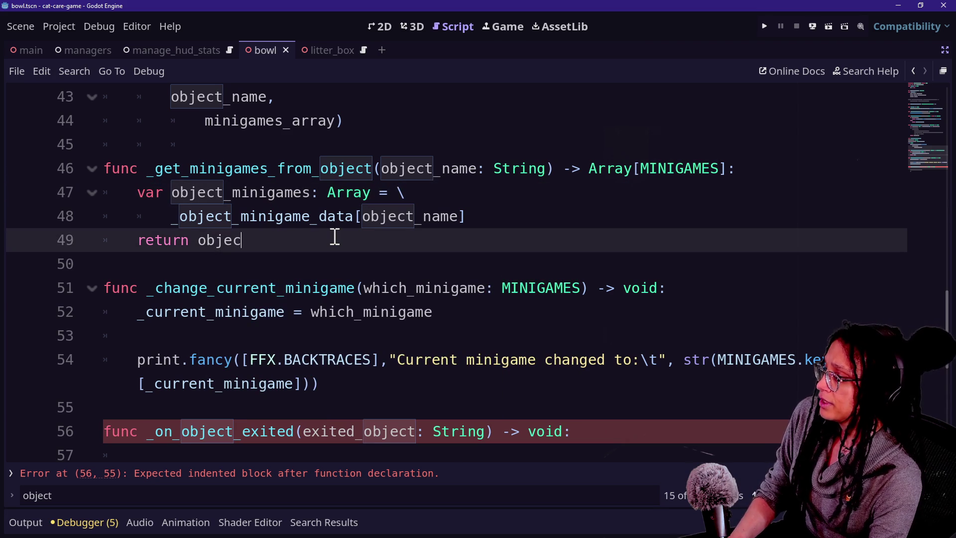
{"action": "type", "text": "t"}
{"action": "left_click", "coordinate": [495, 220]}
{"action": "left_click", "coordinate": [383, 192]}
{"action": "key", "text": "ctrl+z"}
{"action": "key", "text": "ctrl+z"}
{"action": "key", "text": "ctrl+z"}
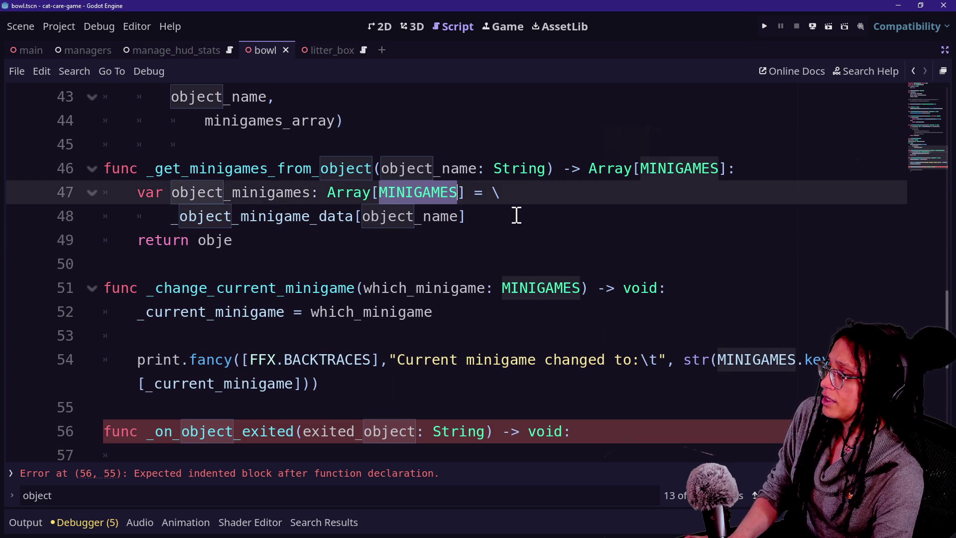
Cast the lookup as Array[MINIGAMES] and finish the line 'return object_minigames'
{"action": "left_click", "coordinate": [518, 216]}
{"action": "type", "text": "rra"}
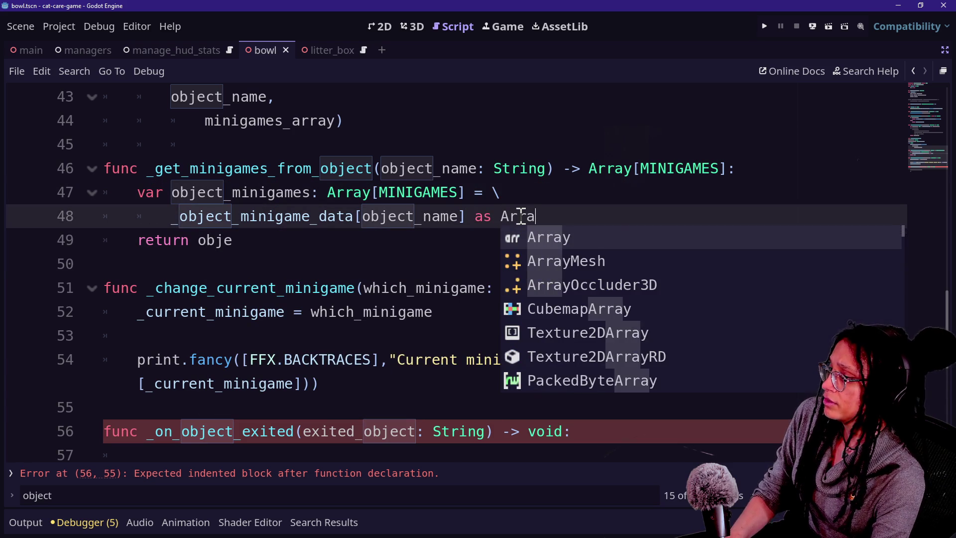
{"action": "type", "text": "y[MINIGAMES]"}
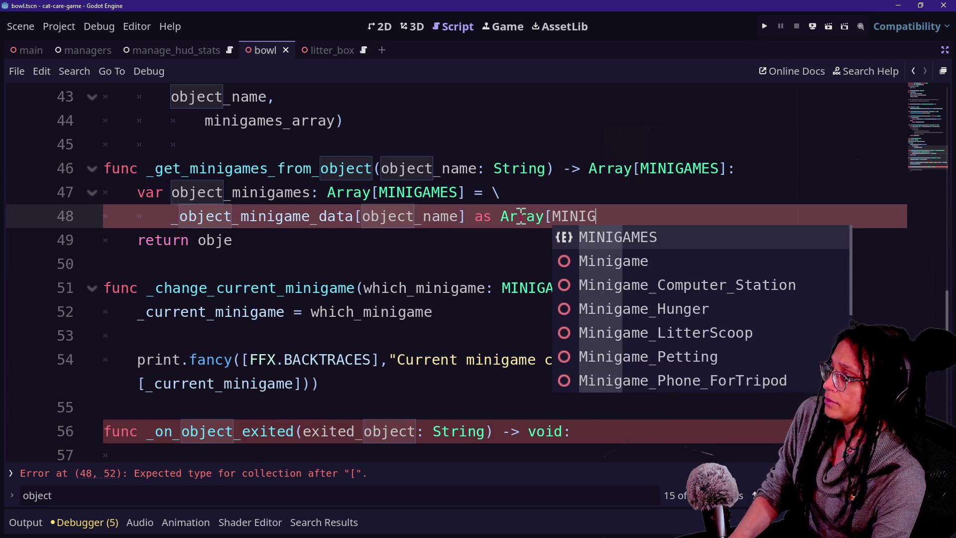
{"action": "left_click", "coordinate": [282, 287]}
{"action": "left_click", "coordinate": [299, 241]}
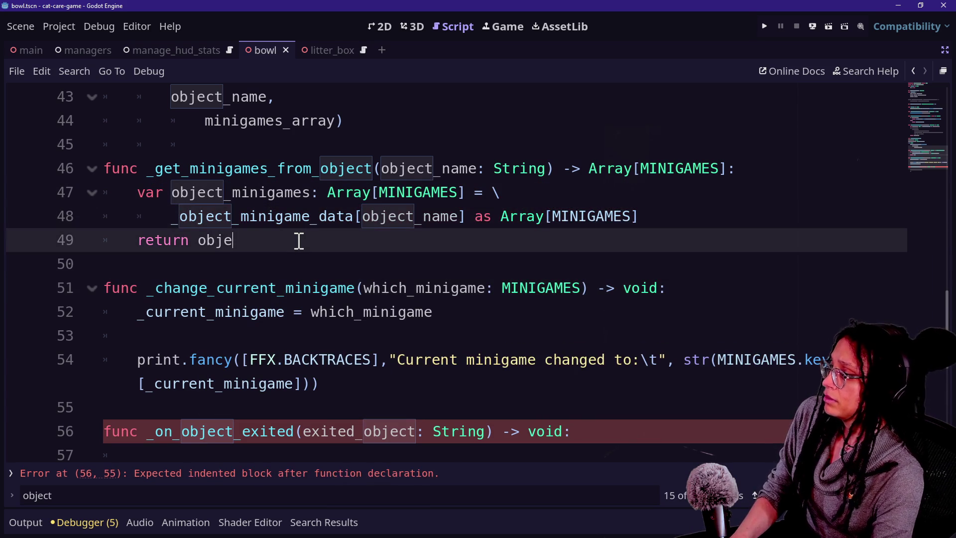
{"action": "type", "text": "ct"}
{"action": "key", "text": "Return"}
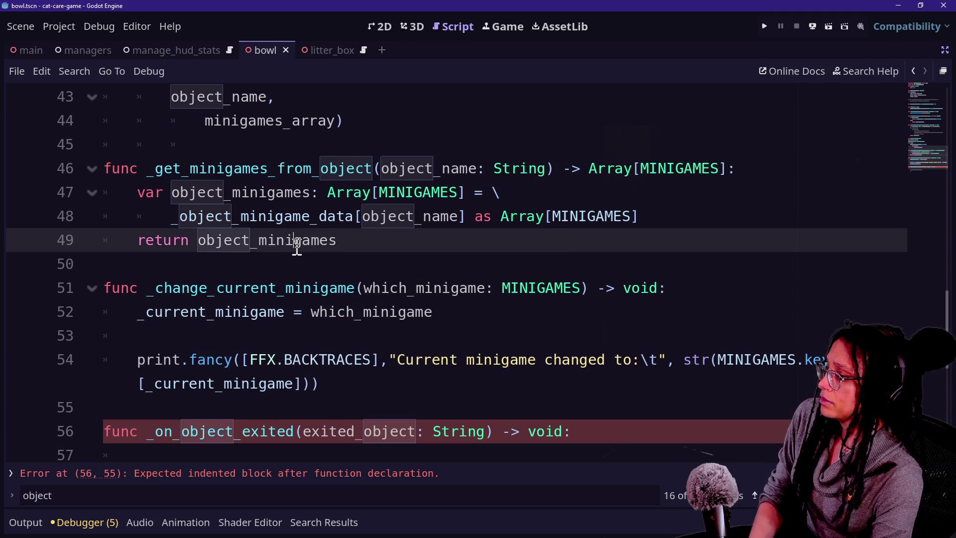
{"action": "scroll", "coordinate": [447, 327], "scroll_direction": "down", "scroll_amount": 1}
{"action": "left_click", "coordinate": [381, 393]}
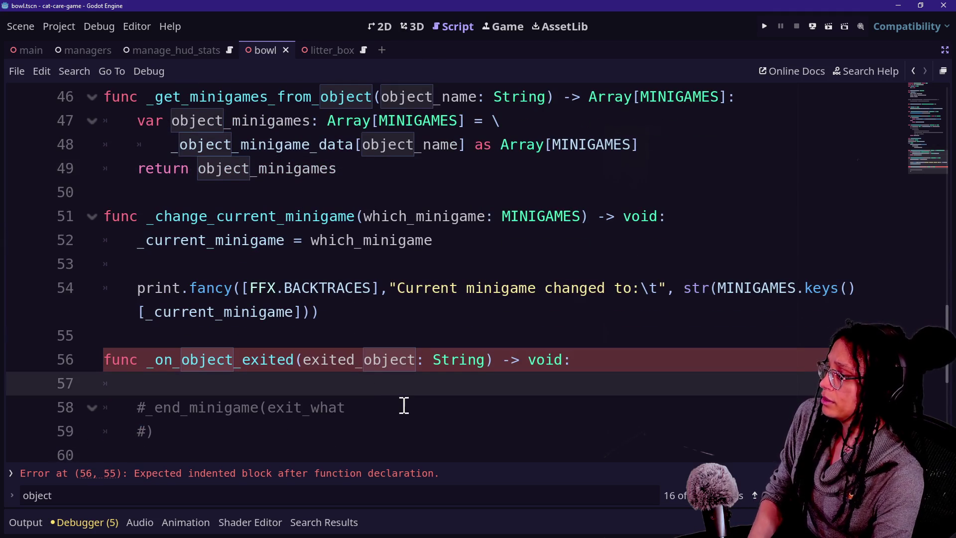
{"action": "type", "text": "_"}
Replace the stray text on line 57 with a pasted copy of the object_minigames declaration
{"action": "key", "text": "BackSpace"}
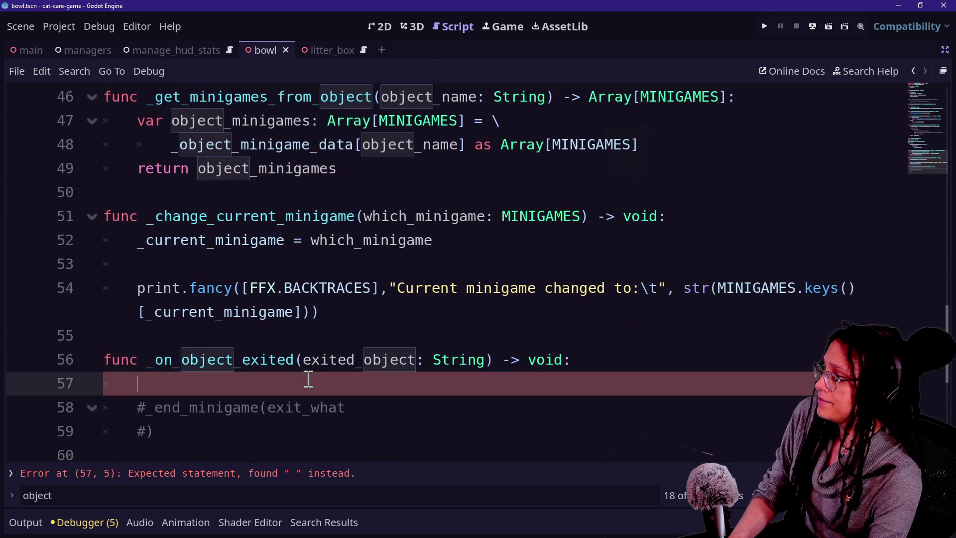
{"action": "type", "text": "_g"}
{"action": "key", "text": "BackSpace"}
{"action": "key", "text": "BackSpace"}
{"action": "type", "text": "var"}
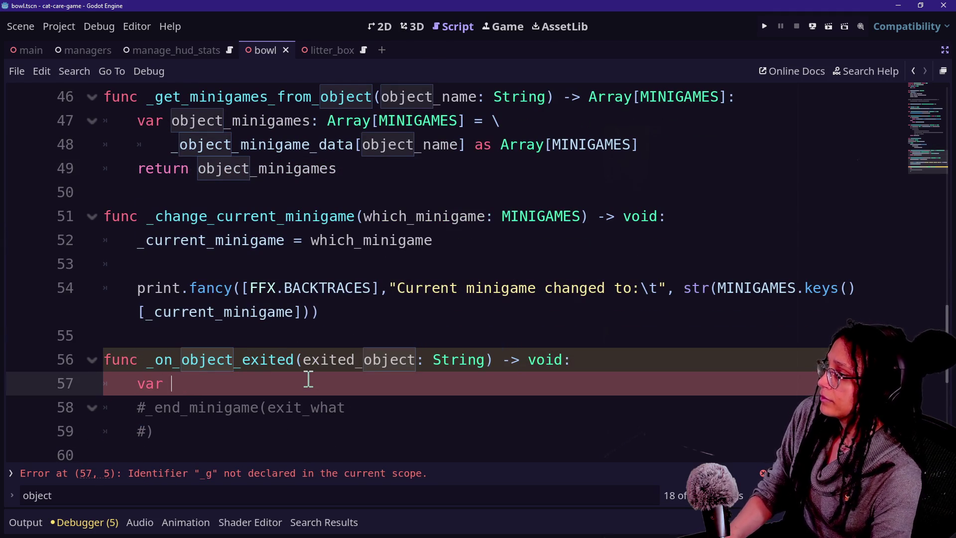
{"action": "left_click_drag", "start_coordinate": [133, 122], "coordinate": [336, 128]}
{"action": "key", "text": "ctrl+c"}
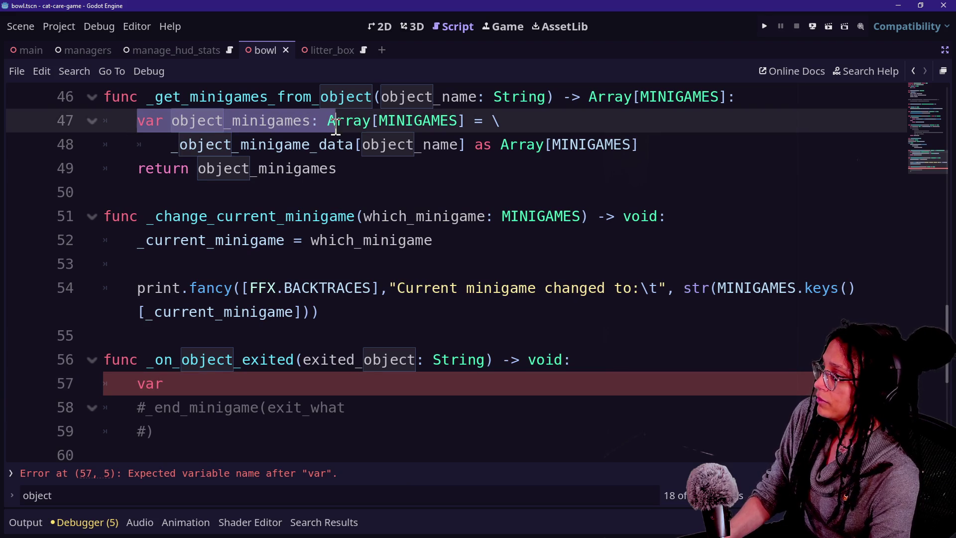
{"action": "left_click", "coordinate": [254, 392]}
{"action": "key", "text": "BackSpace"}
{"action": "key", "text": "BackSpace"}
{"action": "key", "text": "BackSpace"}
{"action": "key", "text": "ctrl+v"}
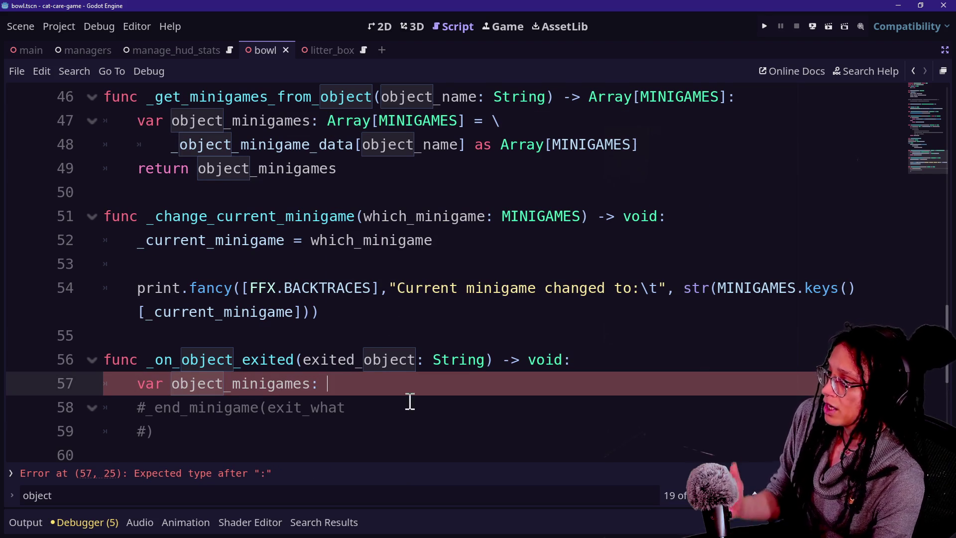
Clear a stray selection and point out the helper and the _on_object_exited function
{"action": "left_click", "coordinate": [219, 144]}
{"action": "left_click_drag", "start_coordinate": [315, 100], "coordinate": [320, 145]}
{"action": "left_click", "coordinate": [219, 144]}
{"action": "left_click_drag", "start_coordinate": [268, 96], "coordinate": [251, 97]}
{"action": "left_click", "coordinate": [297, 95]}
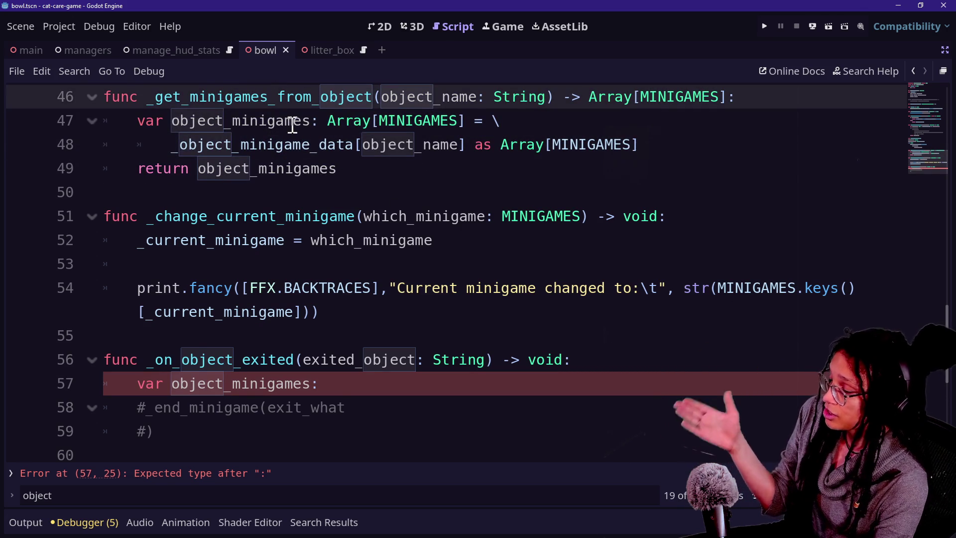
{"action": "left_click", "coordinate": [337, 189]}
{"action": "left_click", "coordinate": [393, 378]}
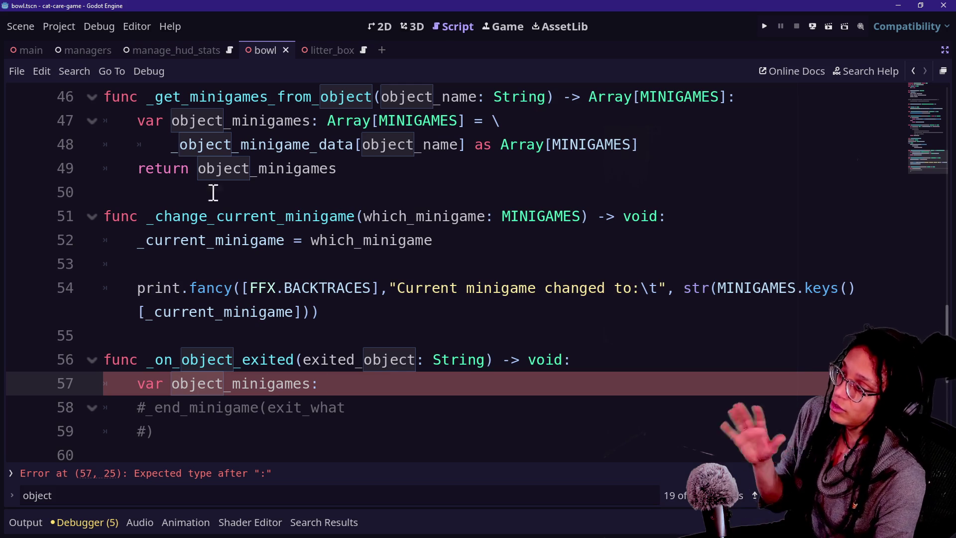
{"action": "left_click", "coordinate": [403, 184]}
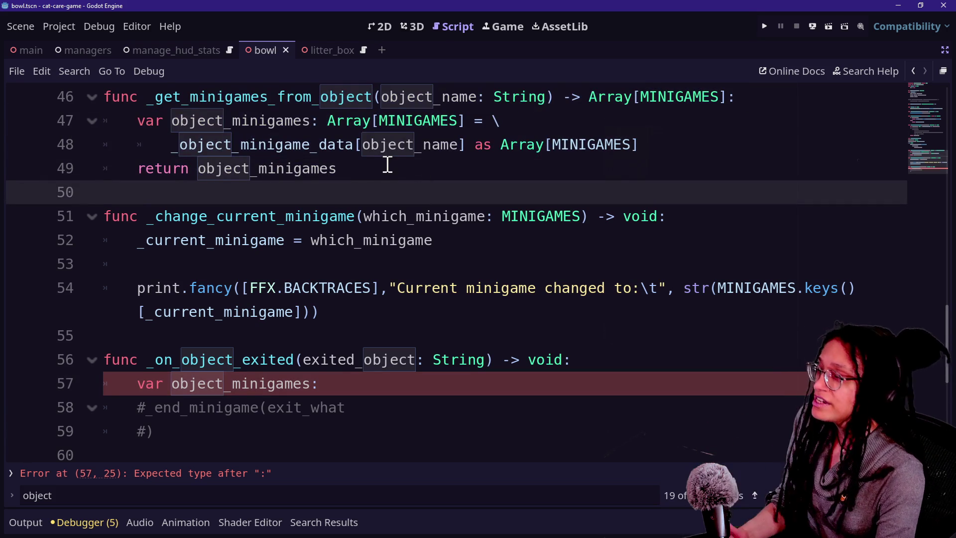
{"action": "left_click_drag", "start_coordinate": [151, 95], "coordinate": [440, 149]}
{"action": "left_click", "coordinate": [454, 145]}
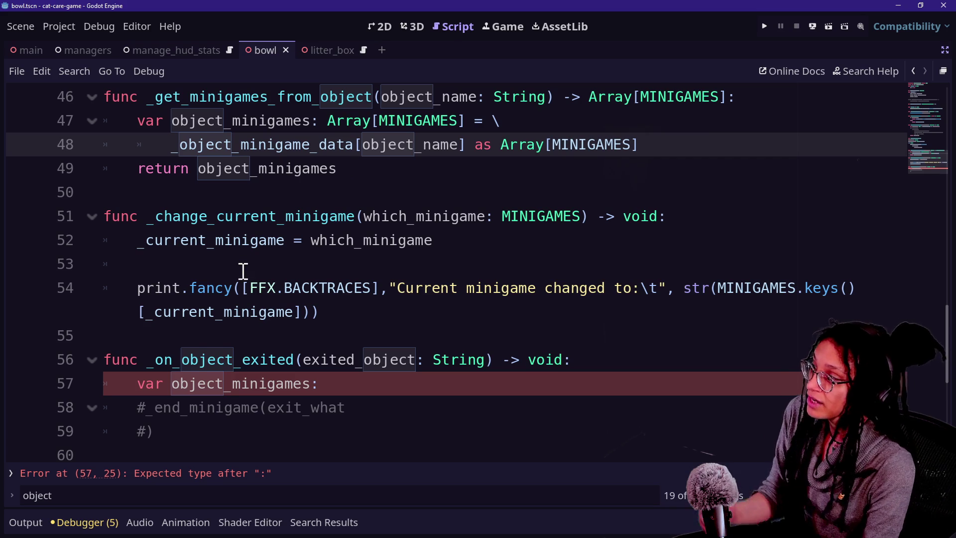
{"action": "left_click_drag", "start_coordinate": [236, 363], "coordinate": [346, 391]}
{"action": "left_click", "coordinate": [352, 390]}
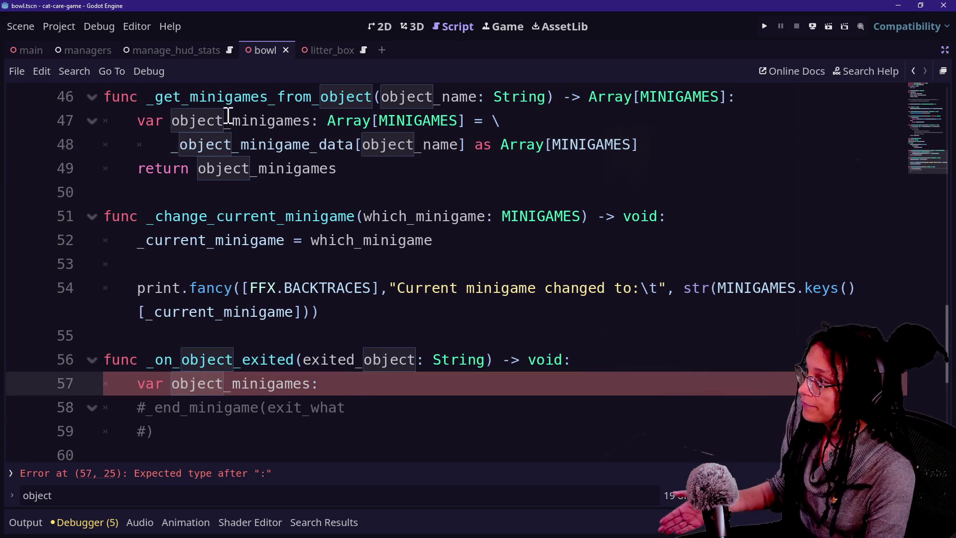
Review the helper's body through its return and check the type of object_name
{"action": "mouse_move", "coordinate": [271, 157]}
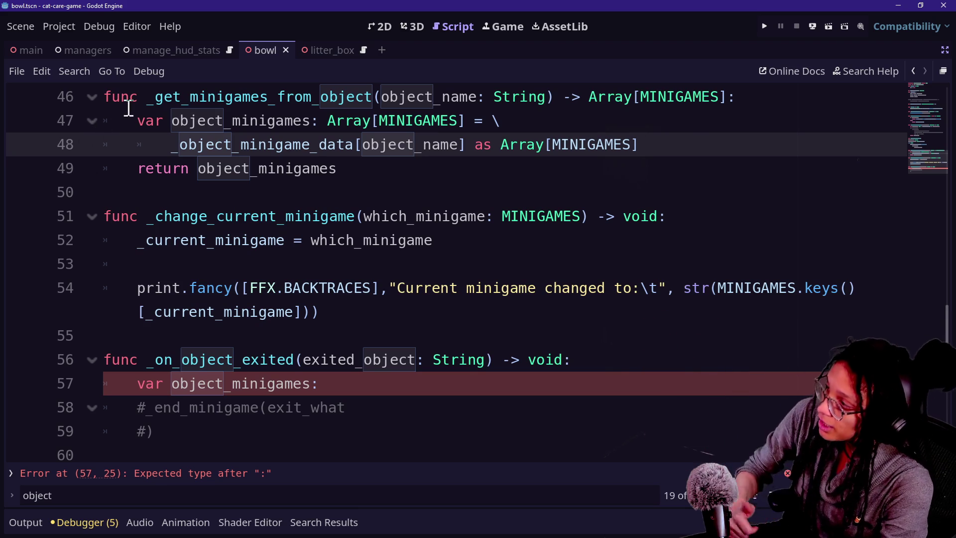
{"action": "left_click_drag", "start_coordinate": [152, 97], "coordinate": [640, 144]}
{"action": "left_click", "coordinate": [76, 95]}
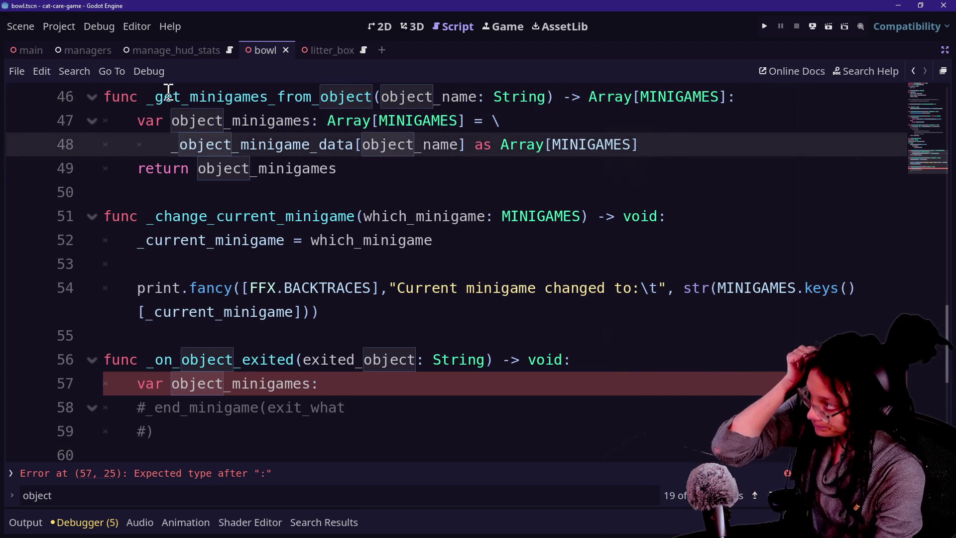
{"action": "left_click_drag", "start_coordinate": [182, 97], "coordinate": [321, 169]}
{"action": "left_click", "coordinate": [343, 169]}
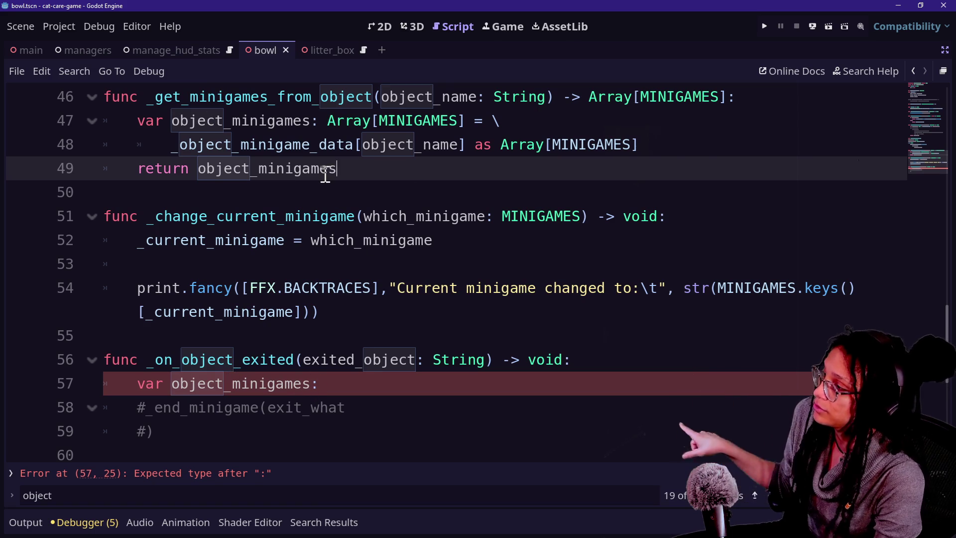
{"action": "left_click", "coordinate": [389, 144]}
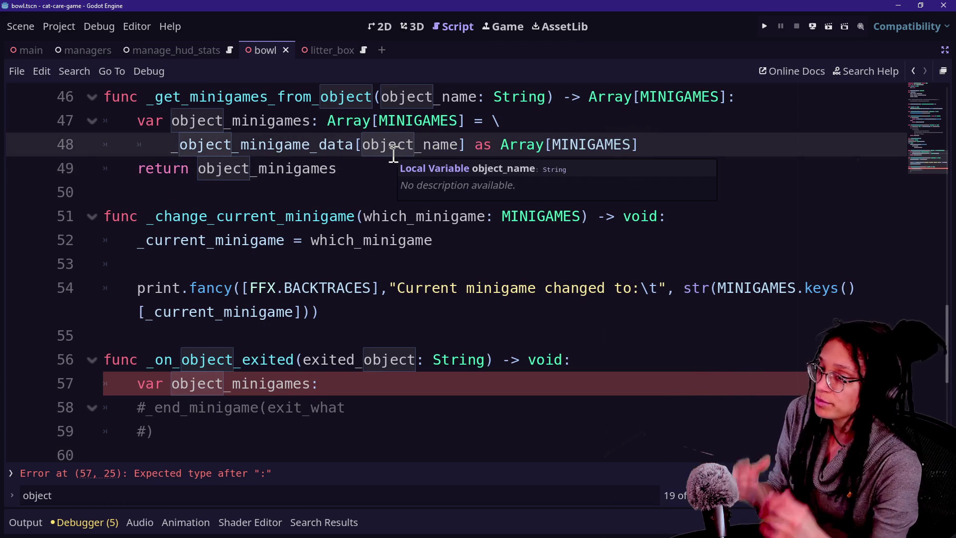
{"action": "left_click", "coordinate": [420, 390]}
{"action": "type", "text": "Array[M"}
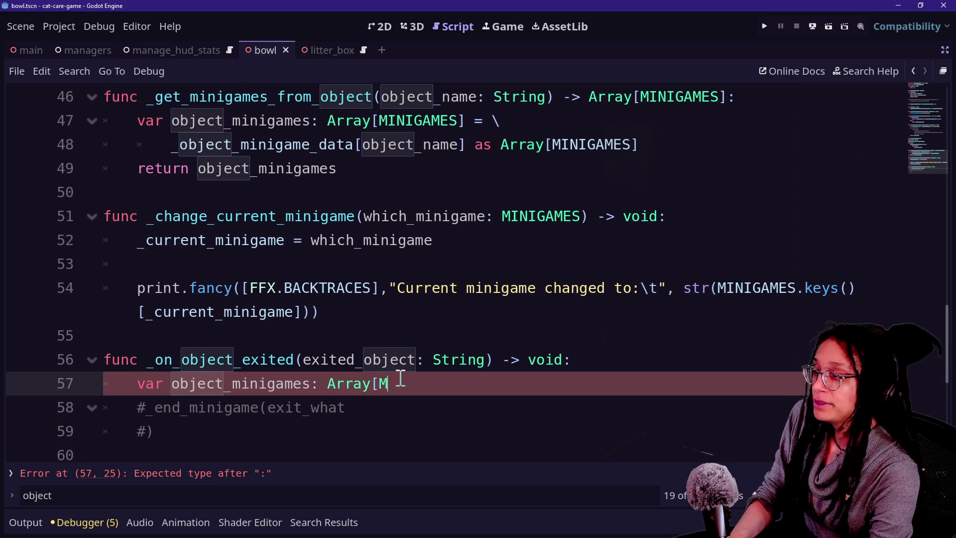
Complete line 57 as Array[MINIGAMES] = \ with _get_minigames_from_object(exited_object) on the next line
{"action": "type", "text": "INIGAMES] ="}
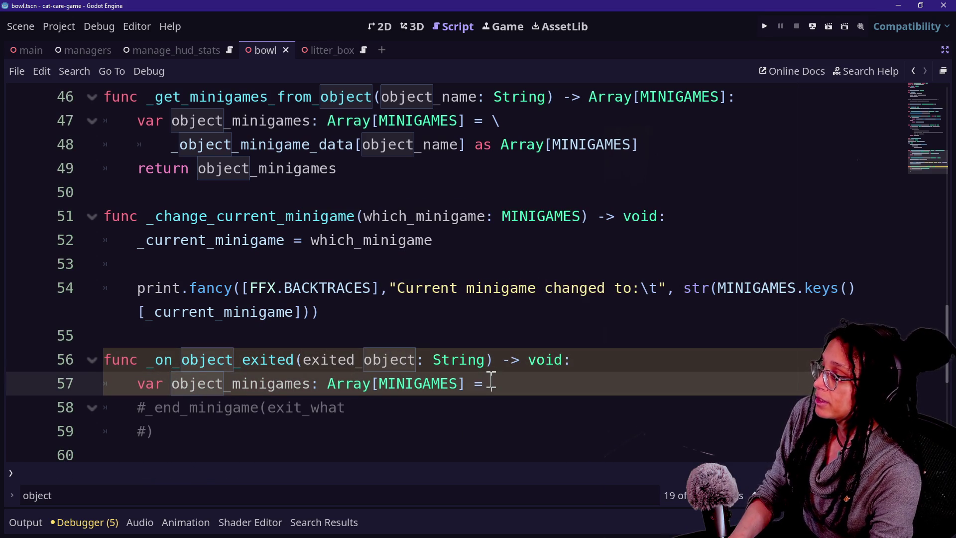
{"action": "key", "text": "BackSpace"}
{"action": "key", "text": "BackSpace"}
{"action": "type", "text": "\\"}
{"action": "key", "text": "Return"}
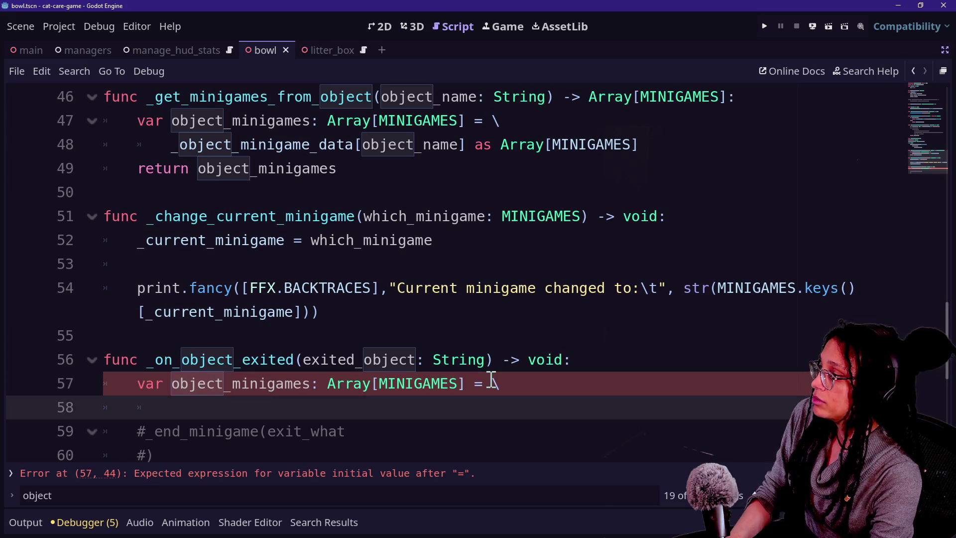
{"action": "type", "text": ")get_"}
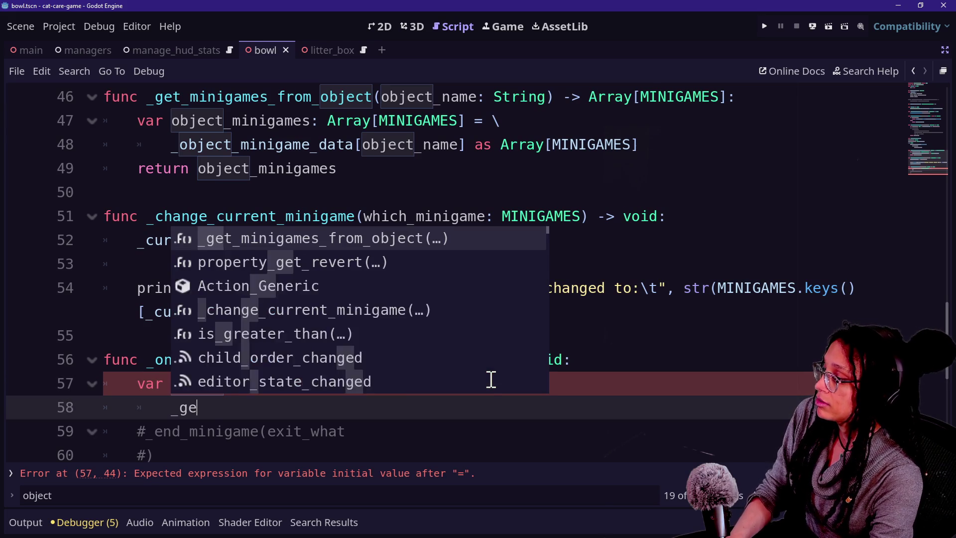
{"action": "key", "text": "Return"}
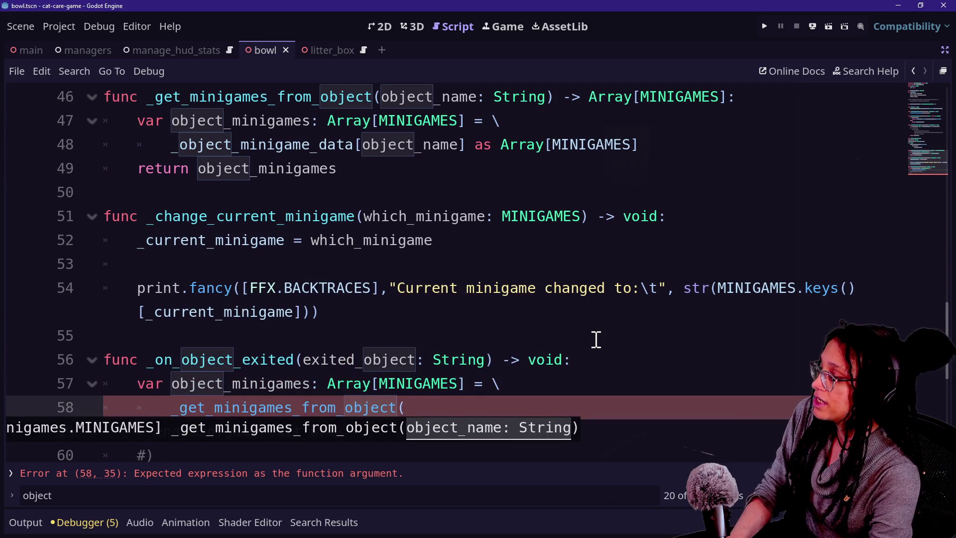
{"action": "type", "text": "exit"}
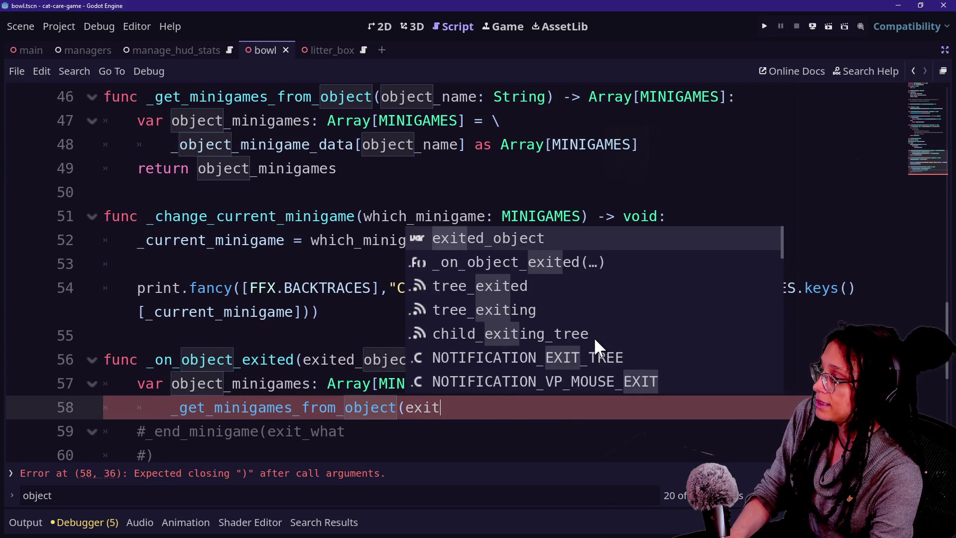
{"action": "key", "text": "Return"}
{"action": "type", "text": ")"}
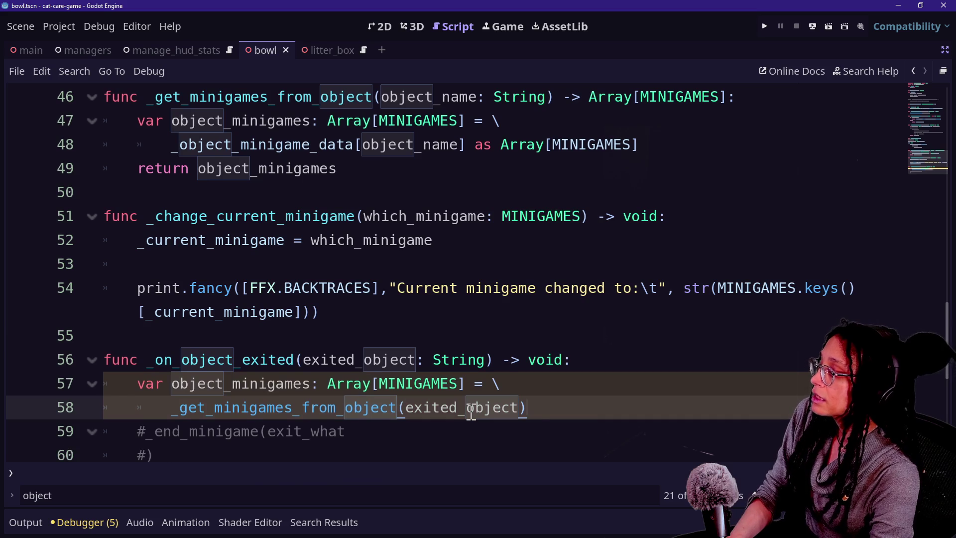
{"action": "scroll", "coordinate": [470, 412], "scroll_direction": "down", "scroll_amount": 1}
{"action": "key", "text": "Return"}
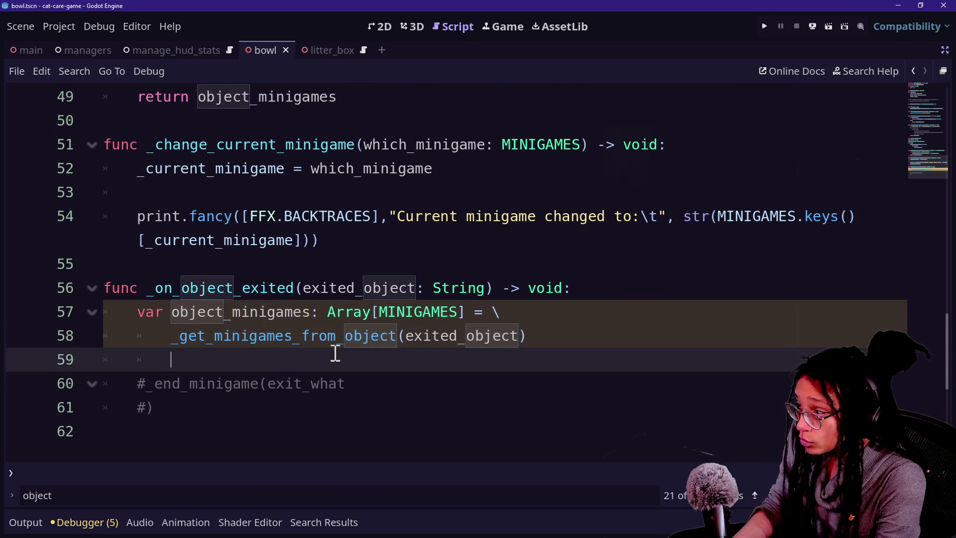
On empty line 59, write the loop header 'for minigame_to_exit: MINIGAMES in object_minigames:'
{"action": "left_click", "coordinate": [213, 402]}
{"action": "left_click", "coordinate": [179, 388]}
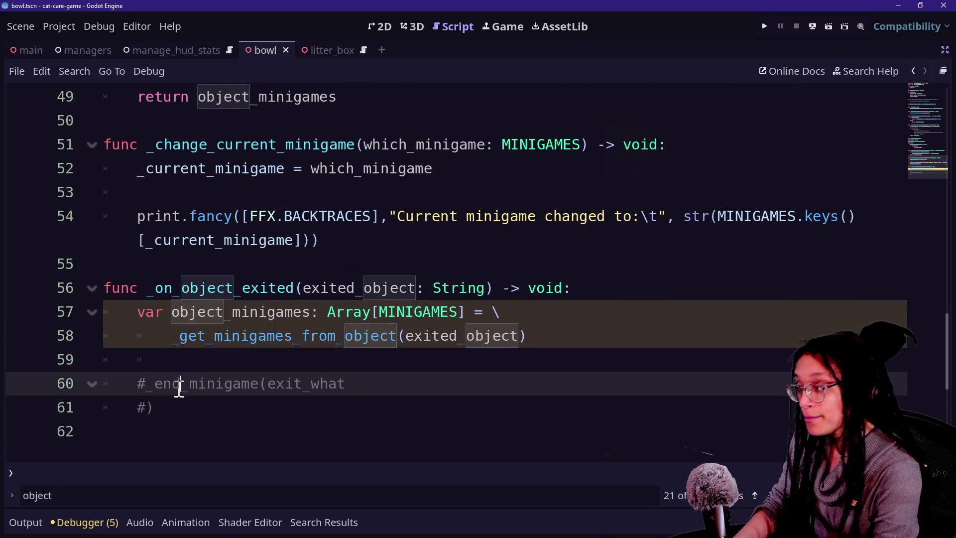
{"action": "left_click", "coordinate": [213, 368]}
{"action": "type", "text": "for"}
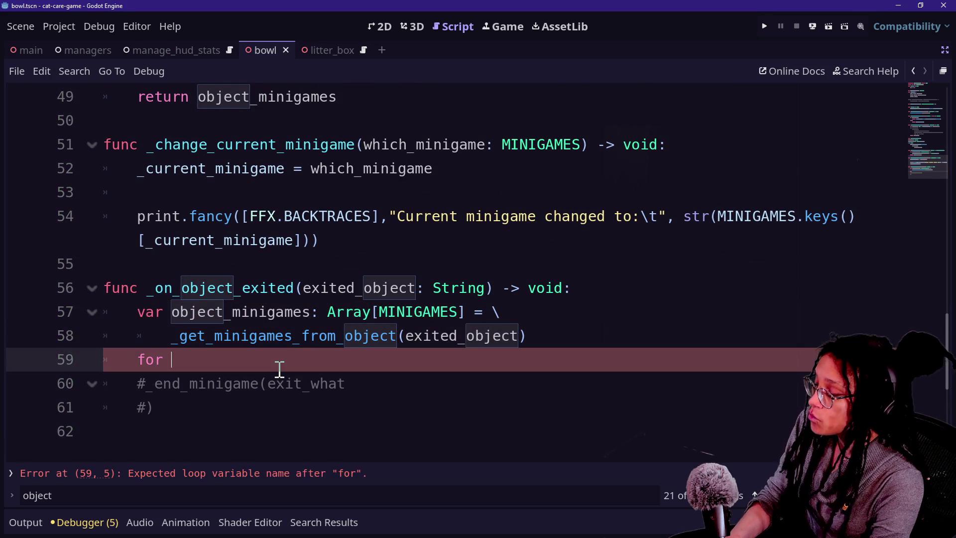
{"action": "key", "text": "BackSpace"}
{"action": "key", "text": "BackSpace"}
{"action": "type", "text": "minigame:"}
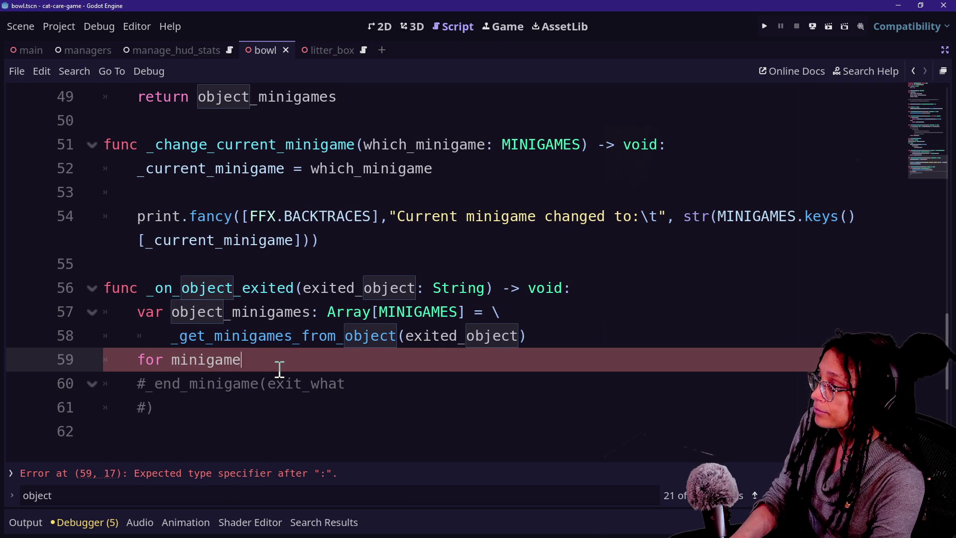
{"action": "key", "text": "BackSpace"}
{"action": "key", "text": "BackSpace"}
{"action": "key", "text": "BackSpace"}
{"action": "key", "text": "BackSpace"}
{"action": "key", "text": "BackSpace"}
{"action": "key", "text": "BackSpace"}
{"action": "type", "text": "minigame_to_exit: M"}
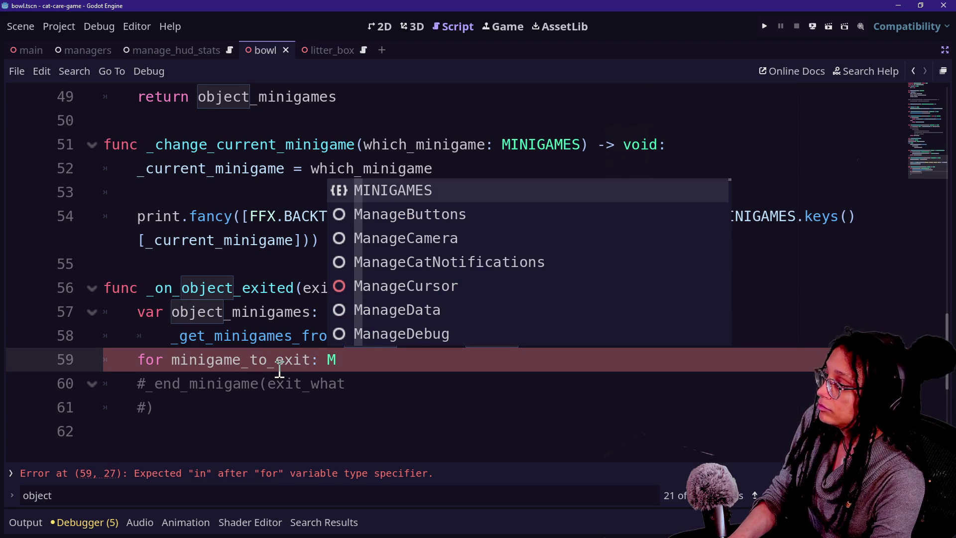
{"action": "type", "text": "INI"}
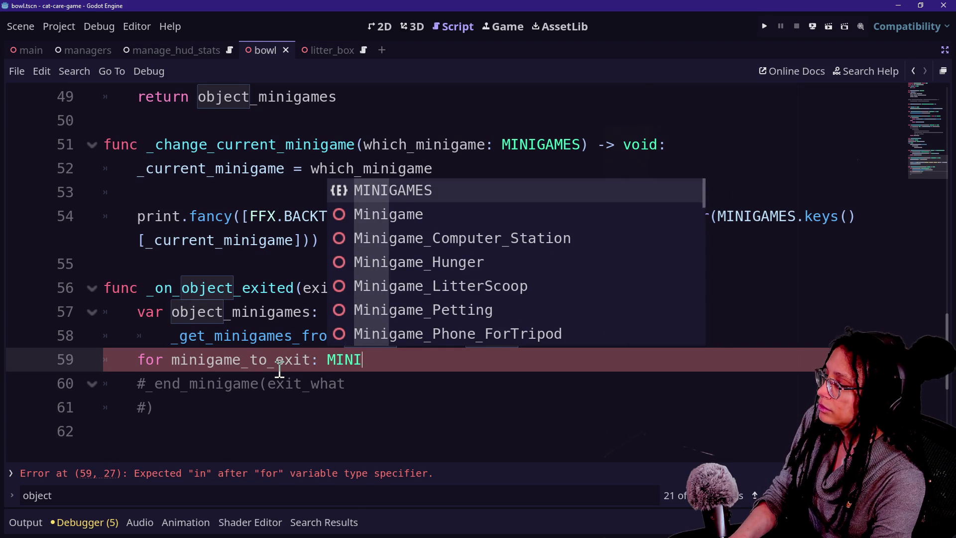
{"action": "type", "text": "GAMES in "}
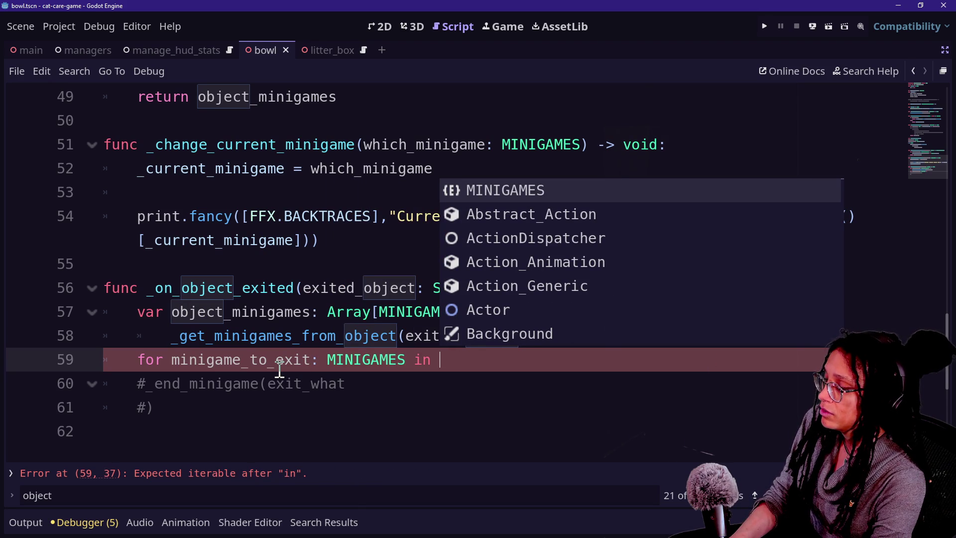
{"action": "type", "text": "object_minigames:"}
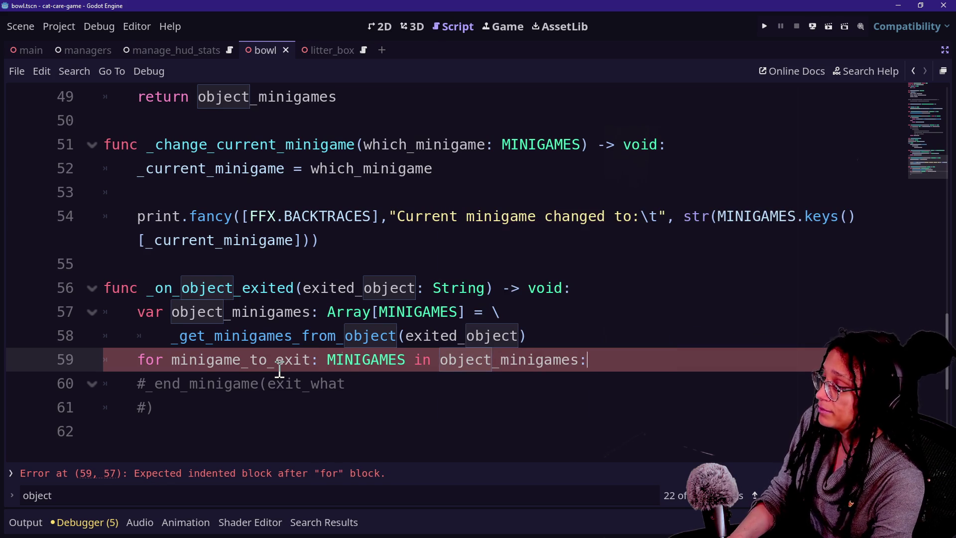
Indent and uncomment the _end_minigame call into the loop body, with a blank line before the loop
{"action": "left_click", "coordinate": [279, 382]}
{"action": "left_click_drag", "start_coordinate": [146, 384], "coordinate": [178, 407]}
{"action": "key", "text": "Tab"}
{"action": "left_click", "coordinate": [222, 389]}
{"action": "key", "text": "shift+Down"}
{"action": "key", "text": "ctrl+k"}
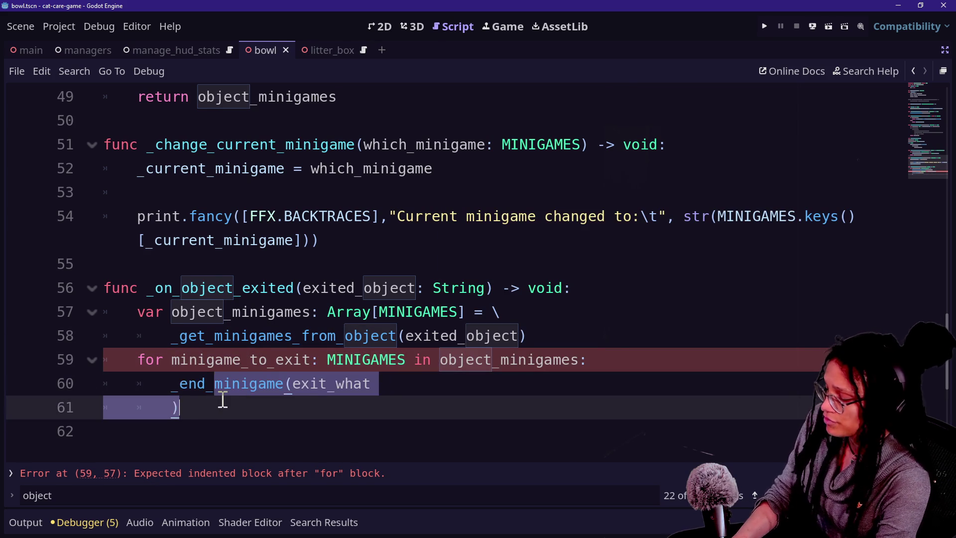
{"action": "left_click", "coordinate": [221, 399]}
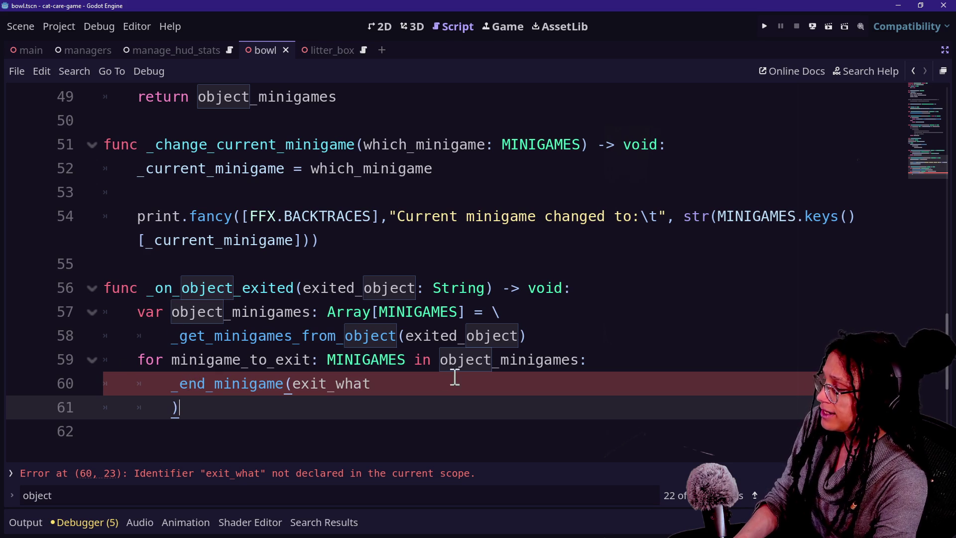
{"action": "left_click", "coordinate": [561, 335]}
{"action": "key", "text": "Return"}
Replace the call's old exit_what argument with minigame_to_exit
{"action": "left_click", "coordinate": [458, 414]}
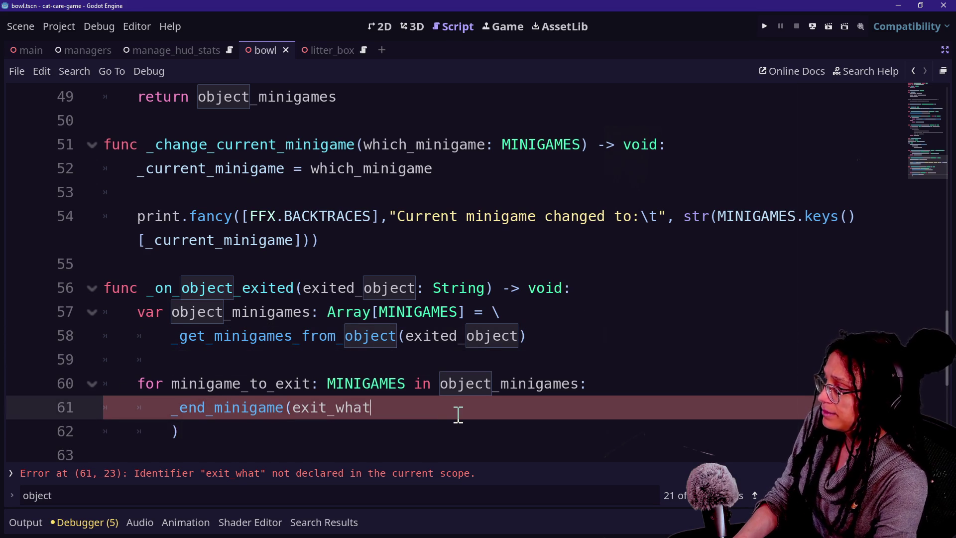
{"action": "left_click", "coordinate": [286, 432]}
{"action": "key", "text": "BackSpace"}
{"action": "key", "text": "BackSpace"}
{"action": "key", "text": "BackSpace"}
{"action": "key", "text": "BackSpace"}
{"action": "key", "text": "BackSpace"}
{"action": "key", "text": "BackSpace"}
{"action": "key", "text": "BackSpace"}
{"action": "key", "text": "BackSpace"}
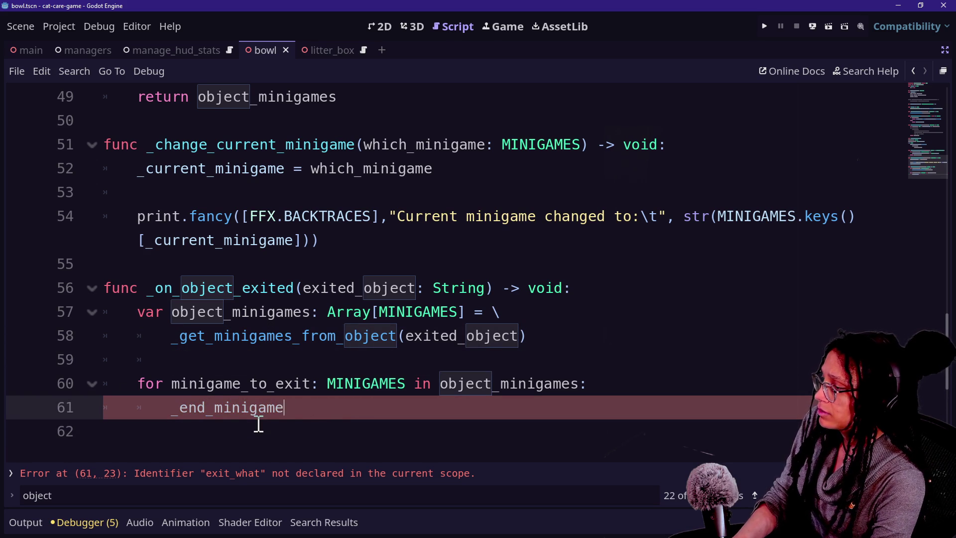
{"action": "type", "text": "(minigame_to"}
{"action": "key", "text": "Return"}
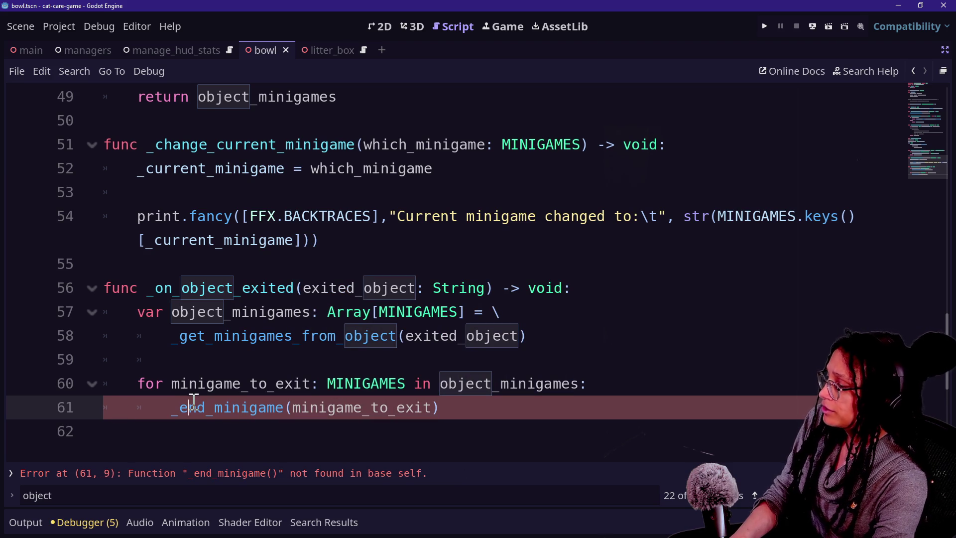
Rewrite the line as minigame_to_exit._end_minigame(), removing the argument from the parentheses
{"action": "left_click", "coordinate": [629, 391]}
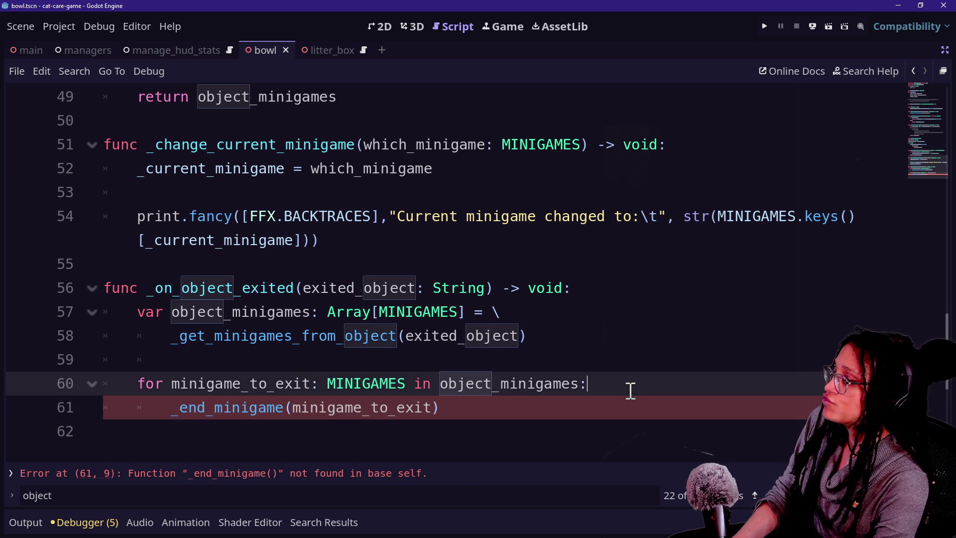
{"action": "left_click", "coordinate": [165, 408]}
{"action": "type", "text": "minigame"}
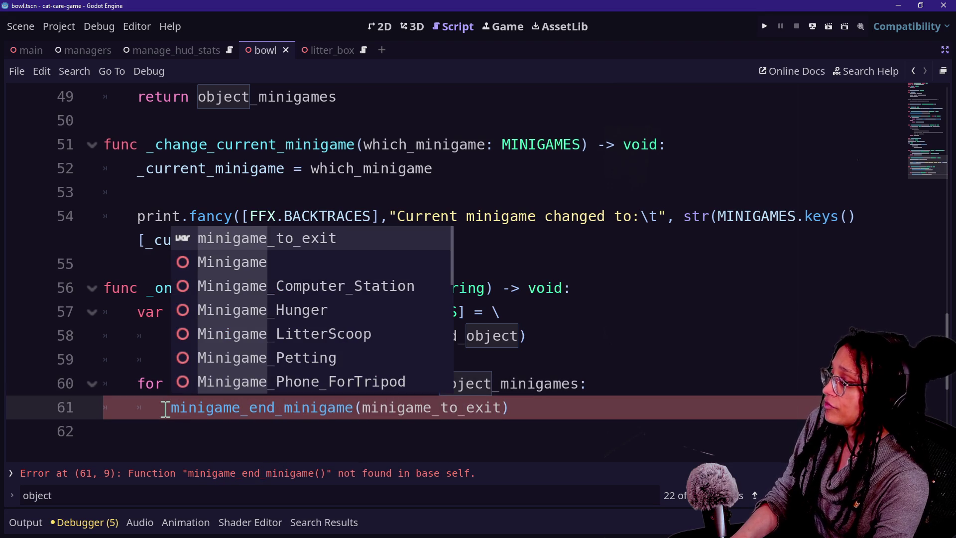
{"action": "left_click_drag", "start_coordinate": [371, 407], "coordinate": [490, 405]}
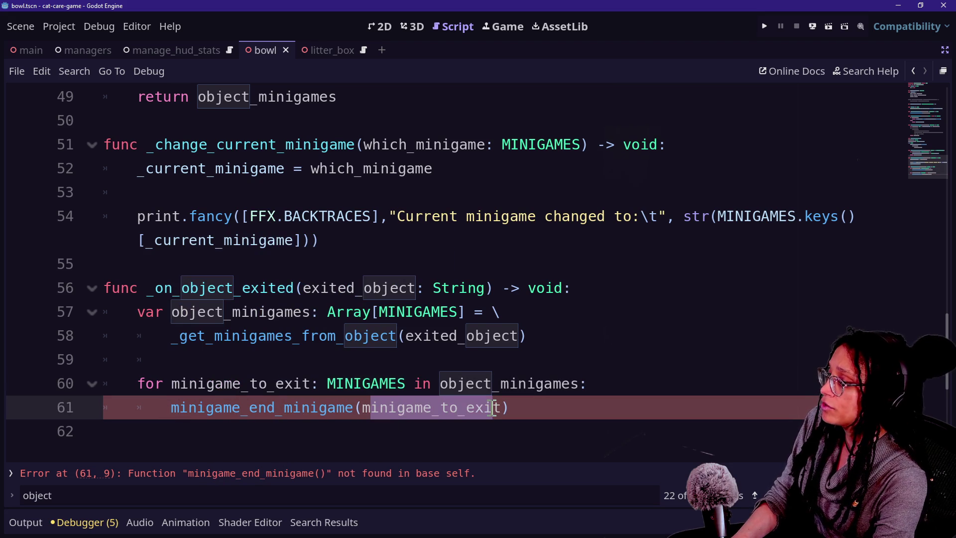
{"action": "key", "text": "BackSpace"}
{"action": "key", "text": "BackSpace"}
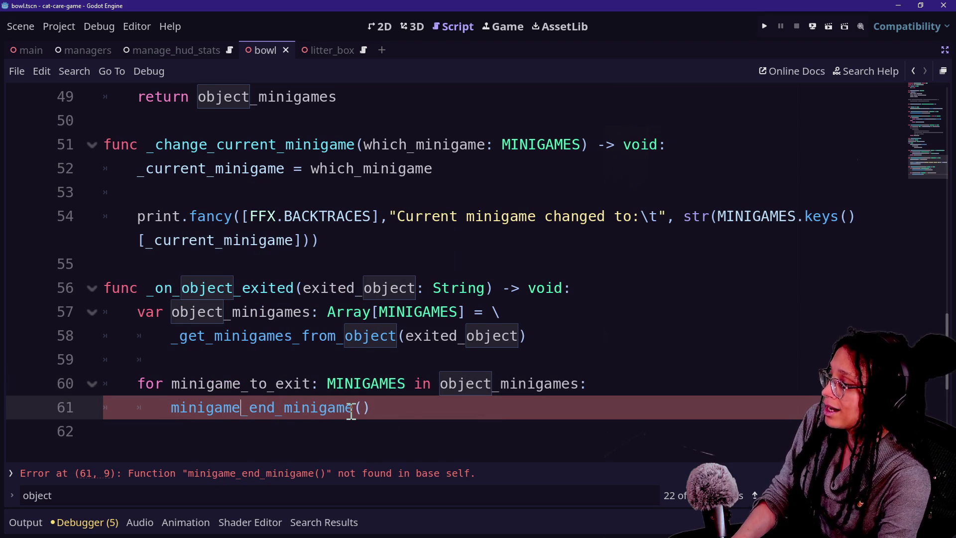
{"action": "type", "text": "_to_ex"}
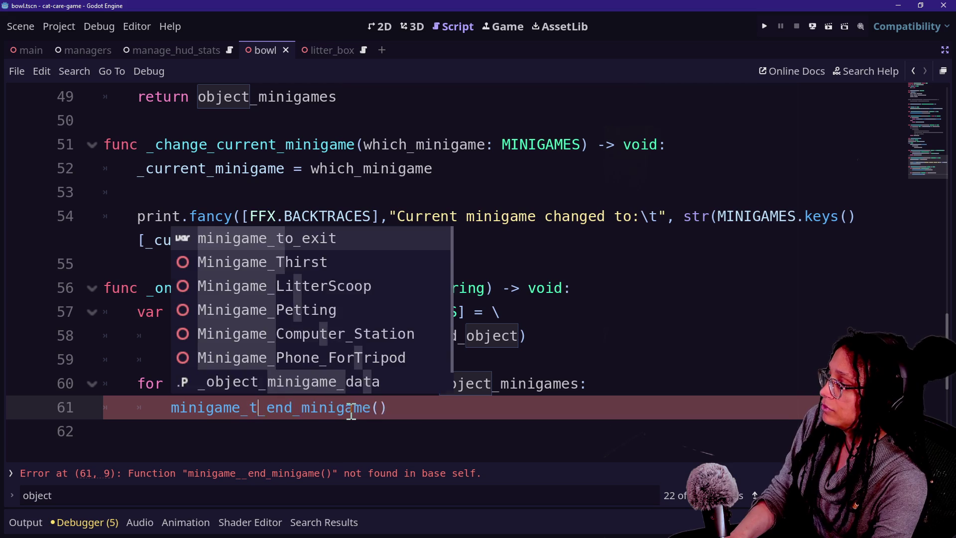
{"action": "key", "text": "Return"}
{"action": "type", "text": "."}
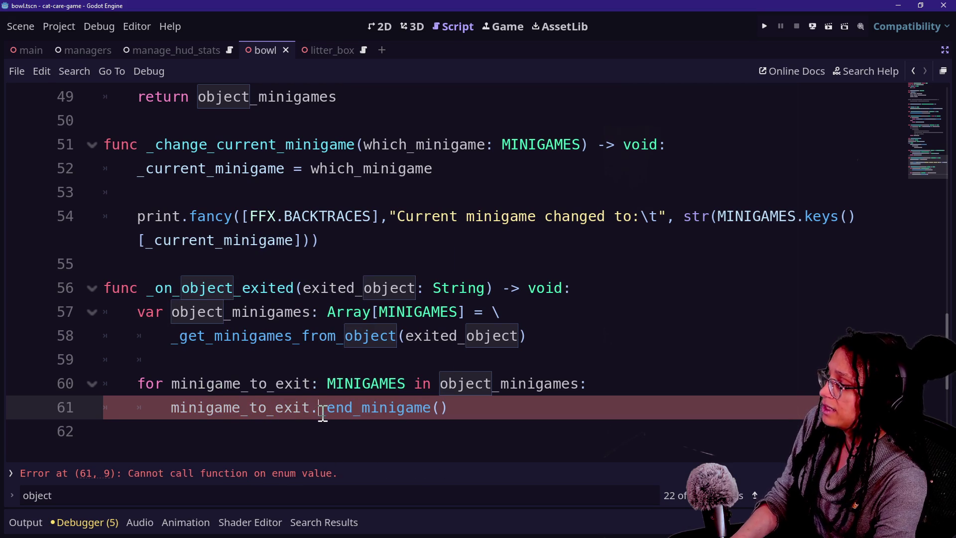
{"action": "scroll", "coordinate": [289, 412], "scroll_direction": "down", "scroll_amount": 3}
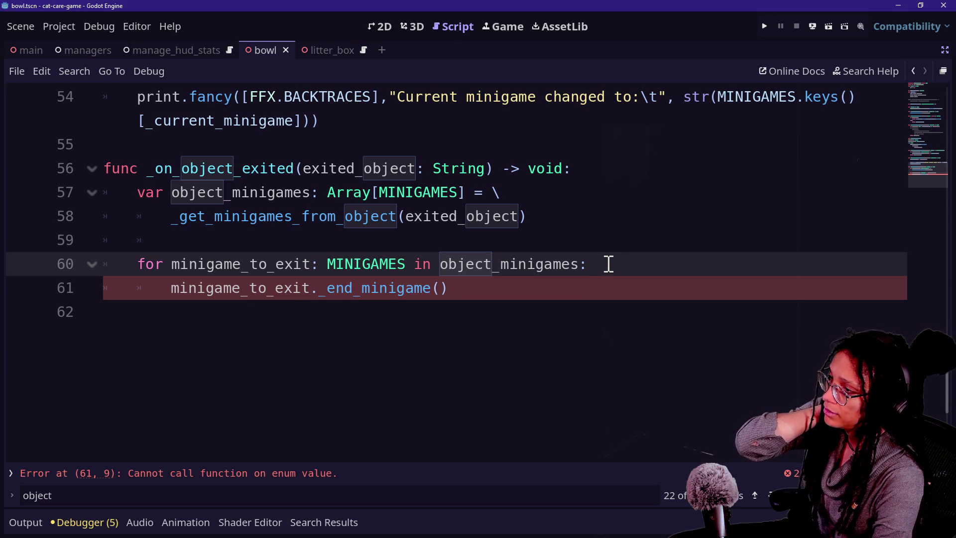
{"action": "scroll", "coordinate": [608, 264], "scroll_direction": "up", "scroll_amount": 15}
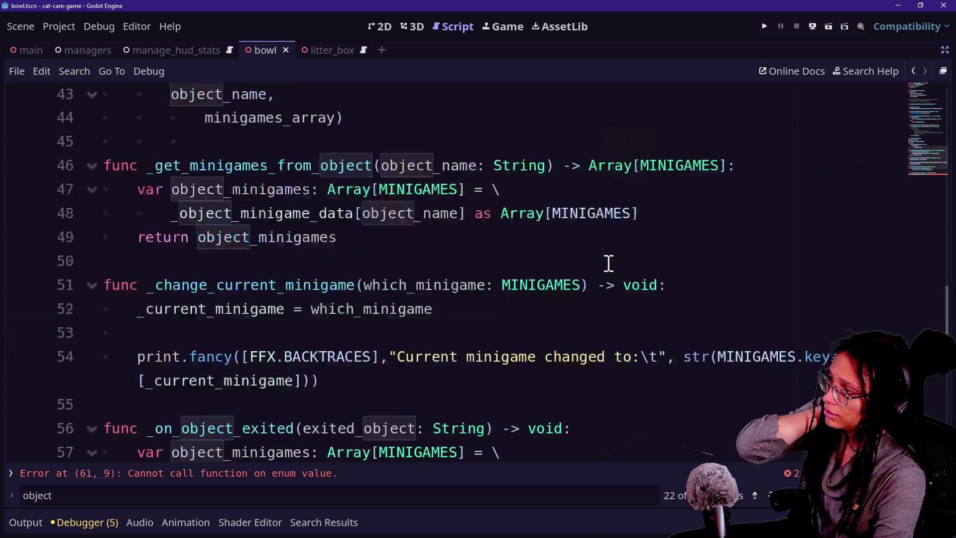
{"action": "left_click", "coordinate": [608, 262]}
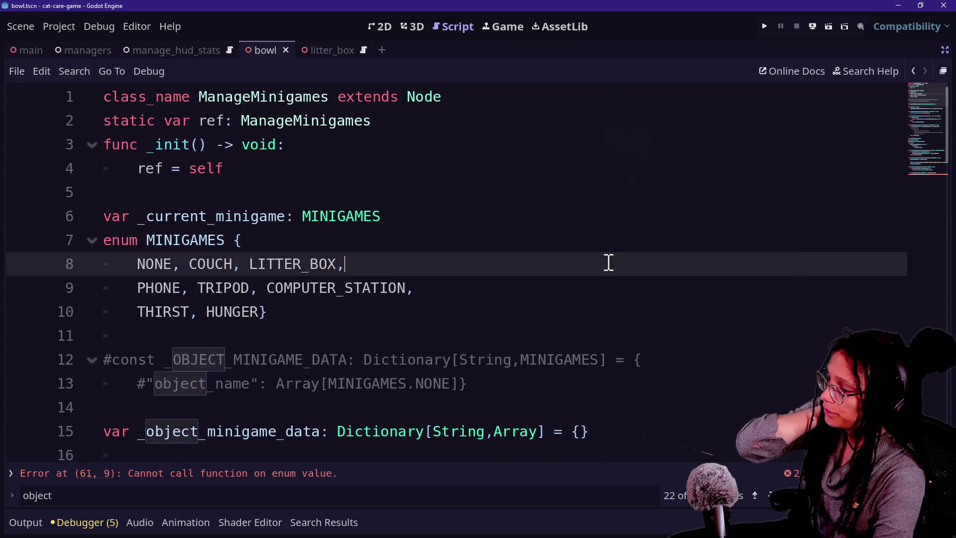
{"action": "scroll", "coordinate": [608, 263], "scroll_direction": "down", "scroll_amount": 2}
{"action": "scroll", "coordinate": [608, 262], "scroll_direction": "down", "scroll_amount": 16}
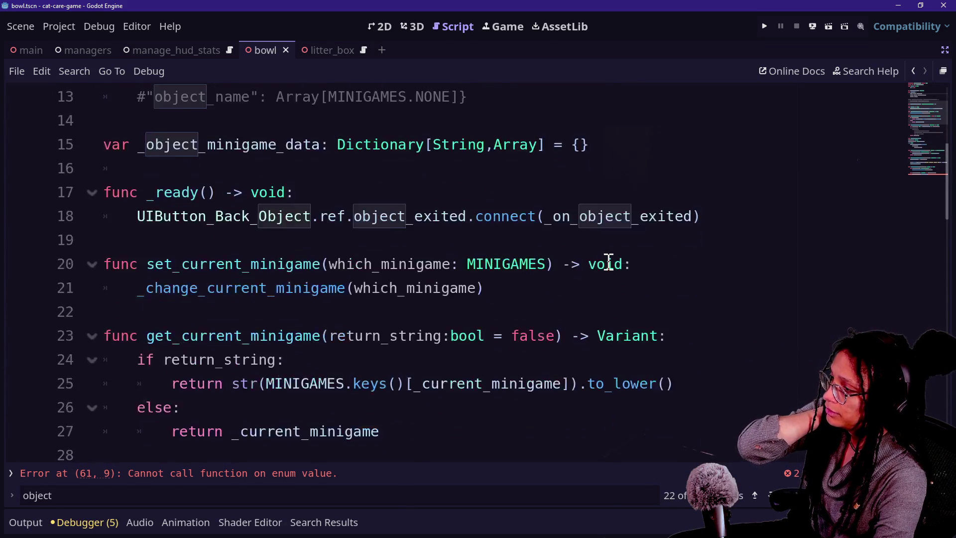
{"action": "left_click", "coordinate": [596, 266]}
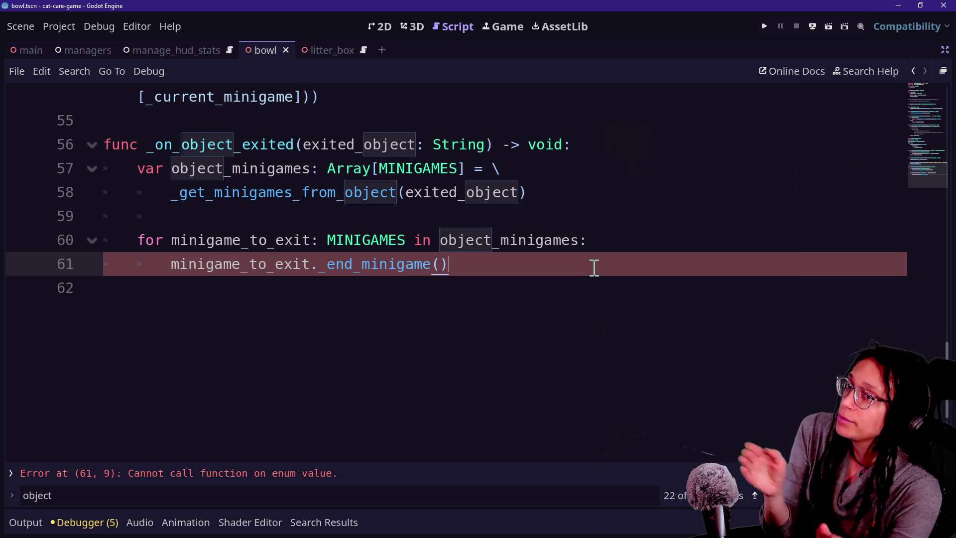
{"action": "scroll", "coordinate": [595, 251], "scroll_direction": "up", "scroll_amount": 15}
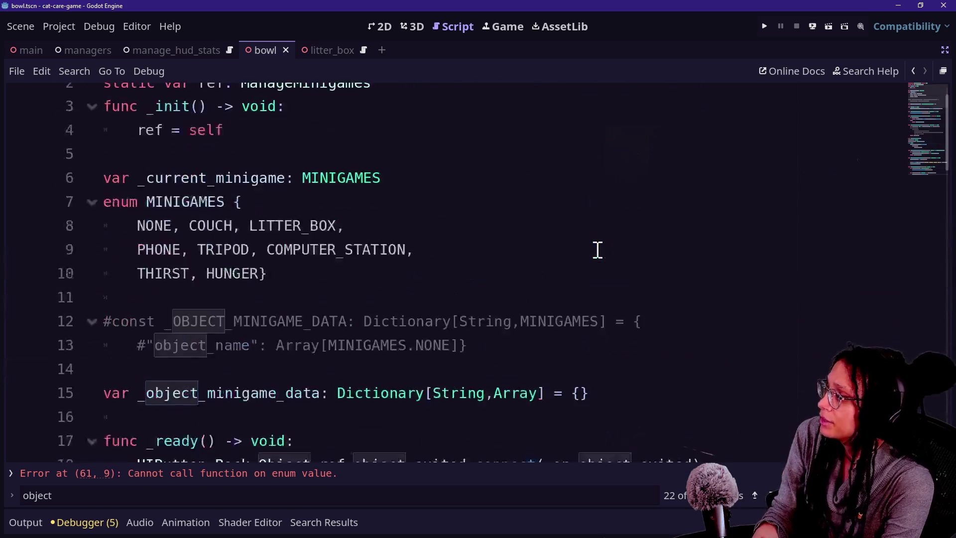
{"action": "scroll", "coordinate": [597, 249], "scroll_direction": "up", "scroll_amount": 2}
{"action": "left_click", "coordinate": [522, 167]}
Add the line 'signal minigame_exited' below the _init function
{"action": "key", "text": "Return"}
{"action": "key", "text": "Return"}
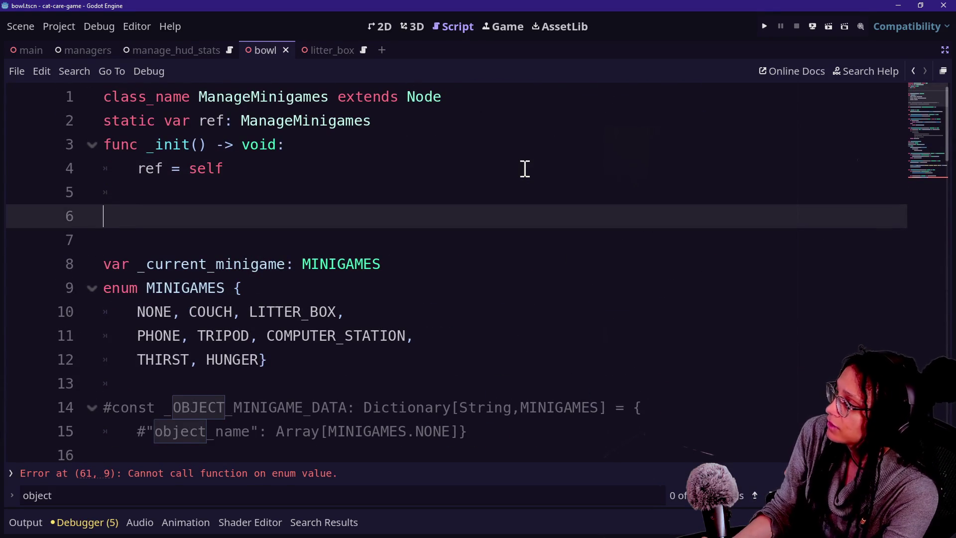
{"action": "type", "text": "signal "}
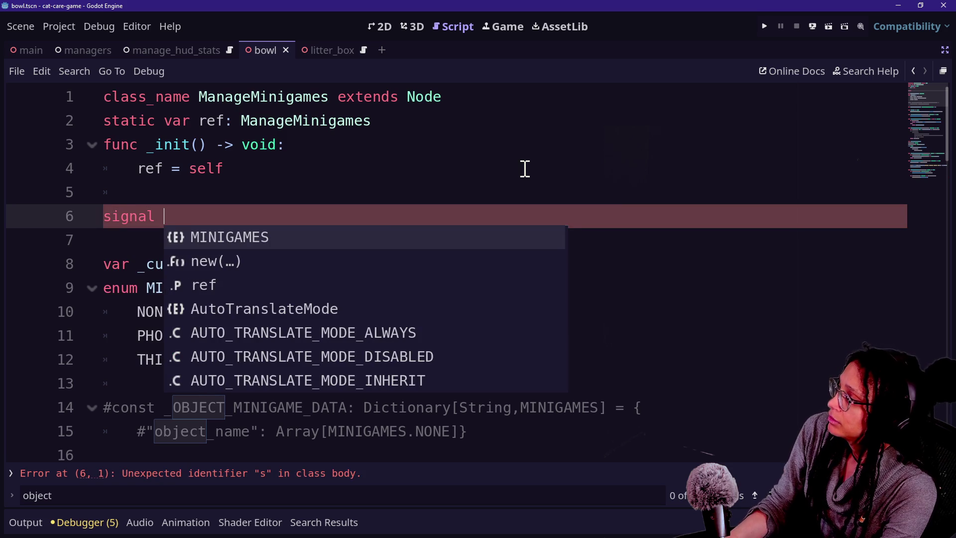
{"action": "type", "text": "minigame_exitd"}
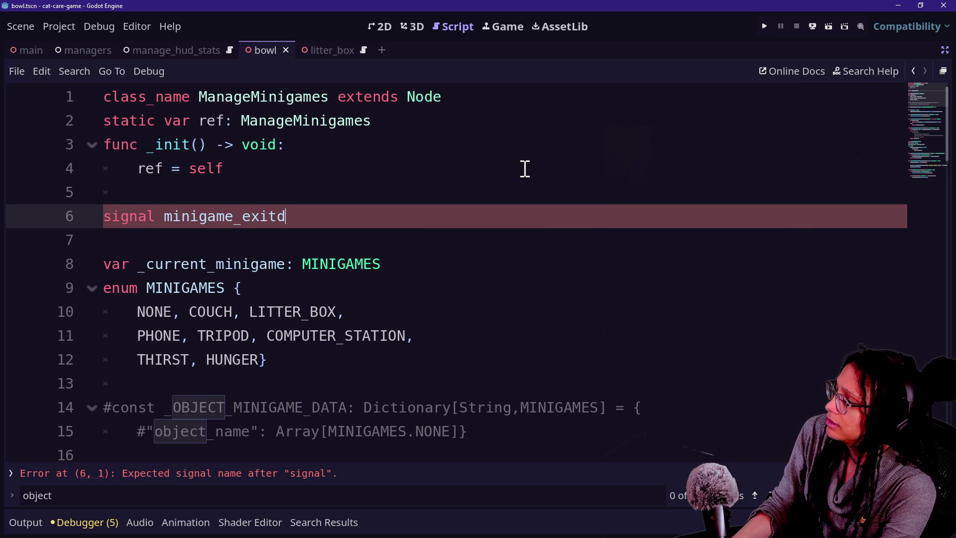
{"action": "key", "text": "BackSpace"}
{"action": "type", "text": "ed"}
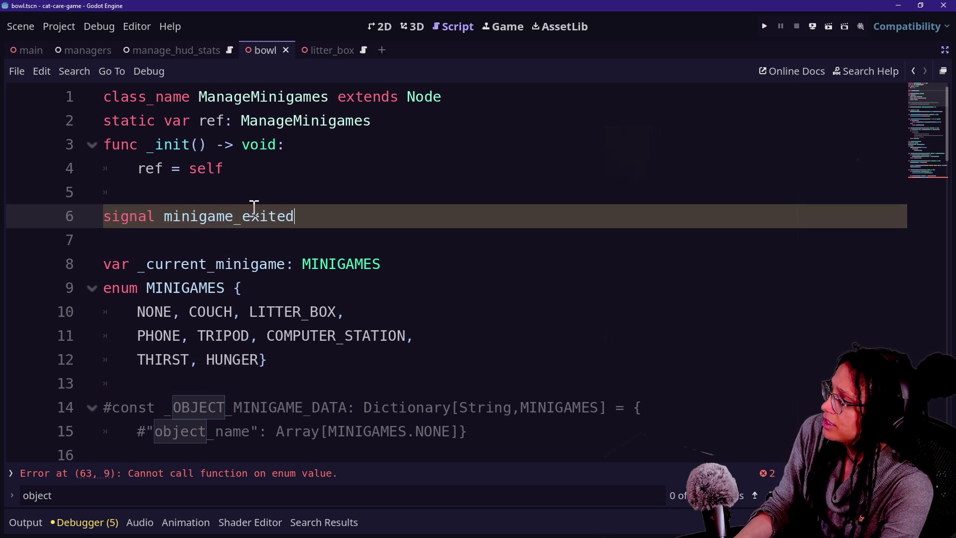
Search the whole project for minigame_exited, then hide the bottom panel to enlarge the code
{"action": "left_click_drag", "start_coordinate": [376, 212], "coordinate": [105, 219]}
{"action": "key", "text": "ctrl+shift+f"}
{"action": "key", "text": "Return"}
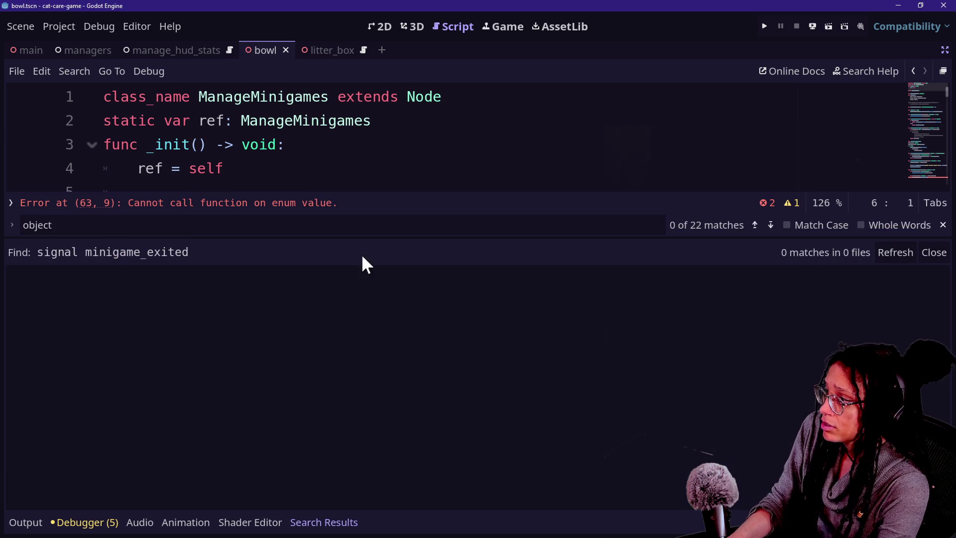
{"action": "key", "text": "Escape"}
{"action": "left_click", "coordinate": [629, 171]}
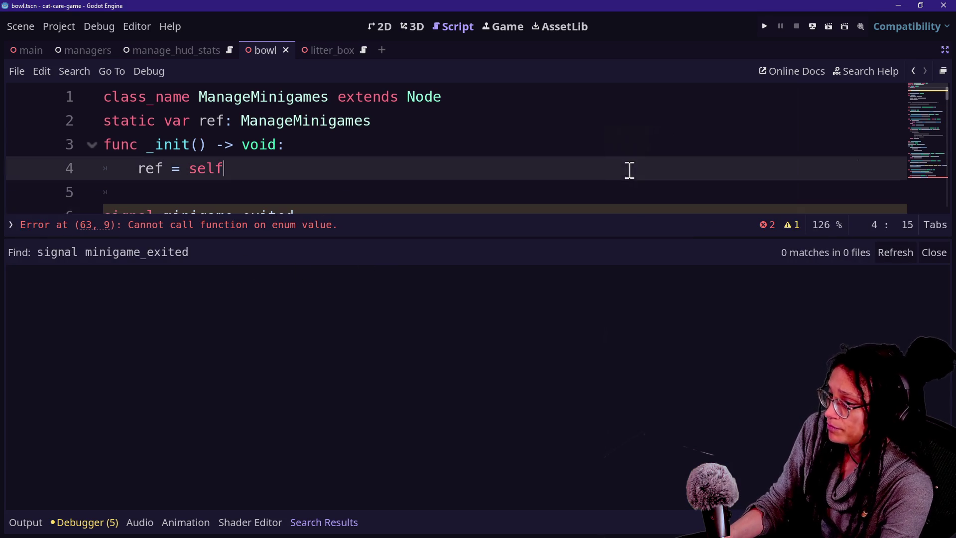
{"action": "key", "text": "alt+o"}
{"action": "key", "text": "alt+o"}
Start typing the signal's parameter list after the name minigame_exited
{"action": "left_click", "coordinate": [384, 262]}
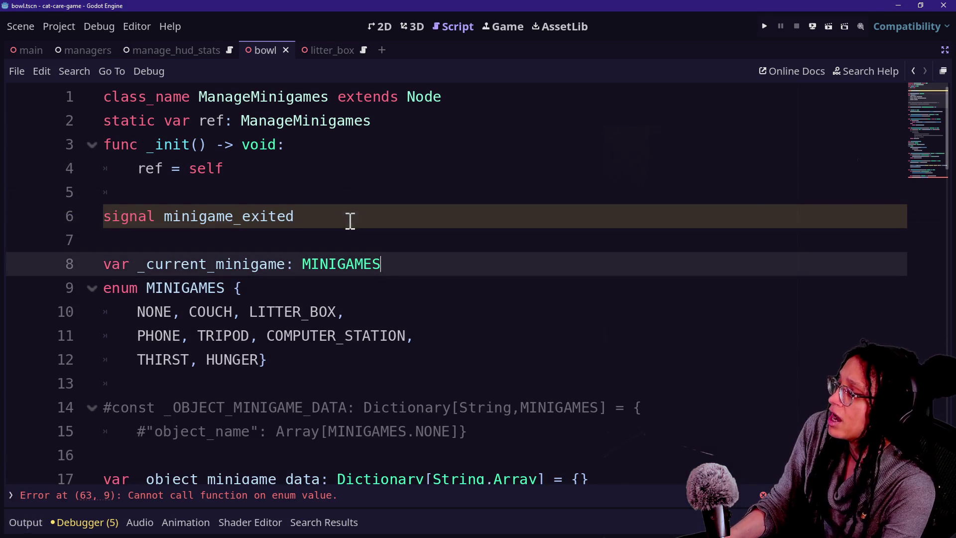
{"action": "left_click", "coordinate": [348, 220]}
{"action": "left_click", "coordinate": [288, 216]}
{"action": "scroll", "coordinate": [367, 253], "scroll_direction": "down", "scroll_amount": 4}
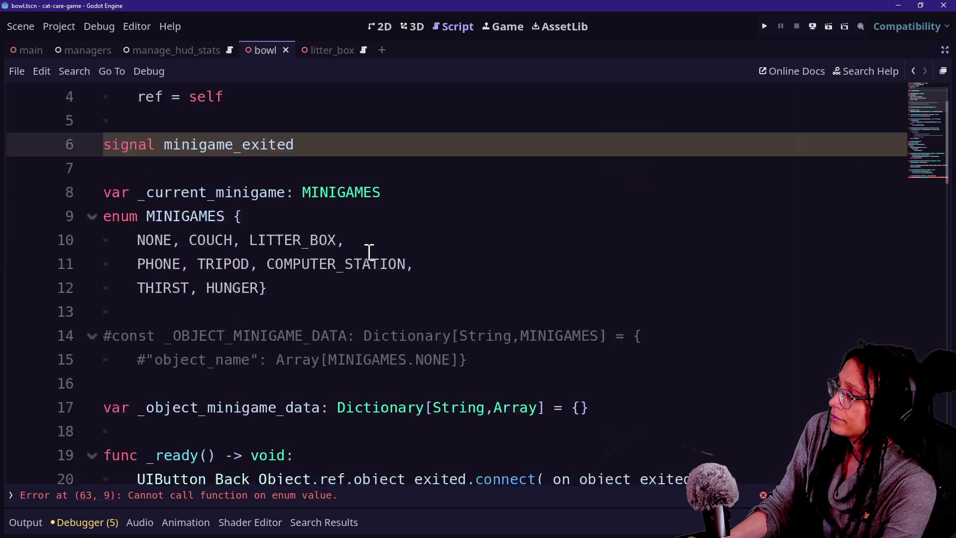
{"action": "left_click_drag", "start_coordinate": [192, 268], "coordinate": [473, 282]}
{"action": "left_click", "coordinate": [640, 289]}
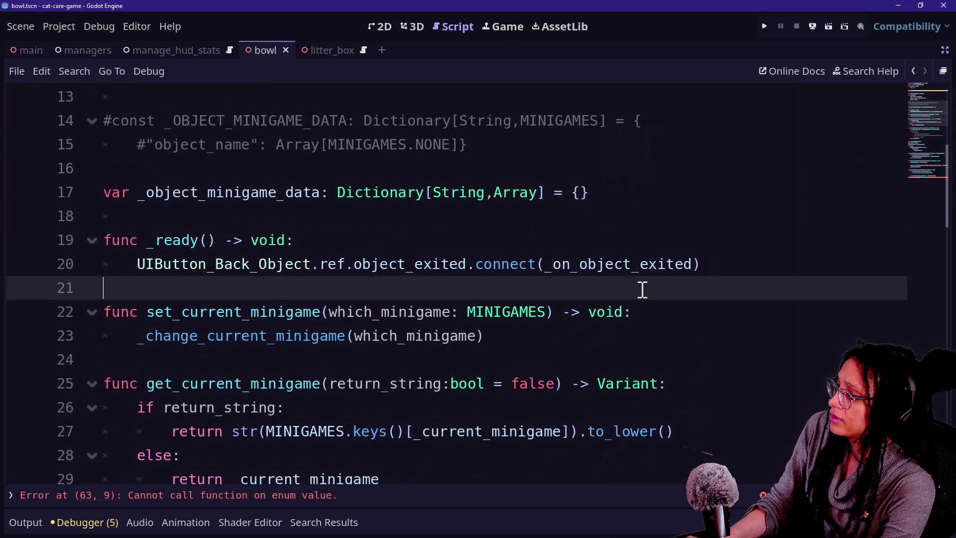
{"action": "scroll", "coordinate": [640, 289], "scroll_direction": "up", "scroll_amount": 3}
{"action": "left_click", "coordinate": [411, 149]}
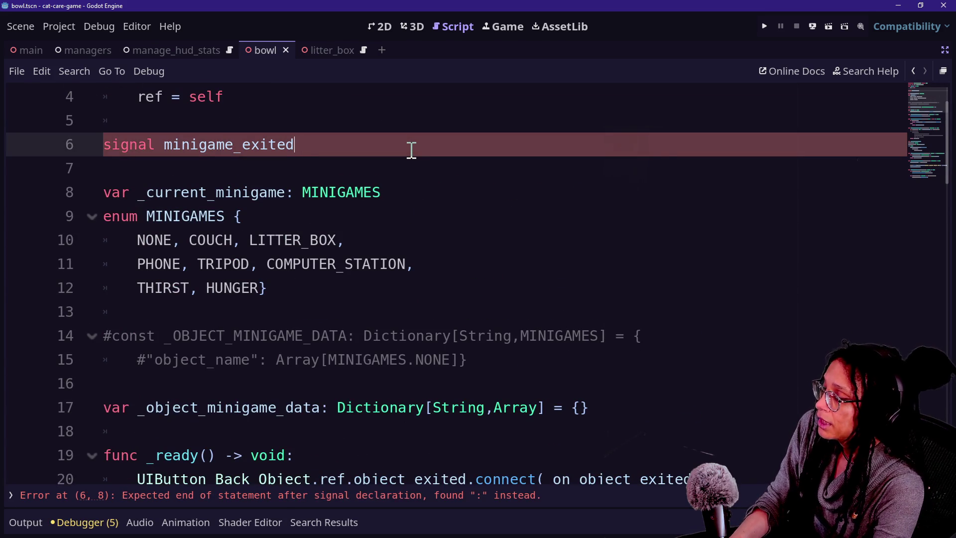
{"action": "type", "text": "M"}
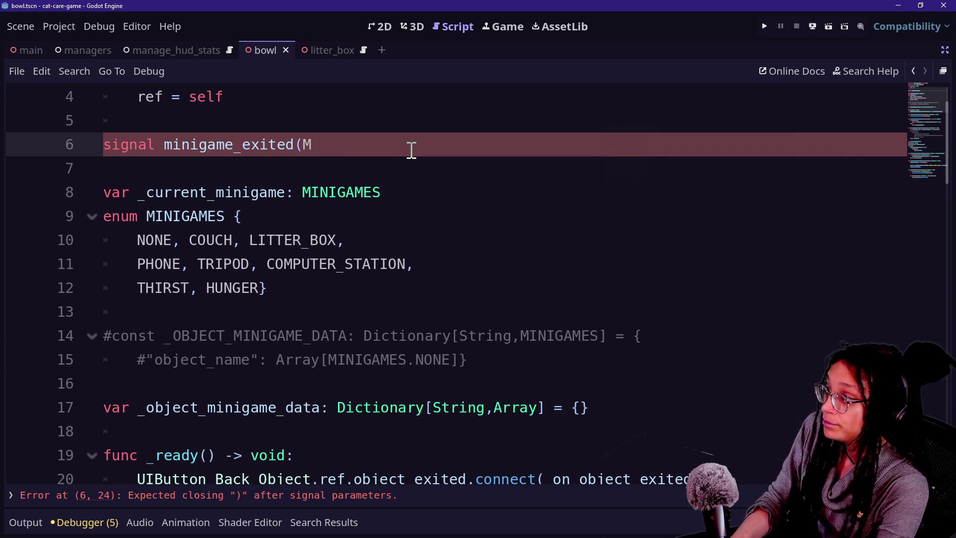
{"action": "type", "text": "iS"}
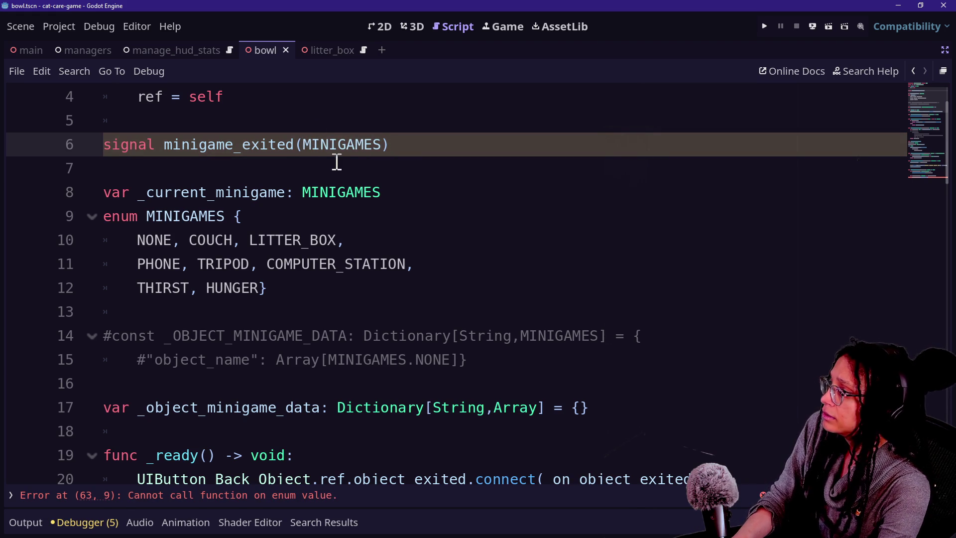
Try moving the signal declaration below the enum, then undo to keep it on line 6
{"action": "left_click_drag", "start_coordinate": [494, 173], "coordinate": [480, 128]}
{"action": "key", "text": "ctrl+c"}
{"action": "left_click", "coordinate": [469, 144]}
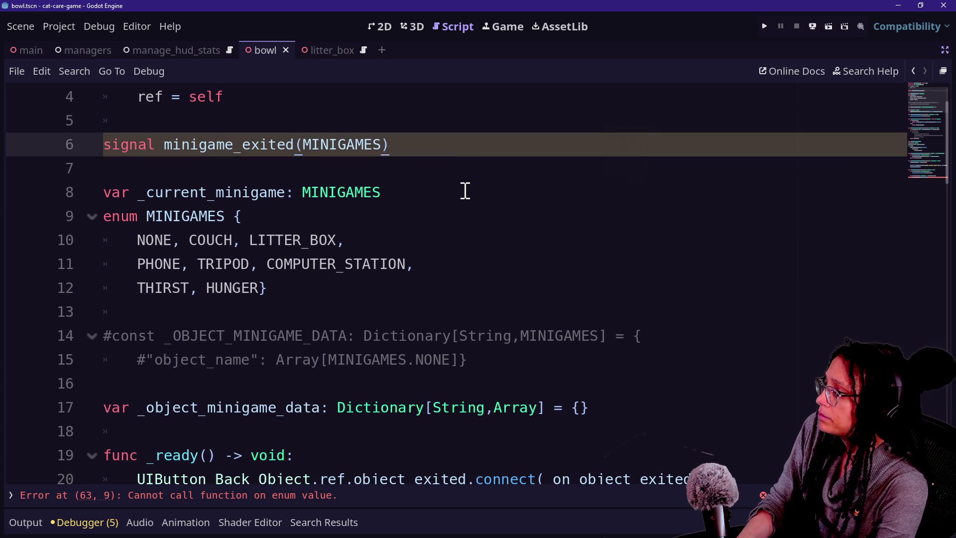
{"action": "left_click_drag", "start_coordinate": [463, 166], "coordinate": [464, 121]}
{"action": "key", "text": "BackSpace"}
{"action": "left_click", "coordinate": [454, 280]}
{"action": "left_click", "coordinate": [450, 241]}
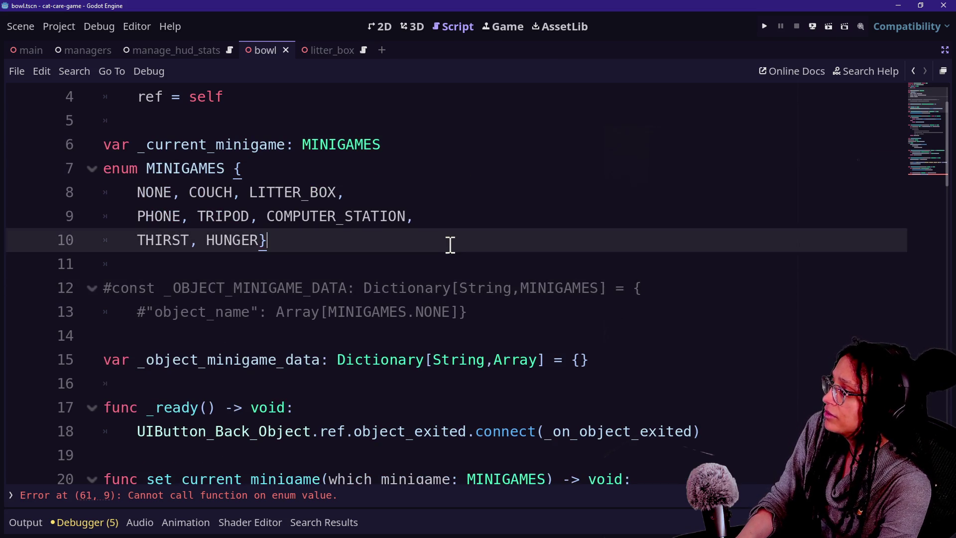
{"action": "key", "text": "Return"}
{"action": "key", "text": "Return"}
{"action": "key", "text": "ctrl+v"}
{"action": "left_click", "coordinate": [406, 260]}
{"action": "left_click", "coordinate": [405, 312]}
{"action": "key", "text": "ctrl+x"}
{"action": "left_click", "coordinate": [478, 287]}
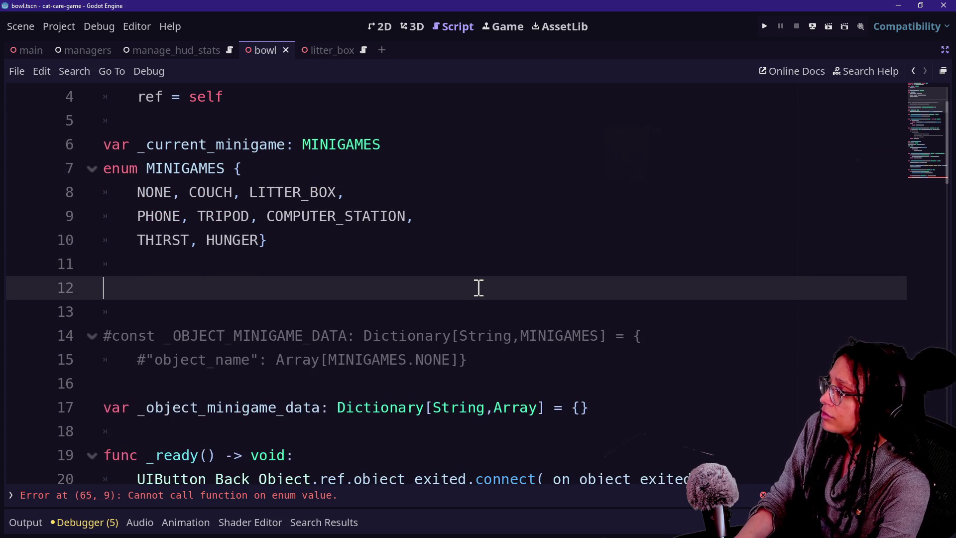
{"action": "key", "text": "ctrl+z"}
{"action": "key", "text": "ctrl+z"}
{"action": "key", "text": "ctrl+z"}
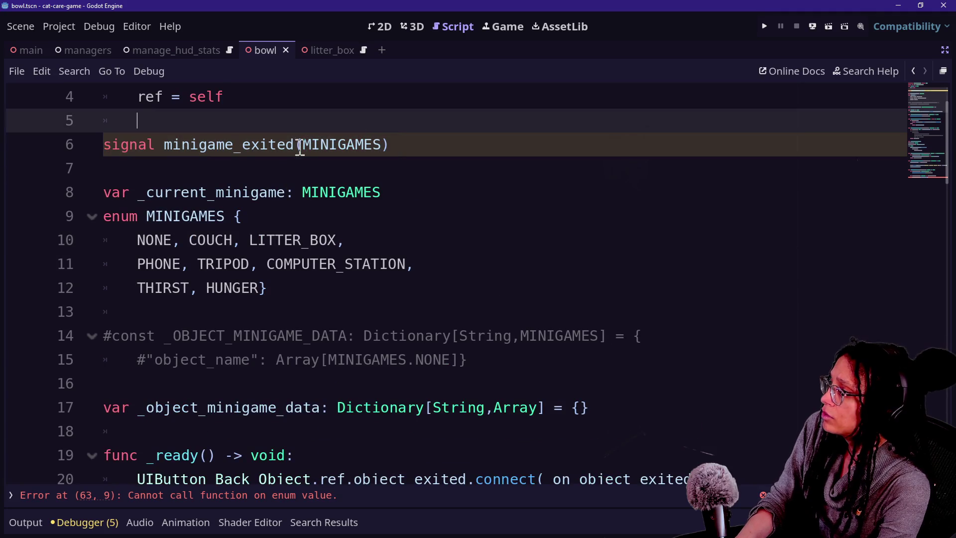
Complete the signal as minigame_exited(minigame: MINIGAMES) and save the script
{"action": "left_click", "coordinate": [300, 149]}
{"action": "type", "text": "M"}
{"action": "type", "text": "inigame:"}
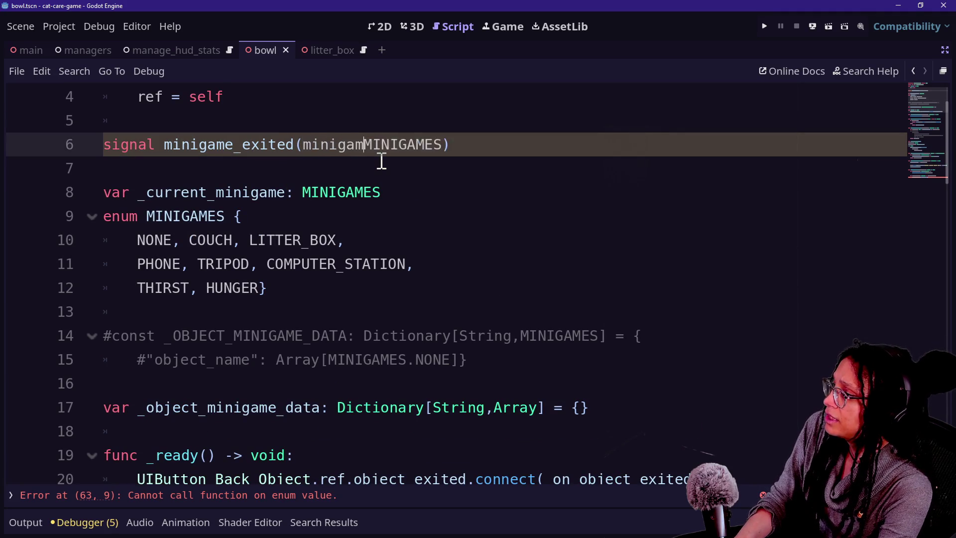
{"action": "left_click", "coordinate": [576, 225]}
{"action": "key", "text": "ctrl+s"}
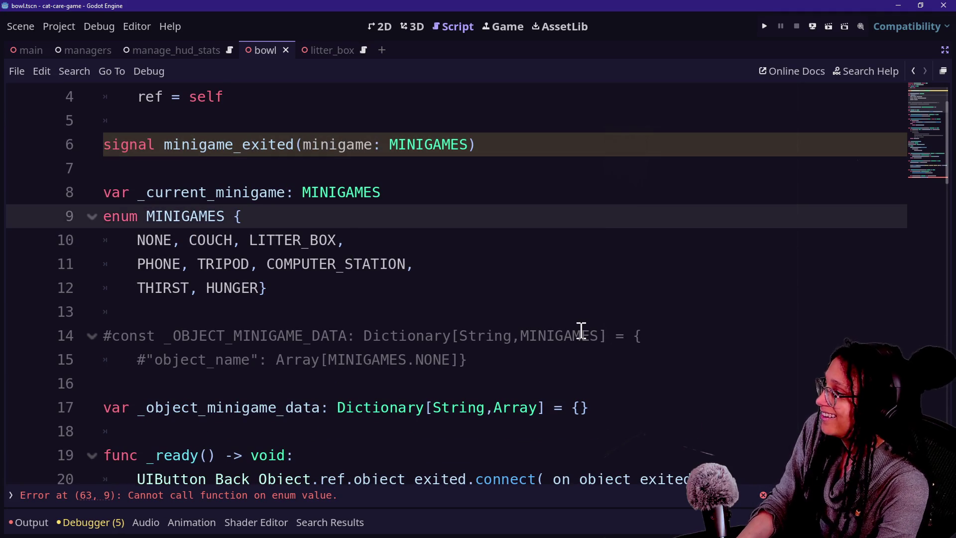
{"action": "scroll", "coordinate": [581, 330], "scroll_direction": "up", "scroll_amount": 1}
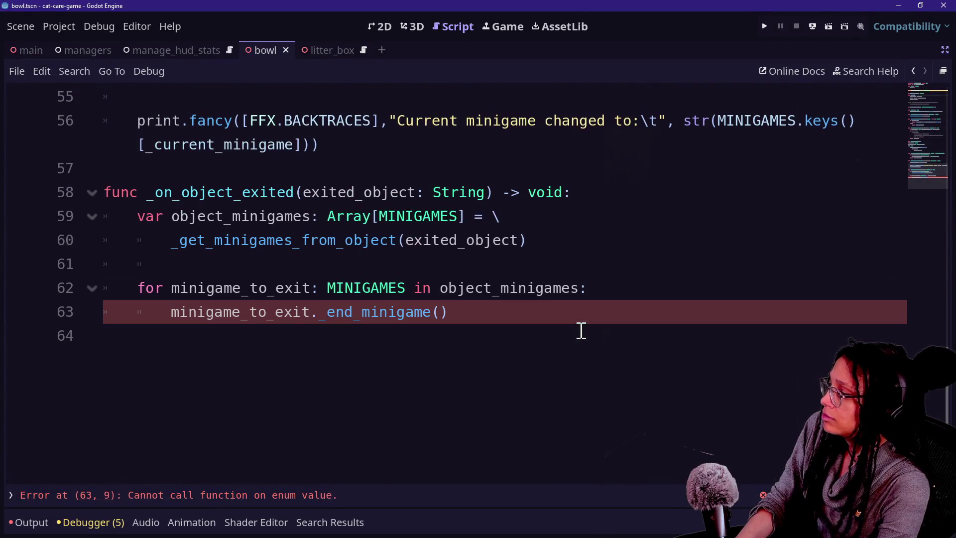
Replace the erroring call on line 63 with minigame_exited.emit(minigame_to_exit)
{"action": "left_click", "coordinate": [542, 319]}
{"action": "mouse_move", "coordinate": [458, 312]}
{"action": "left_mouse_down"}
{"action": "mouse_move", "coordinate": [172, 287]}
{"action": "mouse_move", "coordinate": [180, 312]}
{"action": "mouse_move", "coordinate": [310, 312]}
{"action": "mouse_move", "coordinate": [111, 270]}
{"action": "mouse_move", "coordinate": [172, 311]}
{"action": "left_mouse_up"}
{"action": "key", "text": "BackSpace"}
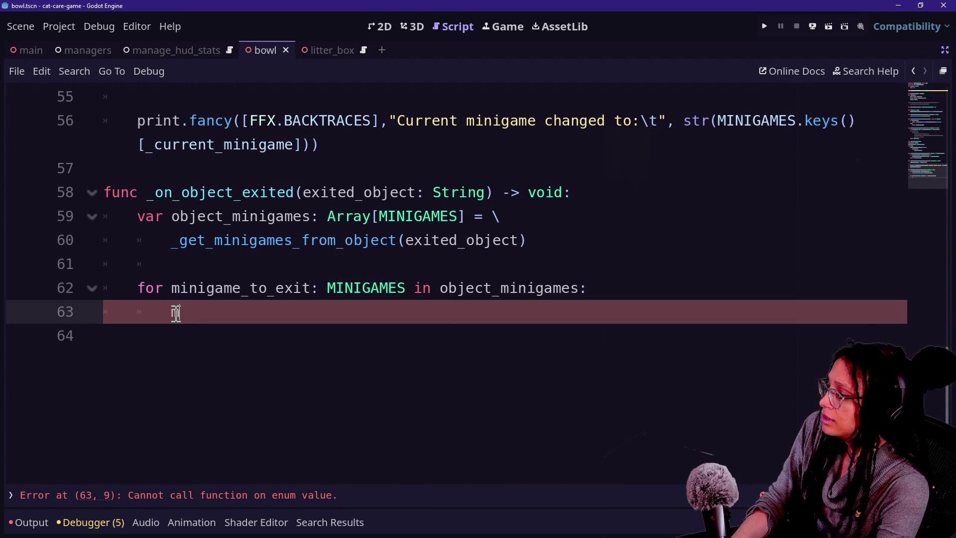
{"action": "type", "text": "ini"}
{"action": "key", "text": "Down"}
{"action": "key", "text": "Down"}
{"action": "key", "text": "Up"}
{"action": "key", "text": "Up"}
{"action": "key", "text": "Return"}
{"action": "type", "text": ".emit(minigame_"}
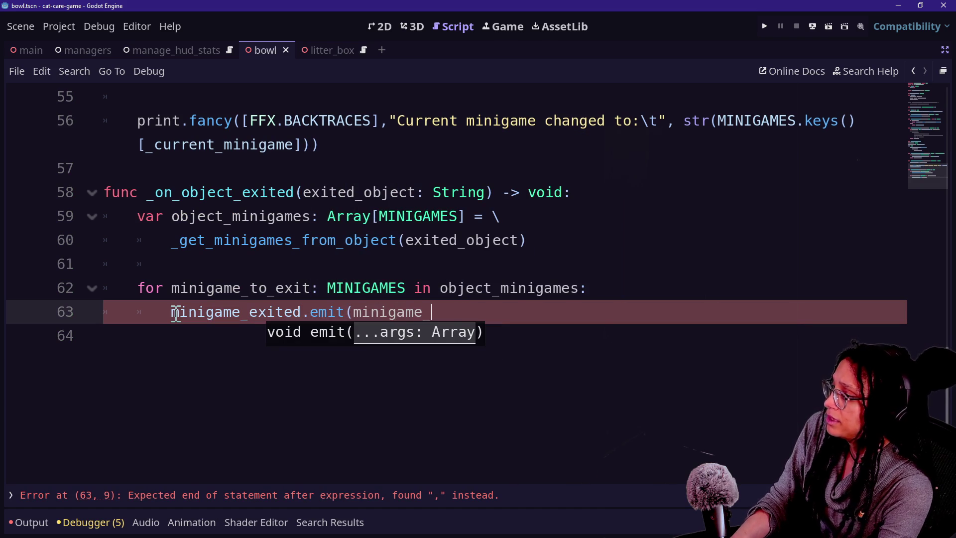
{"action": "key", "text": "Down"}
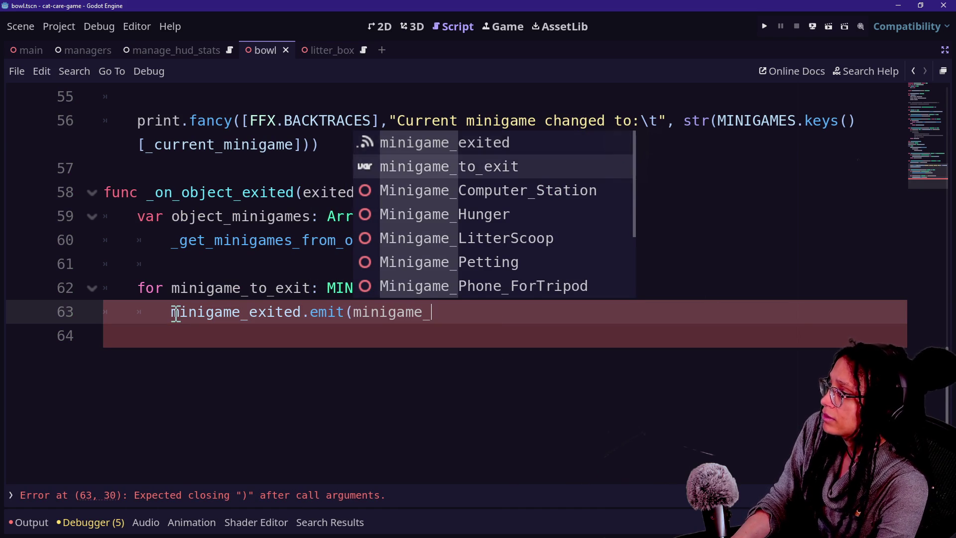
{"action": "key", "text": "Return"}
{"action": "type", "text": ")"}
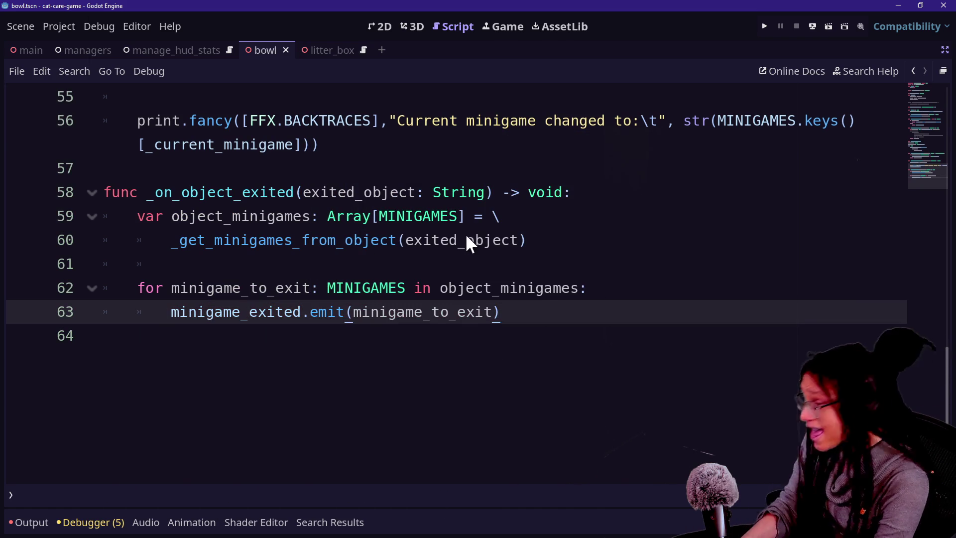
Open the Minigame script through Quick Open by searching 'min'
{"action": "key", "text": "shift+alt+o"}
{"action": "type", "text": "min"}
{"action": "key", "text": "Escape"}
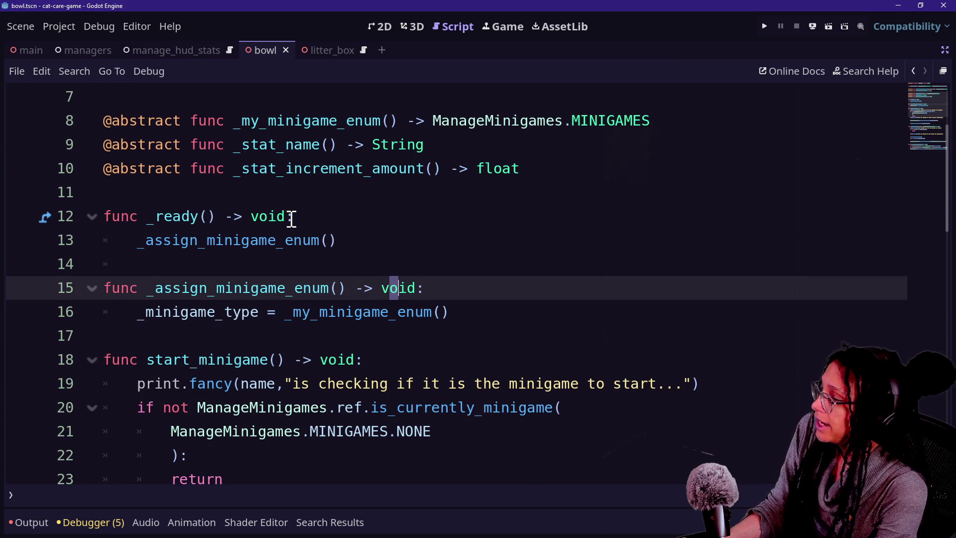
{"action": "scroll", "coordinate": [290, 217], "scroll_direction": "up", "scroll_amount": 2}
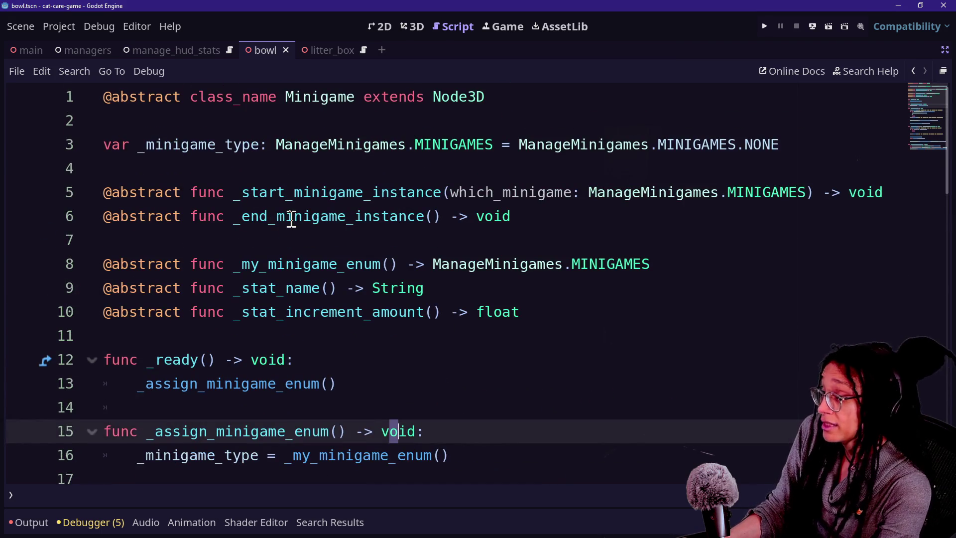
{"action": "scroll", "coordinate": [291, 219], "scroll_direction": "down", "scroll_amount": 10}
{"action": "scroll", "coordinate": [291, 219], "scroll_direction": "up", "scroll_amount": 5}
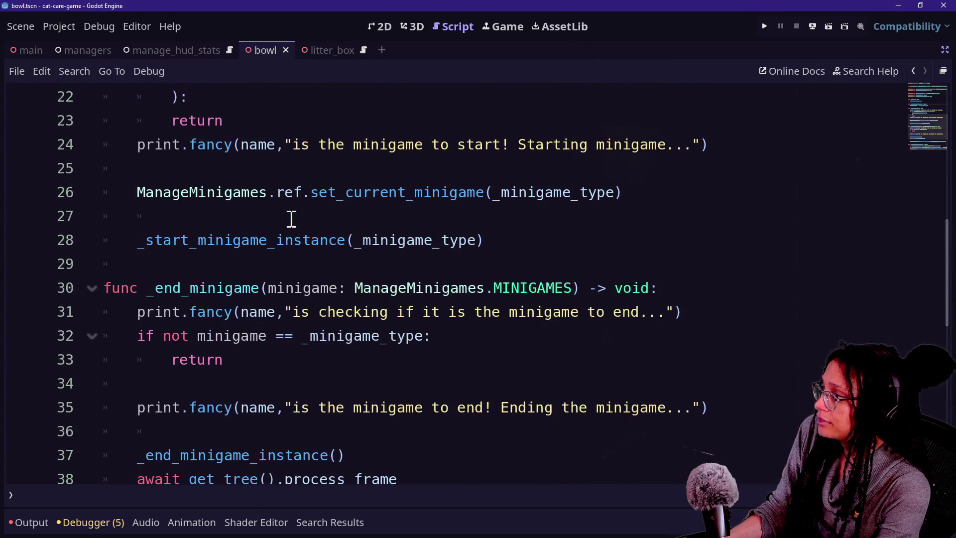
{"action": "scroll", "coordinate": [291, 219], "scroll_direction": "up", "scroll_amount": 4}
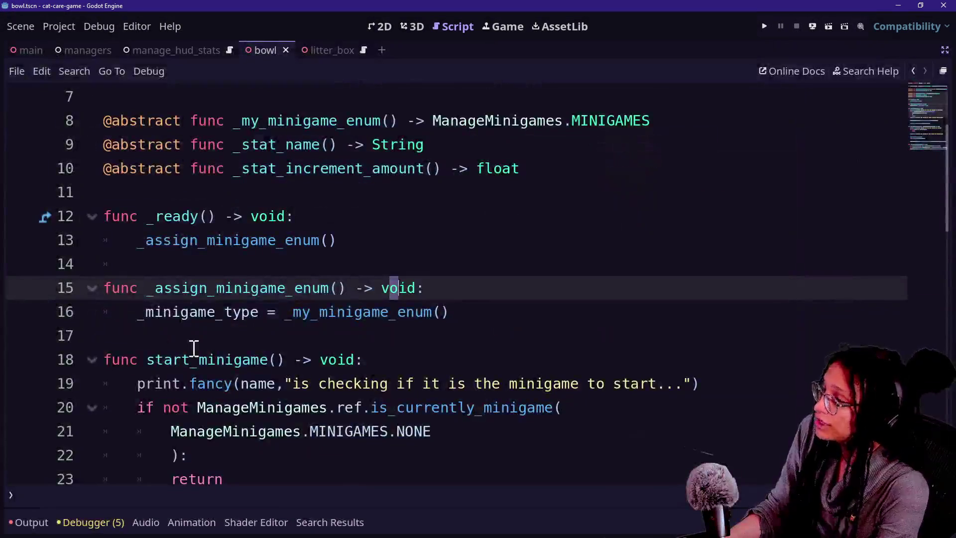
{"action": "left_click_drag", "start_coordinate": [140, 234], "coordinate": [403, 237]}
{"action": "left_click", "coordinate": [405, 237]}
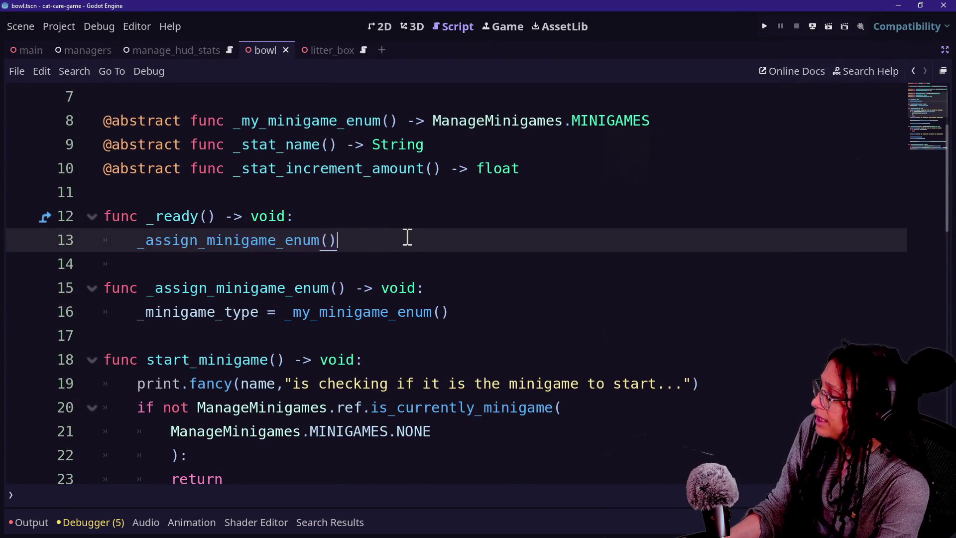
{"action": "scroll", "coordinate": [448, 244], "scroll_direction": "down", "scroll_amount": 1}
{"action": "scroll", "coordinate": [522, 264], "scroll_direction": "up", "scroll_amount": 1}
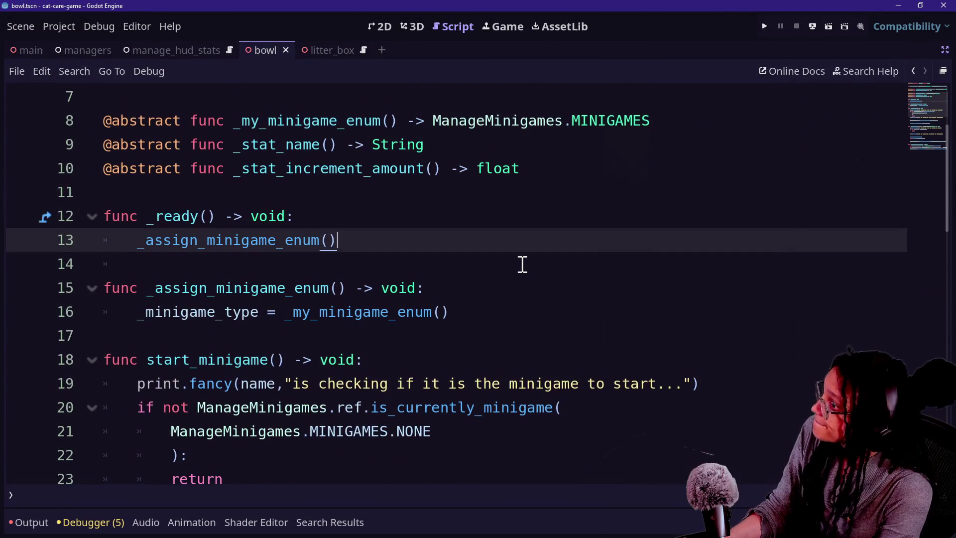
{"action": "left_click", "coordinate": [470, 334]}
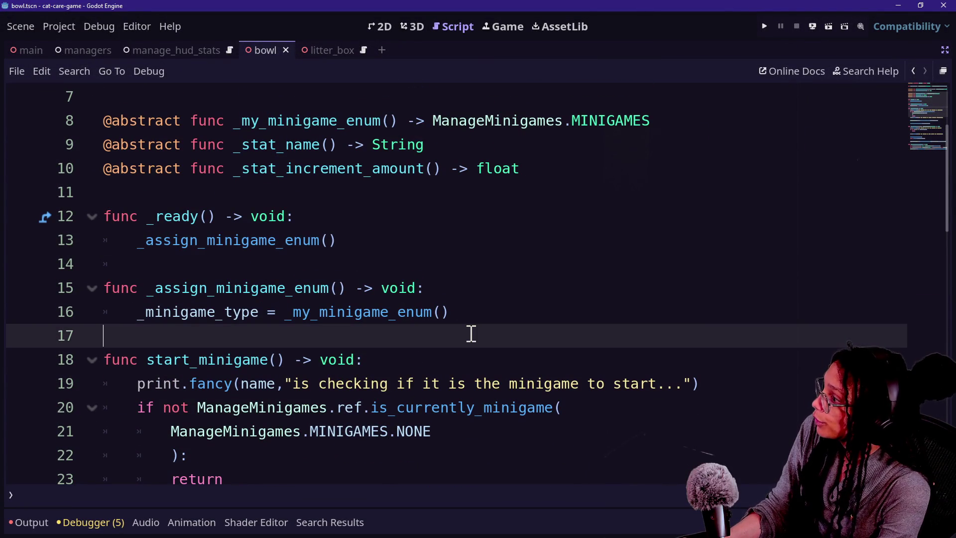
{"action": "left_click_drag", "start_coordinate": [200, 125], "coordinate": [488, 127]}
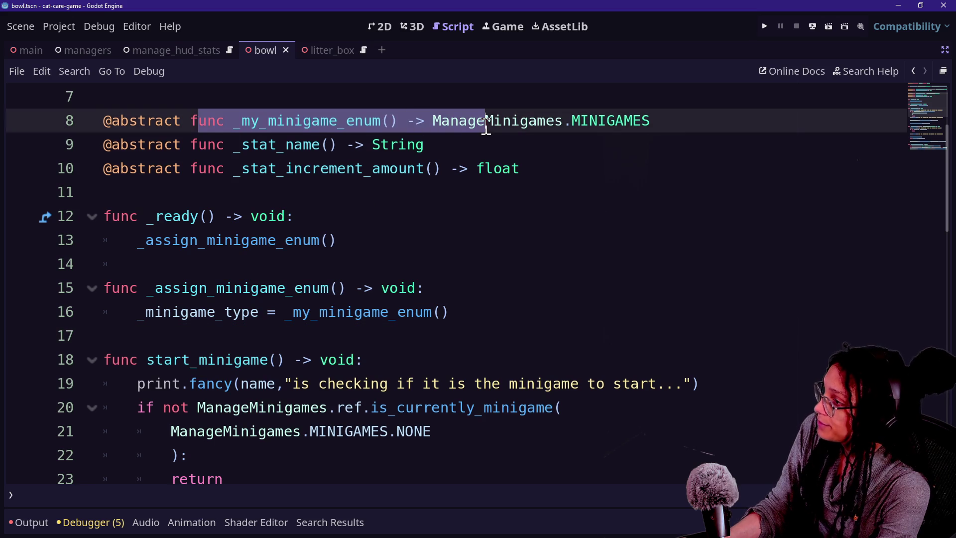
{"action": "left_click", "coordinate": [561, 337]}
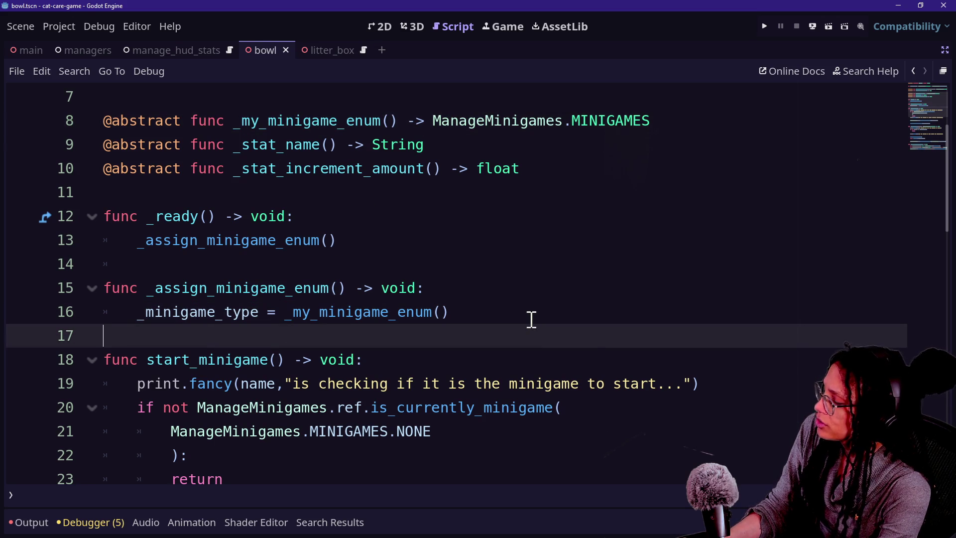
{"action": "scroll", "coordinate": [520, 304], "scroll_direction": "up", "scroll_amount": 2}
Add a _ready_connections() call on a new line inside _ready
{"action": "left_click", "coordinate": [493, 365]}
{"action": "left_click", "coordinate": [510, 378]}
{"action": "key", "text": "Return"}
{"action": "type", "text": "+r"}
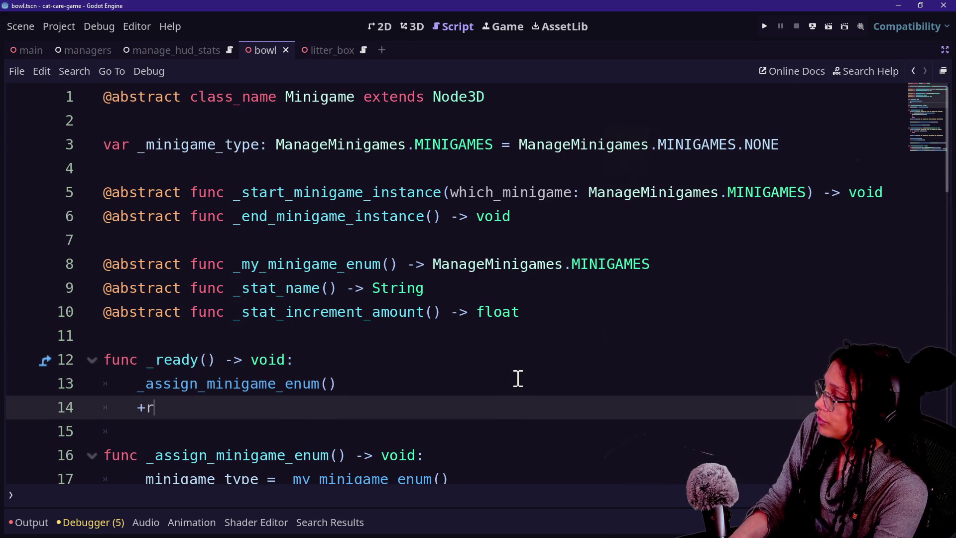
{"action": "key", "text": "BackSpace"}
{"action": "key", "text": "BackSpace"}
{"action": "key", "text": "BackSpace"}
{"action": "key", "text": "BackSpace"}
{"action": "key", "text": "BackSpace"}
{"action": "key", "text": "BackSpace"}
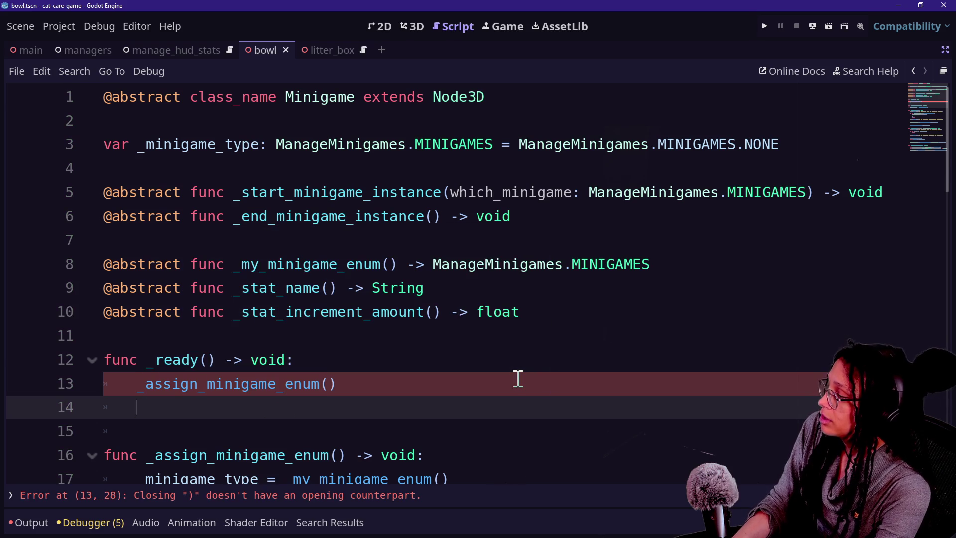
{"action": "type", "text": "_ready "}
{"action": "type", "text": "_connections("}
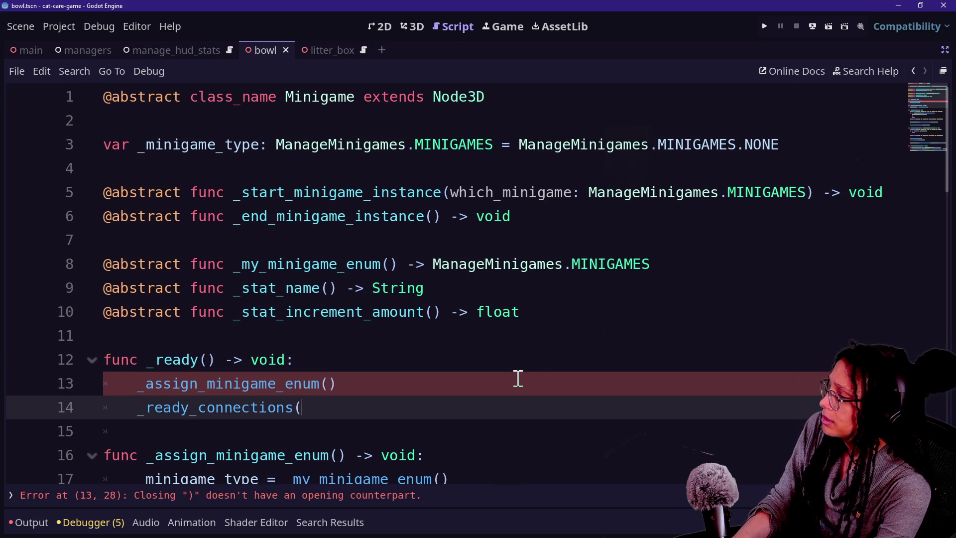
{"action": "type", "text": ")"}
Rename the line 13 call to _ready_minigame_enum_assignments()
{"action": "left_click_drag", "start_coordinate": [148, 383], "coordinate": [194, 384]}
{"action": "type", "text": "a"}
{"action": "key", "text": "Delete"}
{"action": "key", "text": "BackSpace"}
{"action": "type", "text": "ready"}
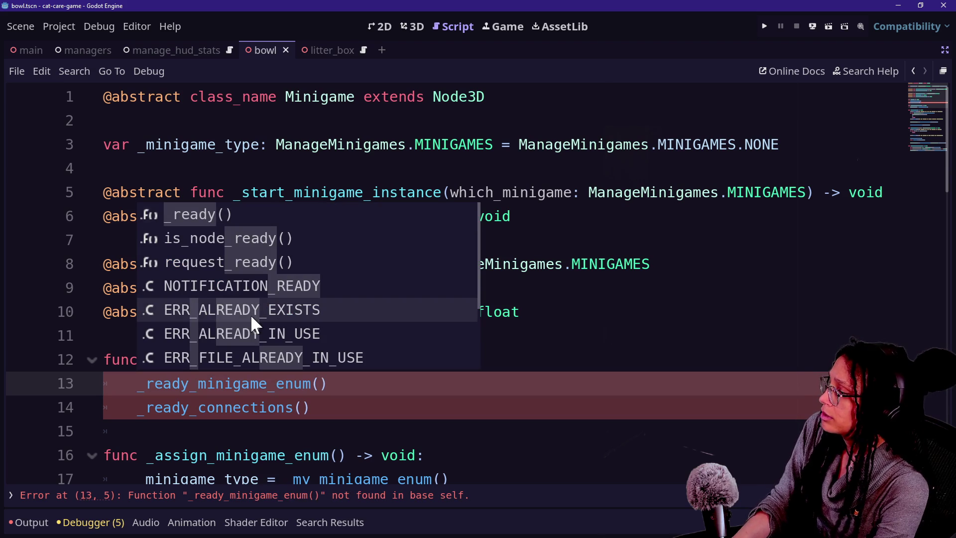
{"action": "left_click", "coordinate": [301, 448]}
{"action": "left_click", "coordinate": [312, 384]}
{"action": "type", "text": "_assignments"}
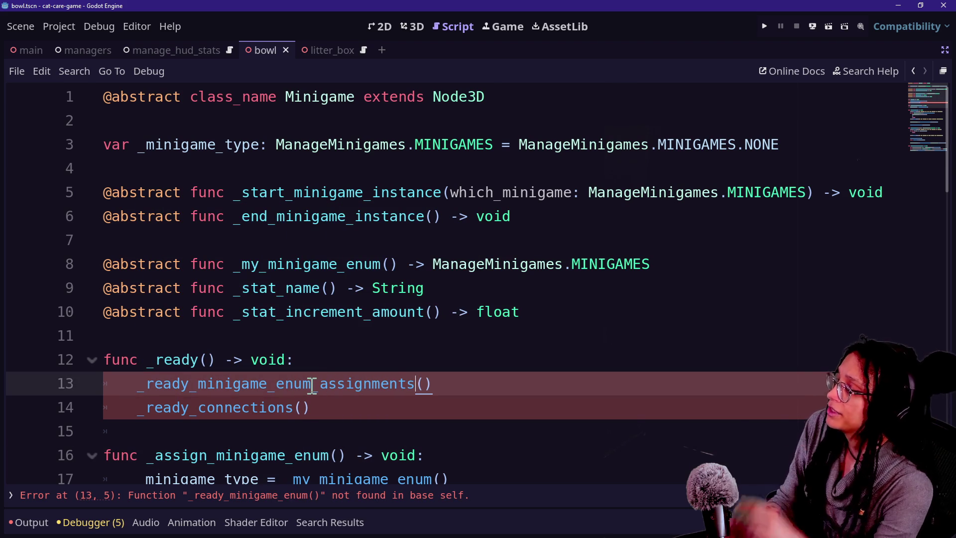
Move down to the _assign_minigame_enum function definition
{"action": "left_click", "coordinate": [326, 364]}
{"action": "key", "text": "Down"}
{"action": "key", "text": "Down"}
{"action": "key", "text": "Down"}
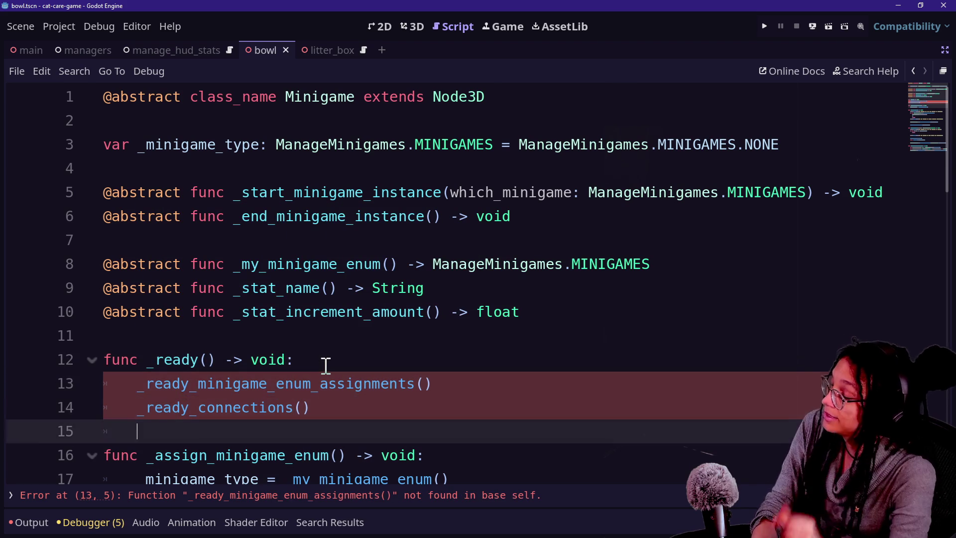
{"action": "key", "text": "Down"}
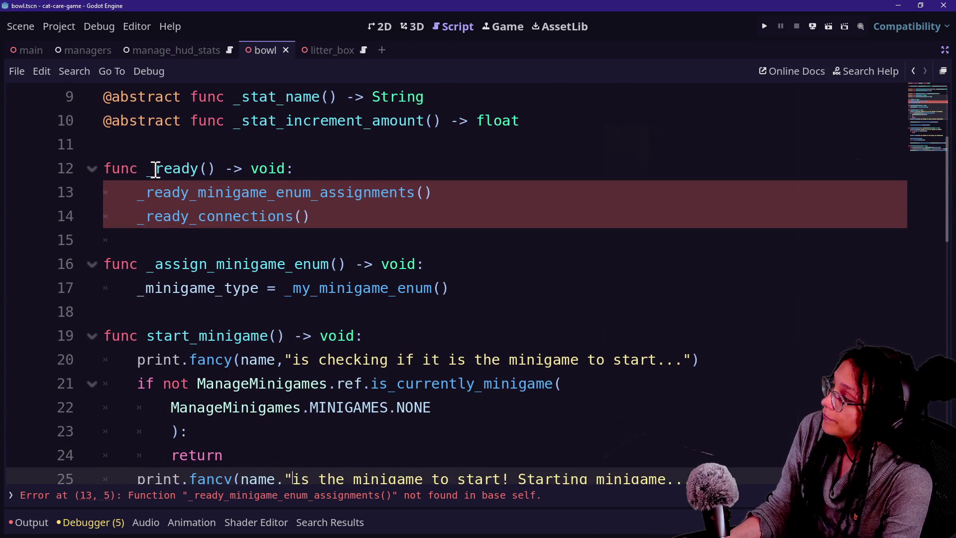
{"action": "left_click", "coordinate": [236, 215]}
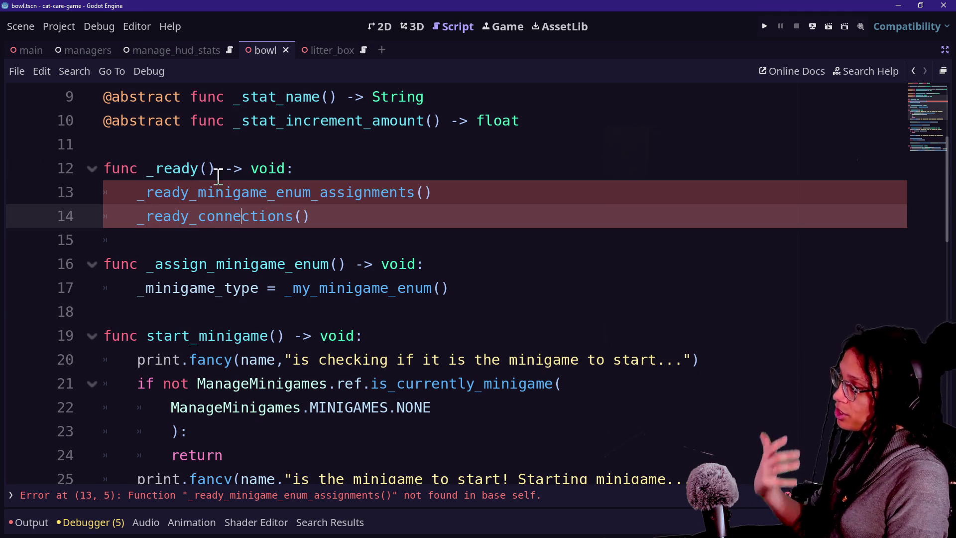
{"action": "left_click", "coordinate": [158, 260]}
Rename the _assign_minigame_enum definition to _ready_minigame_enum_assignments
{"action": "type", "text": "ready"}
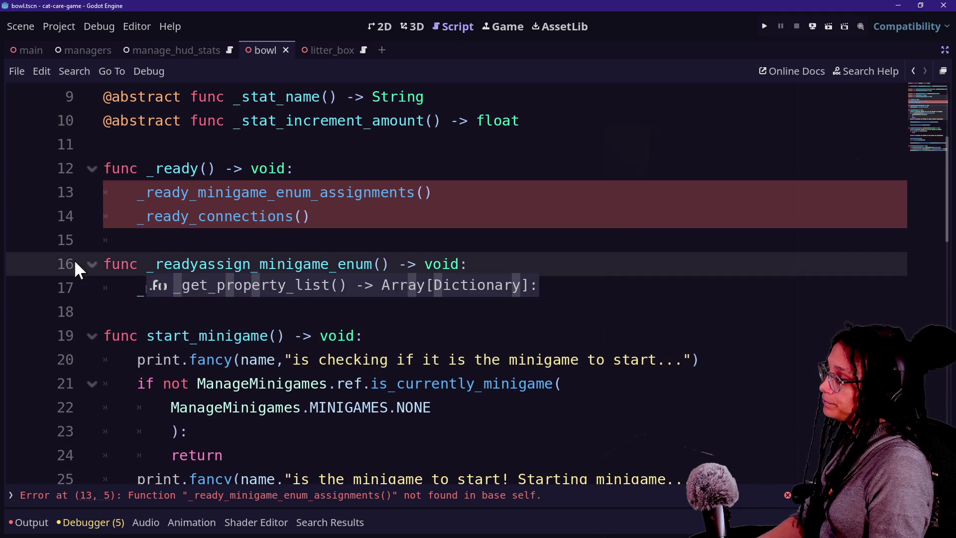
{"action": "key", "text": "Delete"}
{"action": "key", "text": "Delete"}
{"action": "key", "text": "Delete"}
{"action": "key", "text": "BackSpace"}
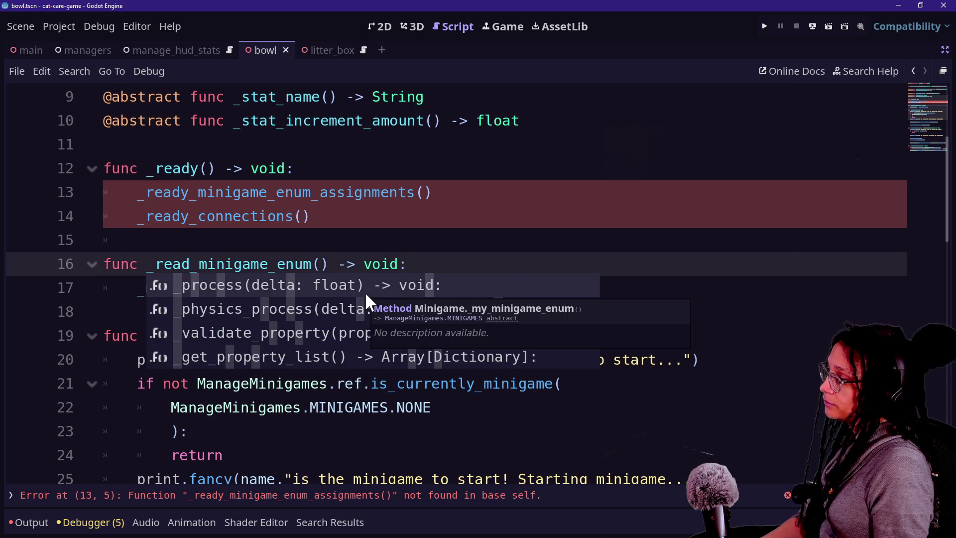
{"action": "type", "text": "y"}
{"action": "left_click", "coordinate": [329, 263]}
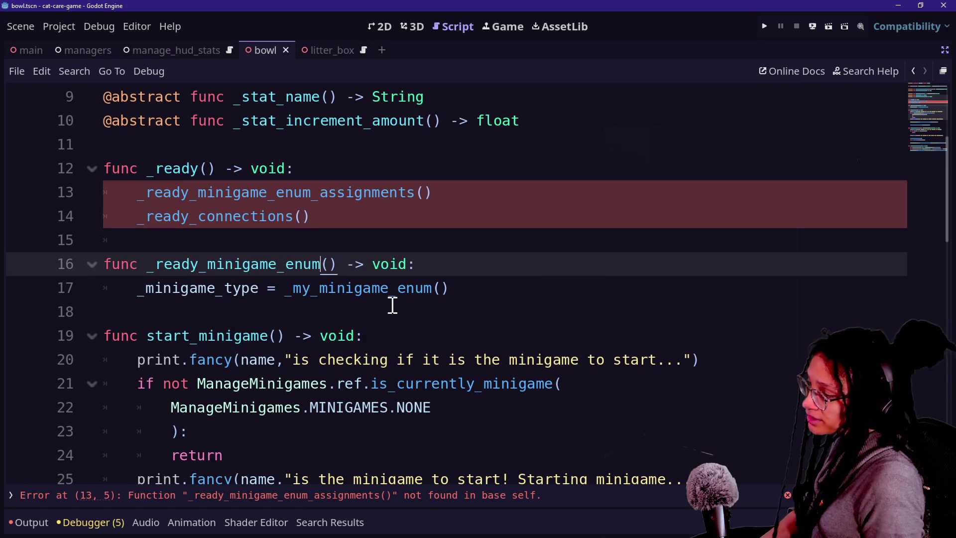
{"action": "type", "text": "_assignments"}
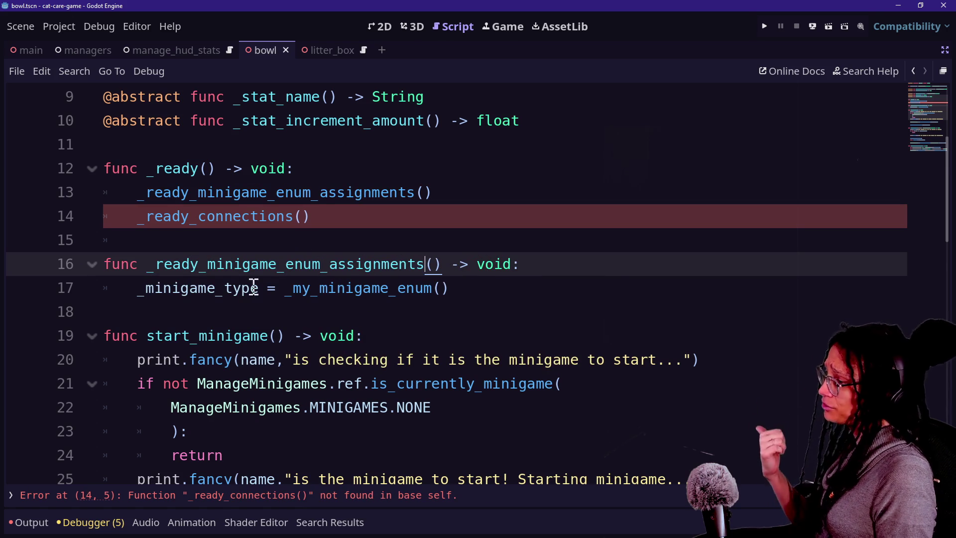
Move the _ready_connections() call above the enum-assignments call in _ready
{"action": "left_click", "coordinate": [254, 288]}
{"action": "left_click", "coordinate": [459, 288]}
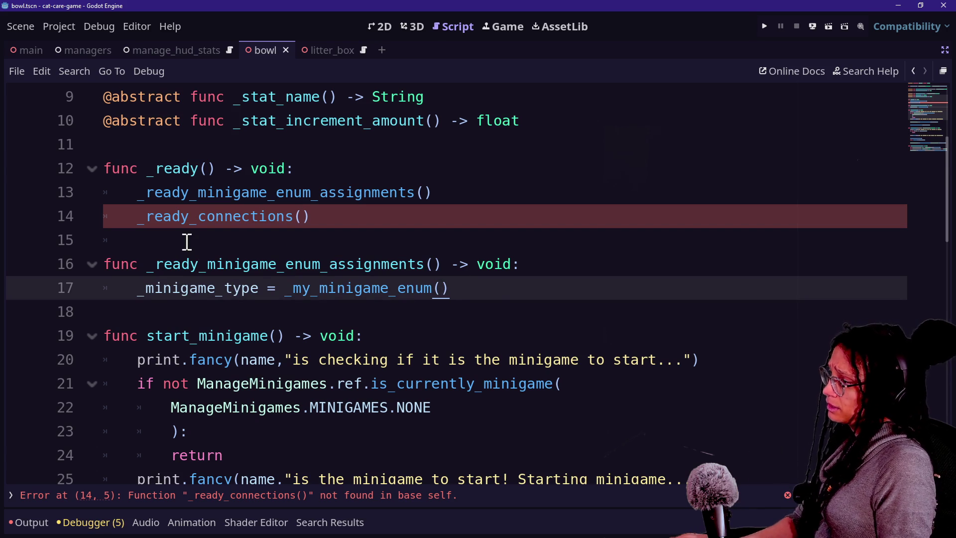
{"action": "left_click", "coordinate": [187, 243]}
{"action": "left_click", "coordinate": [324, 216]}
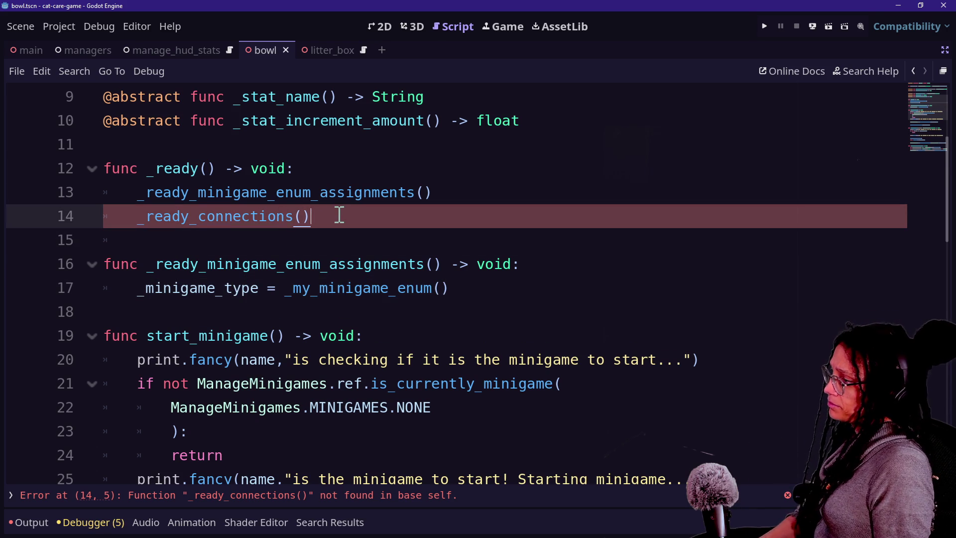
{"action": "left_click", "coordinate": [499, 308]}
{"action": "left_click", "coordinate": [520, 238]}
{"action": "left_click", "coordinate": [515, 215]}
{"action": "key", "text": "ctrl+x"}
{"action": "left_click", "coordinate": [469, 164]}
{"action": "key", "text": "Return"}
{"action": "key", "text": "ctrl+v"}
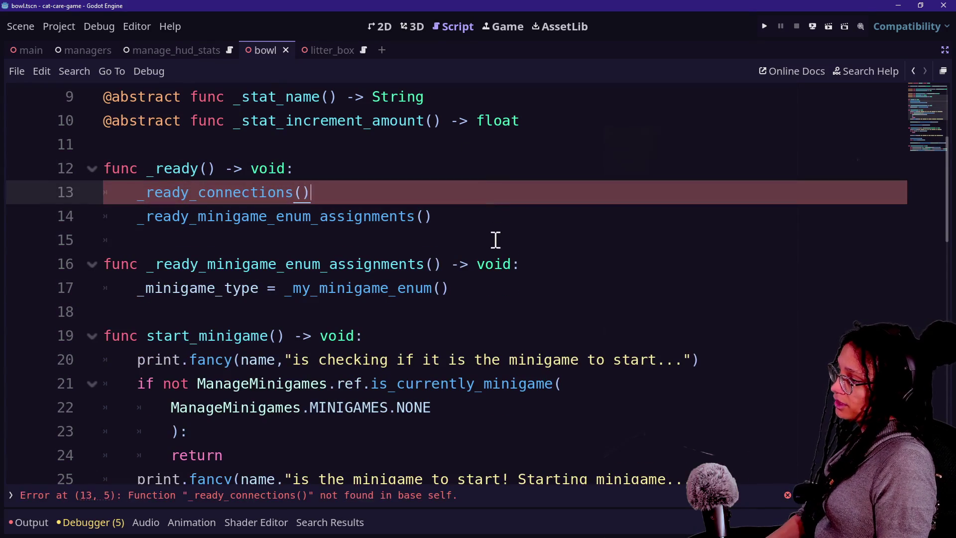
Adjust blank lines before the next function, undoing and redoing to keep the moved call
{"action": "left_click", "coordinate": [494, 226]}
{"action": "left_click", "coordinate": [487, 234]}
{"action": "key", "text": "Return"}
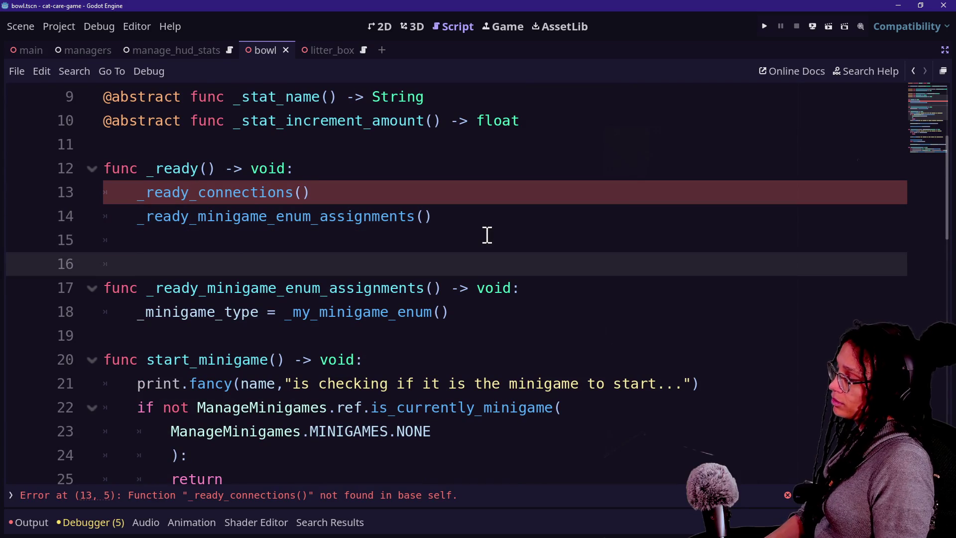
{"action": "key", "text": "BackSpace"}
{"action": "key", "text": "BackSpace"}
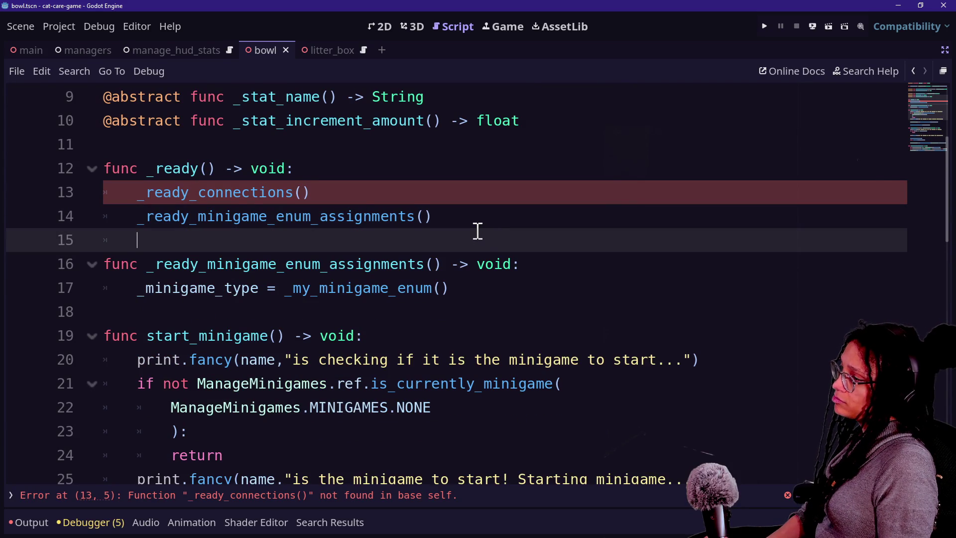
{"action": "key", "text": "ctrl+z"}
{"action": "key", "text": "ctrl+z"}
{"action": "key", "text": "ctrl+y"}
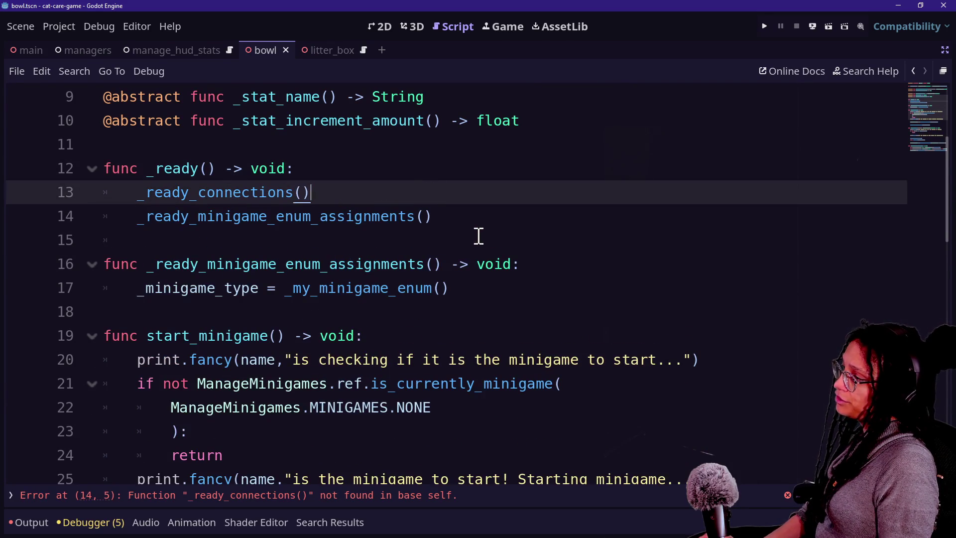
Declare func _ready_connections() -> void: below _ready and begin its body with ManageMinigames.ref
{"action": "left_click", "coordinate": [472, 246]}
{"action": "type", "text": "func "}
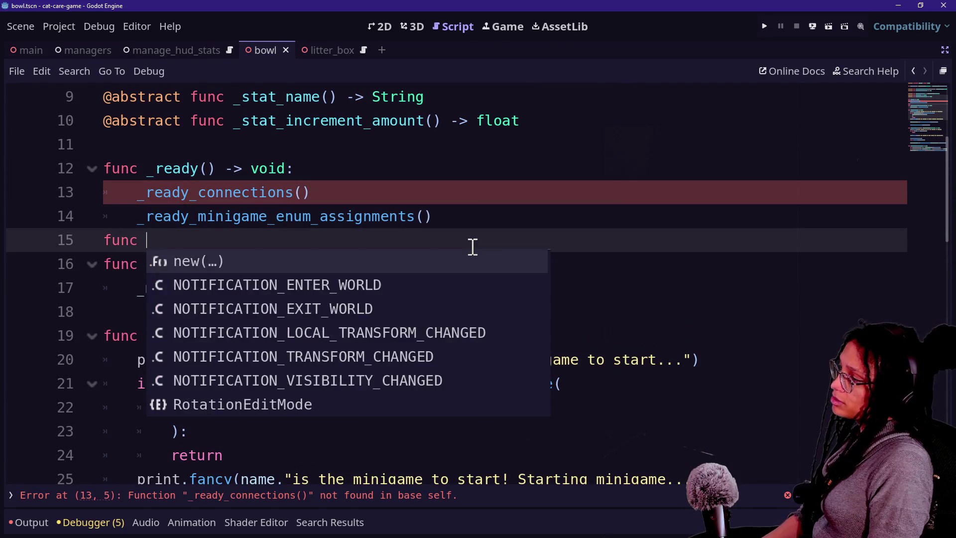
{"action": "type", "text": "_ready_connect"}
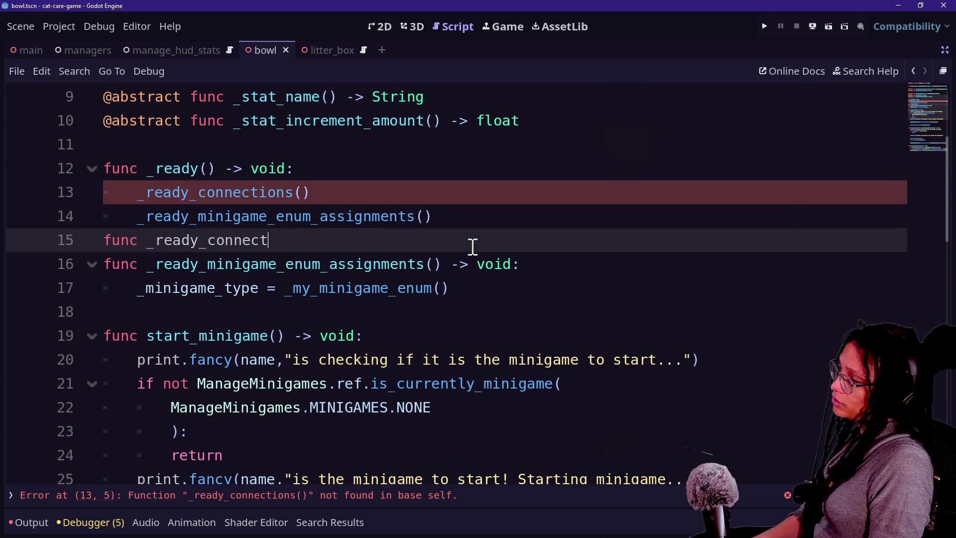
{"action": "type", "text": "ions() -> void:"}
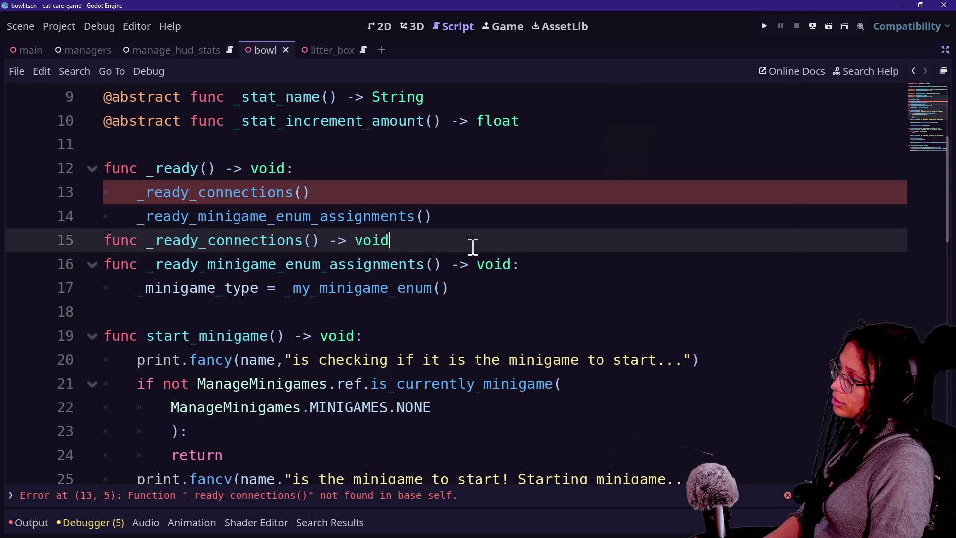
{"action": "key", "text": "Return"}
{"action": "left_click", "coordinate": [497, 225]}
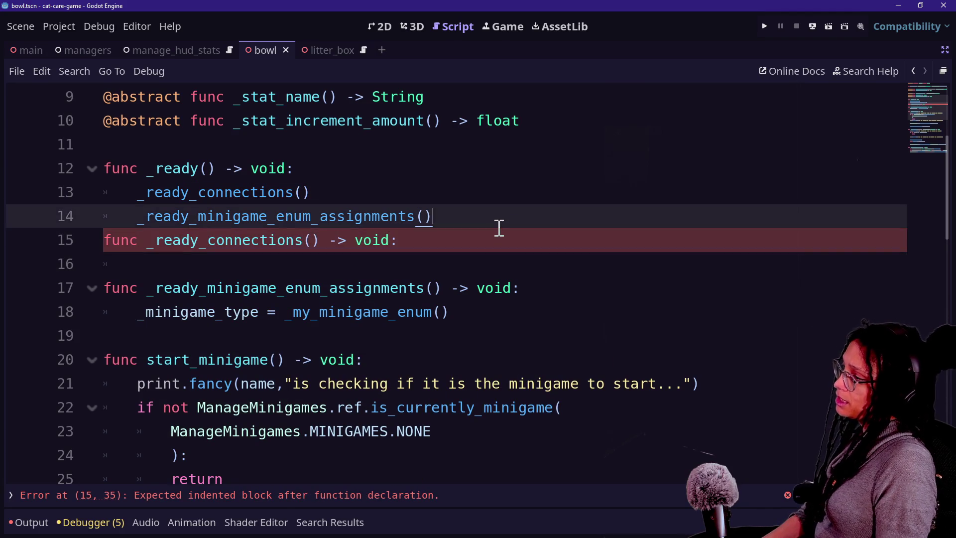
{"action": "key", "text": "Return"}
{"action": "left_click", "coordinate": [417, 310]}
{"action": "left_click", "coordinate": [418, 297]}
{"action": "type", "text": "M"}
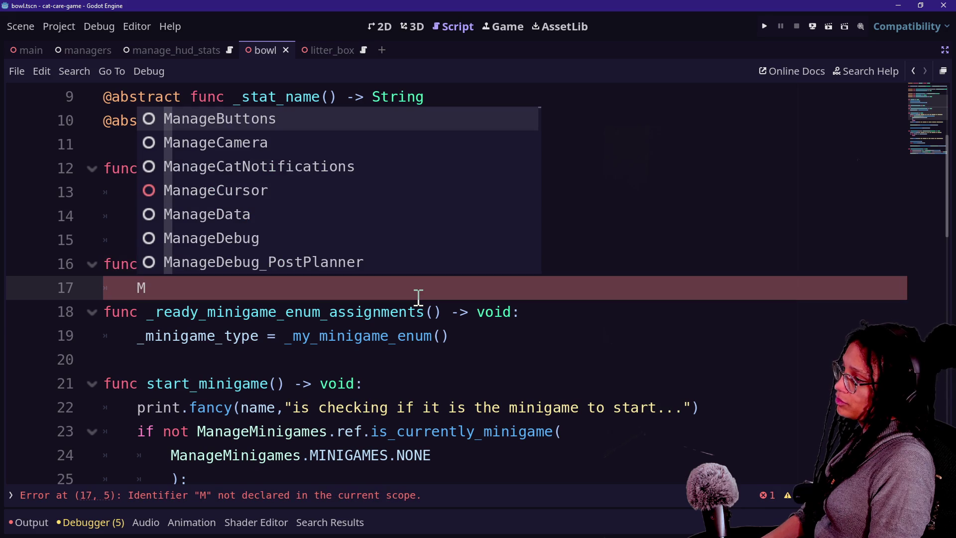
{"action": "type", "text": "anageMinigames"}
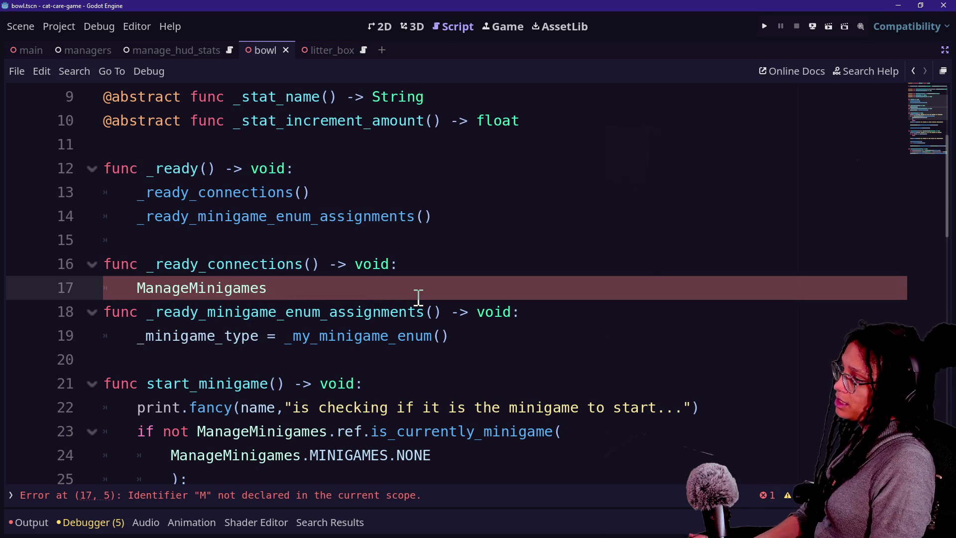
{"action": "type", "text": ".ref."}
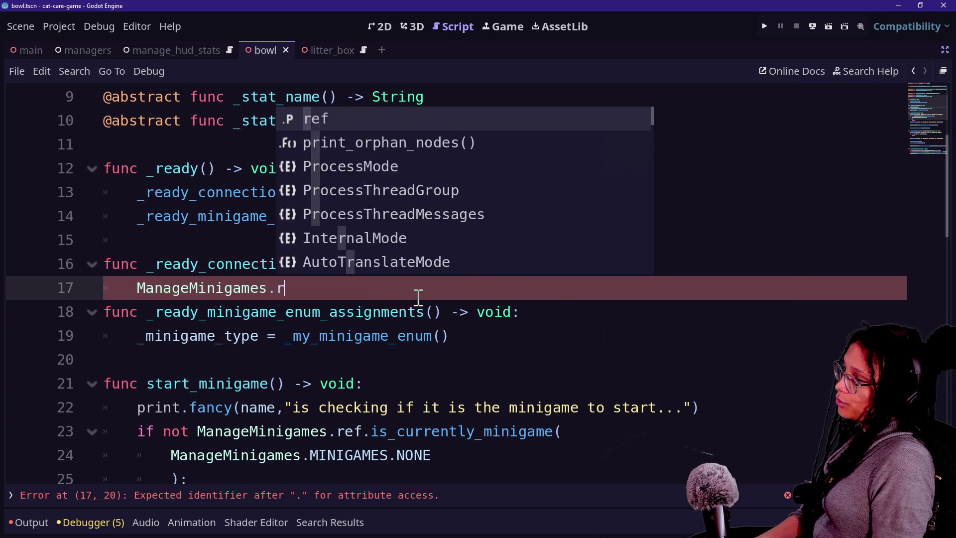
Complete the line as ManageMinigames.ref.minigame_exited.connect(_on_minigame_exited)
{"action": "key", "text": "BackSpace"}
{"action": "type", "text": "."}
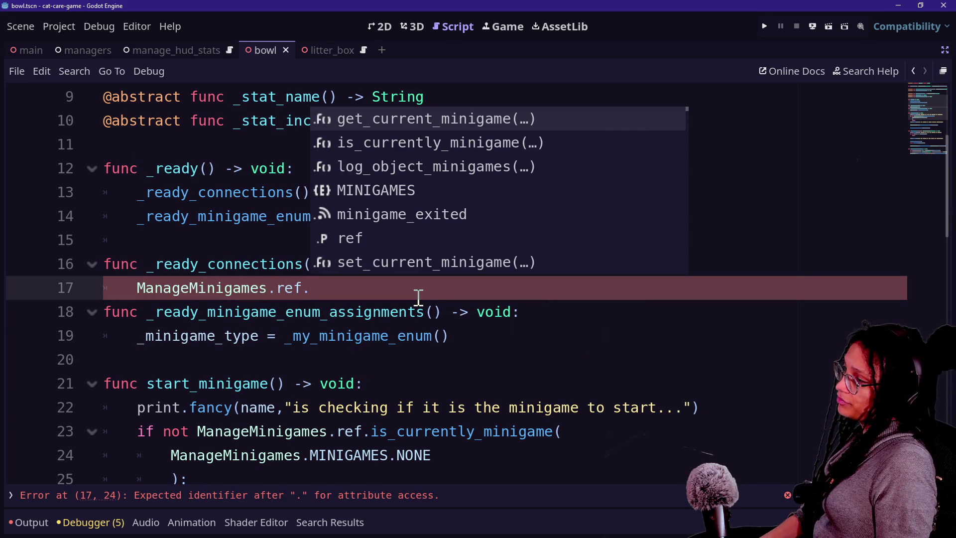
{"action": "key", "text": "Down"}
{"action": "key", "text": "Down"}
{"action": "key", "text": "Down"}
{"action": "key", "text": "Return"}
{"action": "type", "text": ".conn"}
{"action": "key", "text": "Return"}
{"action": "type", "text": "_on"}
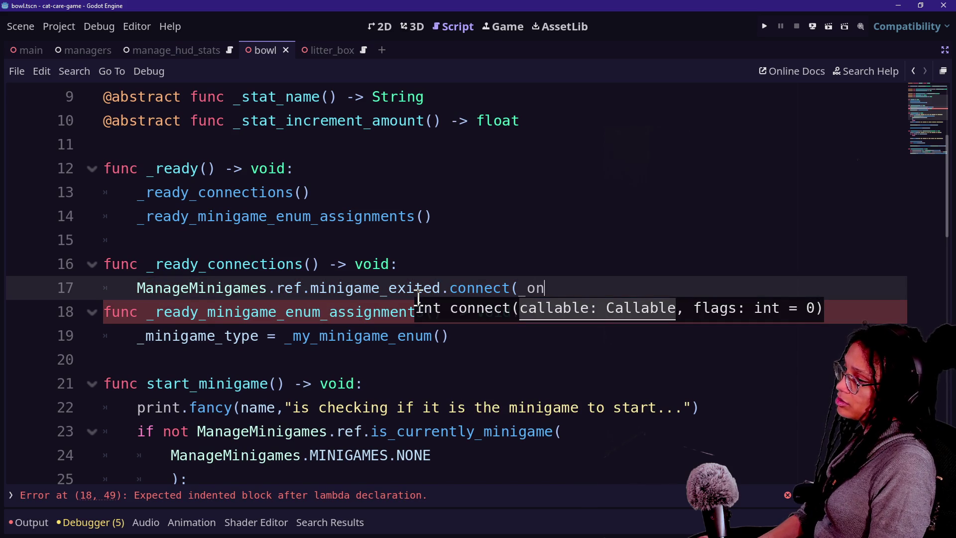
{"action": "type", "text": "_minigame_exited"}
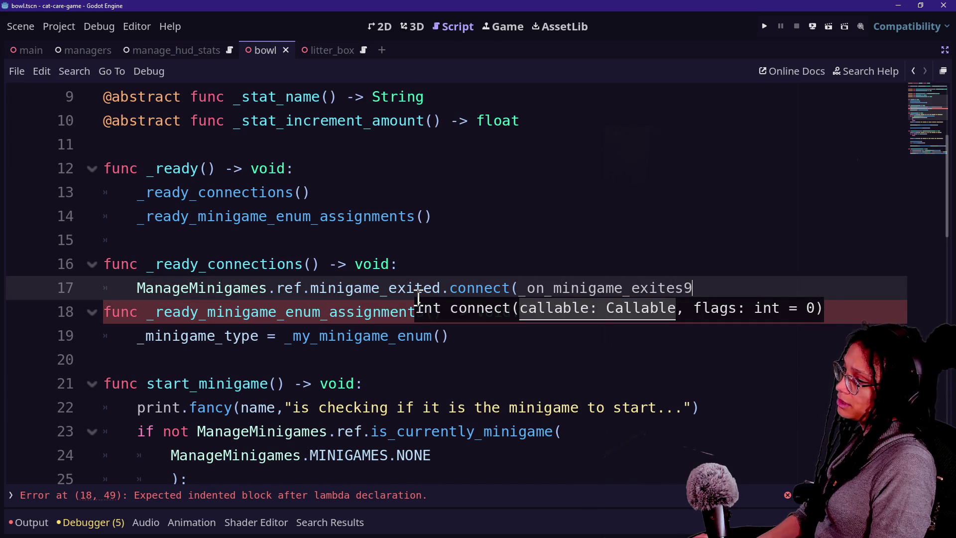
{"action": "type", "text": ")"}
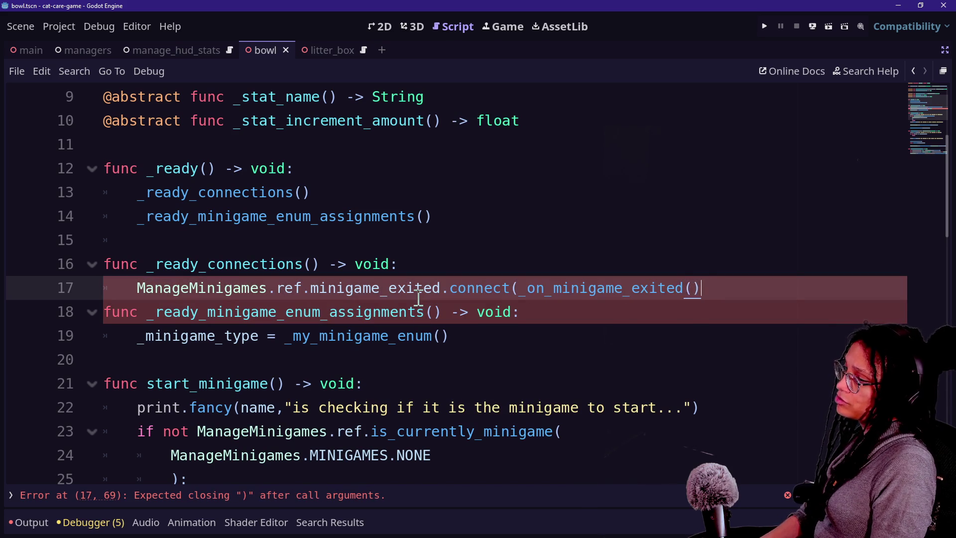
{"action": "scroll", "coordinate": [419, 298], "scroll_direction": "down", "scroll_amount": 5}
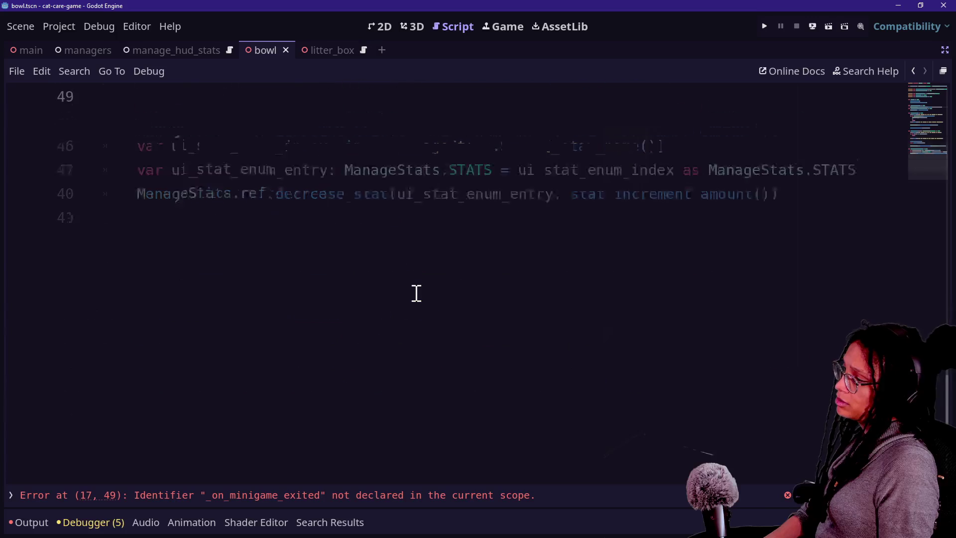
Add func _on_minigame_exited(exited_minigame: ManageMinigames.MINIGAMES) -> void: at the script's end
{"action": "left_click", "coordinate": [417, 293]}
{"action": "scroll", "coordinate": [416, 293], "scroll_direction": "up", "scroll_amount": 2}
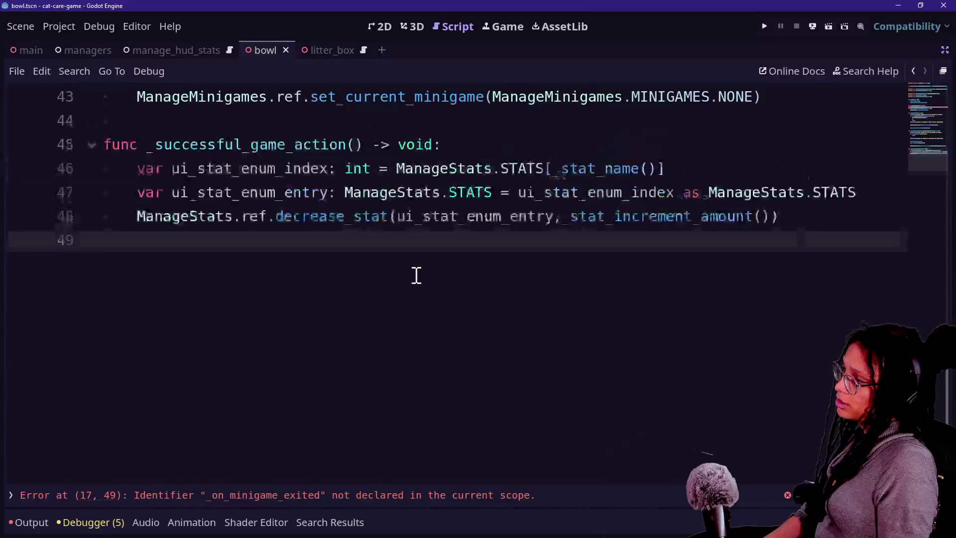
{"action": "key", "text": "Return"}
{"action": "type", "text": "func _m"}
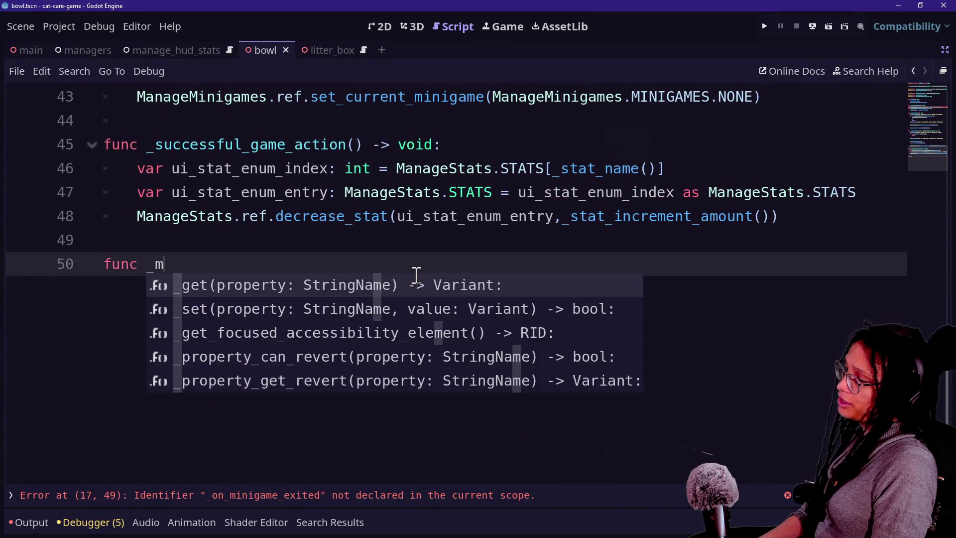
{"action": "key", "text": "BackSpace"}
{"action": "type", "text": "on_minigame_exi"}
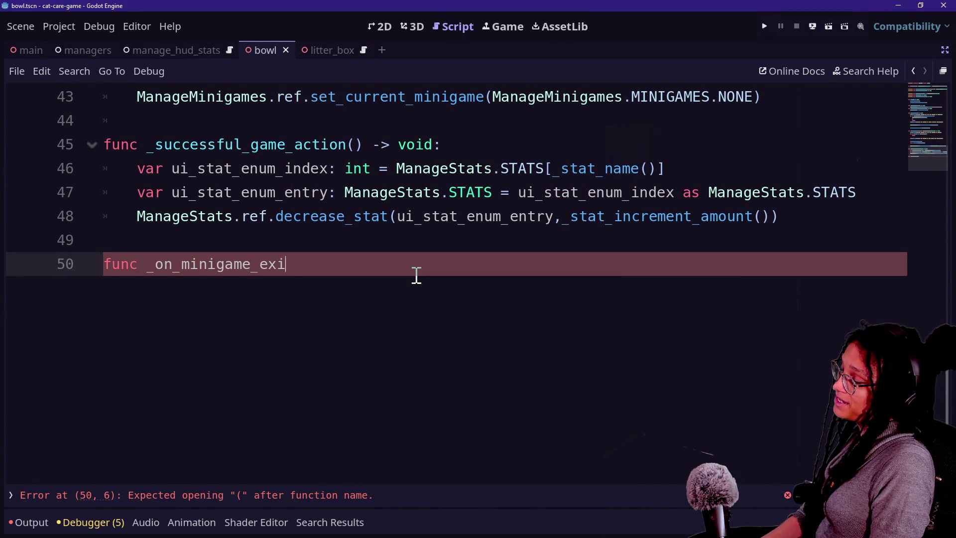
{"action": "type", "text": "ted(exites"}
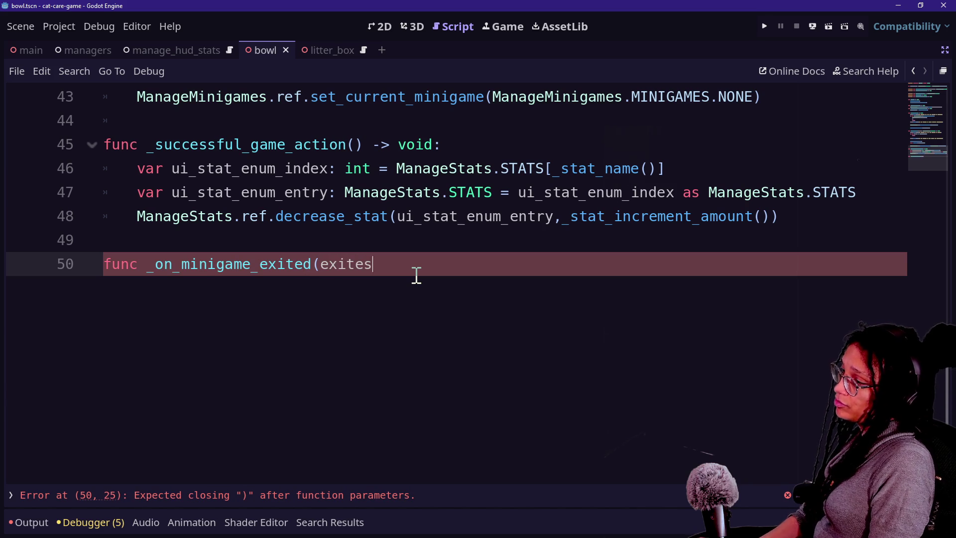
{"action": "key", "text": "BackSpace"}
{"action": "type", "text": "d_minigame: Ma"}
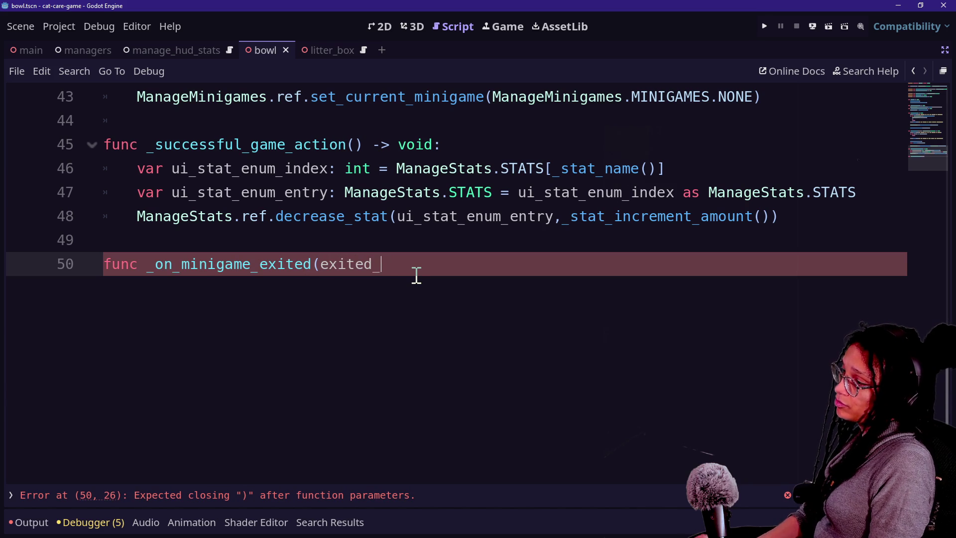
{"action": "type", "text": "nage"}
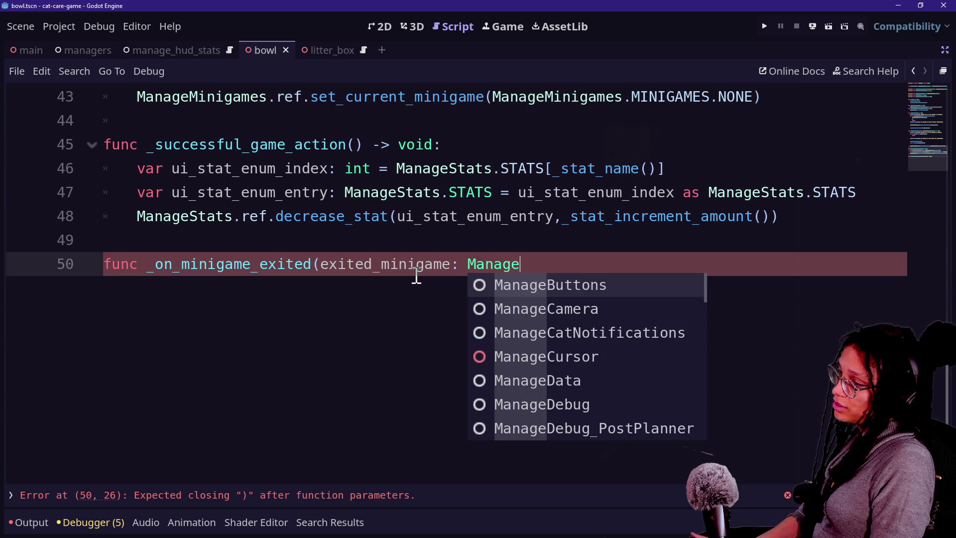
{"action": "type", "text": "M"}
{"action": "key", "text": "Return"}
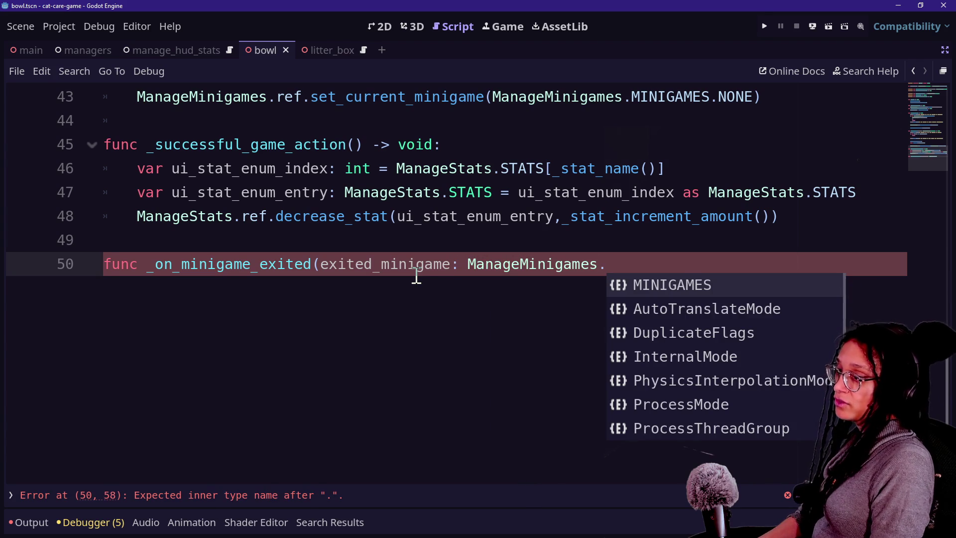
{"action": "key", "text": "Return"}
{"action": "type", "text": "("}
{"action": "key", "text": "BackSpace"}
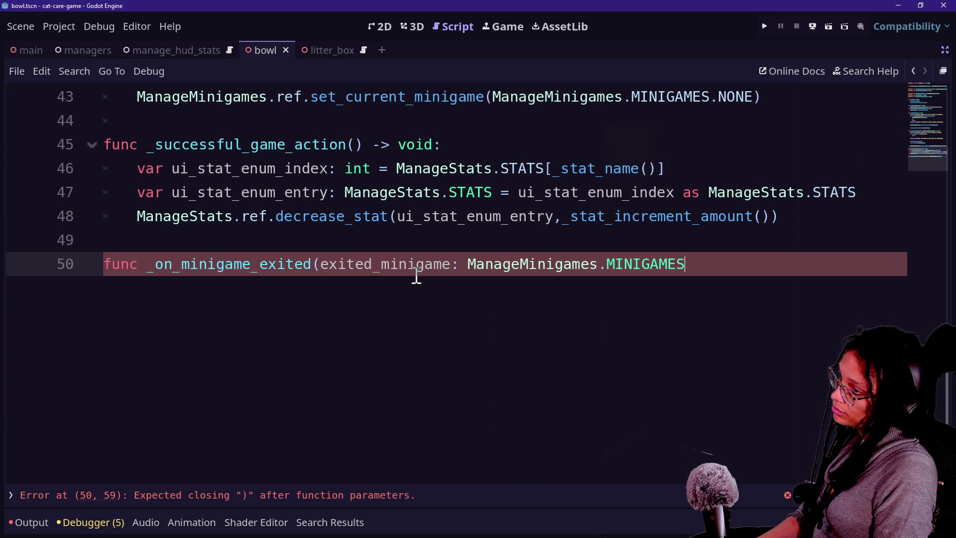
{"action": "type", "text": "> void"}
{"action": "key", "text": "Return"}
{"action": "key", "text": "BackSpace"}
{"action": "type", "text": ":"}
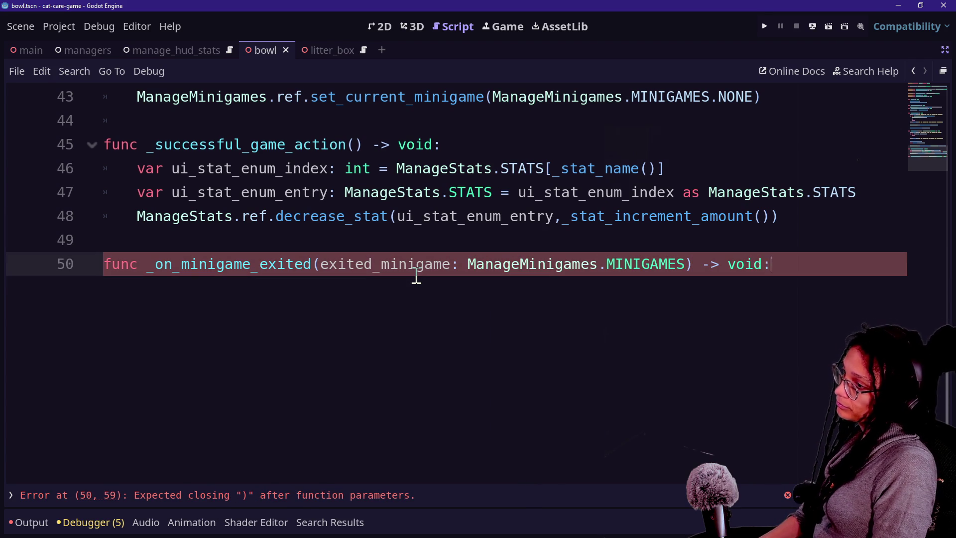
{"action": "key", "text": "Return"}
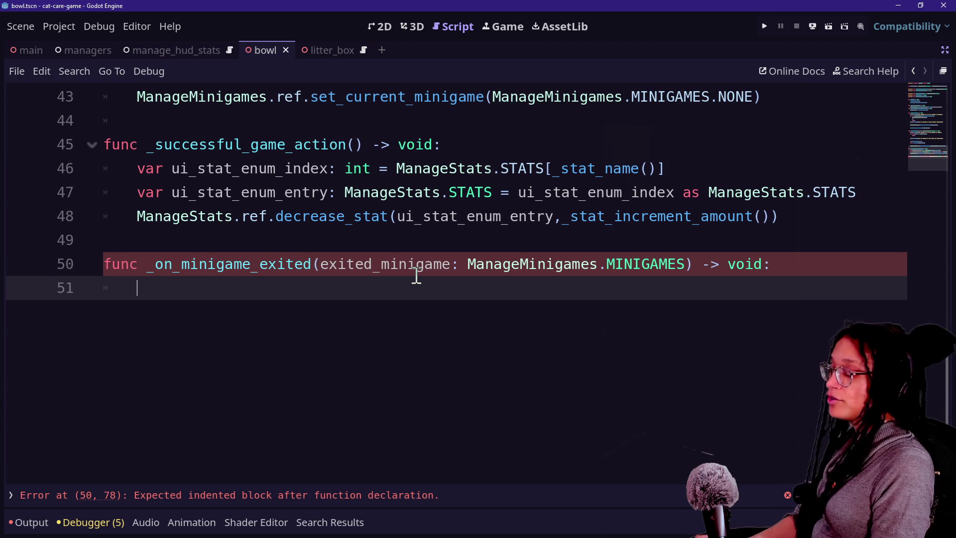
Begin the handler body with an if line and a var my_minigame line above it
{"action": "type", "text": "id"}
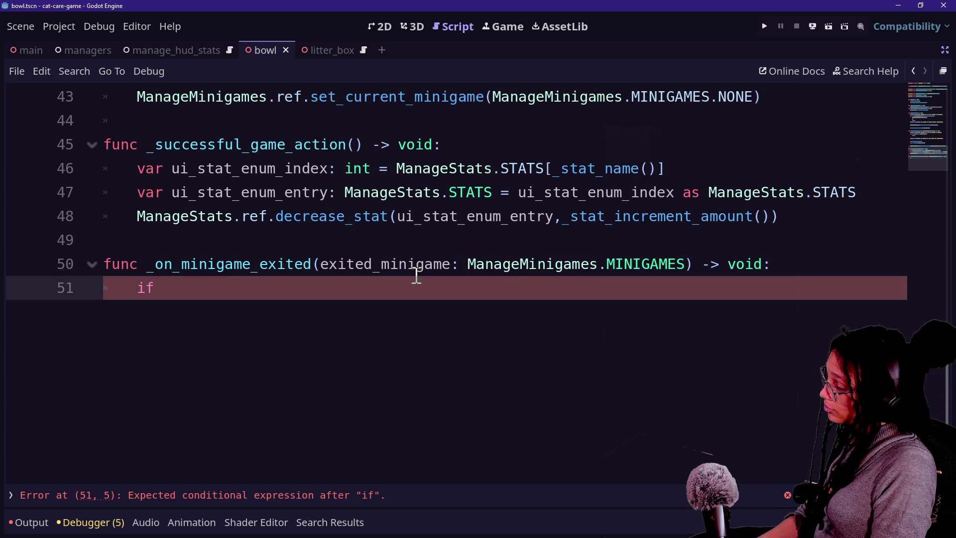
{"action": "key", "text": "ctrl+space"}
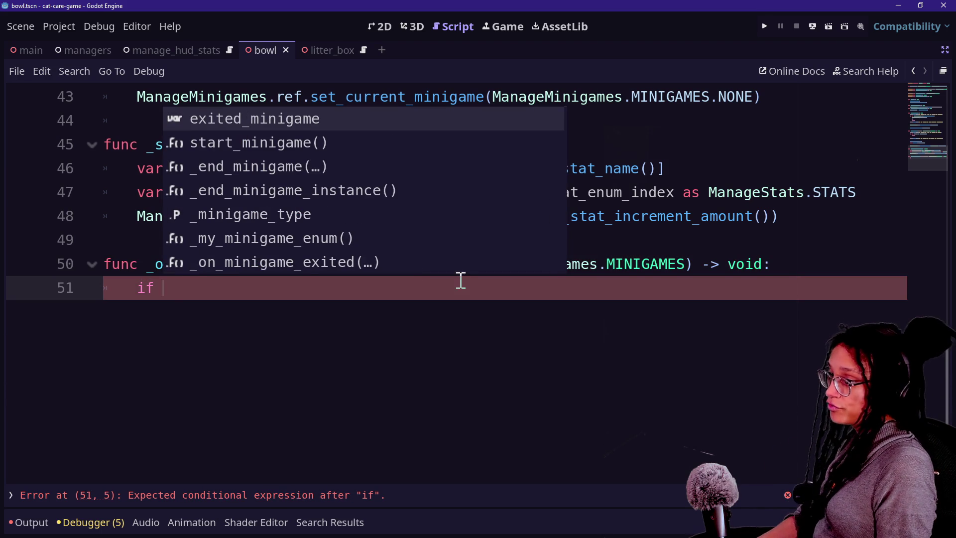
{"action": "key", "text": "ctrl+shift+Return"}
{"action": "type", "text": "var my"}
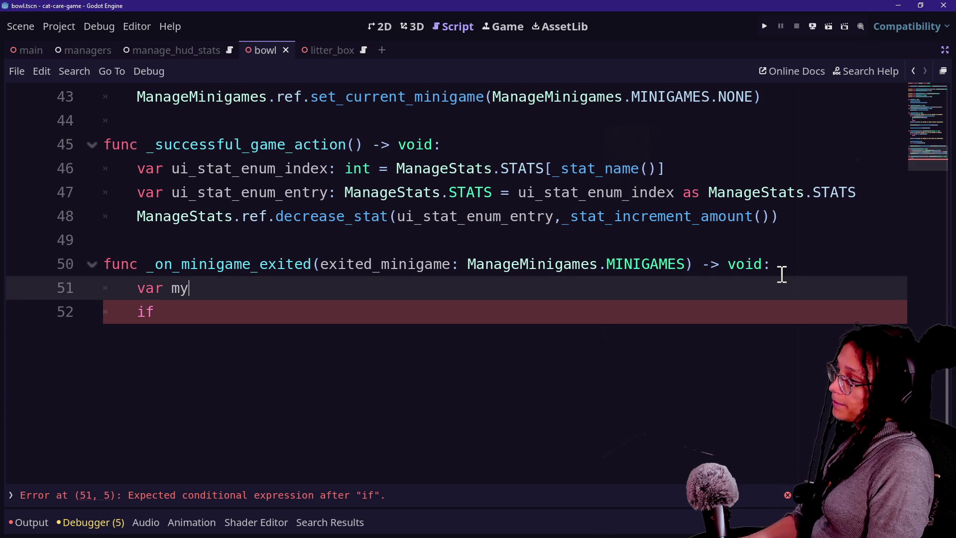
{"action": "type", "text": "_minigame"}
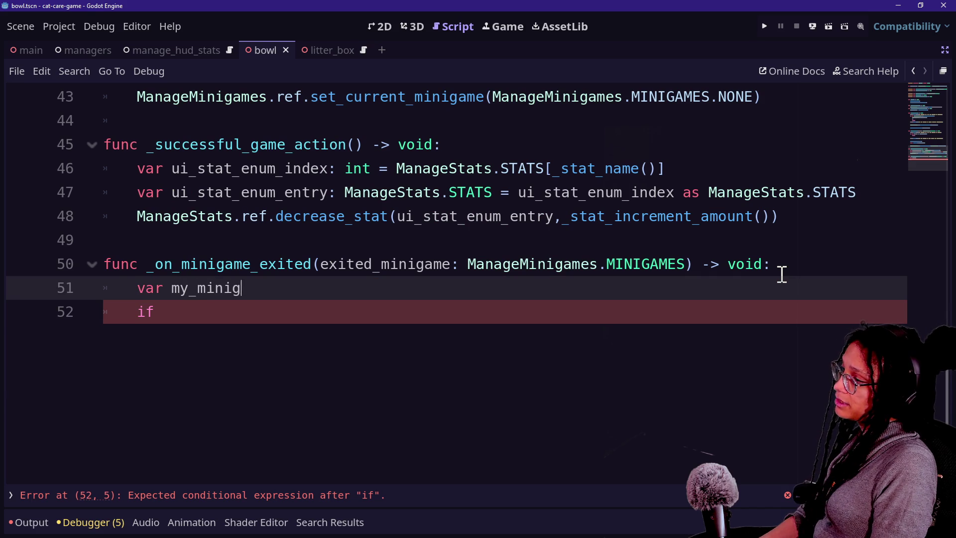
{"action": "scroll", "coordinate": [529, 264], "scroll_direction": "up", "scroll_amount": 15}
{"action": "scroll", "coordinate": [527, 260], "scroll_direction": "down", "scroll_amount": 1}
{"action": "scroll", "coordinate": [366, 201], "scroll_direction": "up", "scroll_amount": 1}
{"action": "scroll", "coordinate": [313, 296], "scroll_direction": "down", "scroll_amount": 2}
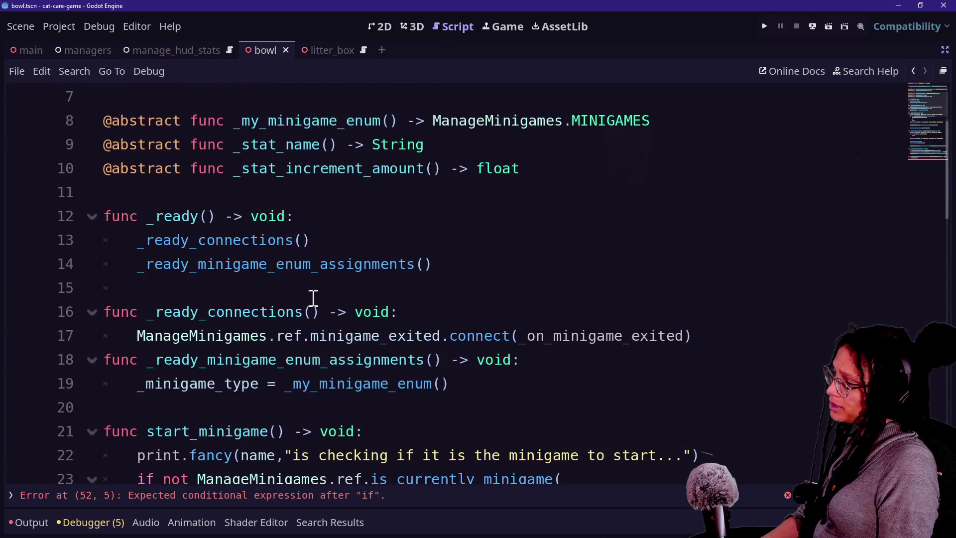
Replace the unfinished lines with the condition if _minigame_type == exited_minigame:
{"action": "left_click_drag", "start_coordinate": [142, 395], "coordinate": [309, 386]}
{"action": "scroll", "coordinate": [329, 380], "scroll_direction": "down", "scroll_amount": 13}
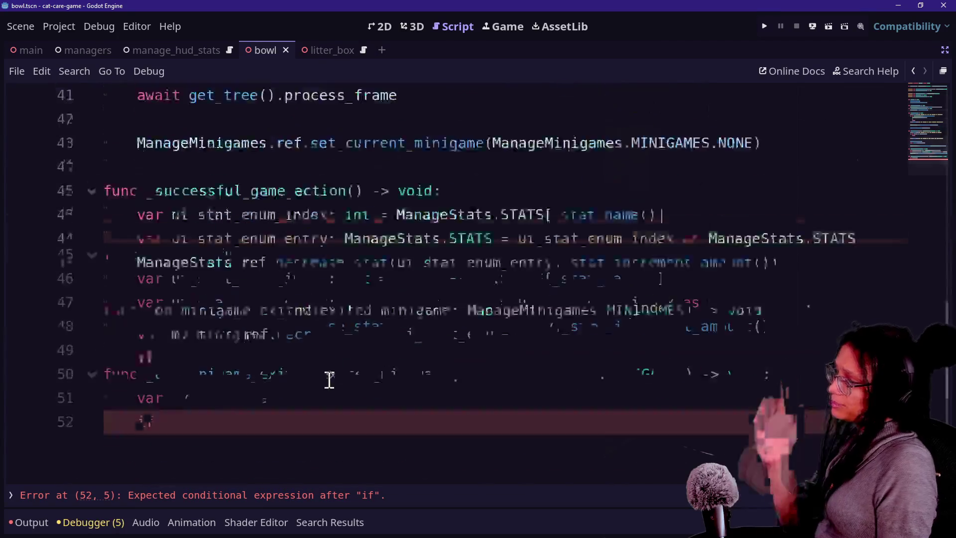
{"action": "left_click_drag", "start_coordinate": [262, 232], "coordinate": [121, 213]}
{"action": "key", "text": "BackSpace"}
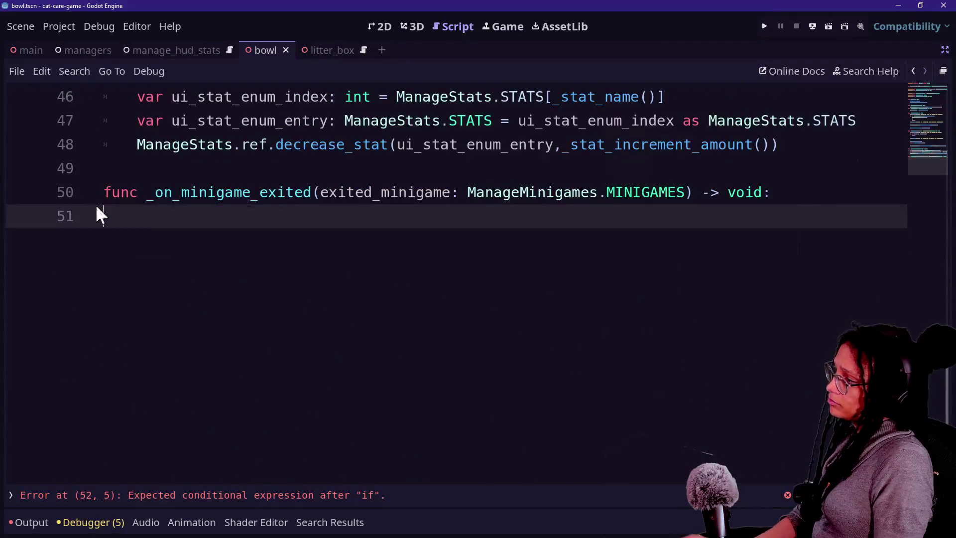
{"action": "type", "text": "if _min"}
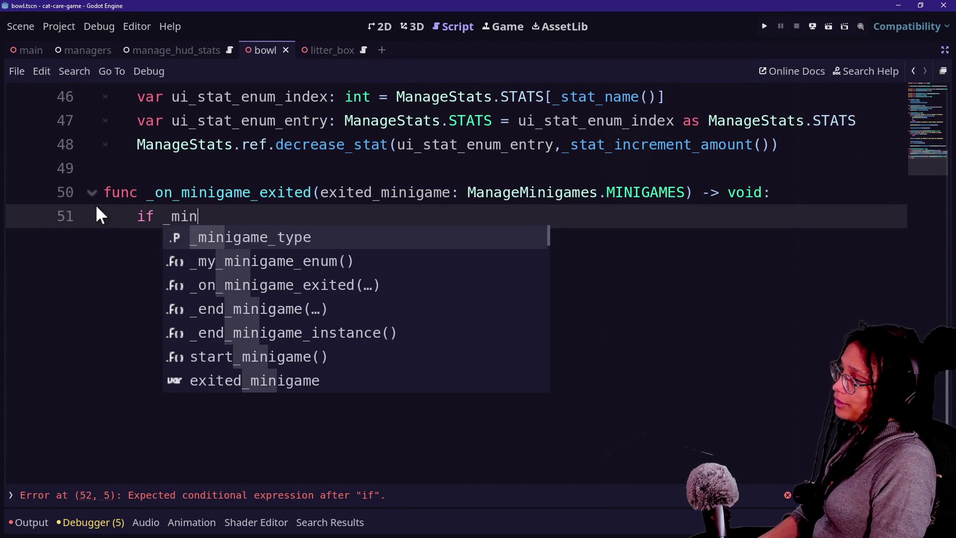
{"action": "key", "text": "Return"}
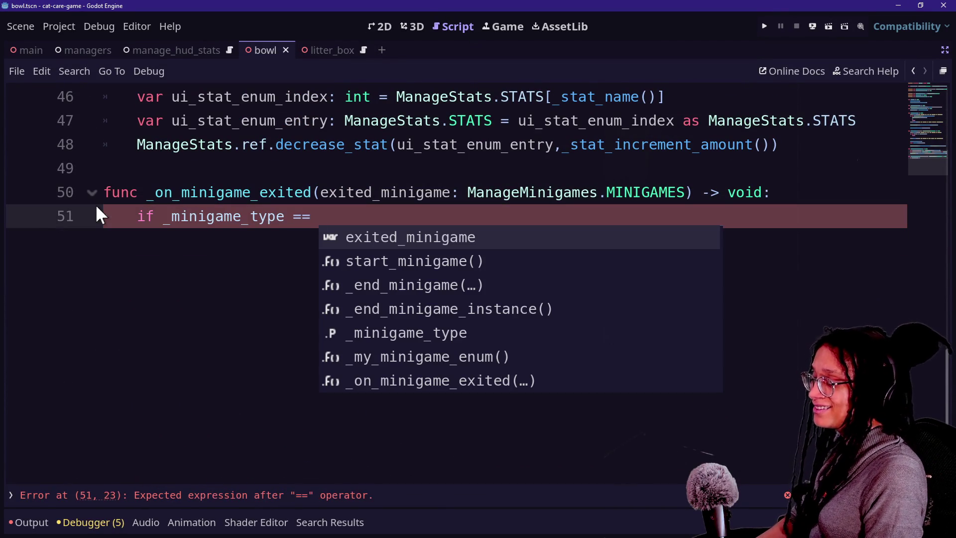
{"action": "type", "text": "exited_m"}
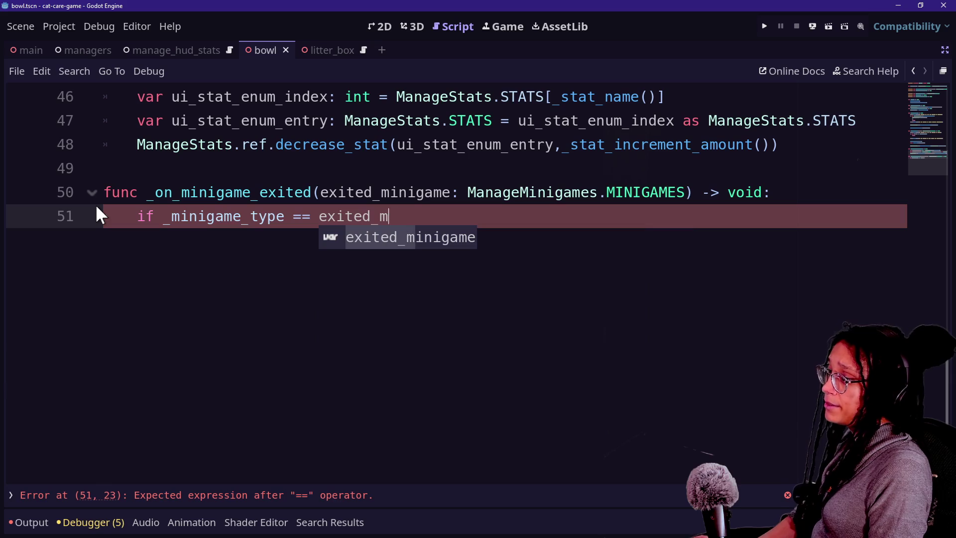
{"action": "type", "text": "inigame:"}
{"action": "key", "text": "Return"}
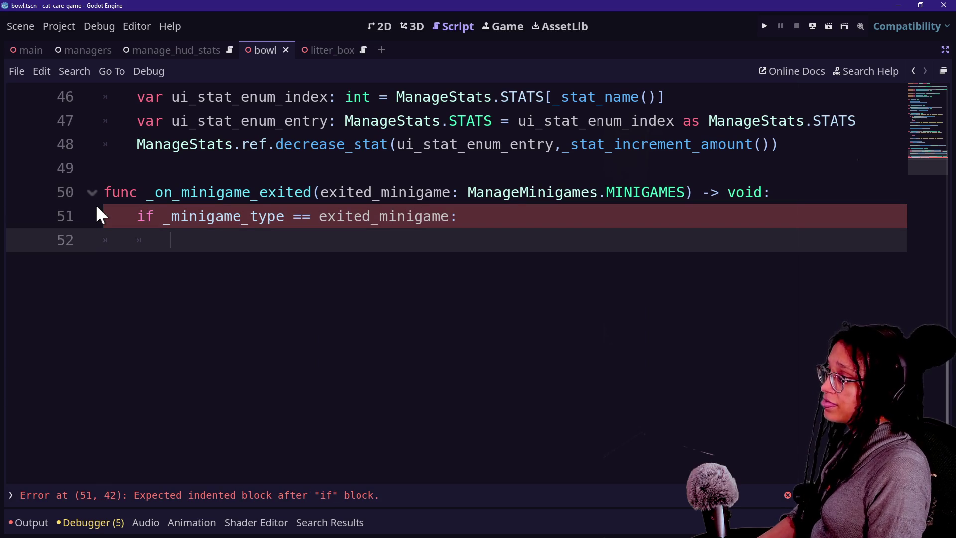
Start an _end_minigame call inside the if block and remove its argument
{"action": "type", "text": "_end"}
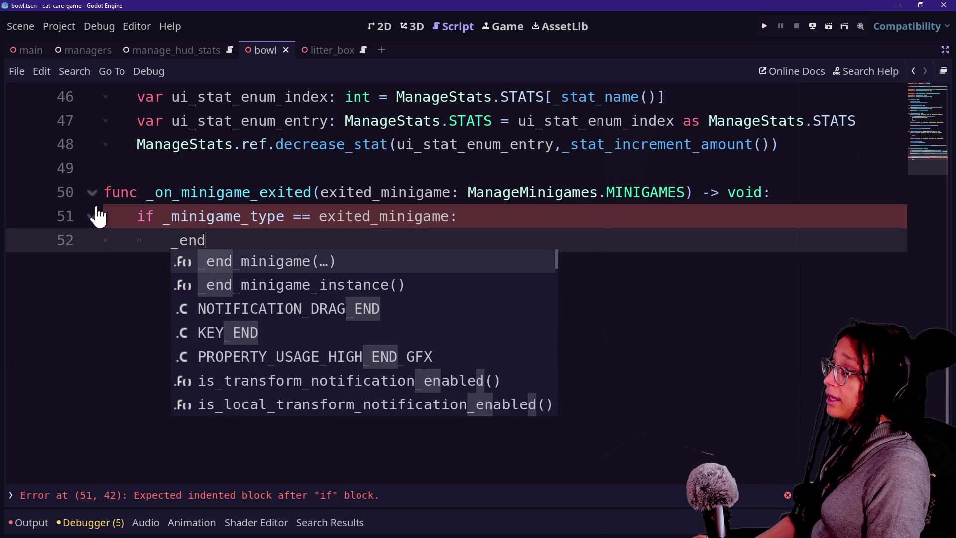
{"action": "key", "text": "Return"}
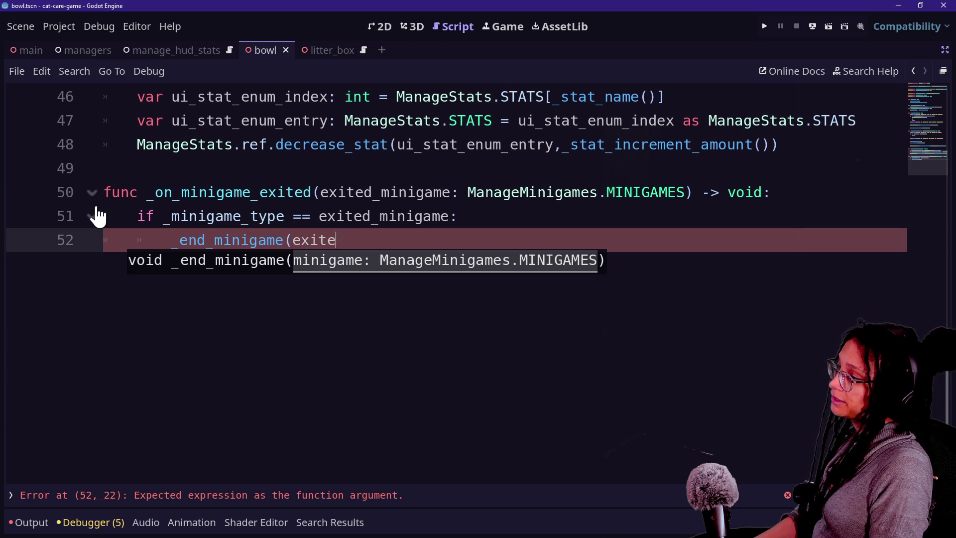
{"action": "type", "text": "d"}
{"action": "key", "text": "BackSpace"}
{"action": "key", "text": "BackSpace"}
{"action": "key", "text": "BackSpace"}
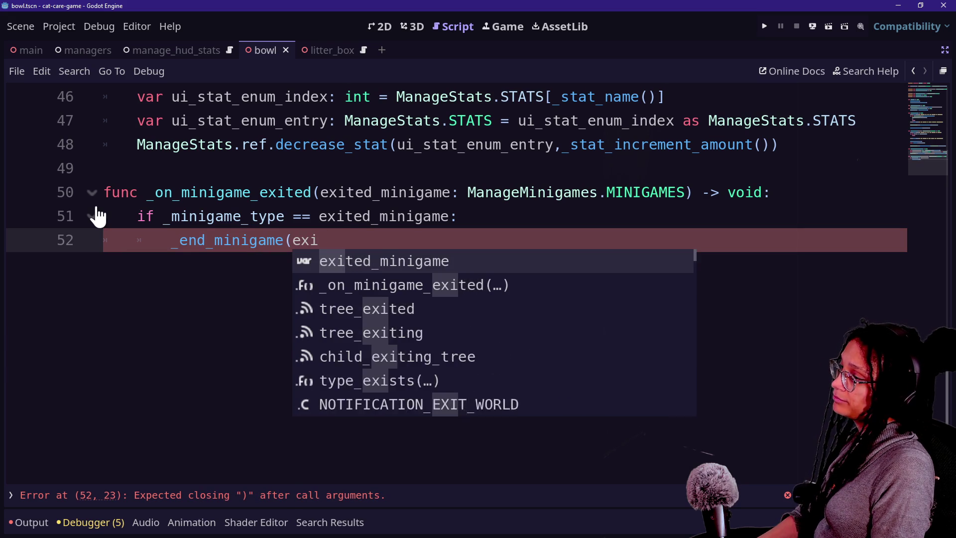
{"action": "type", "text": "i"}
{"action": "key", "text": "Return"}
{"action": "type", "text": ")"}
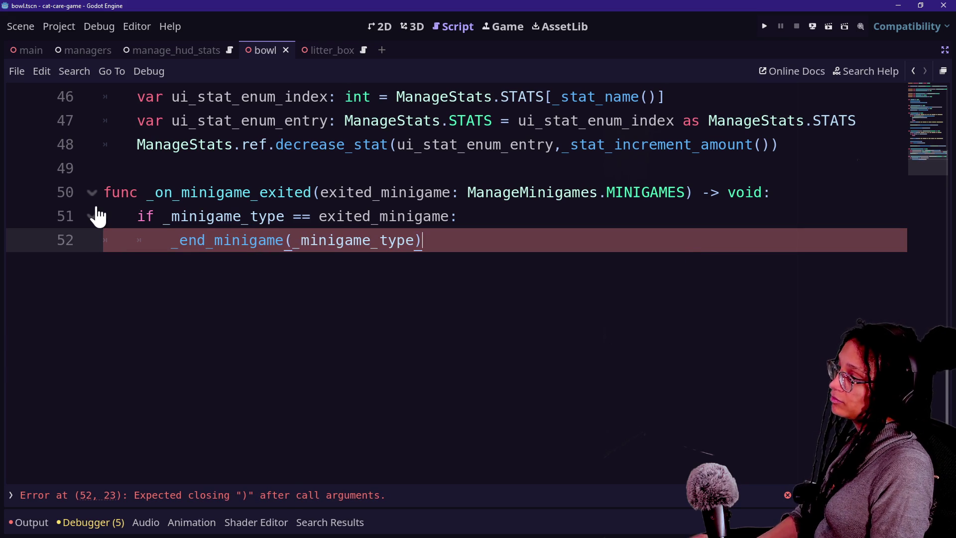
{"action": "left_click_drag", "start_coordinate": [297, 244], "coordinate": [386, 241]}
{"action": "key", "text": "BackSpace"}
{"action": "key", "text": "BackSpace"}
{"action": "key", "text": "Delete"}
{"action": "key", "text": "Delete"}
{"action": "key", "text": "Delete"}
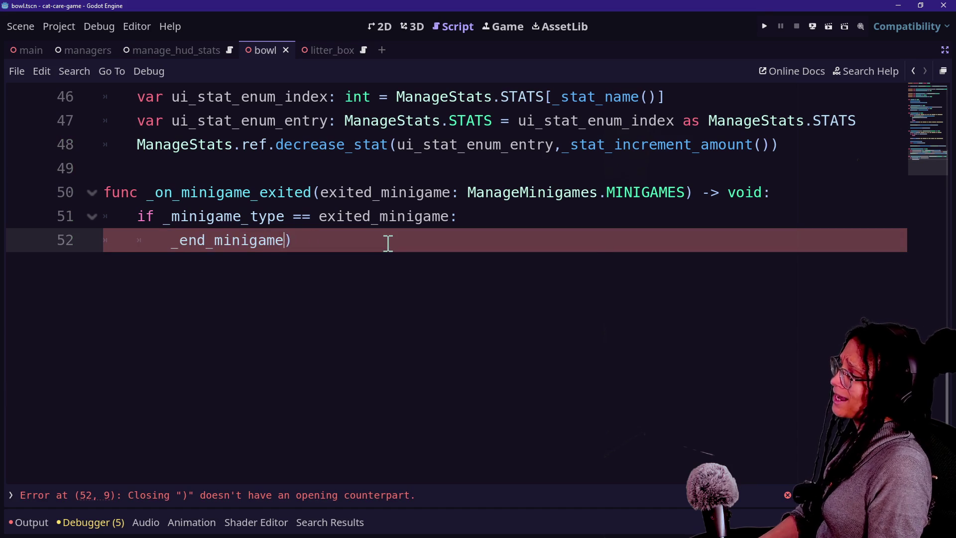
Jump to the _end_minigame definition and delete its minigame parameter
{"action": "type", "text": "("}
{"action": "left_click", "coordinate": [194, 240], "text": "ctrl"}
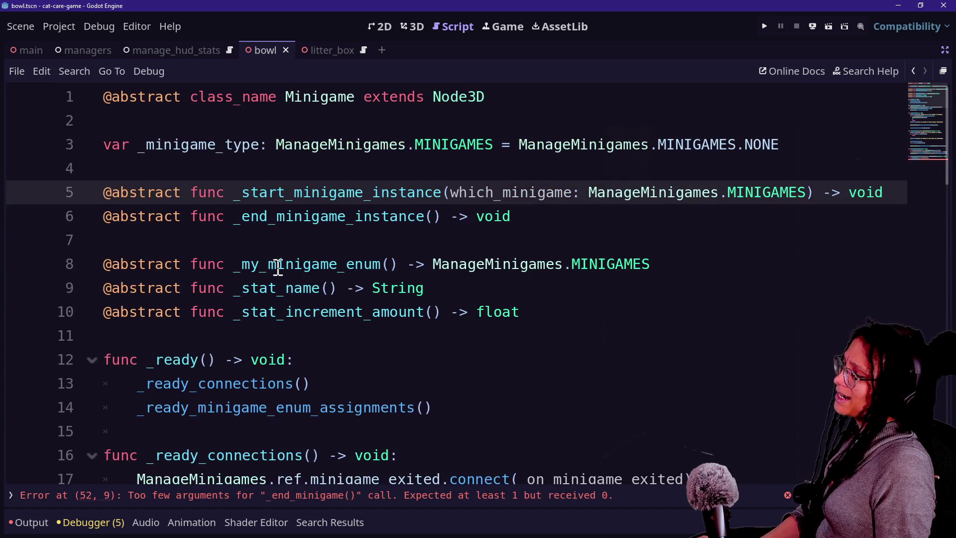
{"action": "left_click", "coordinate": [914, 72]}
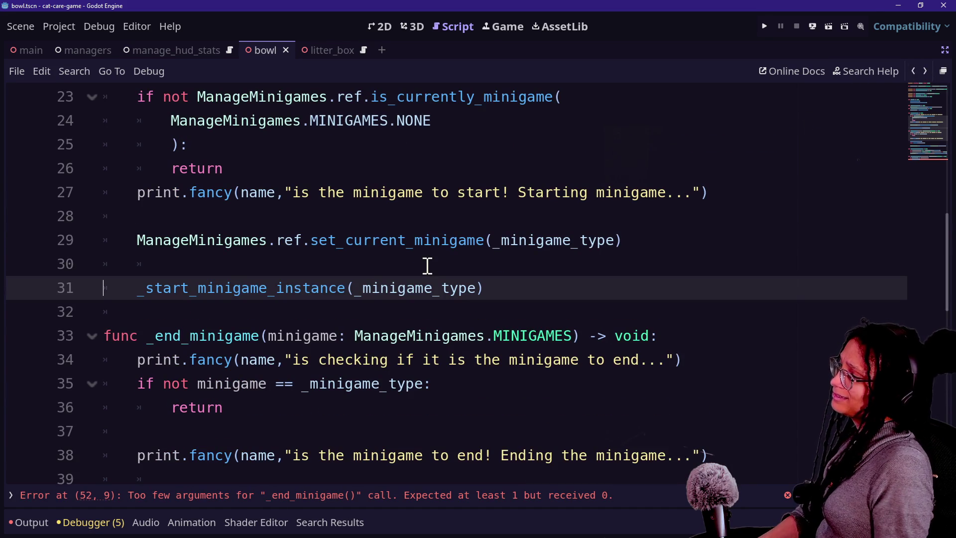
{"action": "scroll", "coordinate": [427, 265], "scroll_direction": "down", "scroll_amount": 1}
{"action": "left_click_drag", "start_coordinate": [267, 264], "coordinate": [558, 260]}
{"action": "key", "text": "BackSpace"}
{"action": "left_click", "coordinate": [401, 312]}
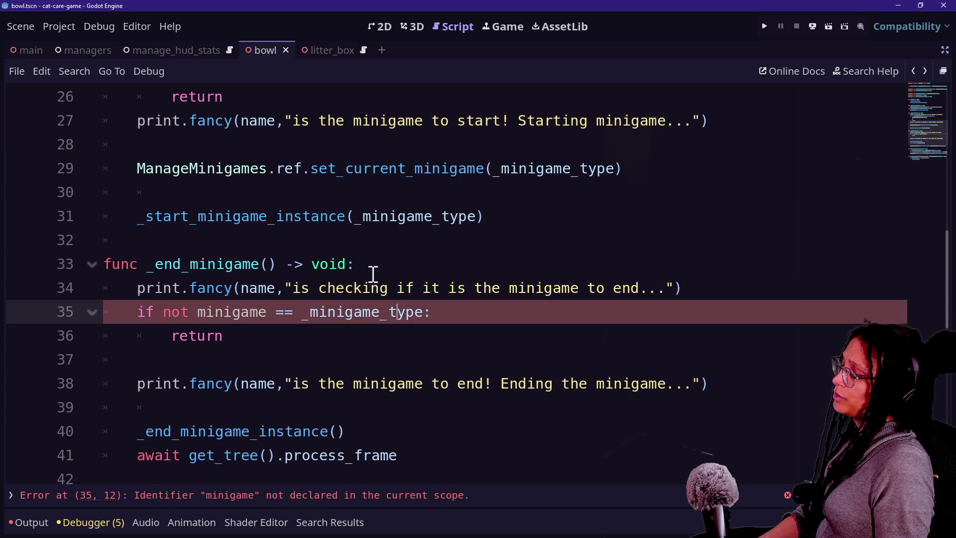
{"action": "key", "text": "Up"}
{"action": "key", "text": "Up"}
{"action": "key", "text": "Up"}
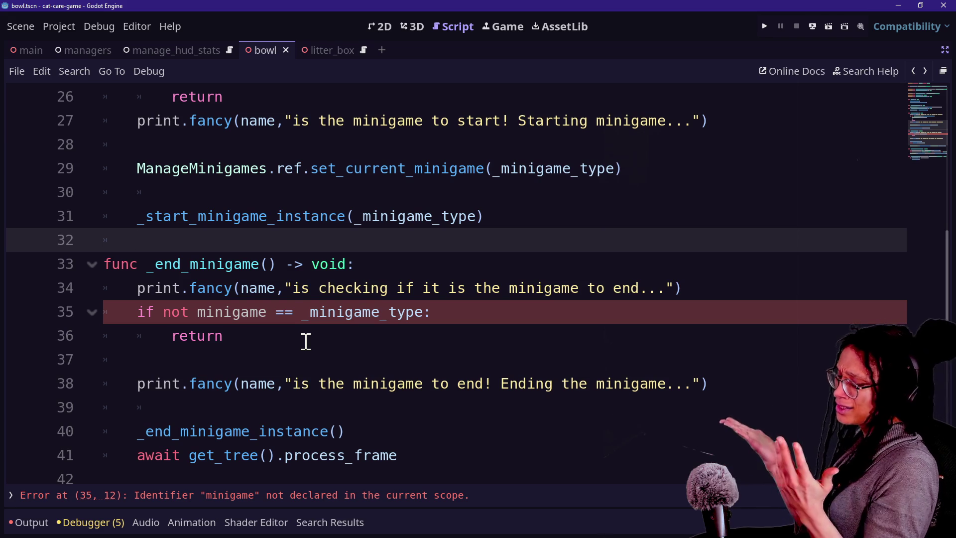
Delete the checking print and the minigame if-not/return check from _end_minigame
{"action": "left_click", "coordinate": [306, 341]}
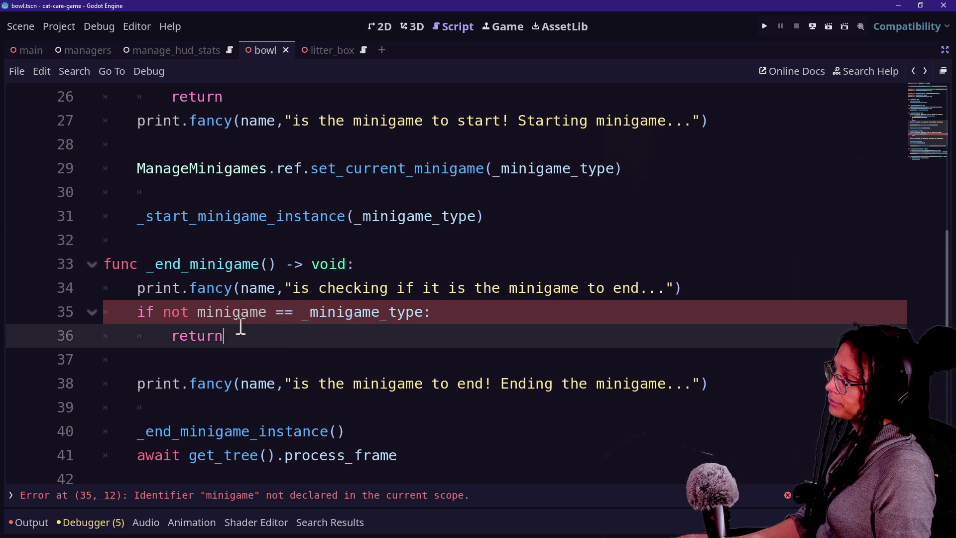
{"action": "left_click_drag", "start_coordinate": [294, 347], "coordinate": [138, 311]}
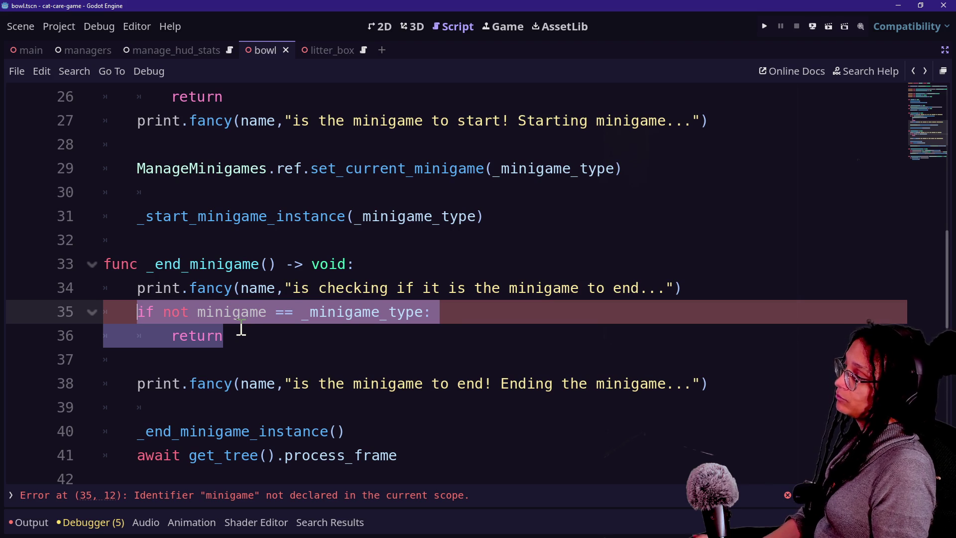
{"action": "scroll", "coordinate": [241, 328], "scroll_direction": "down", "scroll_amount": 10}
{"action": "scroll", "coordinate": [241, 328], "scroll_direction": "up", "scroll_amount": 5}
{"action": "left_click_drag", "start_coordinate": [239, 240], "coordinate": [307, 336]}
{"action": "left_click", "coordinate": [307, 336]}
{"action": "scroll", "coordinate": [381, 316], "scroll_direction": "up", "scroll_amount": 6}
{"action": "left_click", "coordinate": [390, 337]}
{"action": "mouse_move", "coordinate": [431, 354]}
{"action": "left_mouse_down"}
{"action": "mouse_move", "coordinate": [563, 346]}
{"action": "mouse_move", "coordinate": [638, 324]}
{"action": "mouse_move", "coordinate": [638, 297]}
{"action": "left_mouse_up"}
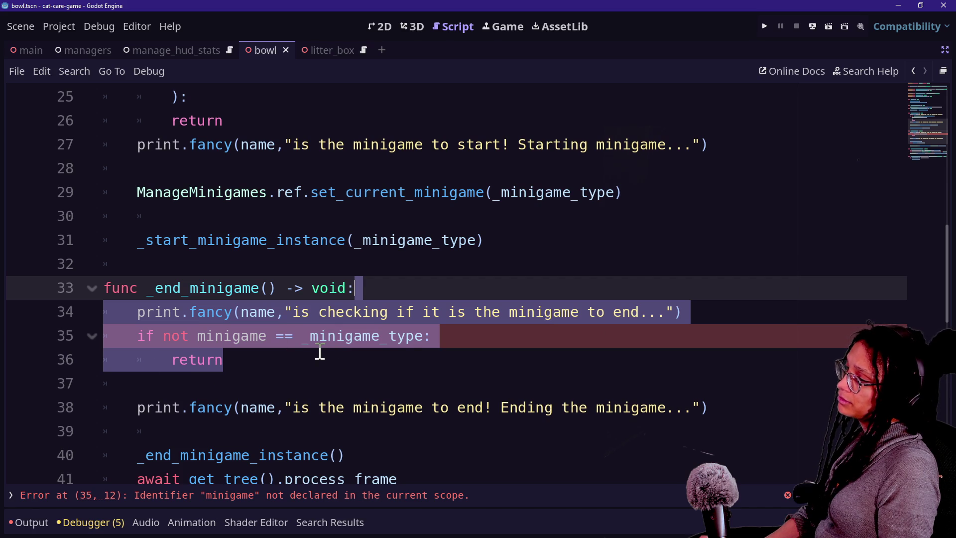
{"action": "key", "text": "Delete"}
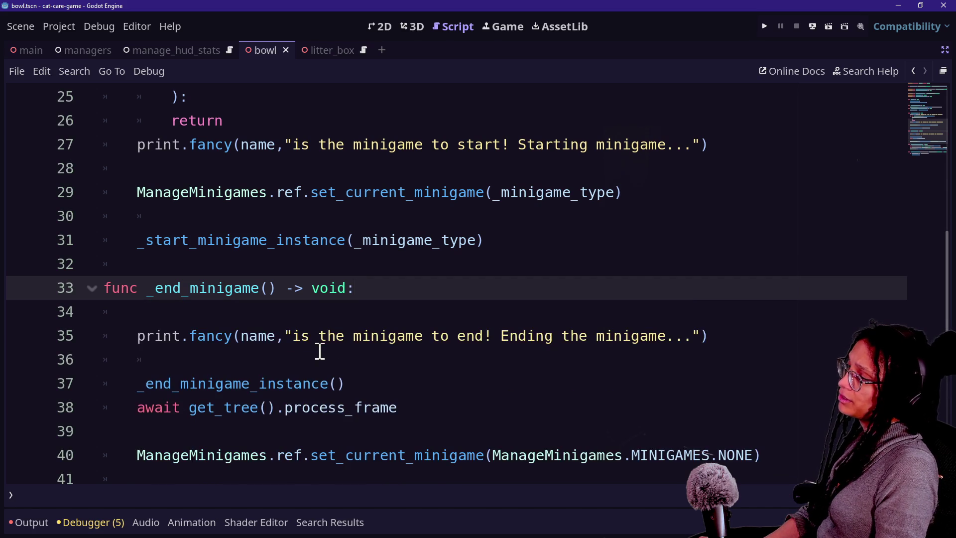
{"action": "key", "text": "Delete"}
Select the name argument in the ending message print
{"action": "left_click", "coordinate": [315, 429]}
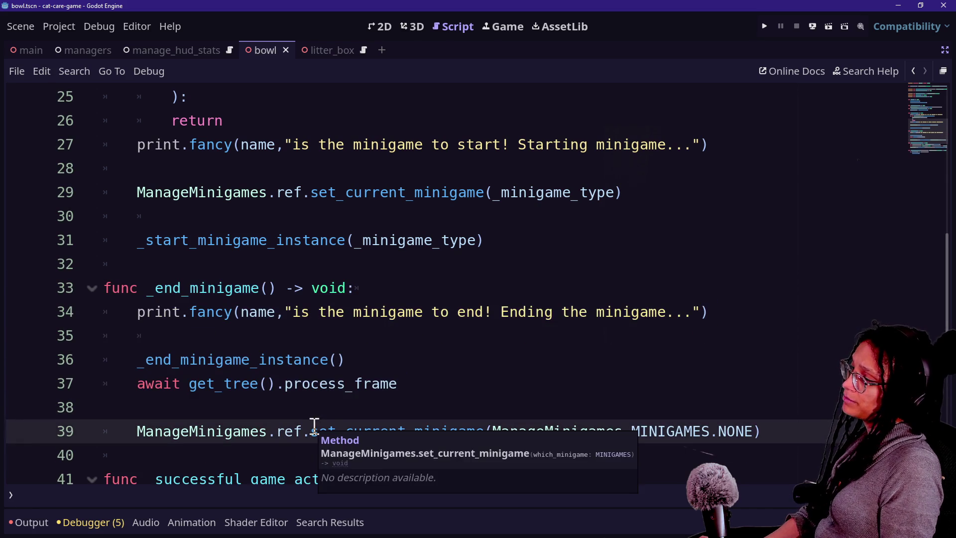
{"action": "left_click", "coordinate": [267, 310]}
{"action": "left_click", "coordinate": [236, 330]}
{"action": "left_click", "coordinate": [388, 352]}
{"action": "left_click", "coordinate": [178, 315]}
{"action": "left_click", "coordinate": [383, 343]}
{"action": "left_click", "coordinate": [277, 284]}
{"action": "left_click", "coordinate": [388, 351]}
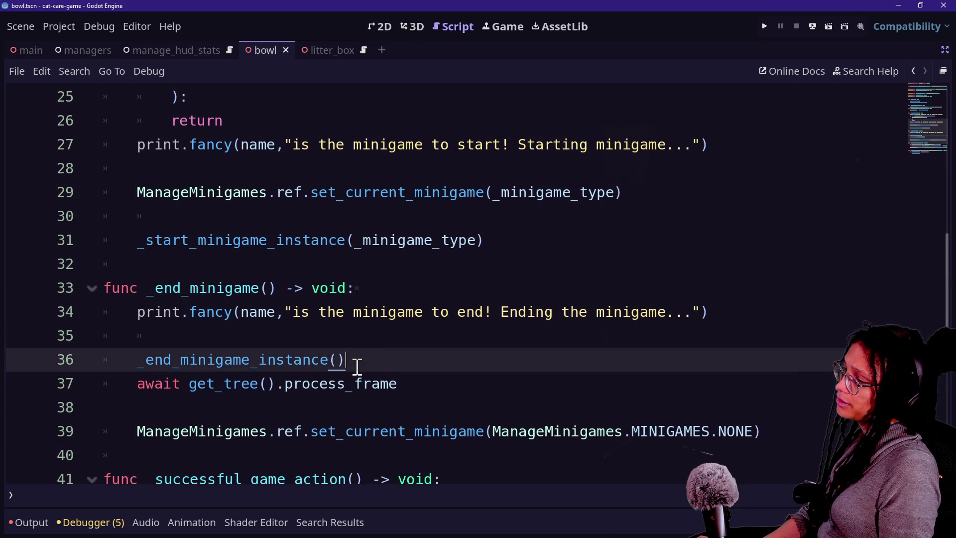
{"action": "left_click", "coordinate": [214, 313]}
{"action": "double_click", "coordinate": [266, 312]}
{"action": "scroll", "coordinate": [323, 349], "scroll_direction": "down", "scroll_amount": 3}
{"action": "left_click", "coordinate": [334, 359]}
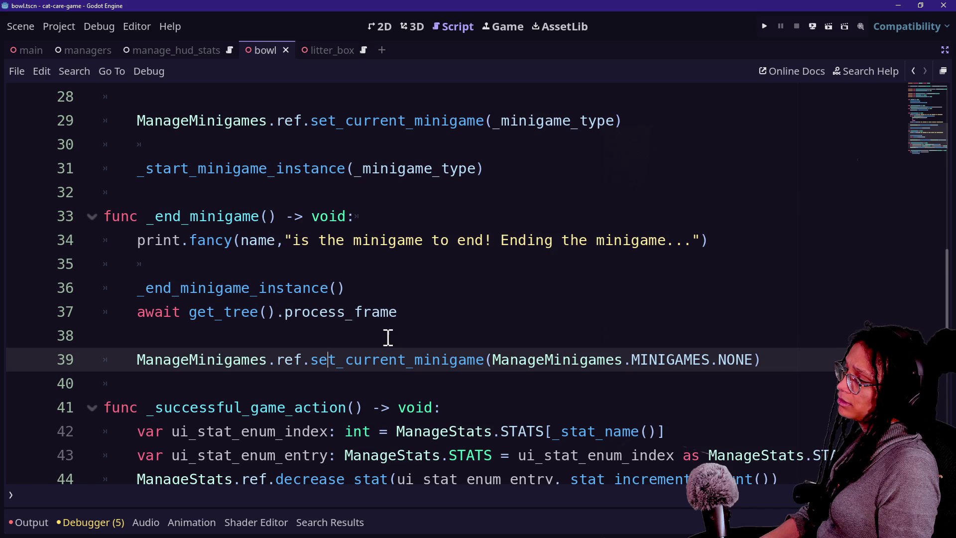
Replace name with _minigame_type as the first argument of the ending print
{"action": "triple_click", "coordinate": [265, 240]}
{"action": "left_click", "coordinate": [292, 240]}
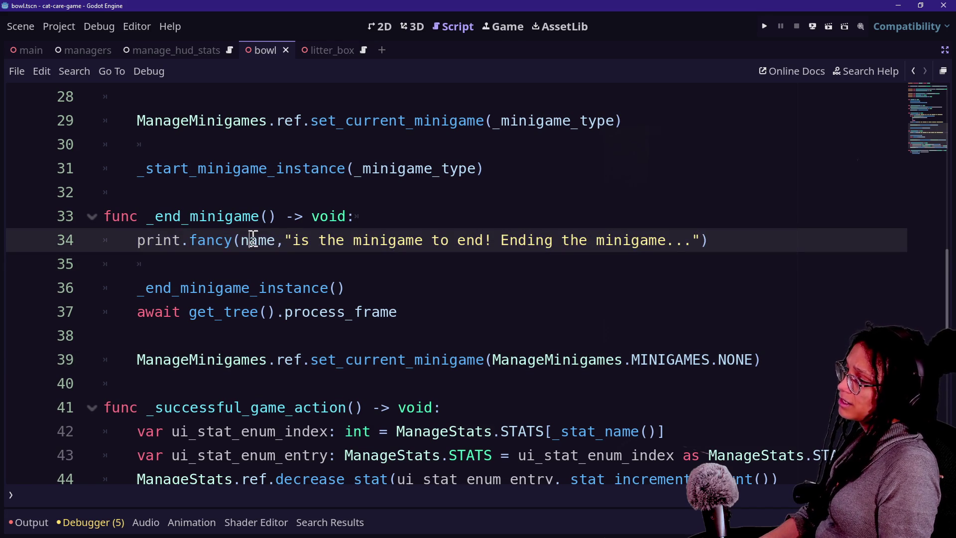
{"action": "key", "text": "BackSpace"}
{"action": "key", "text": "BackSpace"}
{"action": "key", "text": "Delete"}
{"action": "key", "text": "Delete"}
{"action": "type", "text": "f"}
{"action": "key", "text": "BackSpace"}
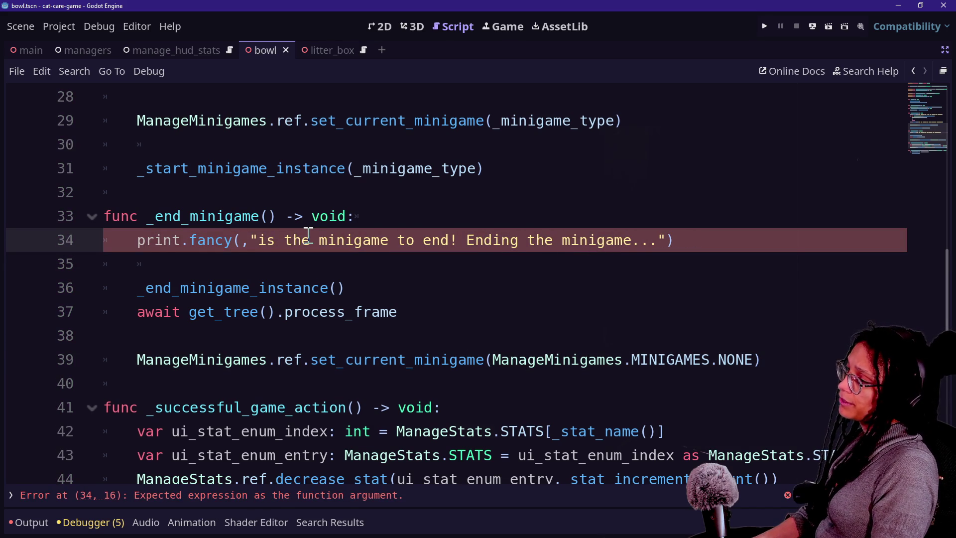
{"action": "type", "text": "_my"}
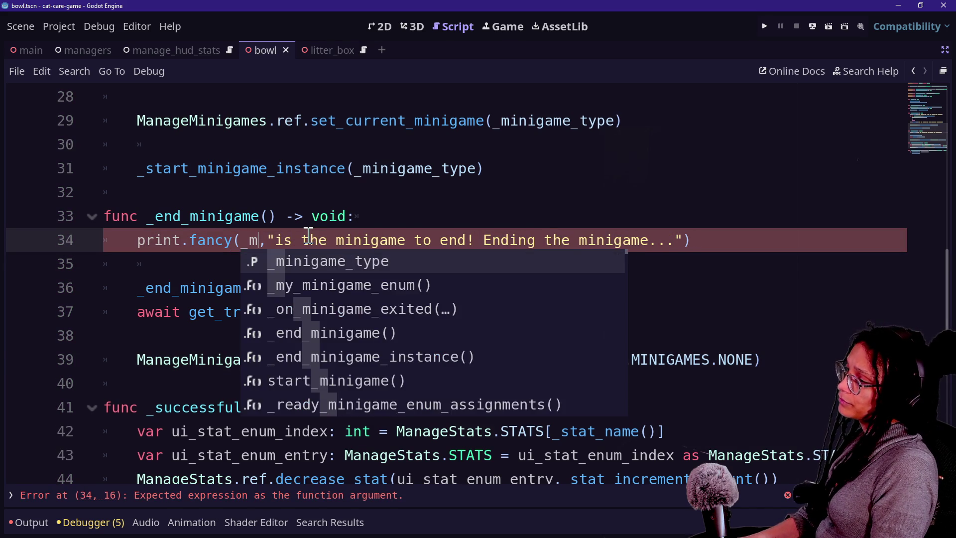
{"action": "key", "text": "BackSpace"}
{"action": "key", "text": "Return"}
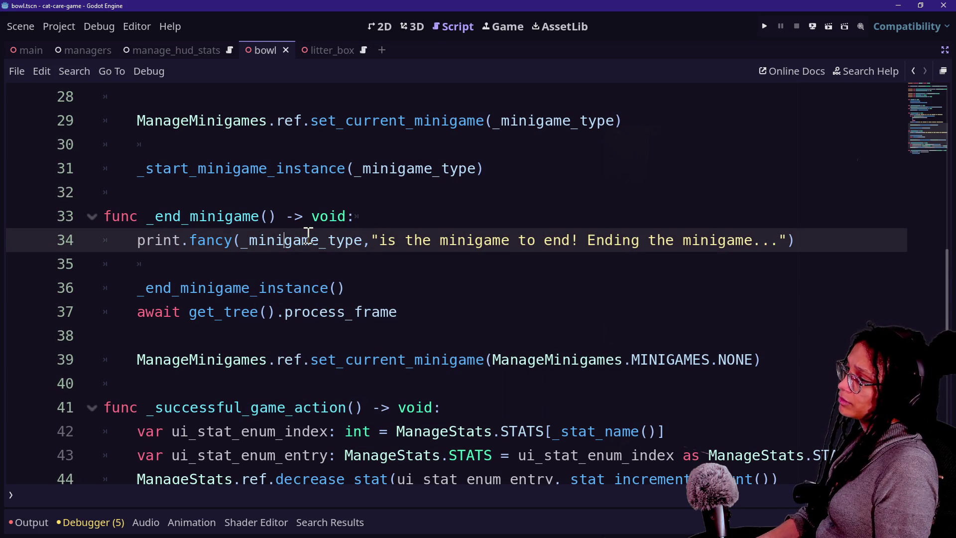
Wrap the argument as ManageMinigames.MINIGAMES.find_key(_minigame_type) on a new line
{"action": "key", "text": "Return"}
{"action": "type", "text": "ManageMn"}
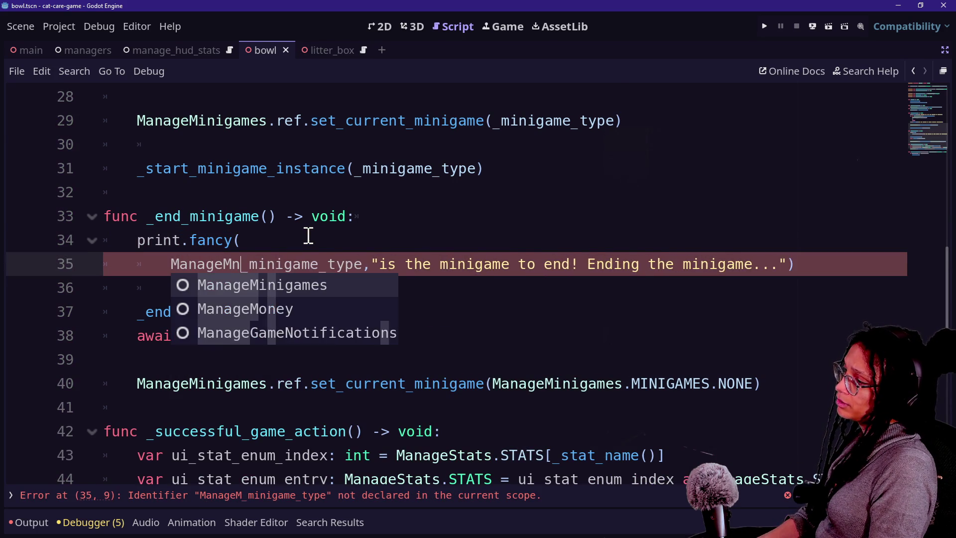
{"action": "key", "text": "Tab"}
{"action": "type", "text": "."}
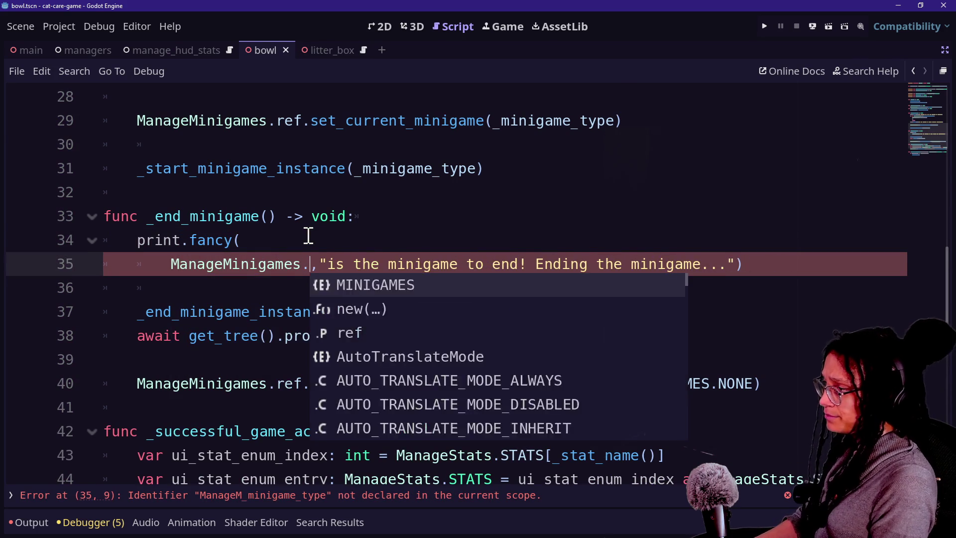
{"action": "type", "text": "MINIG"}
{"action": "key", "text": "Return"}
{"action": "type", "text": ".find_key("}
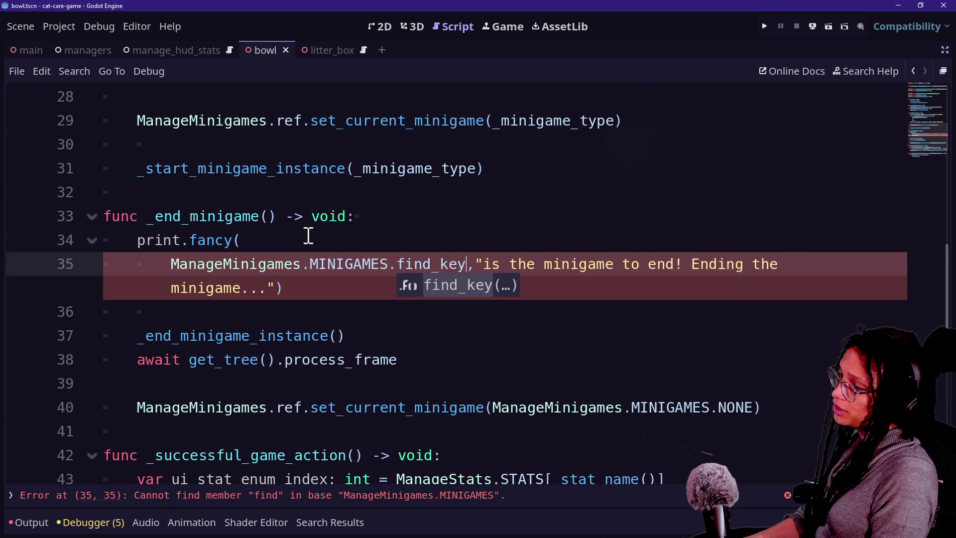
{"action": "key", "text": "Escape"}
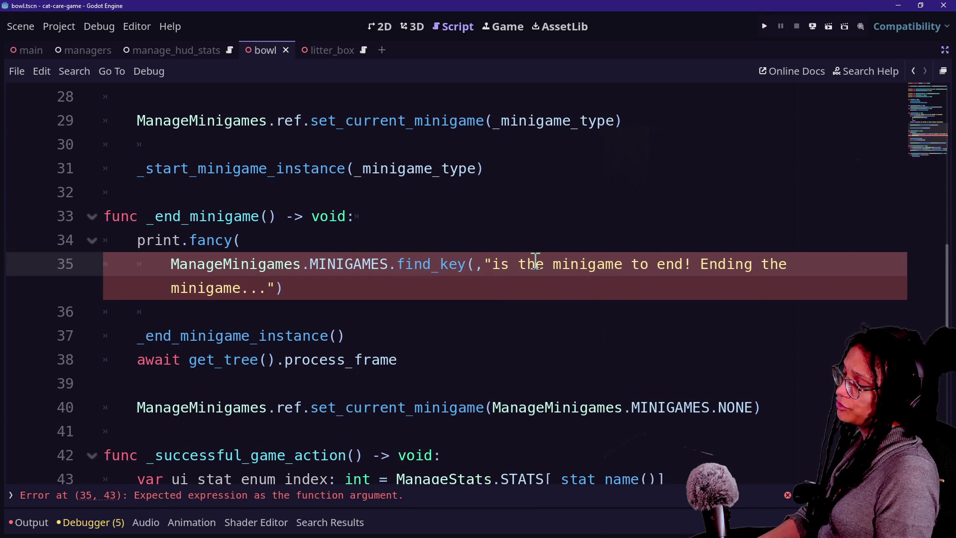
{"action": "type", "text": "M_"}
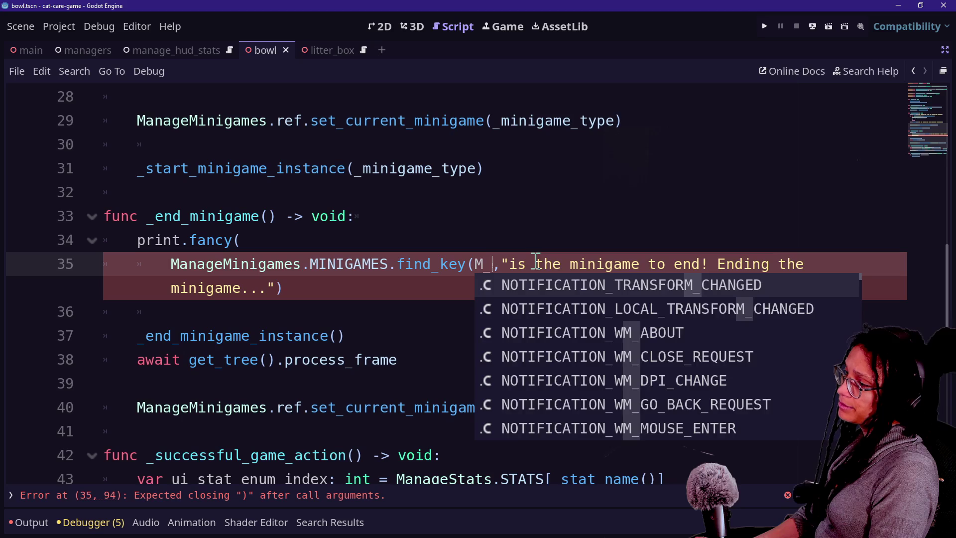
{"action": "key", "text": "BackSpace"}
{"action": "type", "text": "_my"}
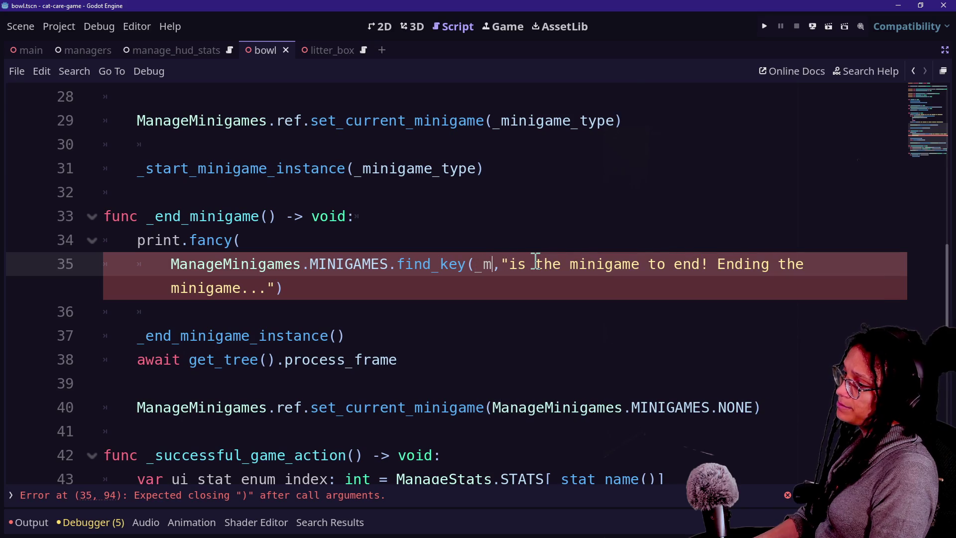
{"action": "key", "text": "Down"}
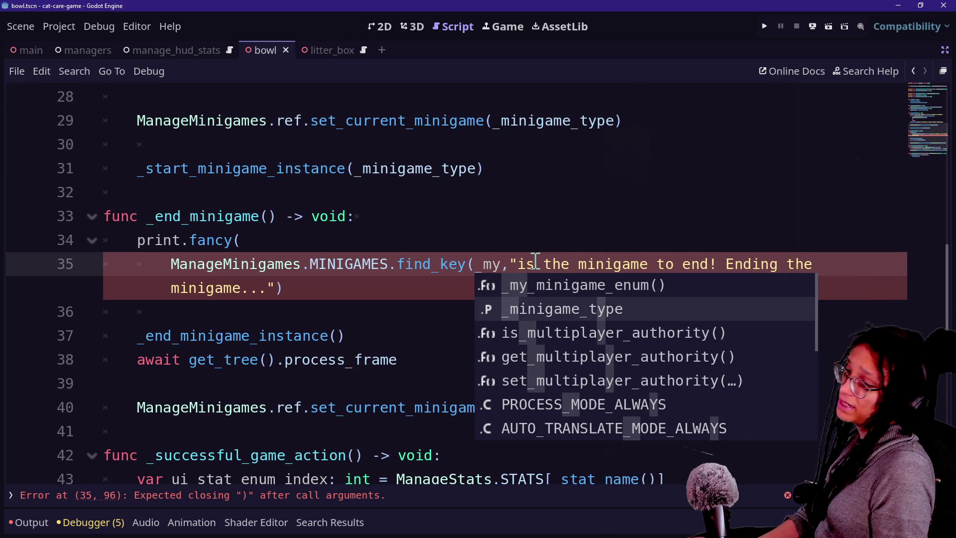
{"action": "key", "text": "Return"}
{"action": "type", "text": ")"}
Move the ending message text onto its own indented line and save the scene
{"action": "left_click", "coordinate": [296, 251]}
{"action": "left_click", "coordinate": [526, 270]}
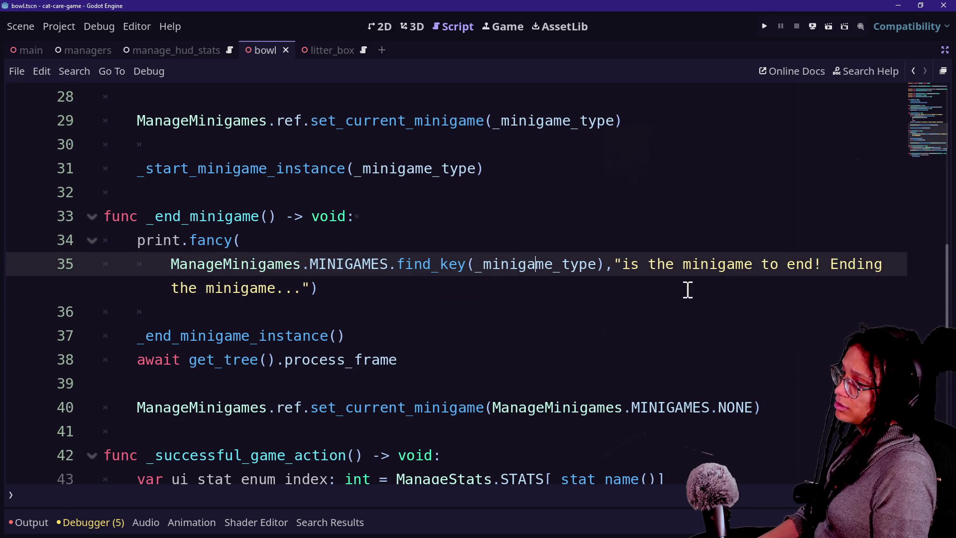
{"action": "left_click", "coordinate": [614, 263]}
{"action": "key", "text": "Return"}
{"action": "key", "text": "Tab"}
{"action": "left_click", "coordinate": [484, 221]}
{"action": "left_click", "coordinate": [594, 306]}
{"action": "key", "text": "ctrl+s"}
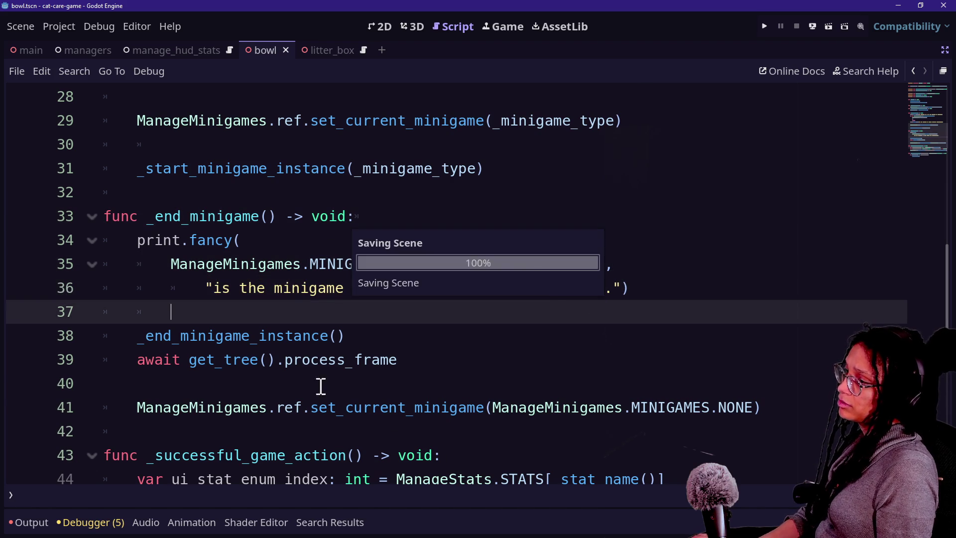
{"action": "scroll", "coordinate": [222, 347], "scroll_direction": "down", "scroll_amount": 6}
{"action": "scroll", "coordinate": [223, 347], "scroll_direction": "up", "scroll_amount": 12}
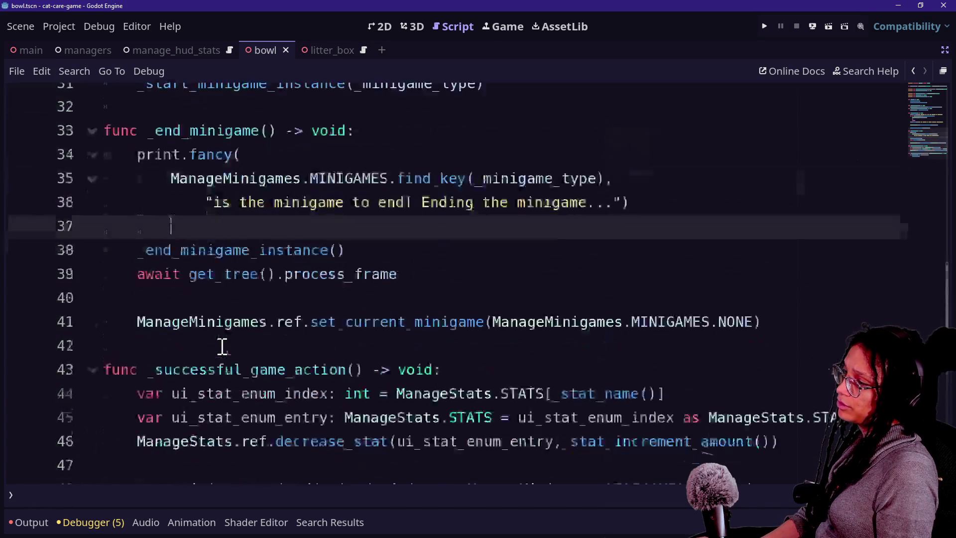
Copy the ManageMinigames.MINIGAMES.find_key(_minigame_type) expression from line 35
{"action": "left_click", "coordinate": [485, 452]}
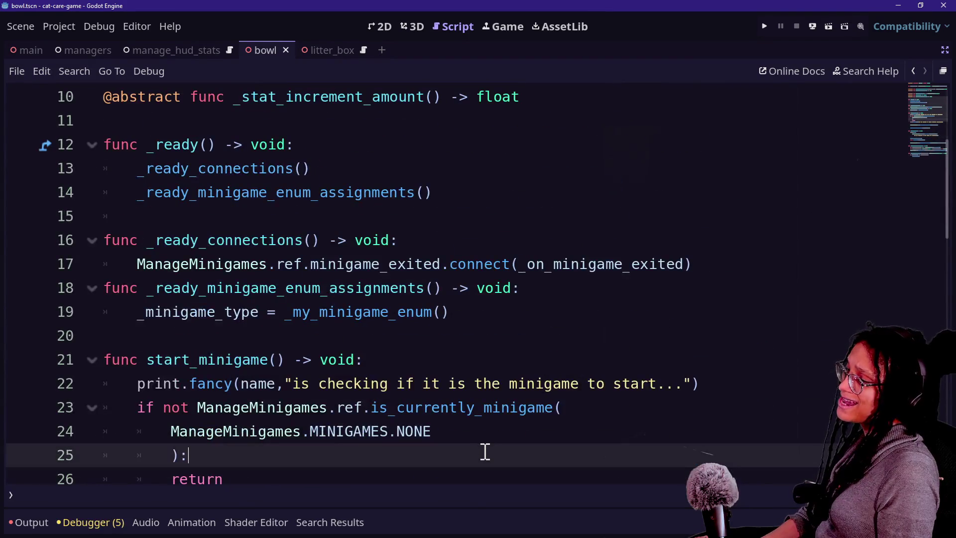
{"action": "scroll", "coordinate": [485, 451], "scroll_direction": "down", "scroll_amount": 7}
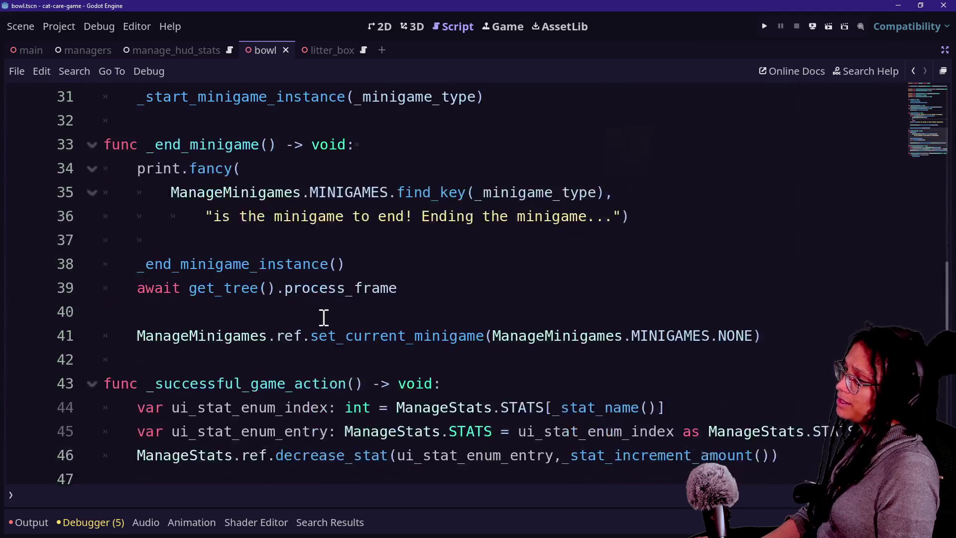
{"action": "right_click", "coordinate": [322, 315]}
{"action": "left_click", "coordinate": [180, 184]}
{"action": "left_click_drag", "start_coordinate": [171, 192], "coordinate": [603, 188]}
{"action": "key", "text": "ctrl+c"}
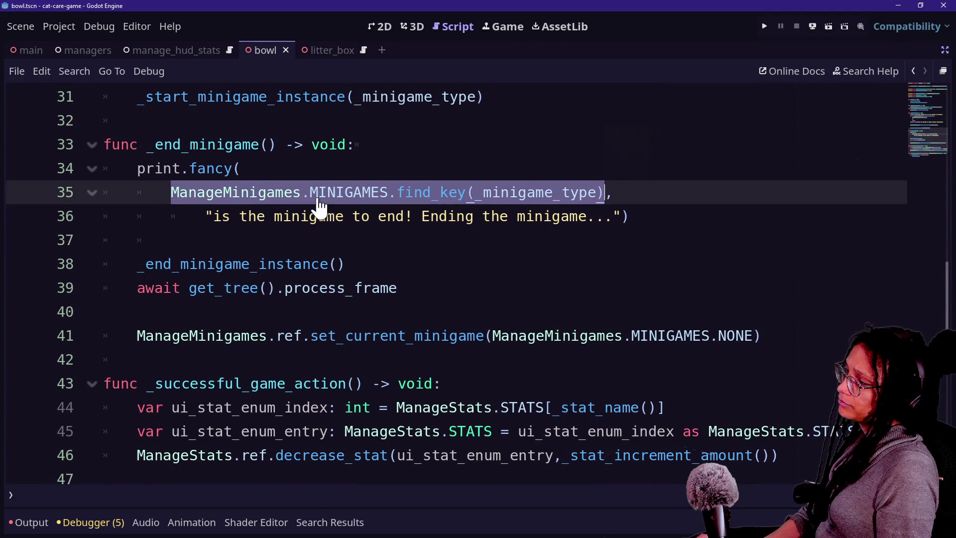
{"action": "scroll", "coordinate": [320, 207], "scroll_direction": "up", "scroll_amount": 7}
{"action": "scroll", "coordinate": [318, 198], "scroll_direction": "up", "scroll_amount": 3}
Paste it below line 19 as an _minigame_type_string assignment
{"action": "left_click", "coordinate": [463, 303]}
{"action": "scroll", "coordinate": [465, 305], "scroll_direction": "down", "scroll_amount": 3}
{"action": "left_click", "coordinate": [552, 315]}
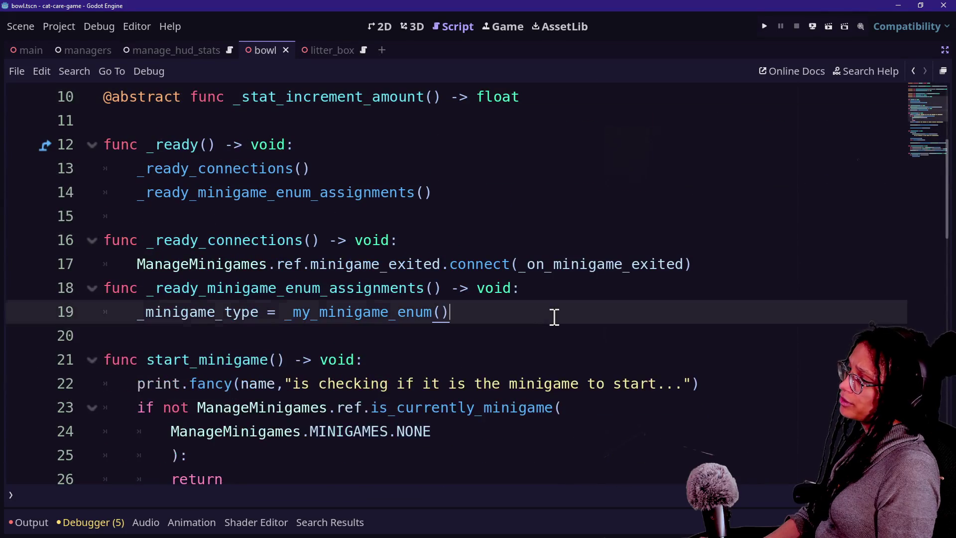
{"action": "key", "text": "Return"}
{"action": "key", "text": "ctrl+v"}
{"action": "left_click", "coordinate": [488, 311]}
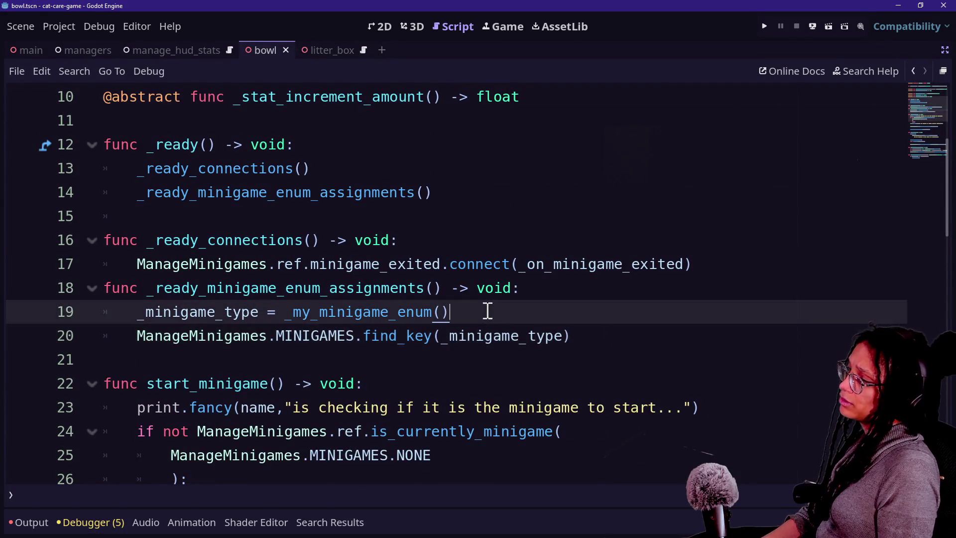
{"action": "key", "text": "Return"}
{"action": "type", "text": "_minigame_type_string:"}
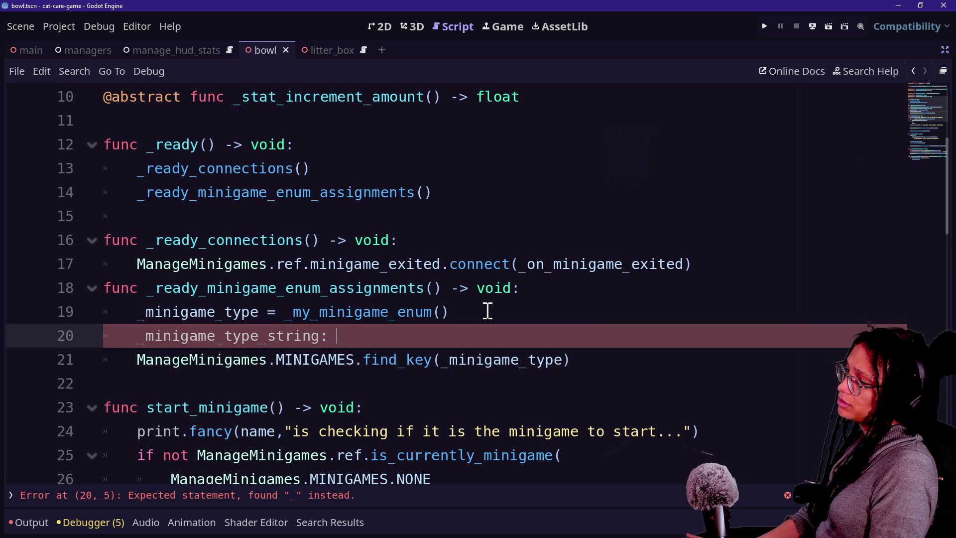
{"action": "left_click", "coordinate": [137, 360]}
{"action": "key", "text": "BackSpace"}
{"action": "key", "text": "BackSpace"}
{"action": "key", "text": "Down"}
{"action": "scroll", "coordinate": [302, 407], "scroll_direction": "up", "scroll_amount": 3}
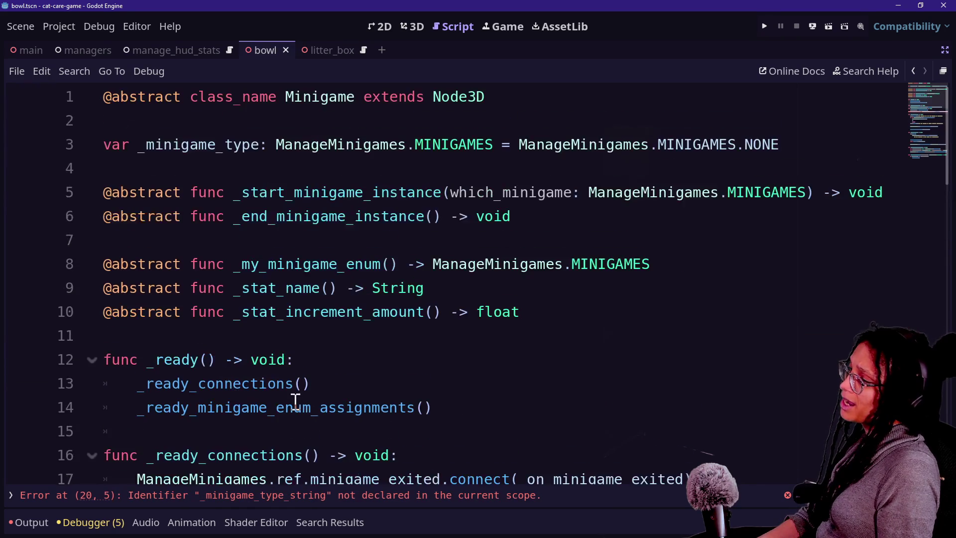
Duplicate the _minigame_type declaration into _minigame_type_string: String = "" on line 4
{"action": "left_click_drag", "start_coordinate": [825, 144], "coordinate": [819, 123]}
{"action": "key", "text": "ctrl+shift+d"}
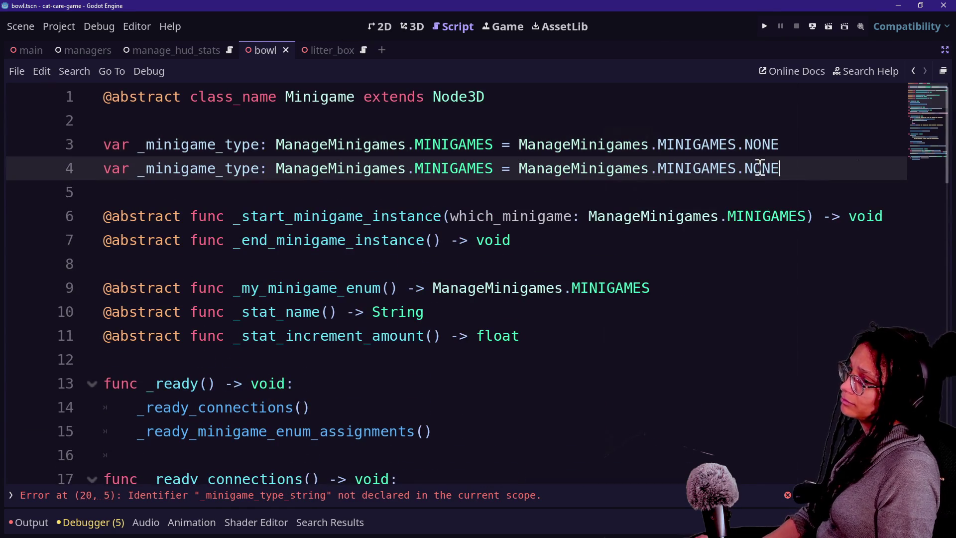
{"action": "type", "text": "_string"}
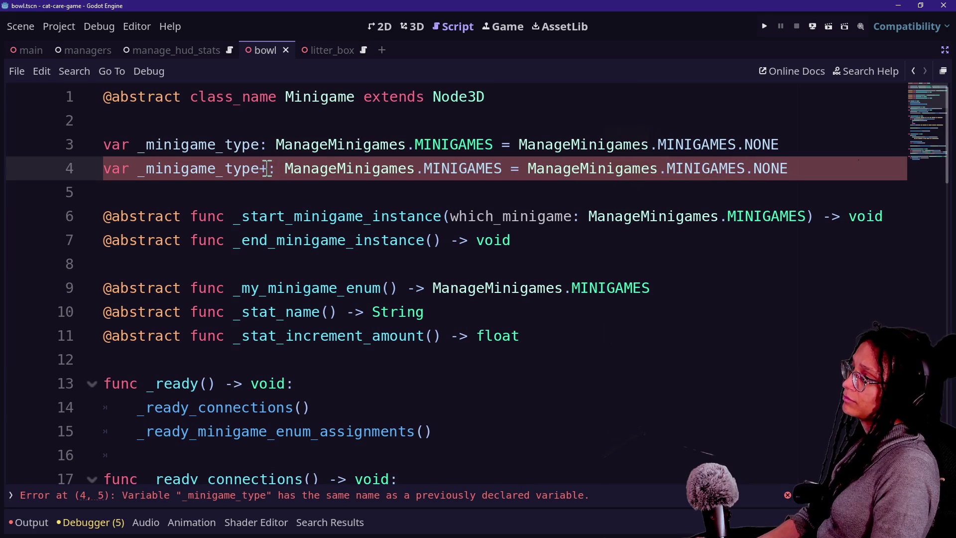
{"action": "double_click", "coordinate": [344, 169]}
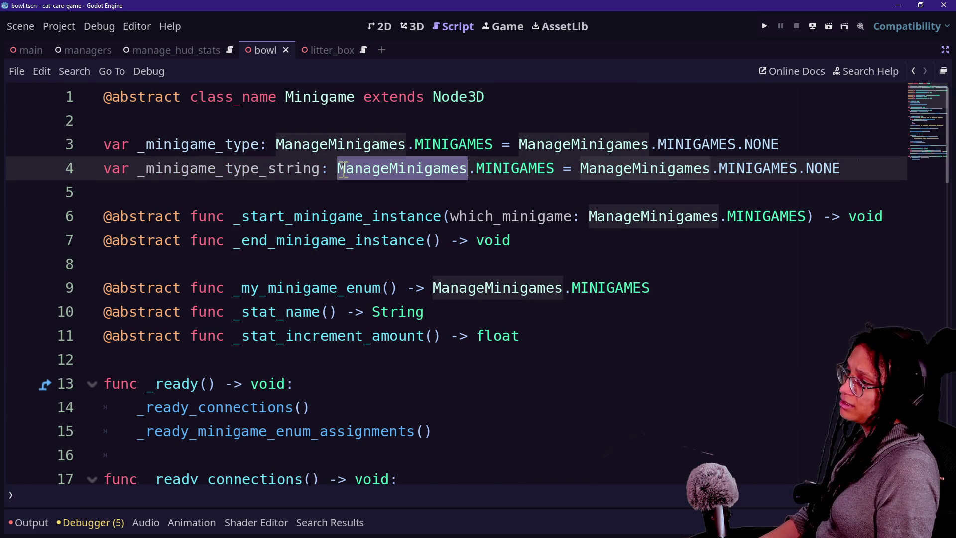
{"action": "mouse_move", "coordinate": [339, 169]}
{"action": "left_mouse_down"}
{"action": "mouse_move", "coordinate": [551, 142]}
{"action": "mouse_move", "coordinate": [808, 178]}
{"action": "left_mouse_up"}
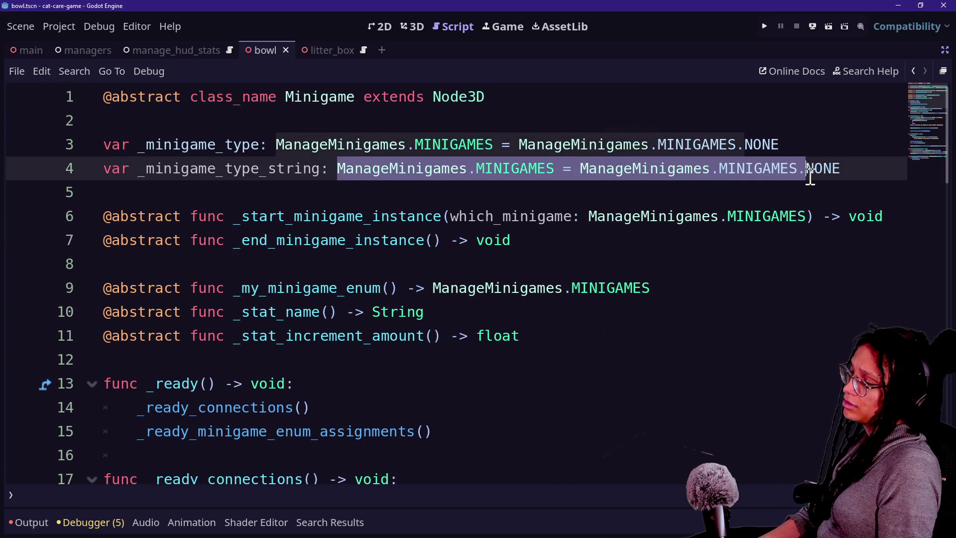
{"action": "type", "text": "String"}
{"action": "key", "text": "Delete"}
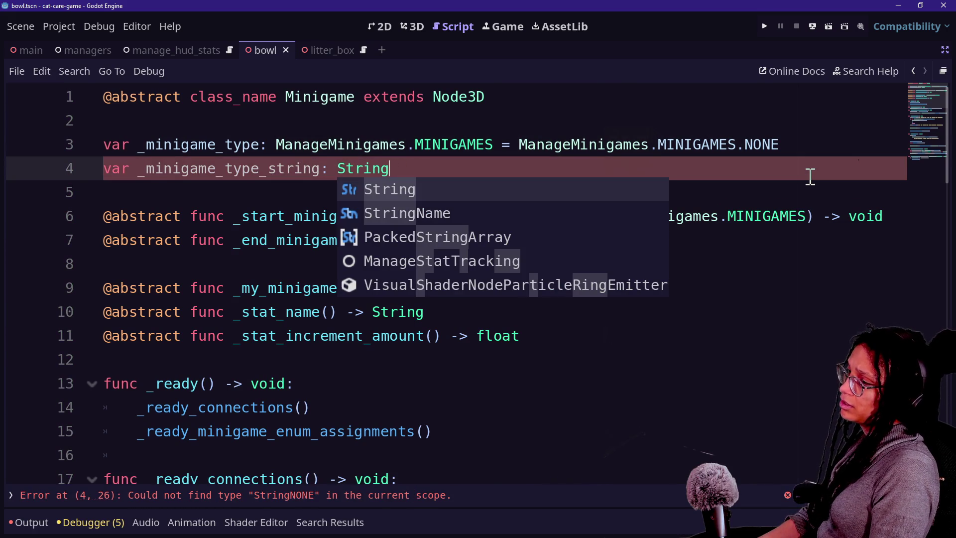
{"action": "key", "text": "Delete"}
{"action": "type", "text": "\\"}
{"action": "key", "text": "Return"}
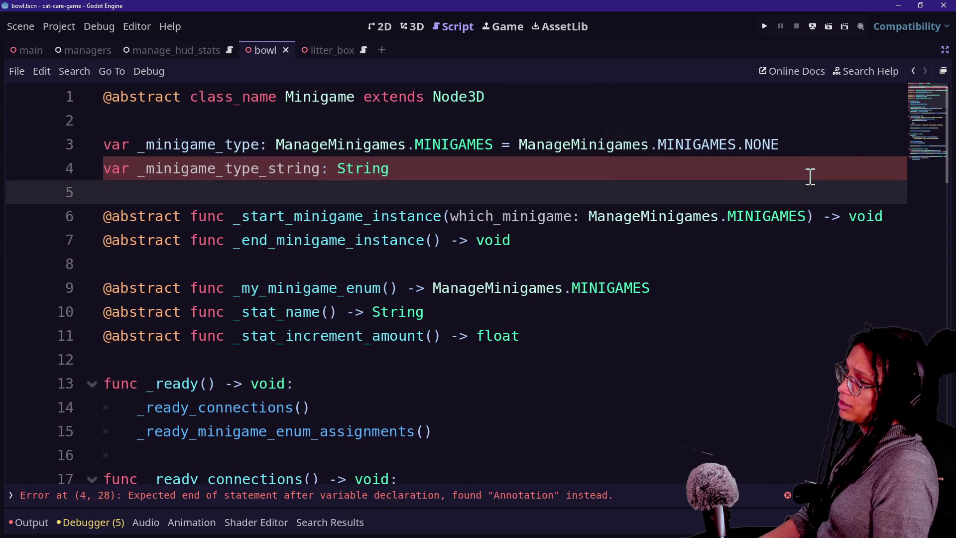
{"action": "left_click", "coordinate": [656, 169]}
{"action": "type", "text": "= \"\""}
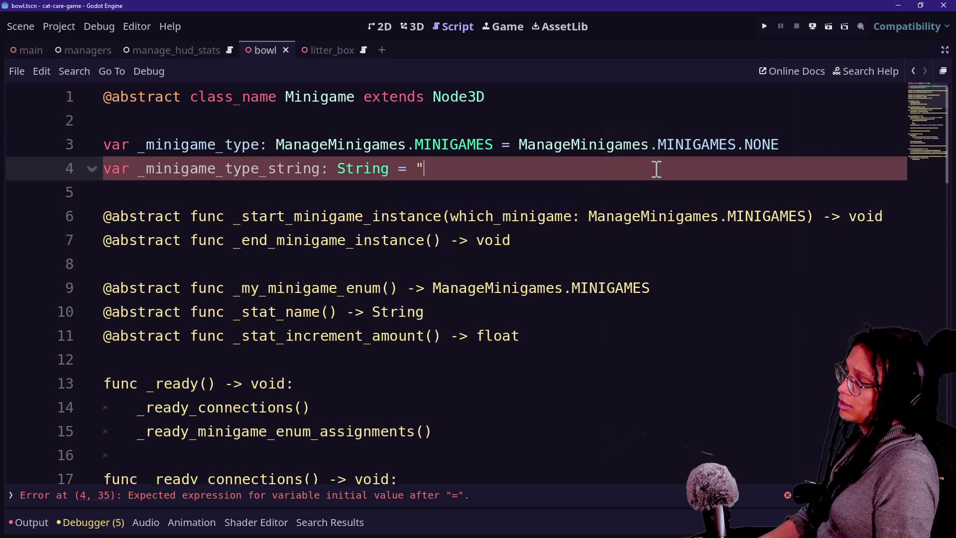
{"action": "left_click", "coordinate": [237, 312]}
{"action": "scroll", "coordinate": [236, 312], "scroll_direction": "down", "scroll_amount": 2}
{"action": "scroll", "coordinate": [249, 299], "scroll_direction": "down", "scroll_amount": 4}
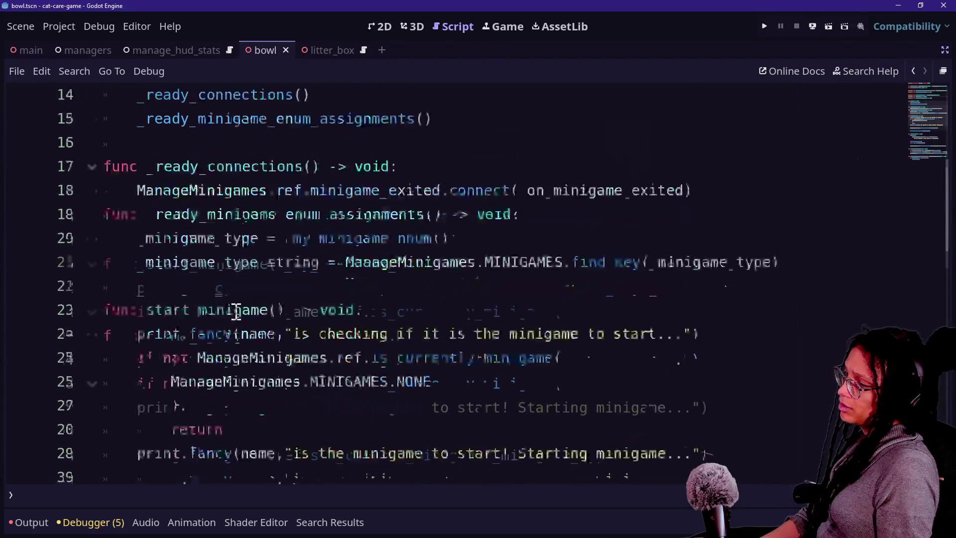
Review the find_key assignment to _minigame_type_string around line 20
{"action": "left_click", "coordinate": [267, 274]}
{"action": "scroll", "coordinate": [267, 279], "scroll_direction": "up", "scroll_amount": 1}
{"action": "left_click", "coordinate": [396, 216]}
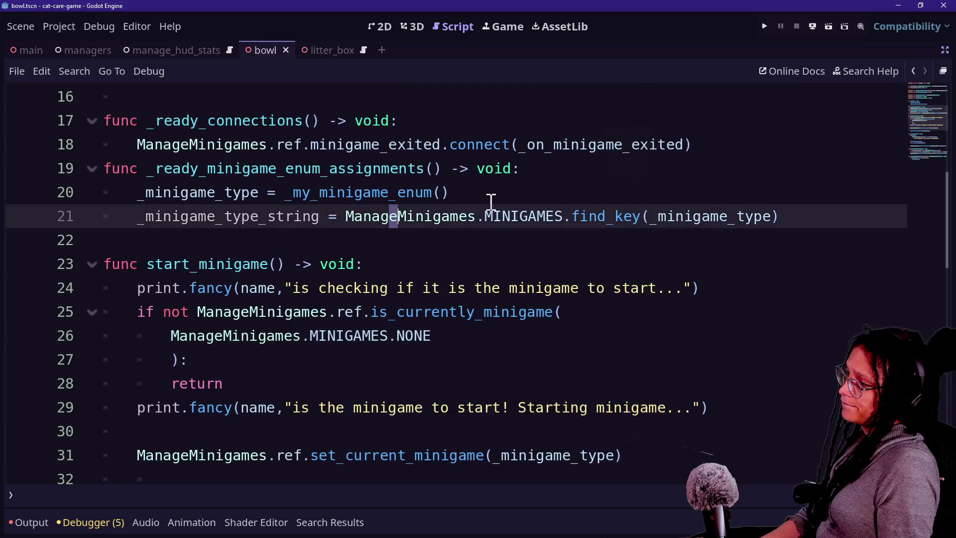
{"action": "left_click", "coordinate": [535, 199]}
{"action": "scroll", "coordinate": [410, 204], "scroll_direction": "up", "scroll_amount": 1}
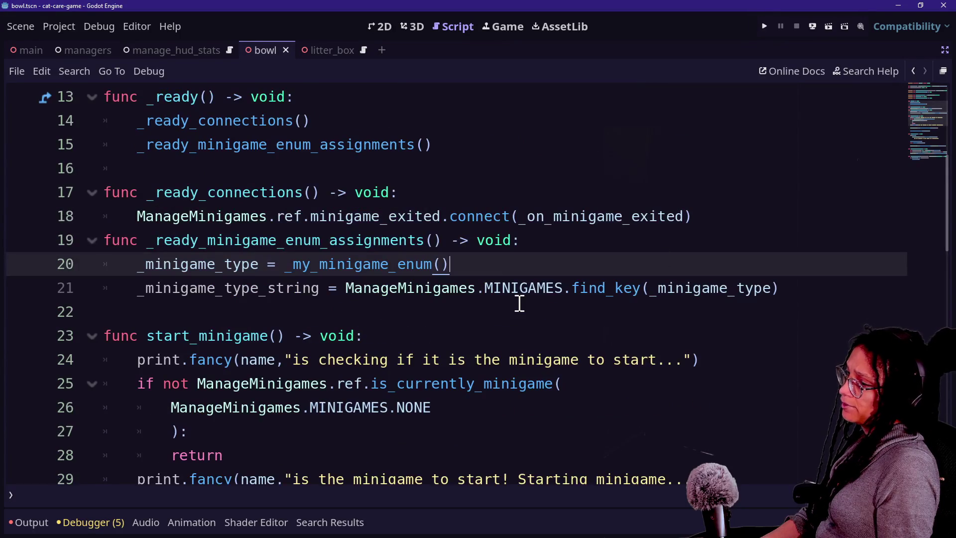
{"action": "key", "text": "shift+Down"}
{"action": "key", "text": "shift+Up"}
{"action": "scroll", "coordinate": [324, 311], "scroll_direction": "down", "scroll_amount": 4}
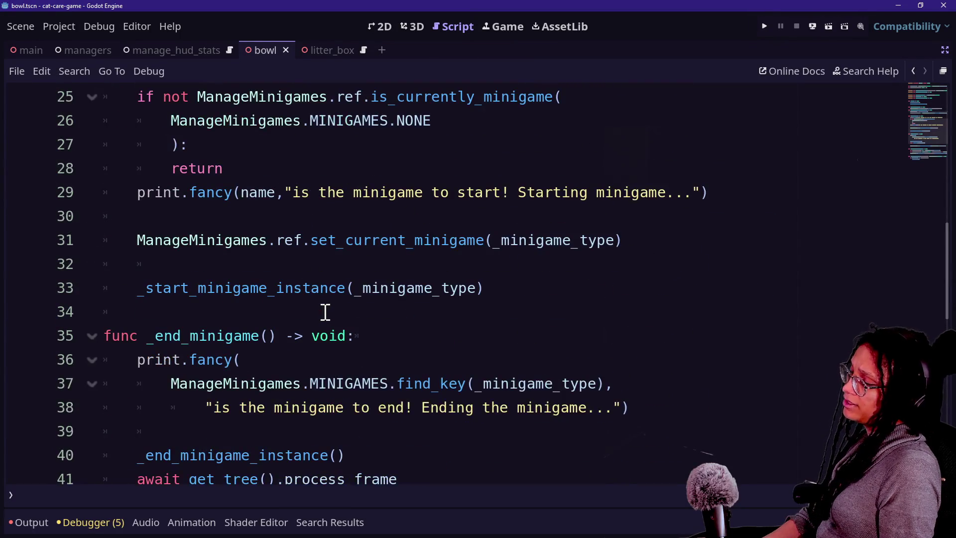
Replace the name argument in the start print.fancy message with _minigame_type_string
{"action": "double_click", "coordinate": [246, 192]}
{"action": "type", "text": "_m"}
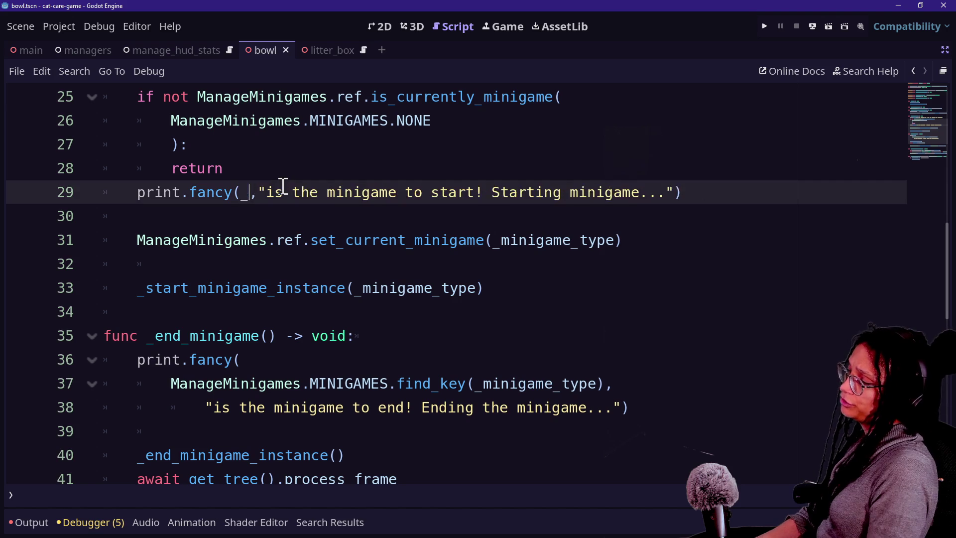
{"action": "key", "text": "Down"}
{"action": "key", "text": "Return"}
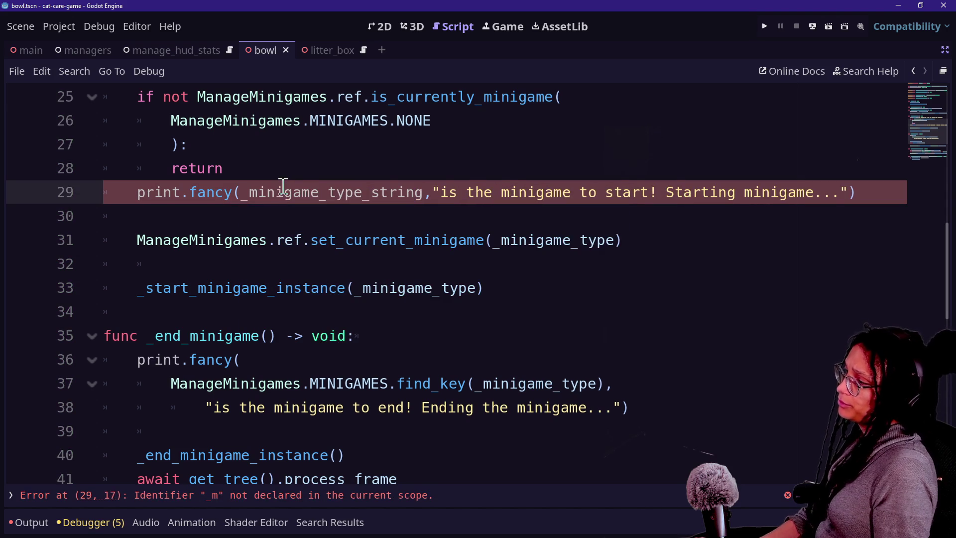
Confirm the end minigame message uses _minigame_type_string and save the script
{"action": "scroll", "coordinate": [458, 281], "scroll_direction": "down", "scroll_amount": 3}
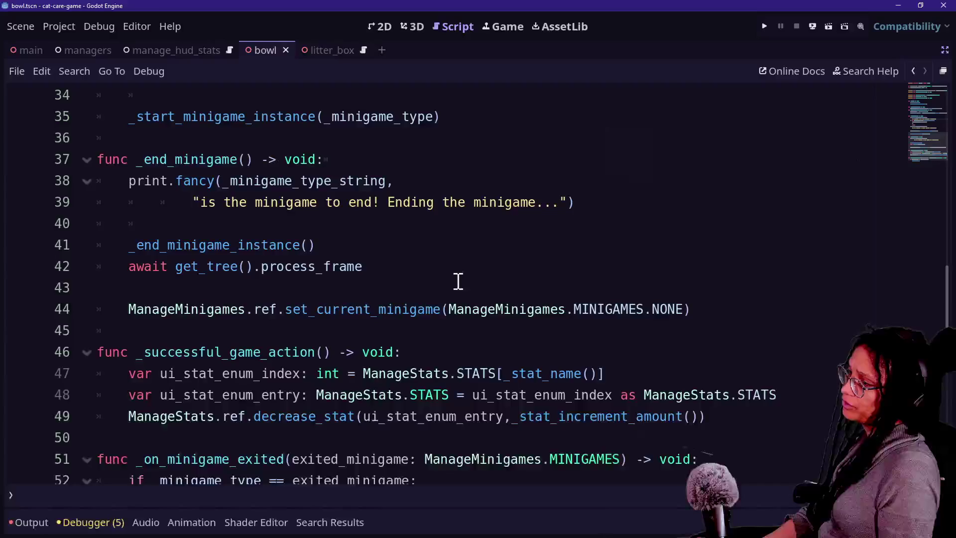
{"action": "left_click", "coordinate": [515, 318]}
{"action": "key", "text": "Up"}
{"action": "key", "text": "Up"}
{"action": "key", "text": "Up"}
{"action": "key", "text": "ctrl+s"}
Run the project to test the messages, then collapse the bottom debugger panel
{"action": "left_click", "coordinate": [764, 26]}
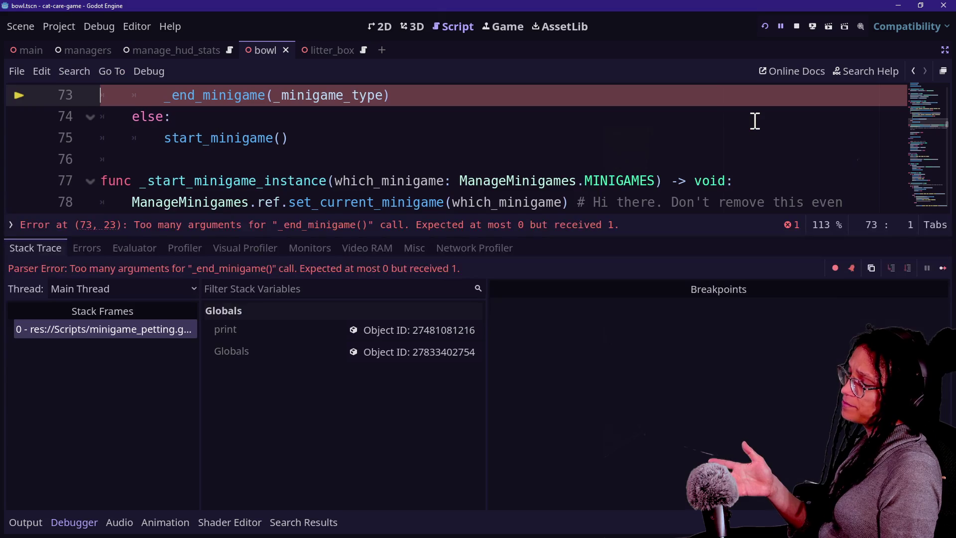
{"action": "left_click", "coordinate": [338, 149]}
{"action": "key", "text": "F8"}
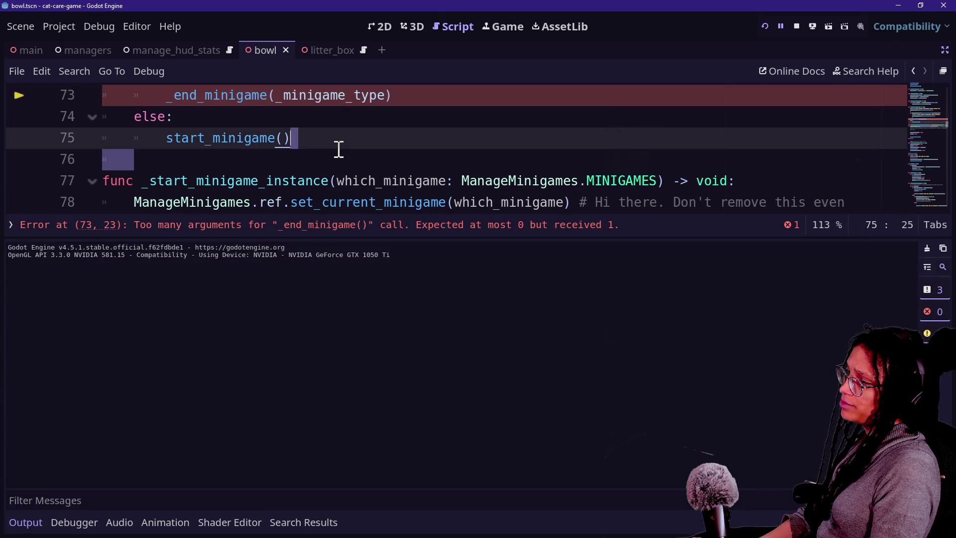
Inspect the too-many-arguments error on line 73's _end_minigame(_minigame_type) call
{"action": "scroll", "coordinate": [154, 204], "scroll_direction": "up", "scroll_amount": 2}
{"action": "left_click", "coordinate": [169, 205]}
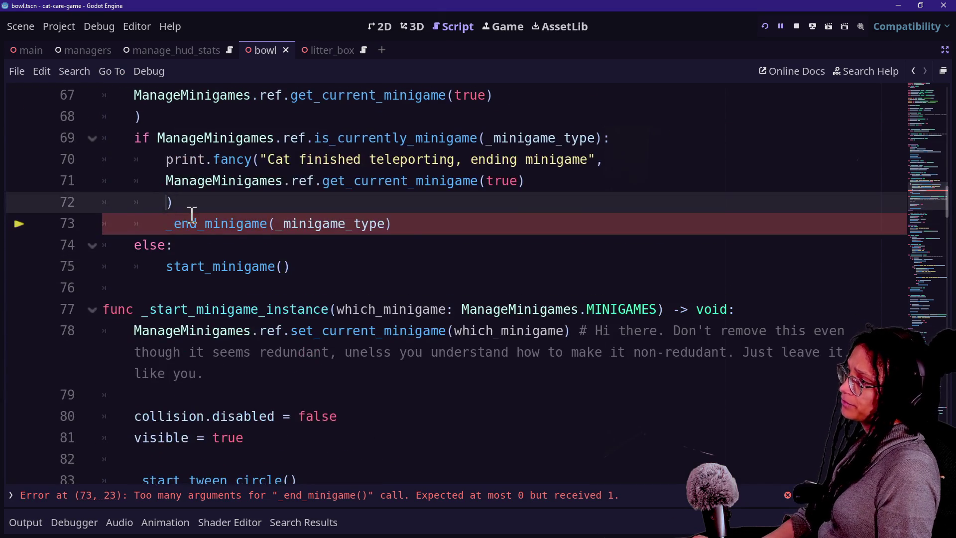
{"action": "scroll", "coordinate": [192, 219], "scroll_direction": "up", "scroll_amount": 2}
{"action": "scroll", "coordinate": [192, 224], "scroll_direction": "up", "scroll_amount": 3, "text": "ctrl"}
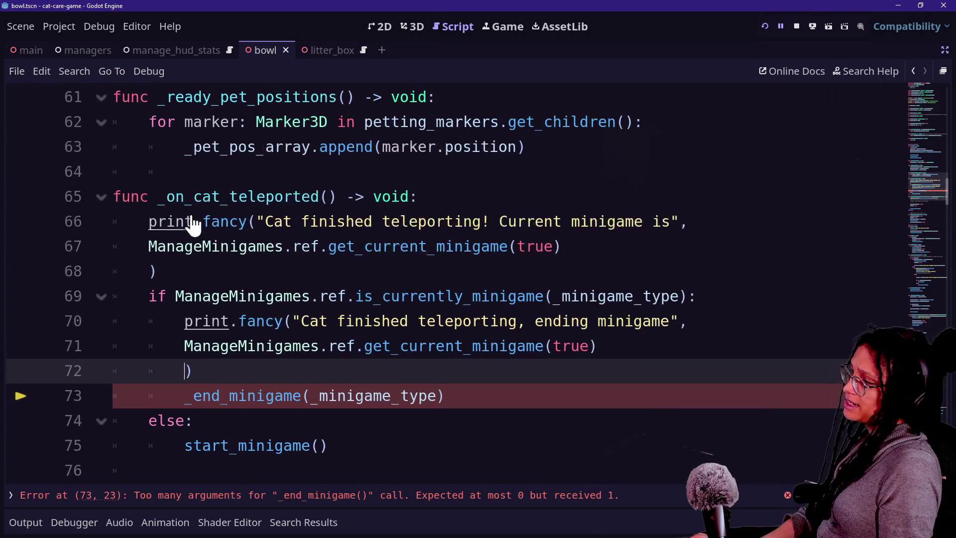
{"action": "left_click", "coordinate": [213, 401]}
{"action": "mouse_move", "coordinate": [243, 408]}
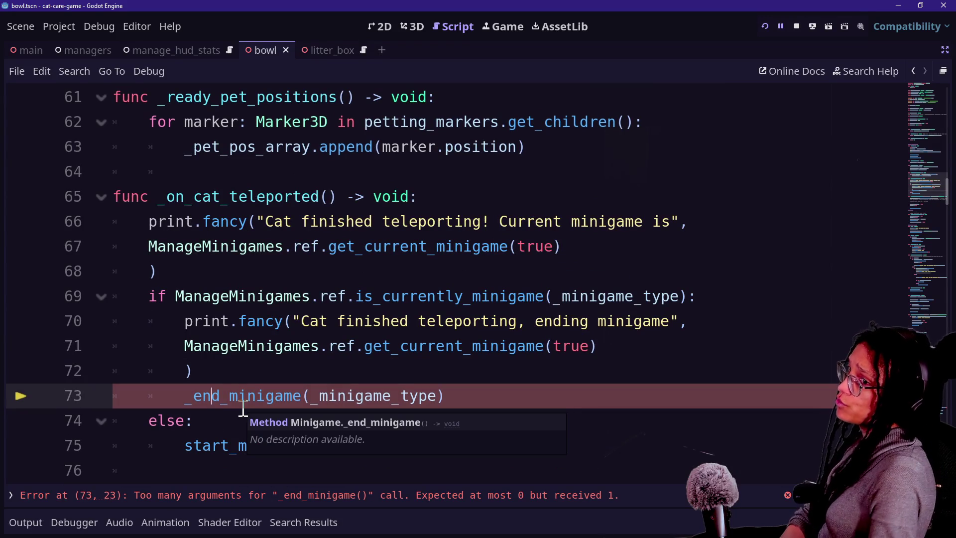
{"action": "left_click", "coordinate": [354, 423]}
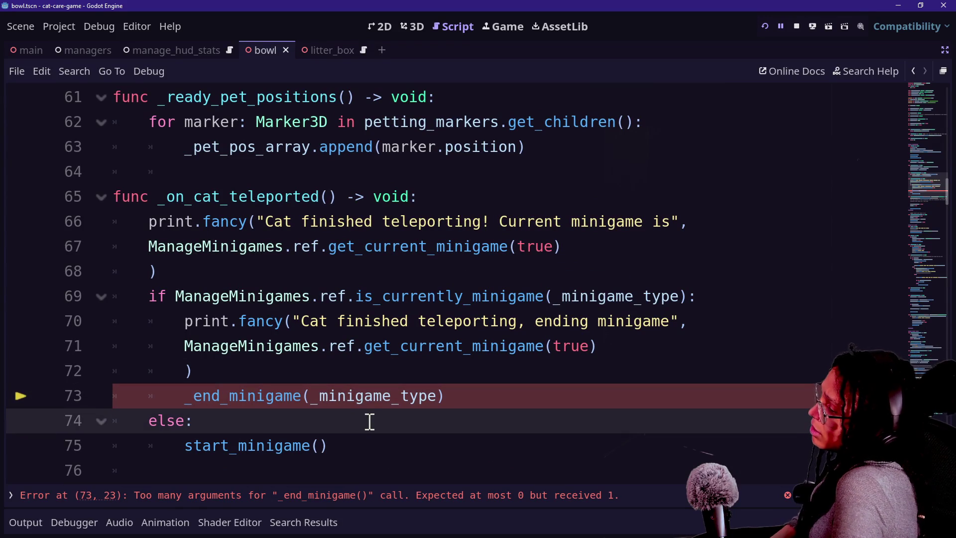
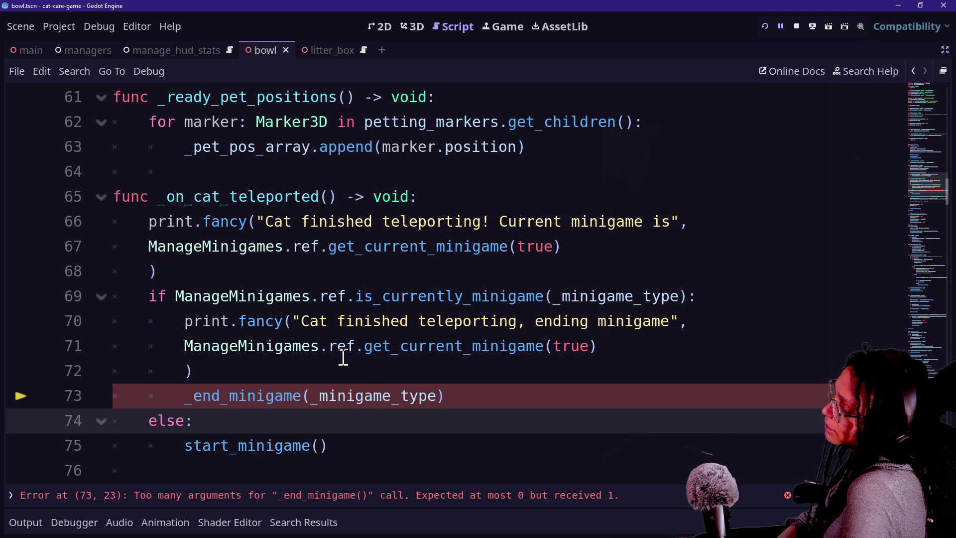
Review the teleport check on lines 69–71, then jump to the get_current_minigame definition
{"action": "left_click_drag", "start_coordinate": [356, 299], "coordinate": [453, 301]}
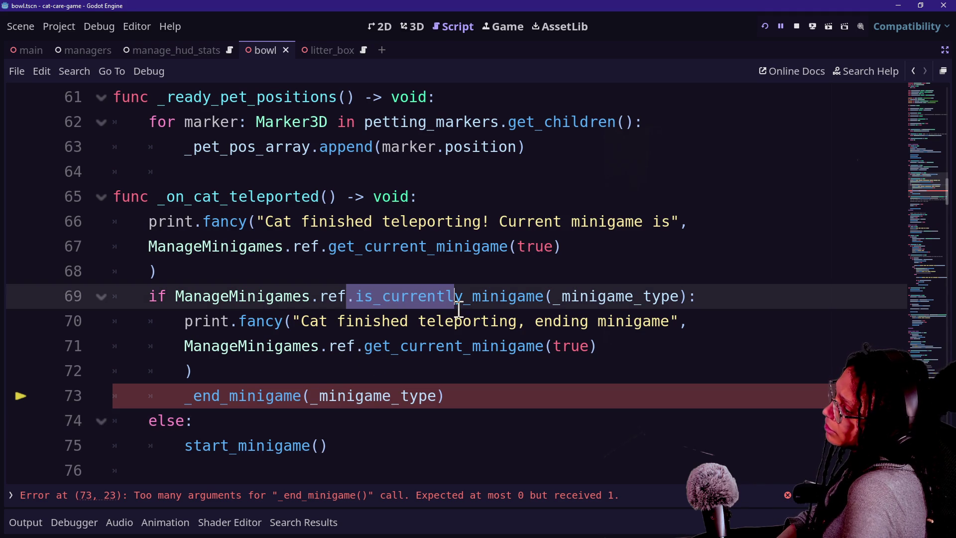
{"action": "left_click", "coordinate": [454, 302]}
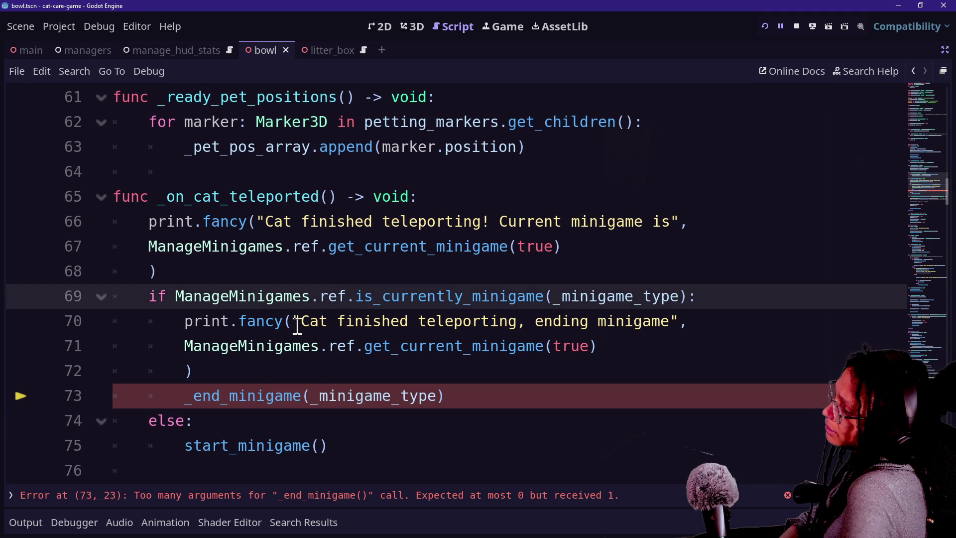
{"action": "left_click_drag", "start_coordinate": [297, 326], "coordinate": [426, 326]}
{"action": "left_click", "coordinate": [426, 326]}
{"action": "left_click_drag", "start_coordinate": [356, 351], "coordinate": [428, 352]}
{"action": "left_click", "coordinate": [428, 352]}
{"action": "left_click", "coordinate": [422, 366]}
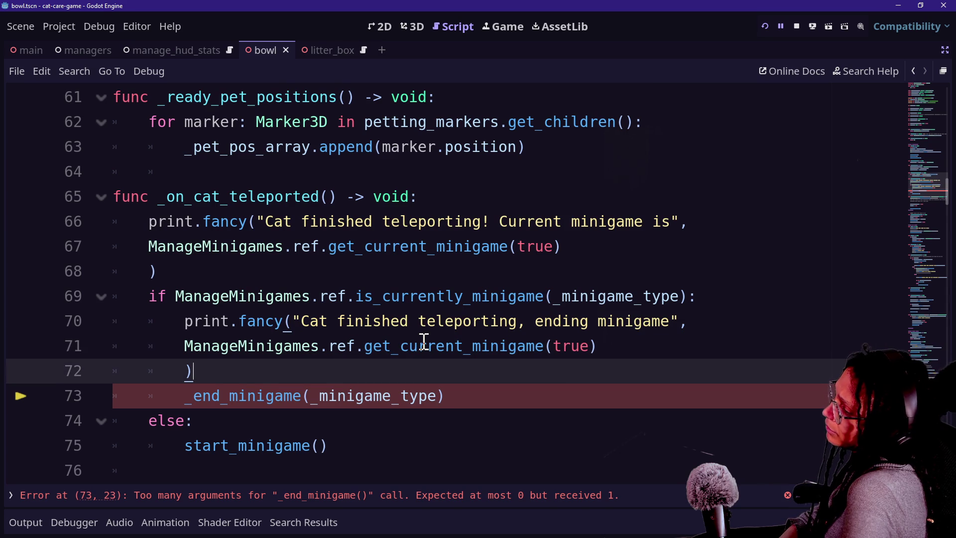
{"action": "mouse_move", "coordinate": [423, 341]}
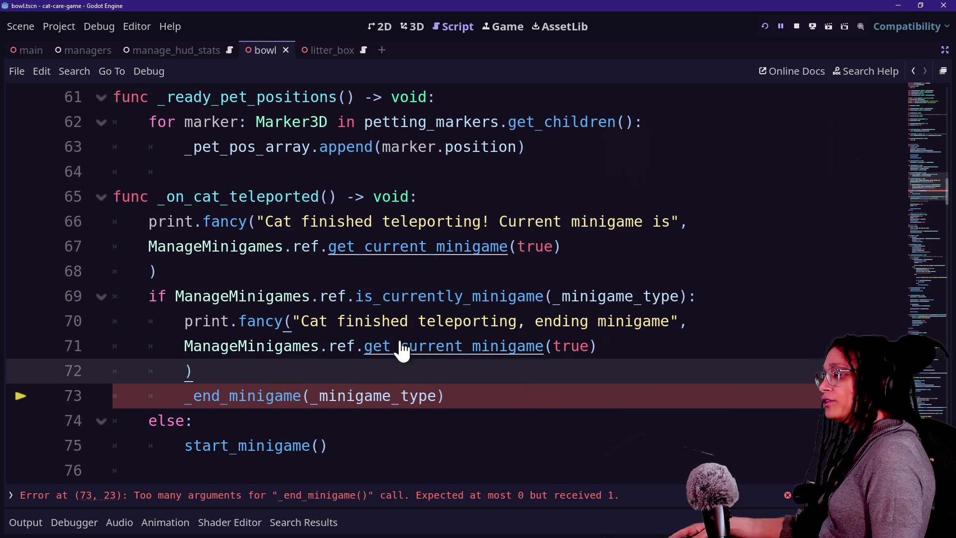
{"action": "left_click", "coordinate": [399, 348], "text": "ctrl"}
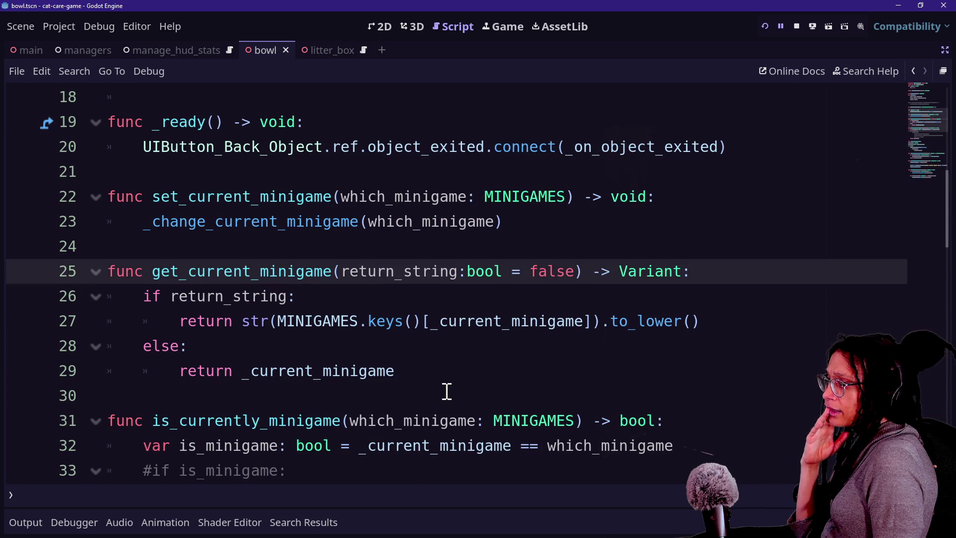
Select the _current_minigame variable name in manage_minigames.gd
{"action": "scroll", "coordinate": [447, 391], "scroll_direction": "up", "scroll_amount": 6}
{"action": "scroll", "coordinate": [446, 392], "scroll_direction": "down", "scroll_amount": 5}
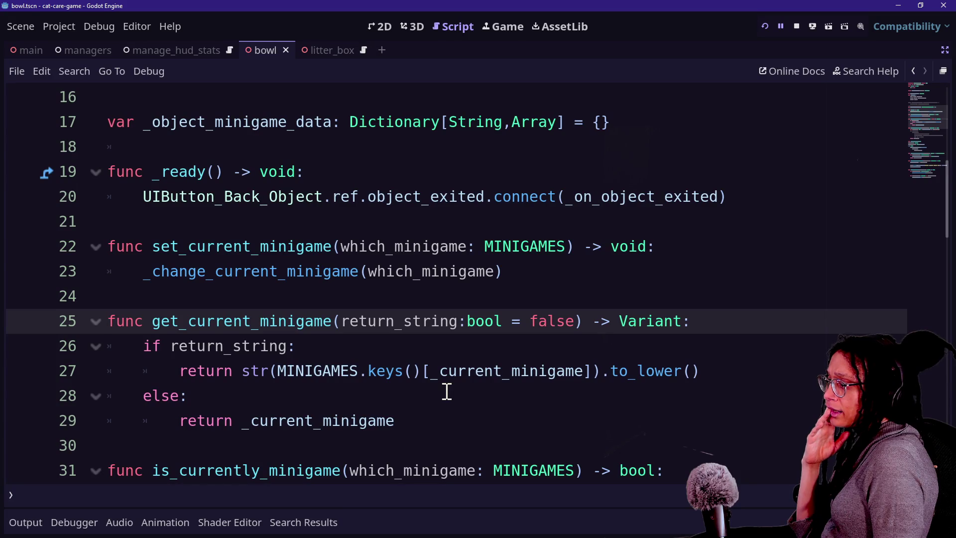
{"action": "left_click_drag", "start_coordinate": [368, 381], "coordinate": [465, 380]}
{"action": "left_click", "coordinate": [465, 381]}
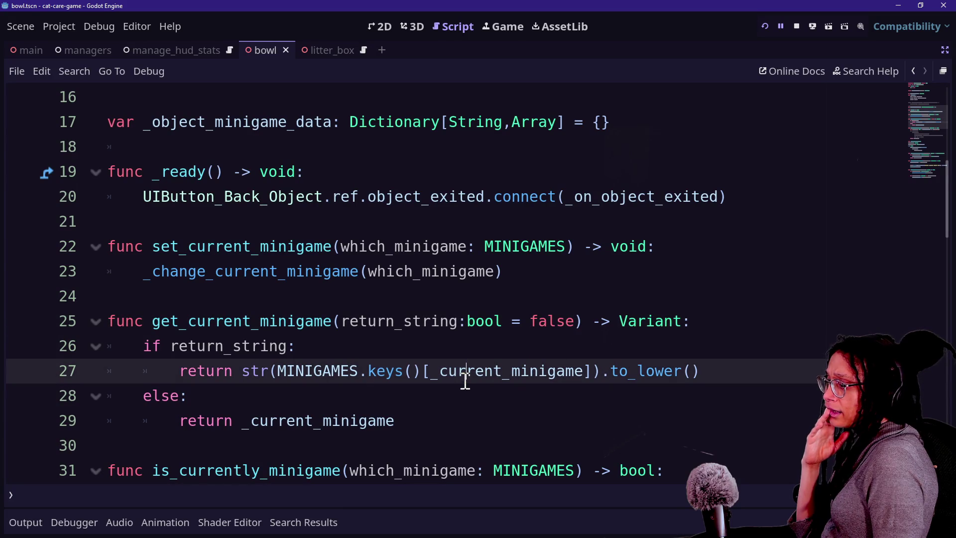
{"action": "scroll", "coordinate": [432, 377], "scroll_direction": "up", "scroll_amount": 5}
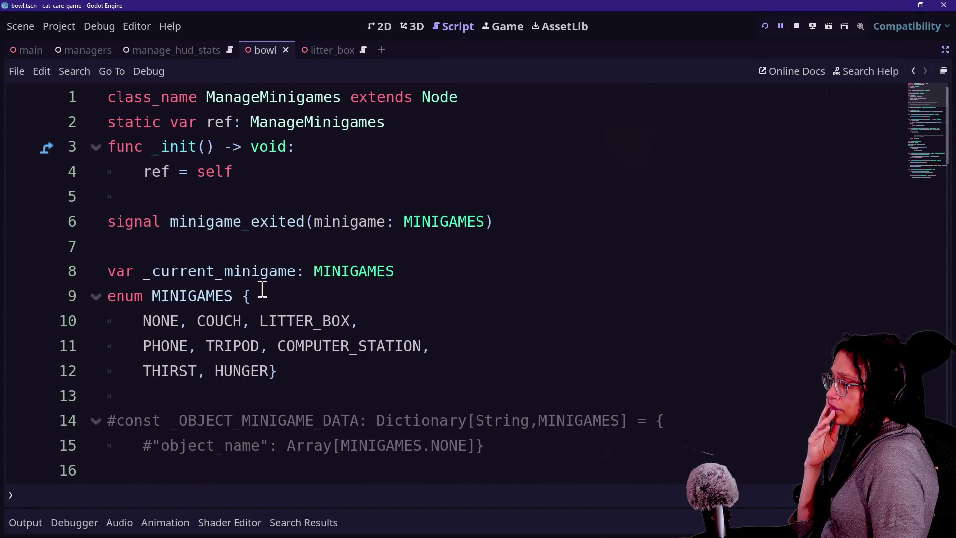
{"action": "mouse_move", "coordinate": [143, 271]}
{"action": "left_mouse_down"}
{"action": "mouse_move", "coordinate": [373, 271]}
{"action": "mouse_move", "coordinate": [297, 273]}
{"action": "left_mouse_up"}
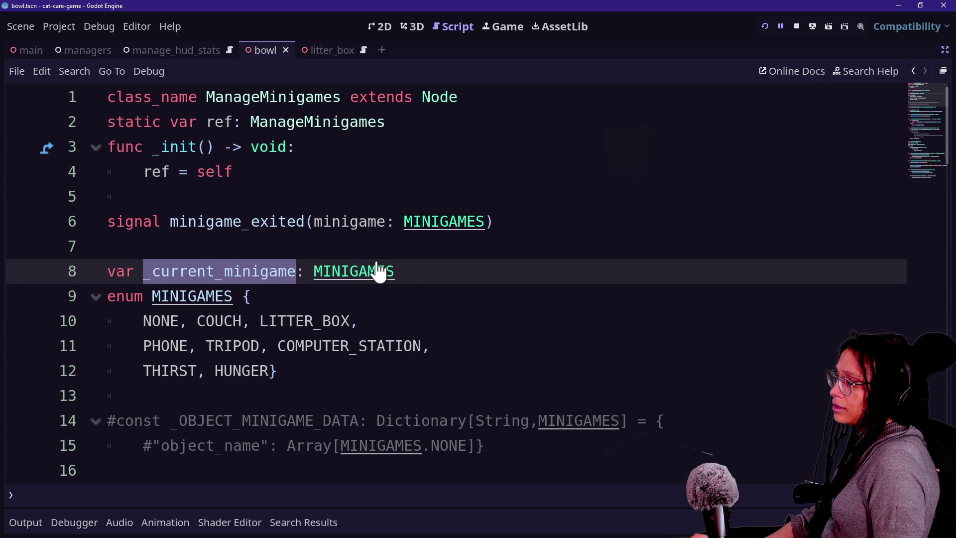
Search all scripts for _current_minigame and open the ui_button_back_minigame.gd line 22 match
{"action": "key", "text": "ctrl+shift+f"}
{"action": "key", "text": "Return"}
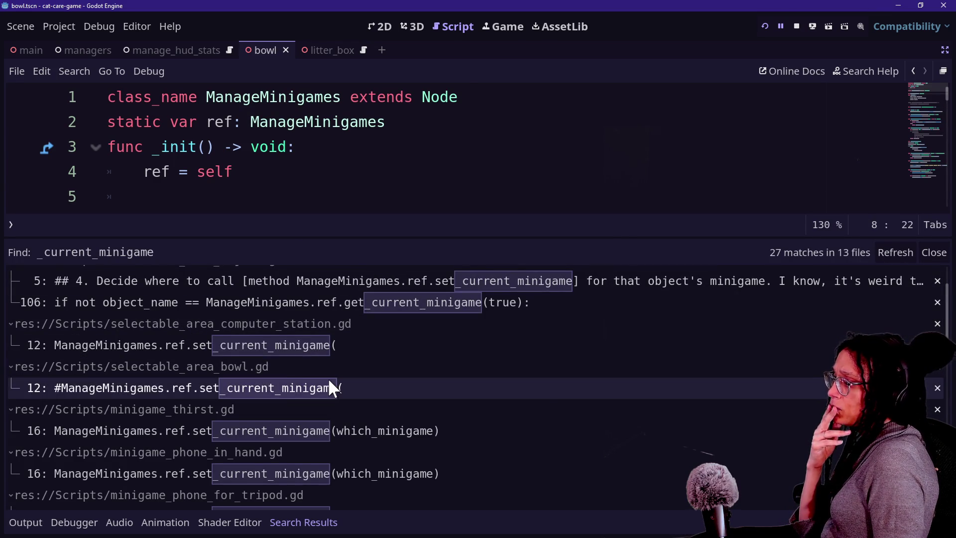
{"action": "scroll", "coordinate": [328, 378], "scroll_direction": "down", "scroll_amount": 8}
{"action": "scroll", "coordinate": [327, 378], "scroll_direction": "down", "scroll_amount": 2}
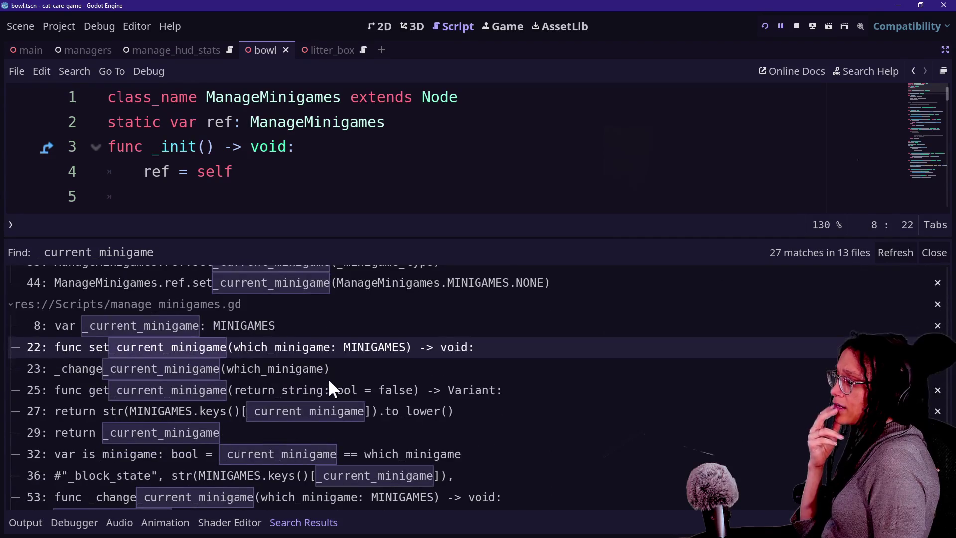
{"action": "scroll", "coordinate": [328, 377], "scroll_direction": "down", "scroll_amount": 1}
{"action": "scroll", "coordinate": [327, 377], "scroll_direction": "up", "scroll_amount": 2}
{"action": "scroll", "coordinate": [328, 378], "scroll_direction": "up", "scroll_amount": 1}
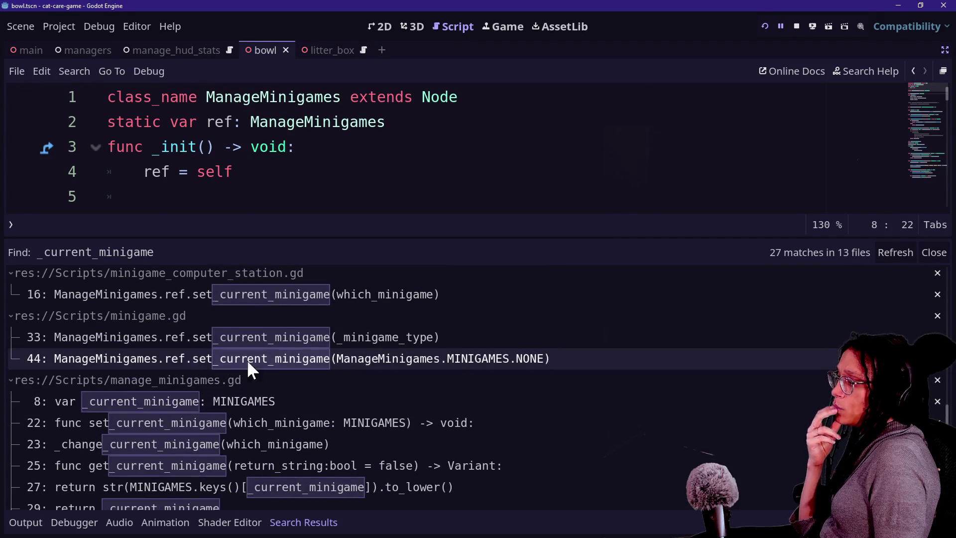
{"action": "scroll", "coordinate": [260, 355], "scroll_direction": "down", "scroll_amount": 3}
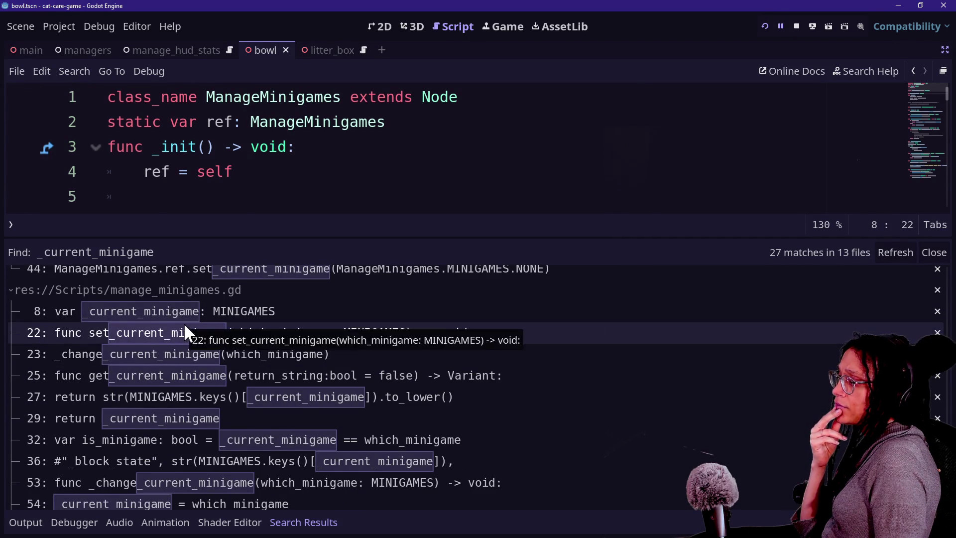
{"action": "scroll", "coordinate": [184, 333], "scroll_direction": "down", "scroll_amount": 1}
{"action": "scroll", "coordinate": [198, 354], "scroll_direction": "down", "scroll_amount": 5}
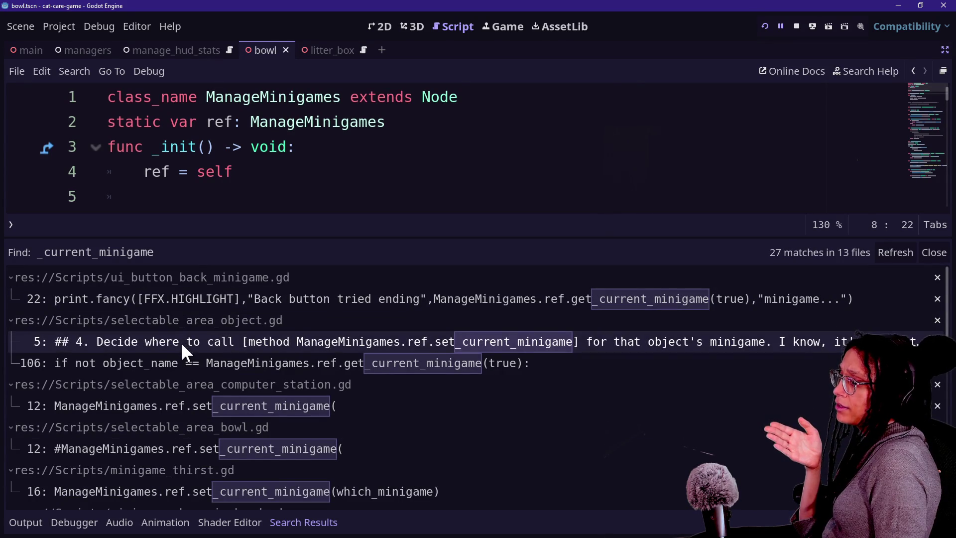
{"action": "left_click", "coordinate": [159, 306]}
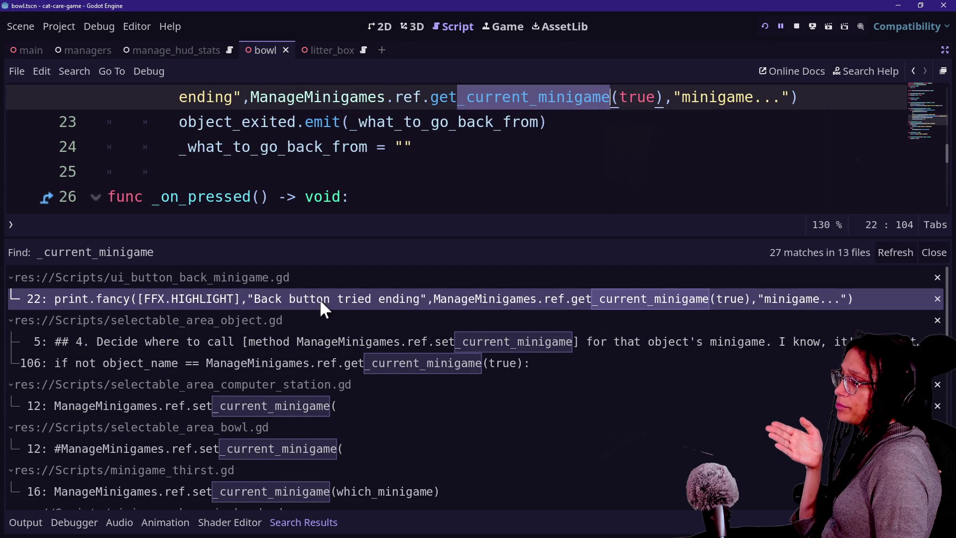
Check the output log, then comment out and restore the line 22 debug print
{"action": "key", "text": "alt+o"}
{"action": "key", "text": "alt+o"}
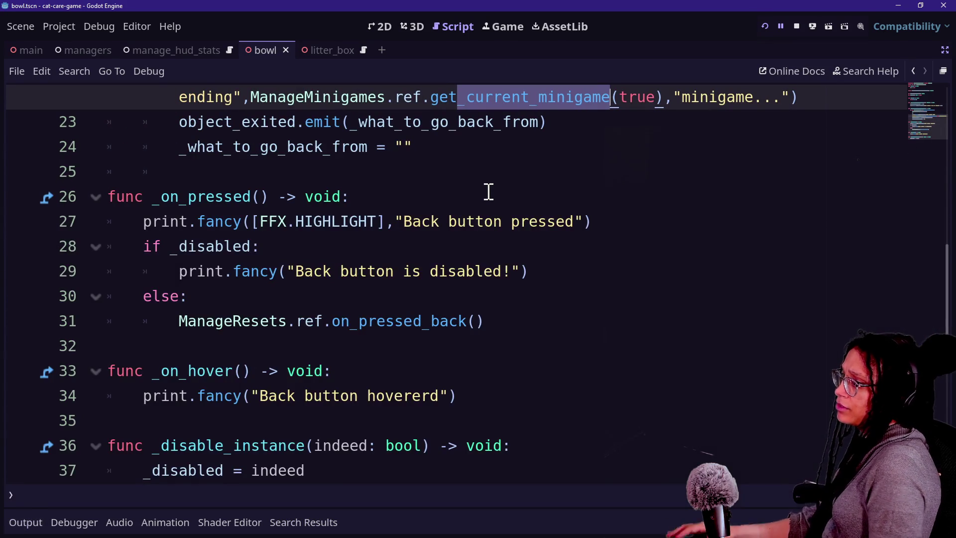
{"action": "scroll", "coordinate": [486, 191], "scroll_direction": "up", "scroll_amount": 3}
{"action": "left_click", "coordinate": [287, 246]}
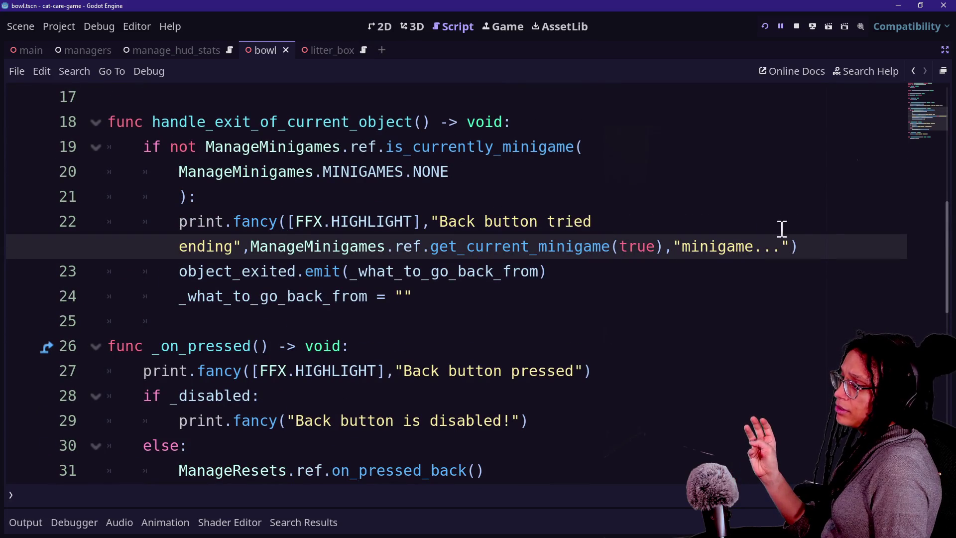
{"action": "key", "text": "End"}
{"action": "key", "text": "shift+Home"}
{"action": "triple_click", "coordinate": [564, 216]}
{"action": "key", "text": "ctrl+k"}
{"action": "key", "text": "Escape"}
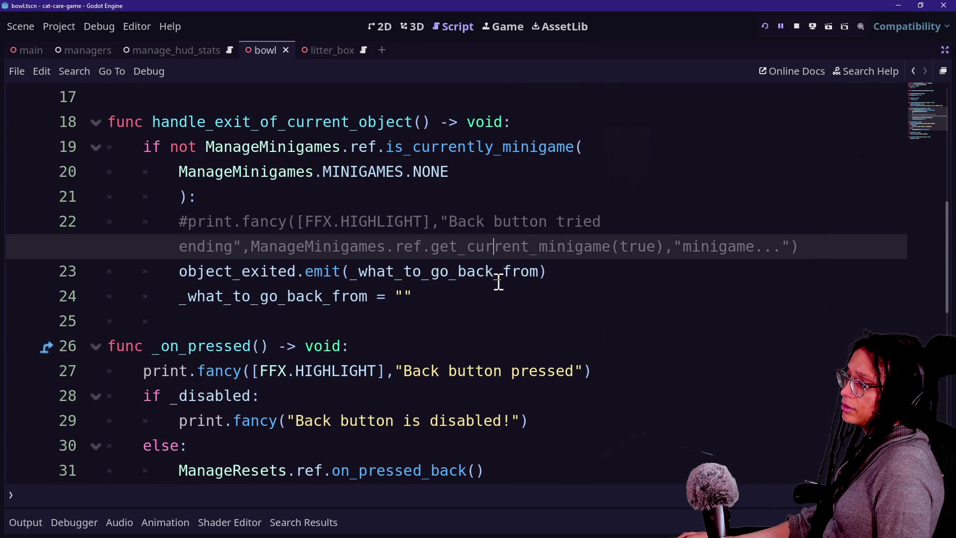
{"action": "key", "text": "ctrl+z"}
{"action": "key", "text": "Escape"}
Change the line 22 print to say 'exiting' and print _what_to_go_back_from instead of the current minigame
{"action": "scroll", "coordinate": [454, 262], "scroll_direction": "up", "scroll_amount": 5}
{"action": "scroll", "coordinate": [457, 259], "scroll_direction": "down", "scroll_amount": 1}
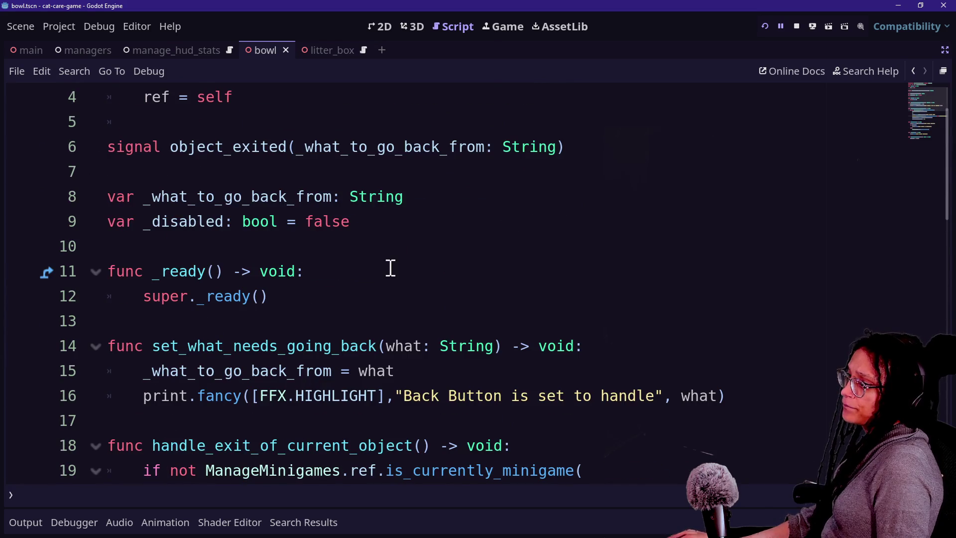
{"action": "scroll", "coordinate": [391, 267], "scroll_direction": "down", "scroll_amount": 1}
{"action": "scroll", "coordinate": [390, 268], "scroll_direction": "down", "scroll_amount": 2}
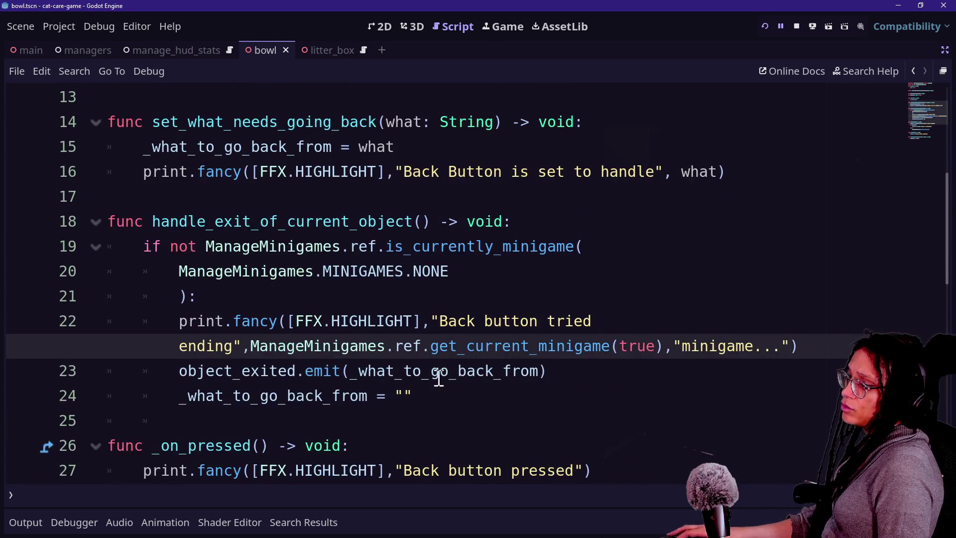
{"action": "double_click", "coordinate": [204, 347]}
{"action": "type", "text": "exir"}
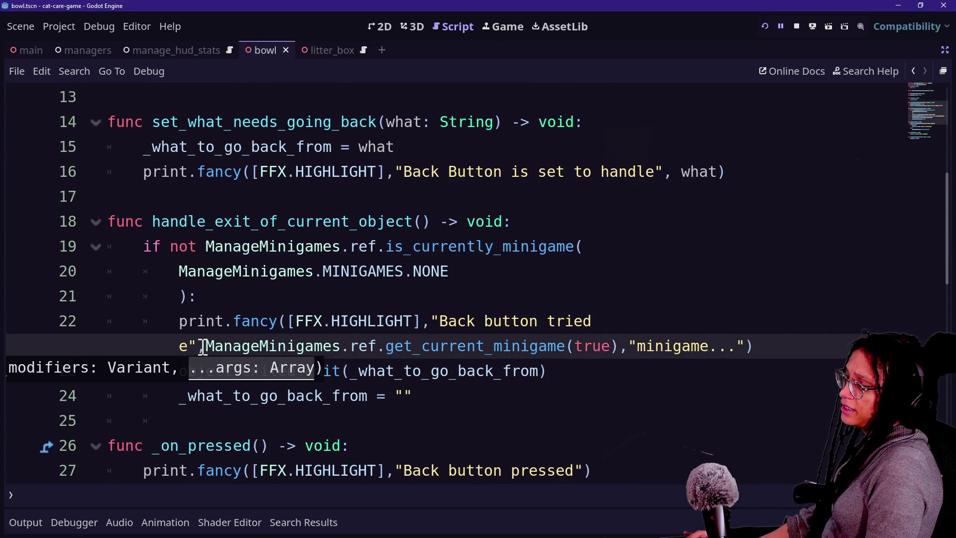
{"action": "key", "text": "BackSpace"}
{"action": "type", "text": "ting"}
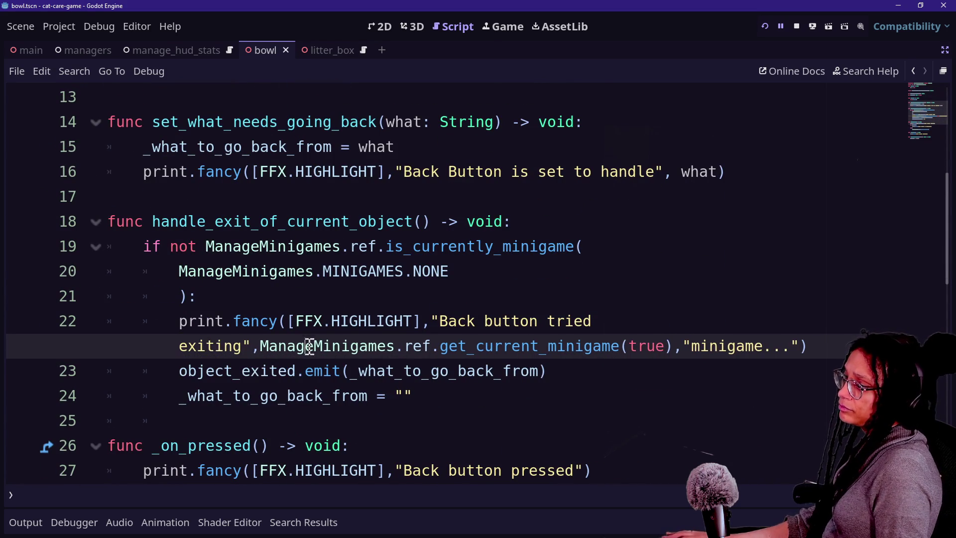
{"action": "mouse_move", "coordinate": [259, 346]}
{"action": "left_mouse_down"}
{"action": "mouse_move", "coordinate": [694, 345]}
{"action": "mouse_move", "coordinate": [674, 346]}
{"action": "left_mouse_up"}
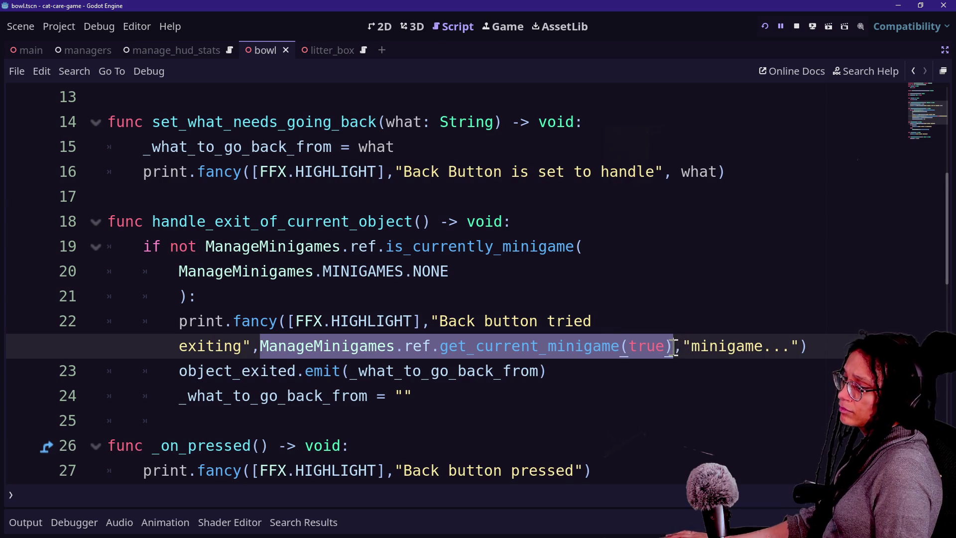
{"action": "key", "text": "BackSpace"}
{"action": "key", "text": "Delete"}
{"action": "key", "text": "Delete"}
{"action": "key", "text": "Delete"}
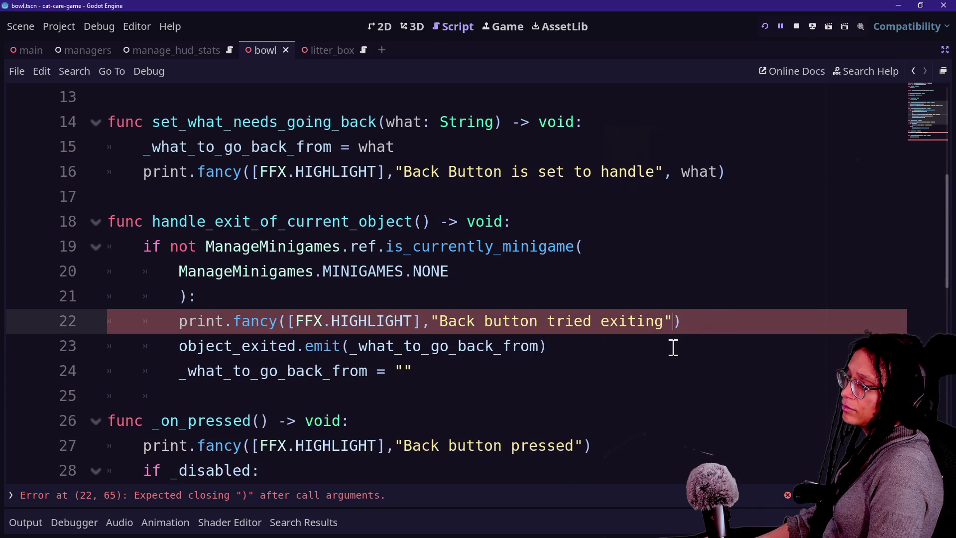
{"action": "type", "text": ",what"}
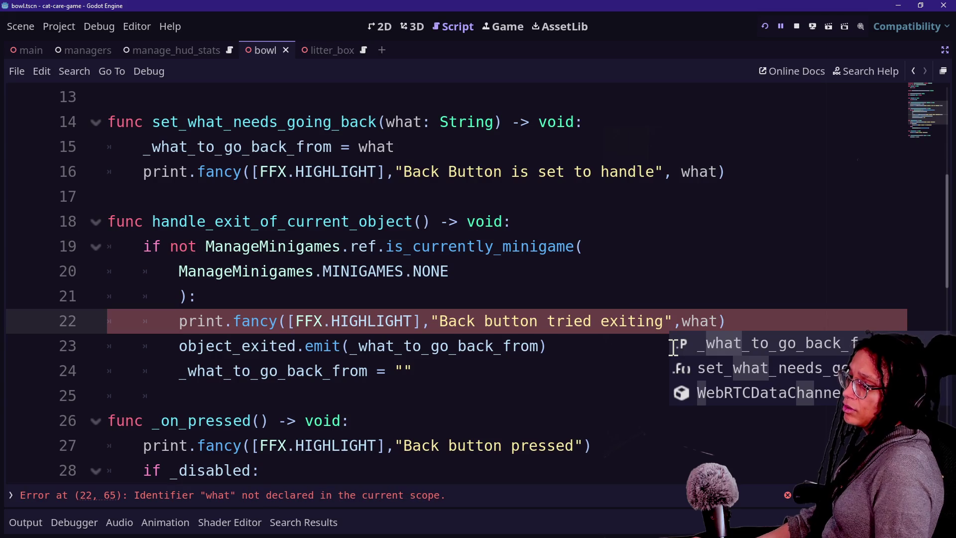
{"action": "key", "text": "Return"}
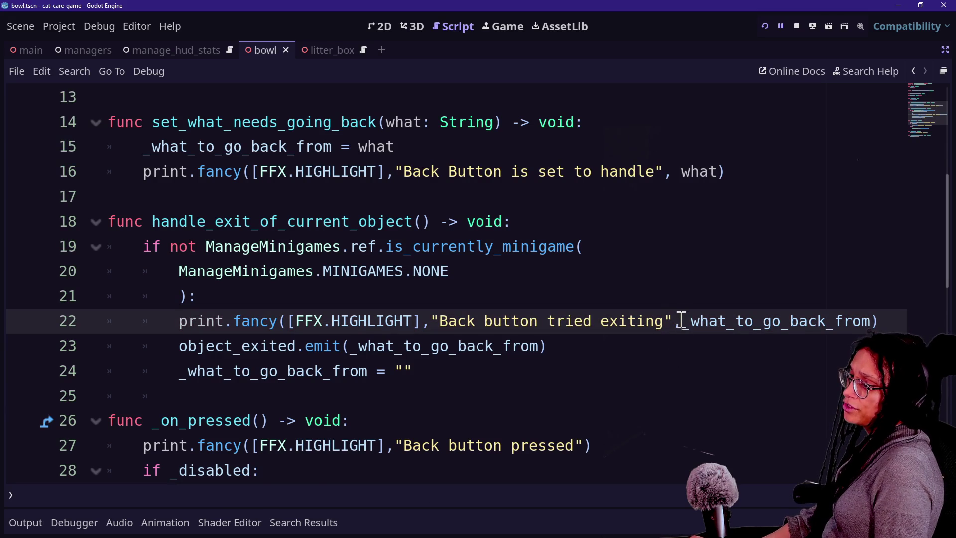
Move the print argument onto its own line and indent the print and continuation lines
{"action": "left_click", "coordinate": [680, 321]}
{"action": "key", "text": "Return"}
{"action": "key", "text": "Tab"}
{"action": "left_click", "coordinate": [178, 296]}
{"action": "key", "text": "BackSpace"}
{"action": "key", "text": "BackSpace"}
{"action": "key", "text": "BackSpace"}
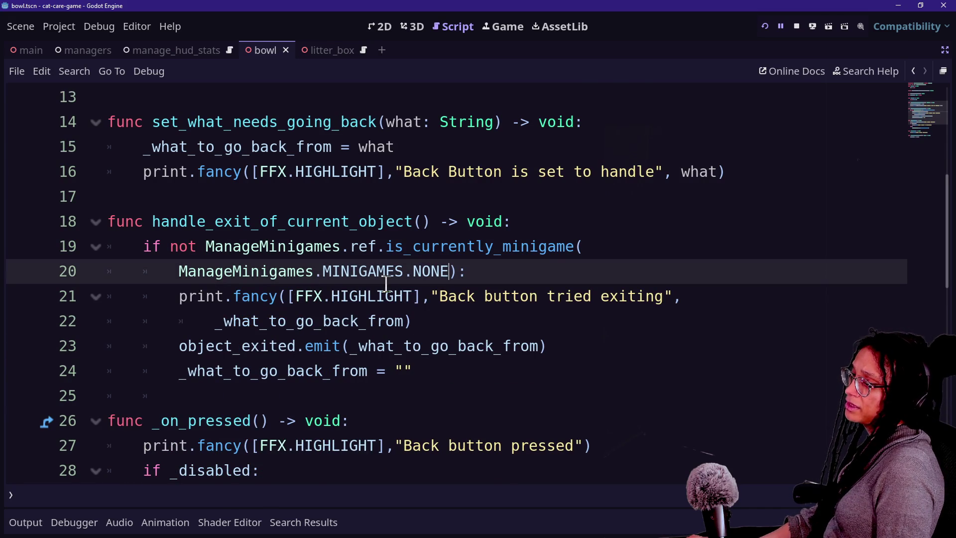
{"action": "left_click", "coordinate": [180, 296]}
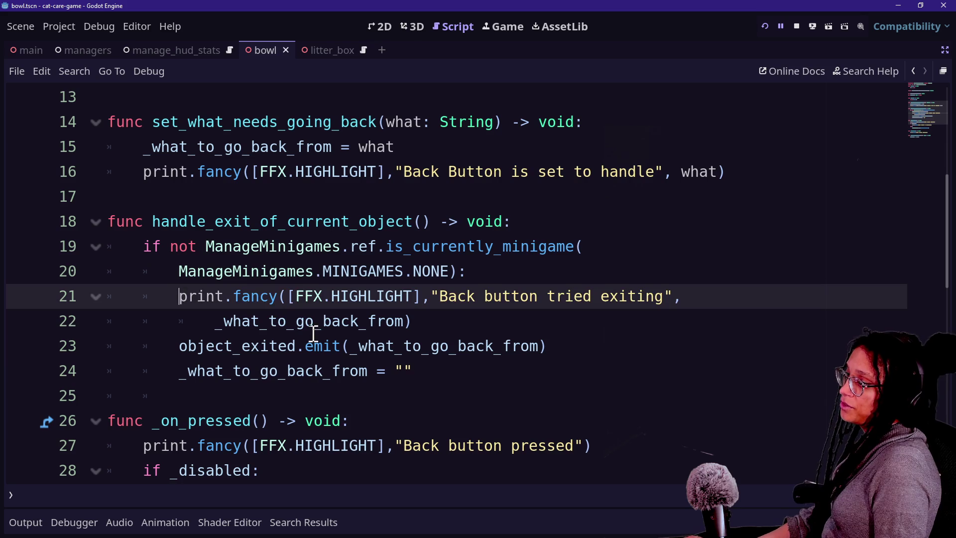
{"action": "key", "text": "Tab"}
{"action": "left_click", "coordinate": [213, 320]}
{"action": "key", "text": "Tab"}
{"action": "left_click", "coordinate": [223, 247]}
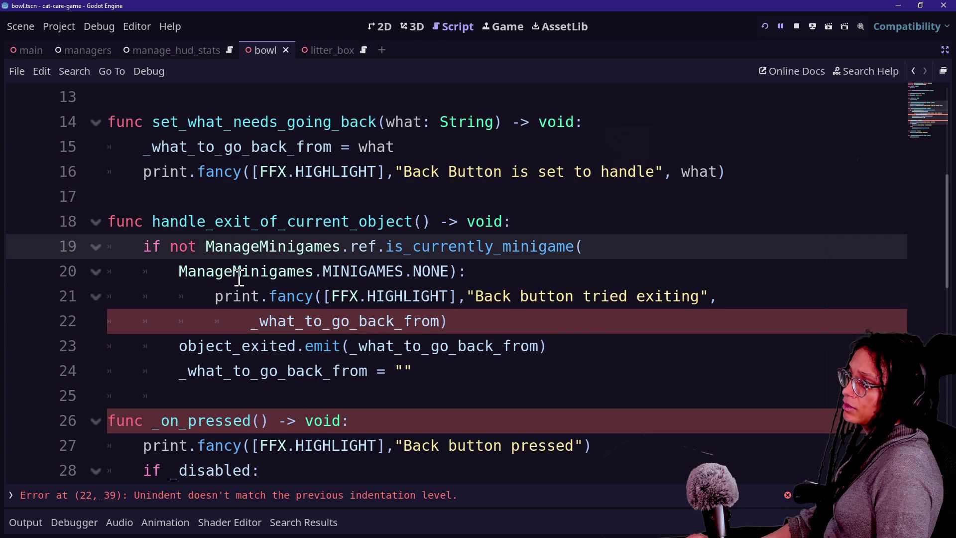
Remove the extra indent from lines 21, 22 and 20 to clear the unindent error
{"action": "left_click", "coordinate": [201, 303]}
{"action": "key", "text": "BackSpace"}
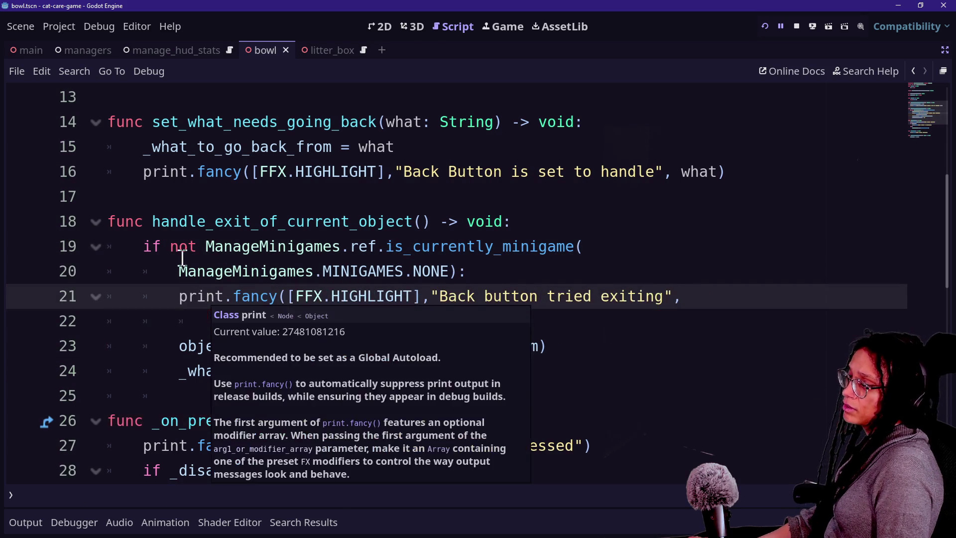
{"action": "left_click", "coordinate": [181, 264]}
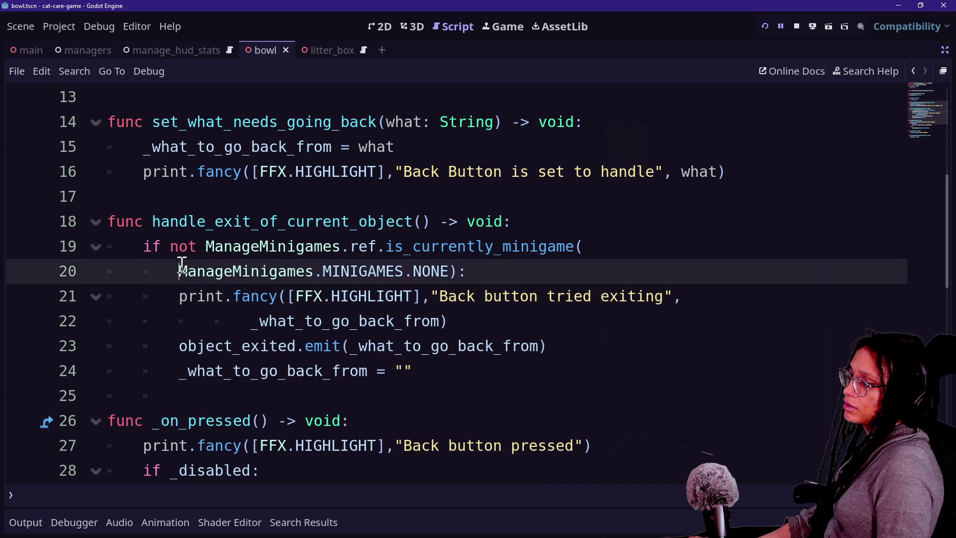
{"action": "left_click", "coordinate": [245, 319]}
{"action": "key", "text": "BackSpace"}
{"action": "left_click", "coordinate": [180, 267]}
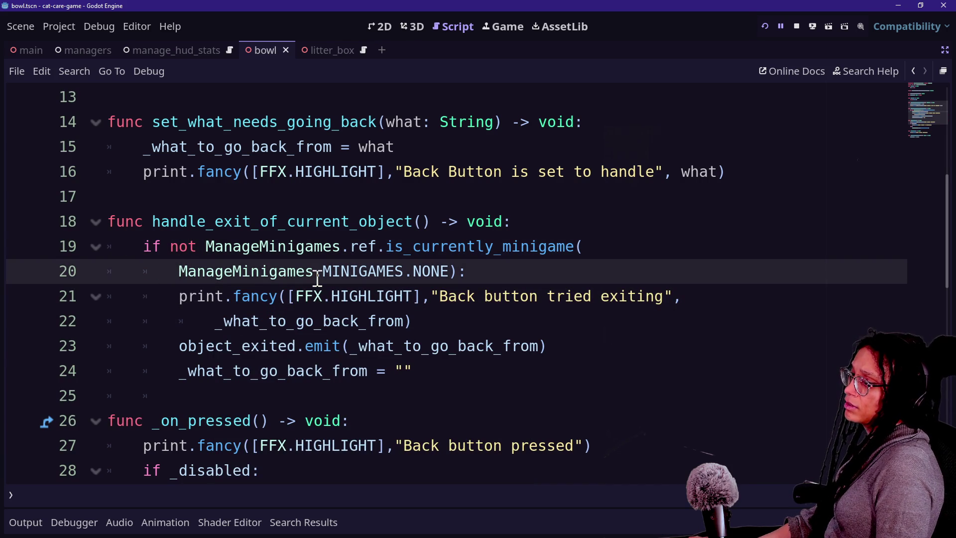
{"action": "mouse_move", "coordinate": [318, 279]}
{"action": "key", "text": "BackSpace"}
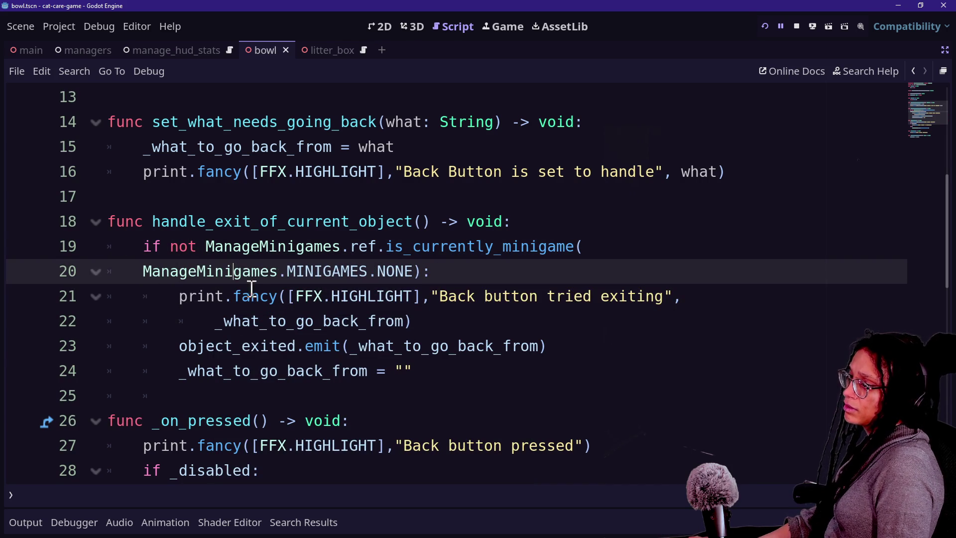
{"action": "left_click", "coordinate": [266, 290]}
{"action": "left_click", "coordinate": [181, 346]}
{"action": "left_click", "coordinate": [423, 399]}
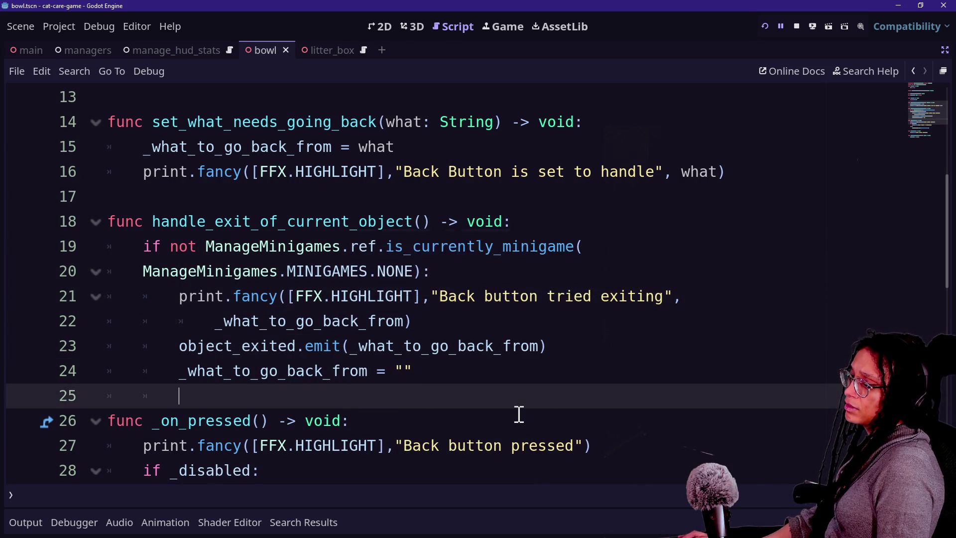
{"action": "scroll", "coordinate": [519, 415], "scroll_direction": "down", "scroll_amount": 3}
{"action": "scroll", "coordinate": [519, 415], "scroll_direction": "down", "scroll_amount": 5}
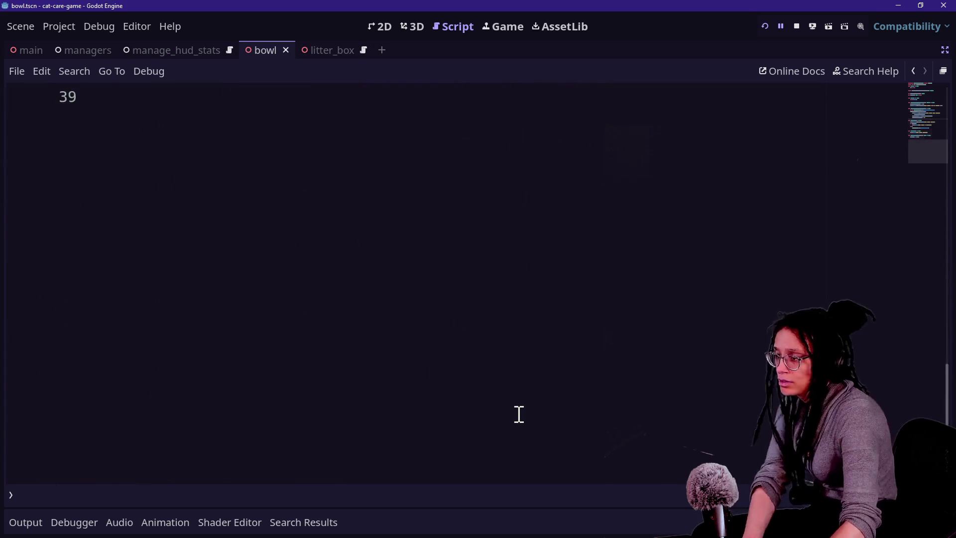
Save the scene with Ctrl+S
{"action": "scroll", "coordinate": [519, 414], "scroll_direction": "up", "scroll_amount": 10}
{"action": "scroll", "coordinate": [518, 414], "scroll_direction": "down", "scroll_amount": 1}
{"action": "key", "text": "ctrl+shift+f"}
{"action": "key", "text": "Escape"}
{"action": "key", "text": "ctrl+s"}
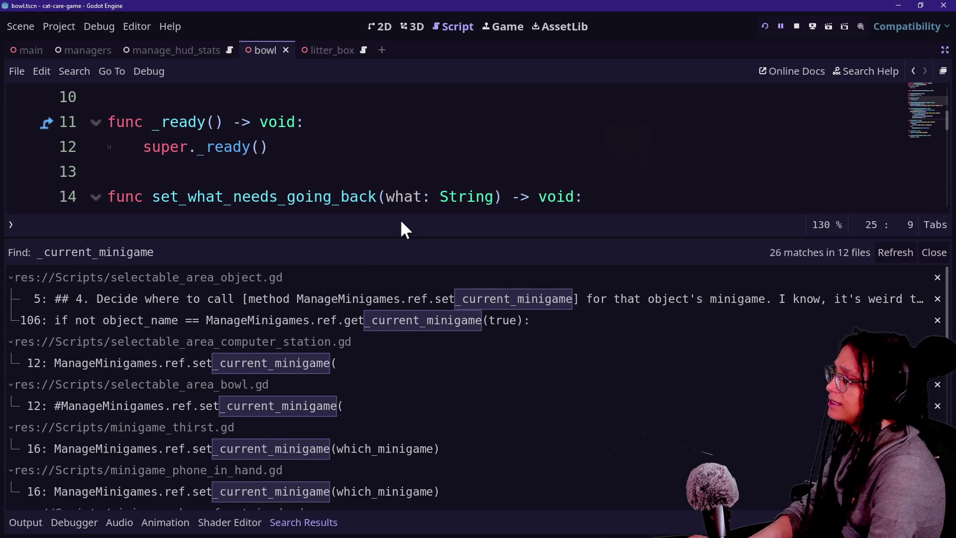
Search the project for set_current_minigame
{"action": "key", "text": "ctrl+shift+f"}
{"action": "key", "text": "Home"}
{"action": "type", "text": "set"}
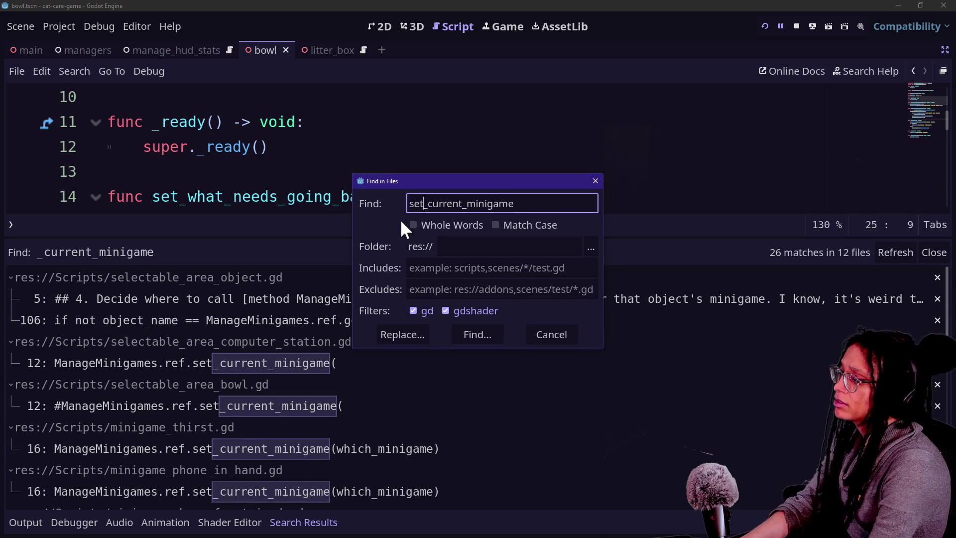
{"action": "key", "text": "Return"}
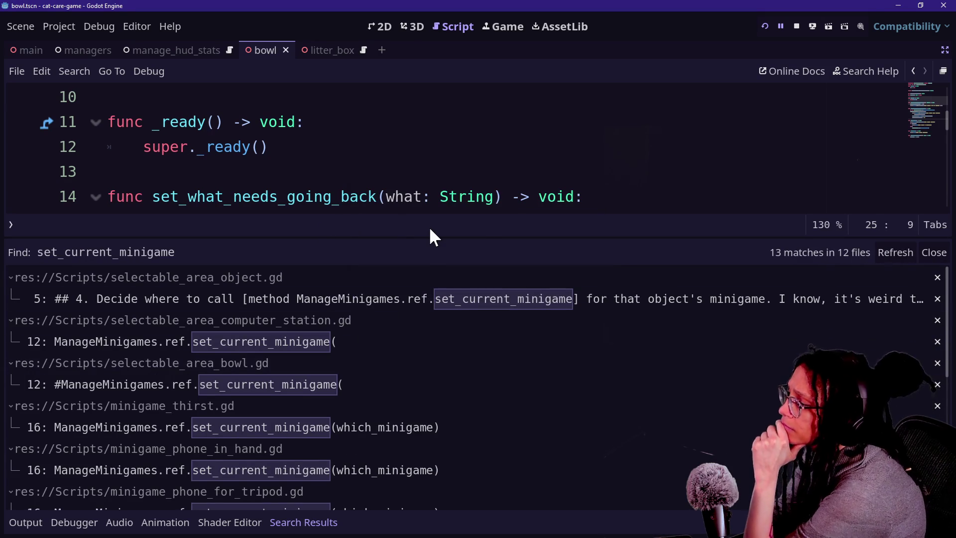
Search for current_minigame with set_current_minigame in the Excludes filter
{"action": "key", "text": "ctrl+shift+f"}
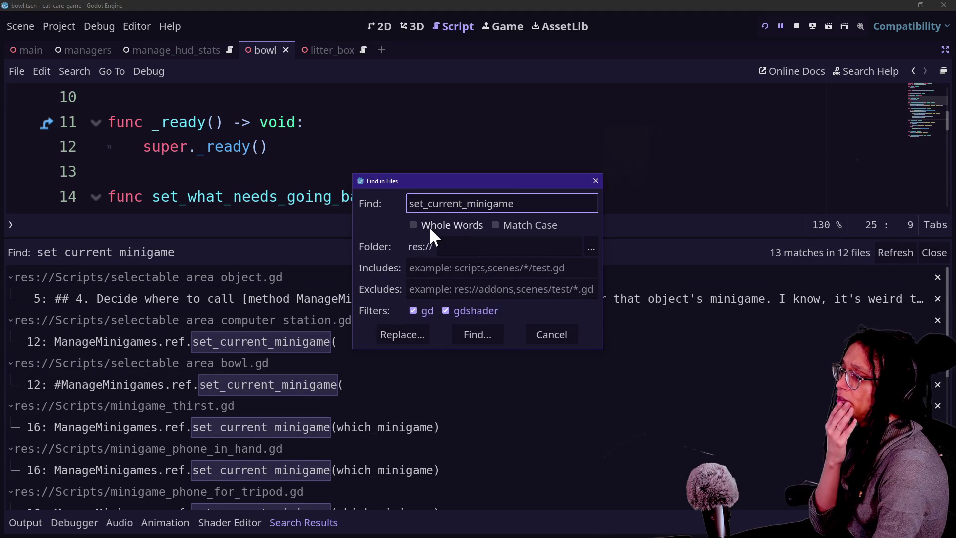
{"action": "key", "text": "ctrl+a"}
{"action": "key", "text": "ctrl+c"}
{"action": "key", "text": "BackSpace"}
{"action": "left_click", "coordinate": [430, 292]}
{"action": "key", "text": "ctrl+v"}
{"action": "left_click", "coordinate": [429, 205]}
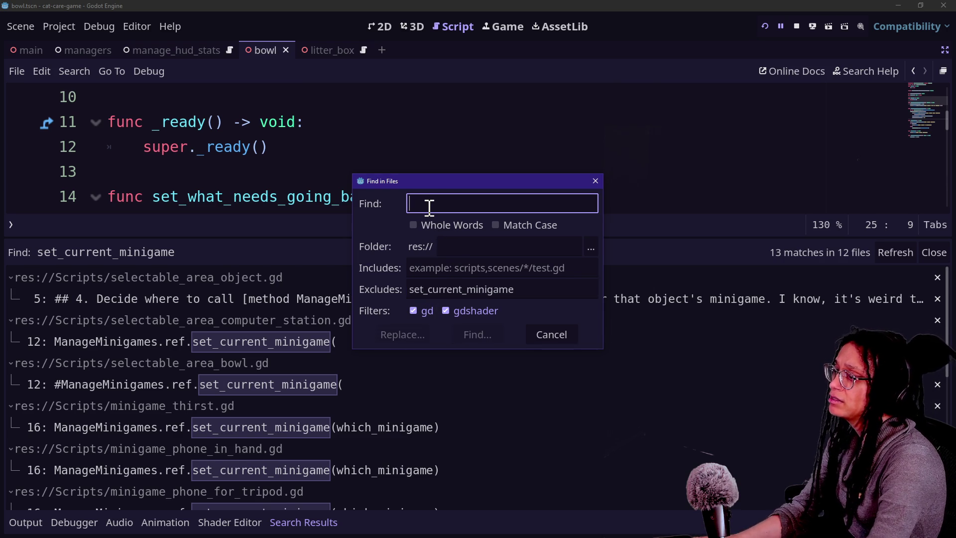
{"action": "type", "text": "current_minigame"}
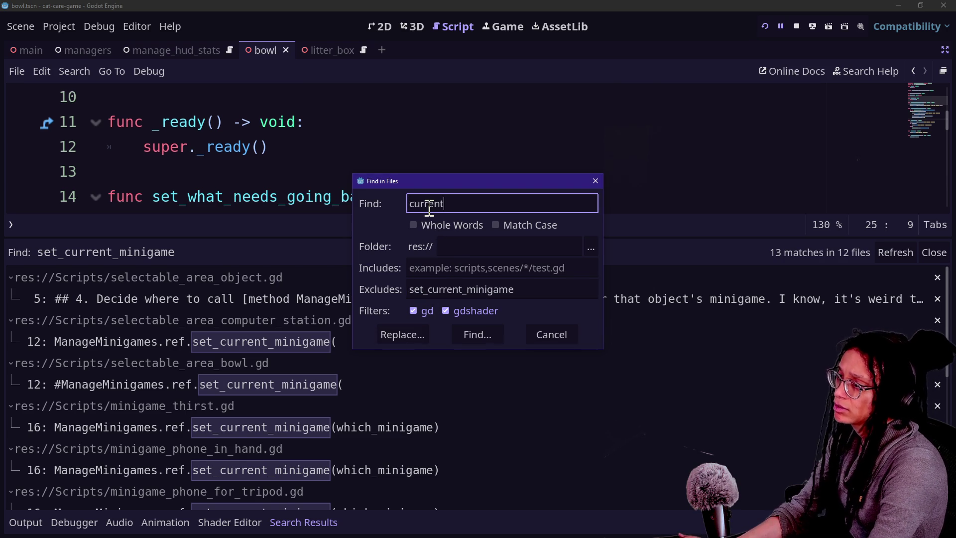
{"action": "key", "text": "Return"}
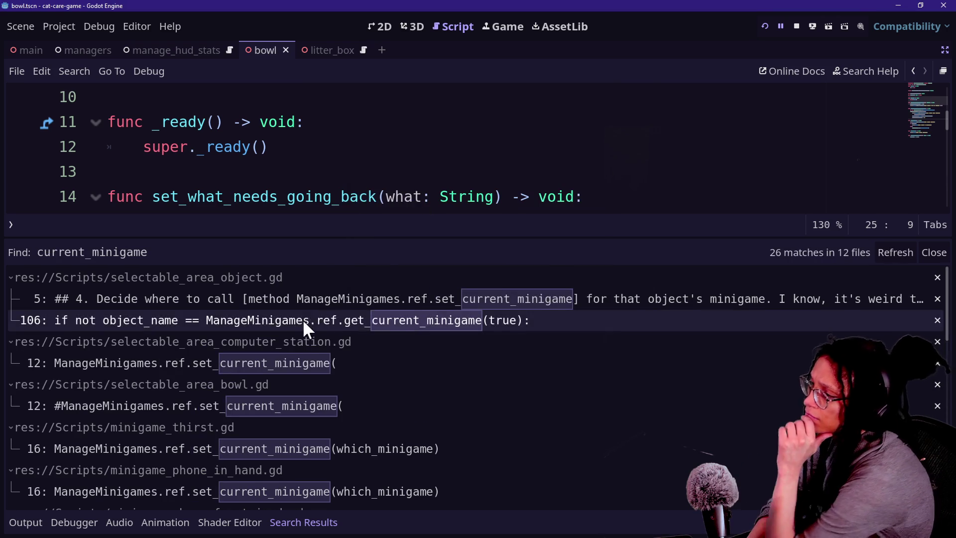
Clear the exclusion filter and rerun the current_minigame search, getting 26 matches in 12 files
{"action": "key", "text": "ctrl+shift+f"}
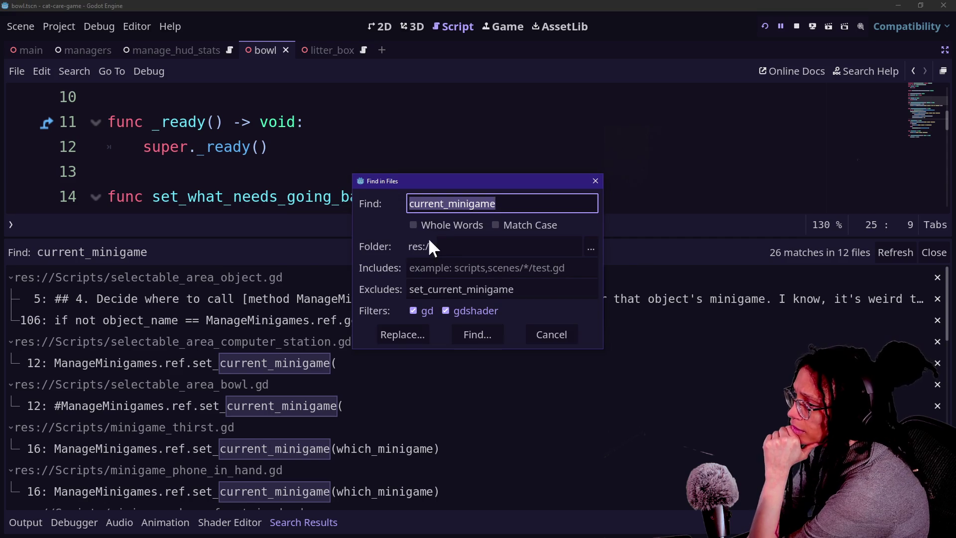
{"action": "double_click", "coordinate": [538, 299]}
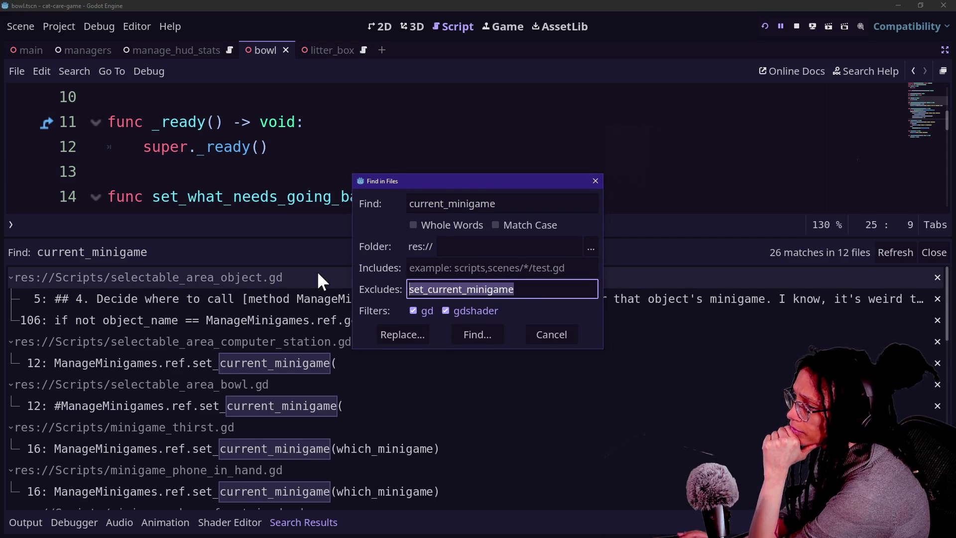
{"action": "key", "text": "BackSpace"}
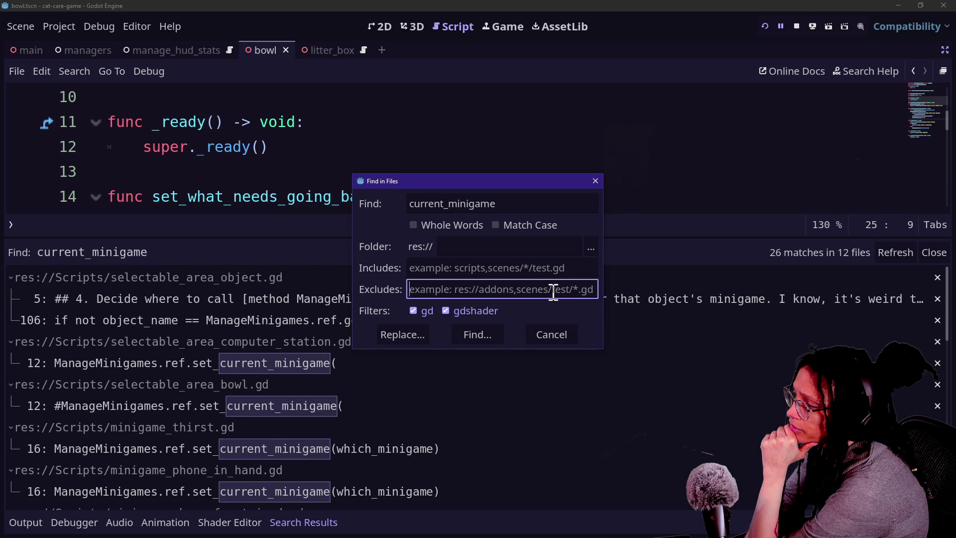
{"action": "left_click", "coordinate": [520, 204]}
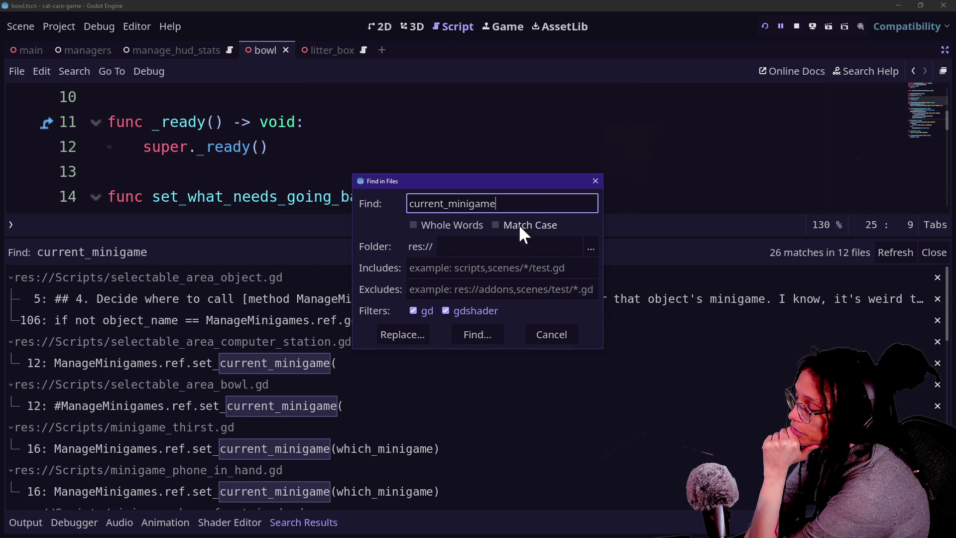
{"action": "left_click", "coordinate": [470, 332]}
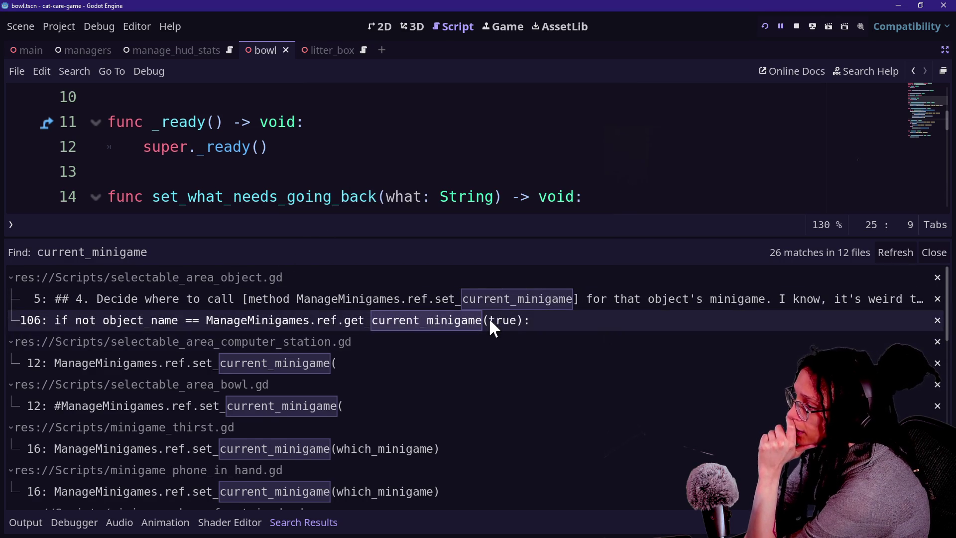
Collapse the computer station, bowl, thirst, phone-in-hand and tripod result groups, then open minigame_petting.gd line 78
{"action": "double_click", "coordinate": [496, 341]}
{"action": "double_click", "coordinate": [500, 362]}
{"action": "double_click", "coordinate": [500, 380]}
{"action": "double_click", "coordinate": [494, 400]}
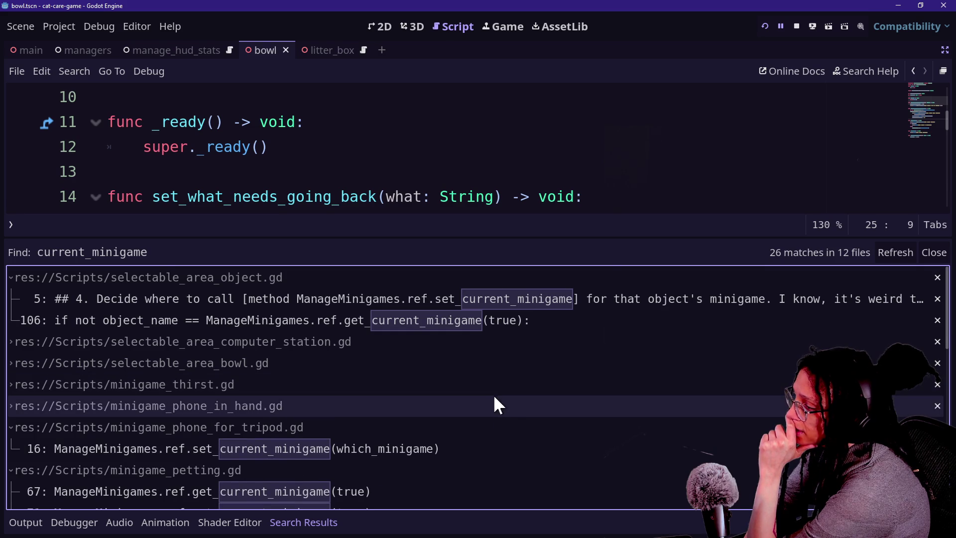
{"action": "double_click", "coordinate": [487, 423]}
{"action": "scroll", "coordinate": [485, 445], "scroll_direction": "down", "scroll_amount": 3}
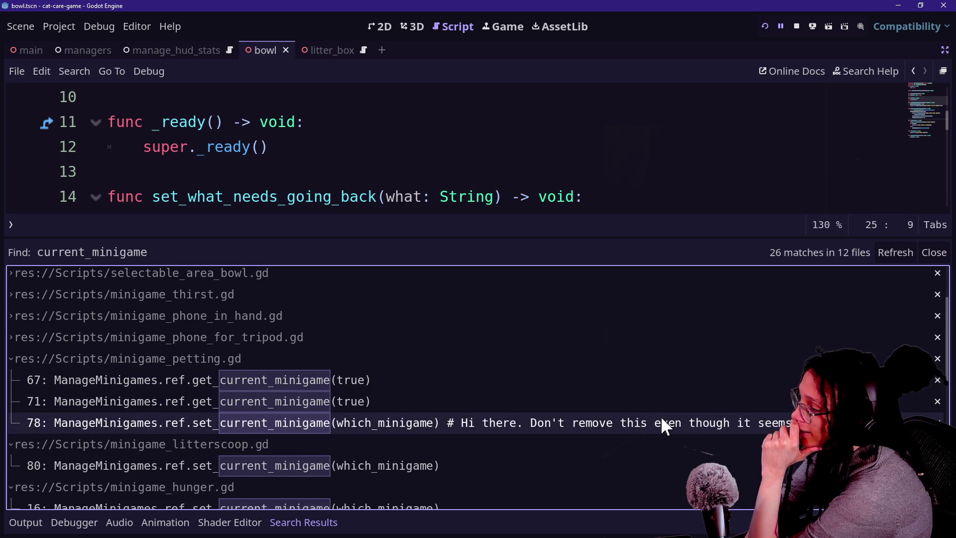
{"action": "left_click", "coordinate": [695, 423]}
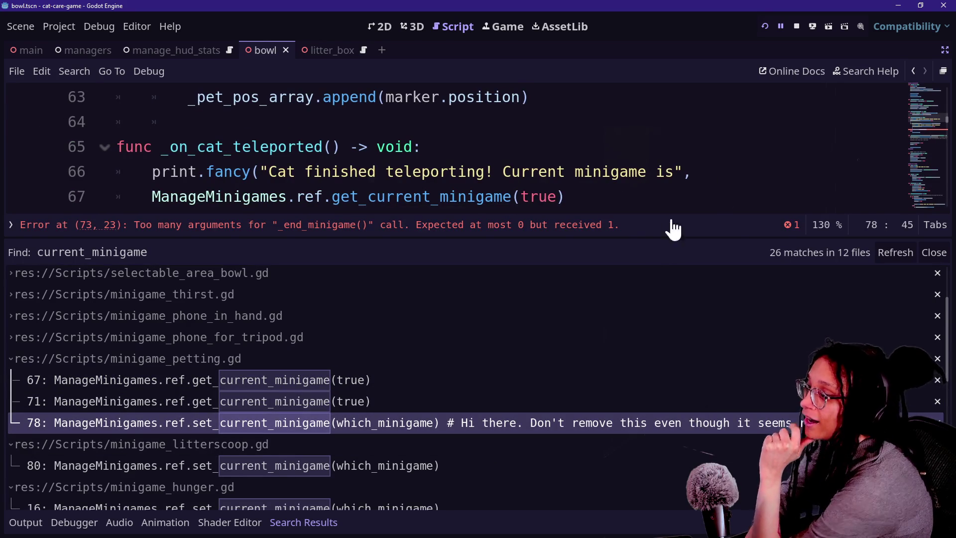
Append 'TODO: Evaluate the correctness of this statement' to line 78's comment and save
{"action": "key", "text": "alt+o"}
{"action": "key", "text": "alt+o"}
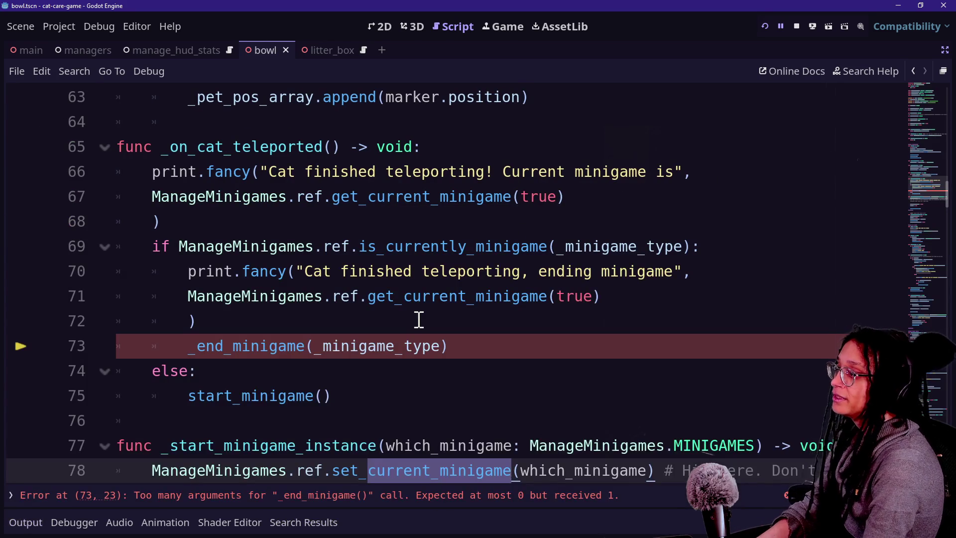
{"action": "scroll", "coordinate": [447, 330], "scroll_direction": "down", "scroll_amount": 2}
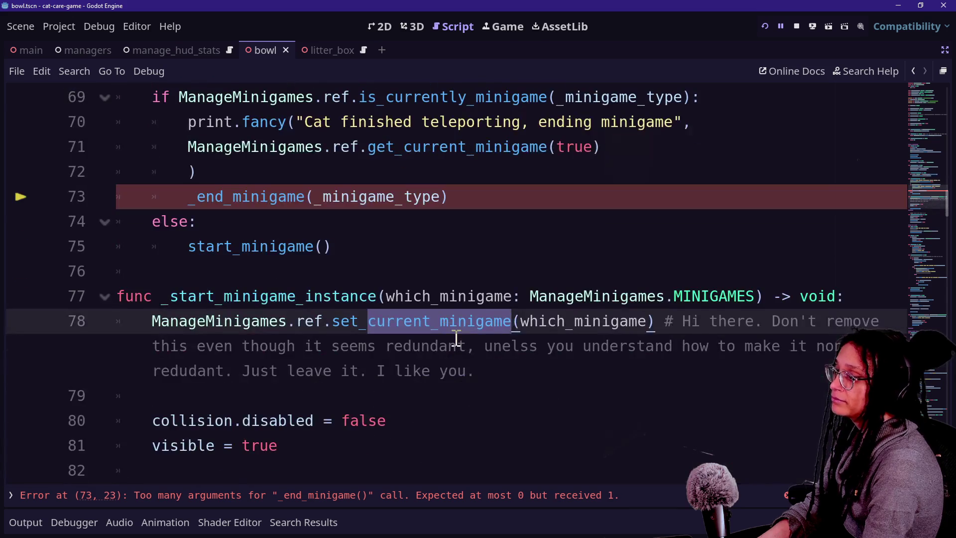
{"action": "scroll", "coordinate": [456, 339], "scroll_direction": "down", "scroll_amount": 2}
{"action": "left_click", "coordinate": [580, 337]}
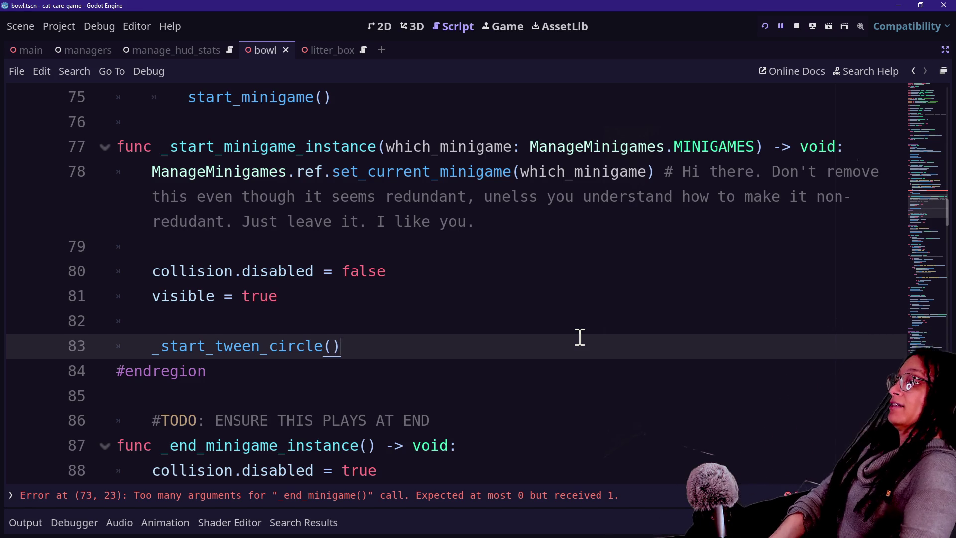
{"action": "left_click", "coordinate": [570, 243]}
{"action": "left_click", "coordinate": [562, 222]}
{"action": "type", "text": "TODO: E"}
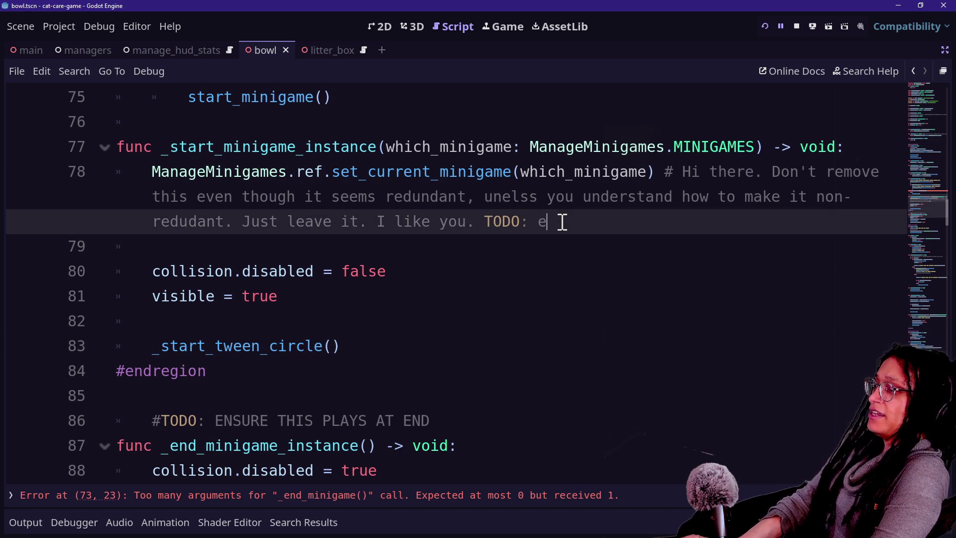
{"action": "type", "text": "valuate the correctness of this s"}
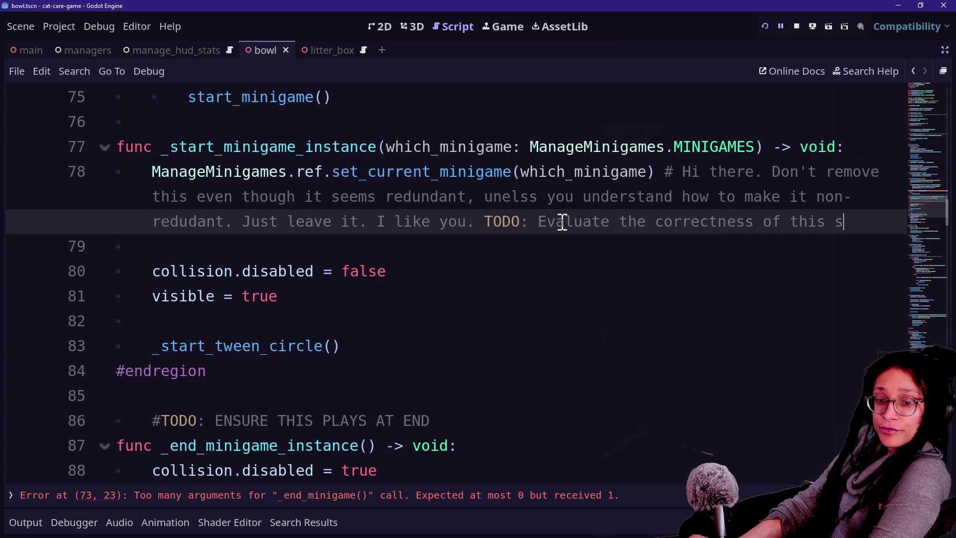
{"action": "type", "text": "tatement"}
{"action": "key", "text": "ctrl+s"}
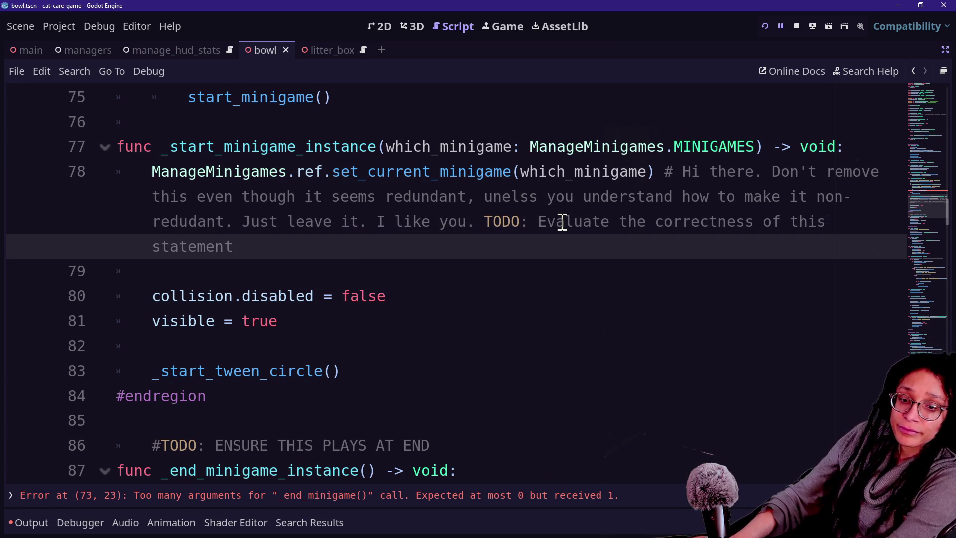
Select the new TODO note to review it
{"action": "left_click", "coordinate": [428, 153]}
{"action": "left_click_drag", "start_coordinate": [512, 222], "coordinate": [314, 249]}
{"action": "left_click", "coordinate": [401, 294]}
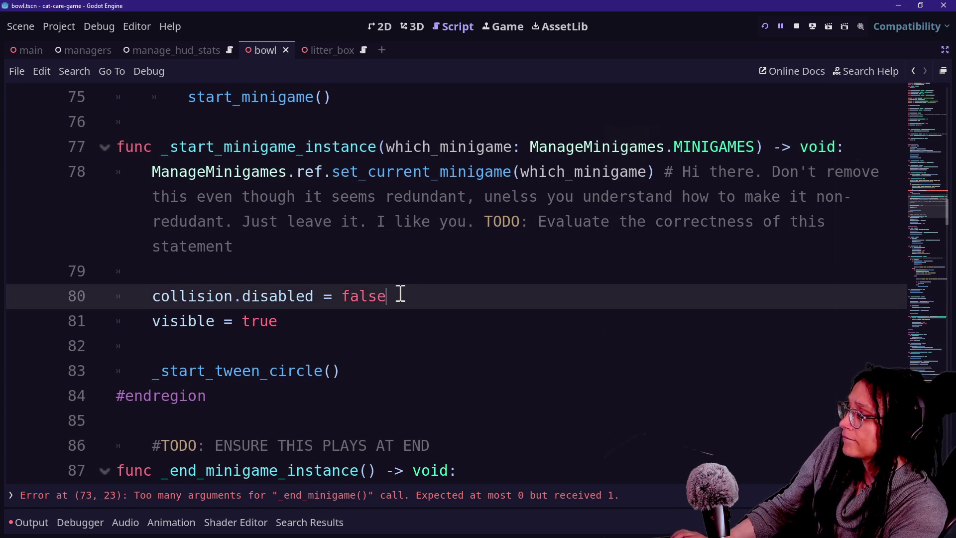
Remove the _minigame_type argument from the _end_minigame() call and save
{"action": "scroll", "coordinate": [401, 294], "scroll_direction": "down", "scroll_amount": 3}
{"action": "scroll", "coordinate": [401, 294], "scroll_direction": "up", "scroll_amount": 5}
{"action": "key", "text": "ctrl+shift+f"}
{"action": "key", "text": "Escape"}
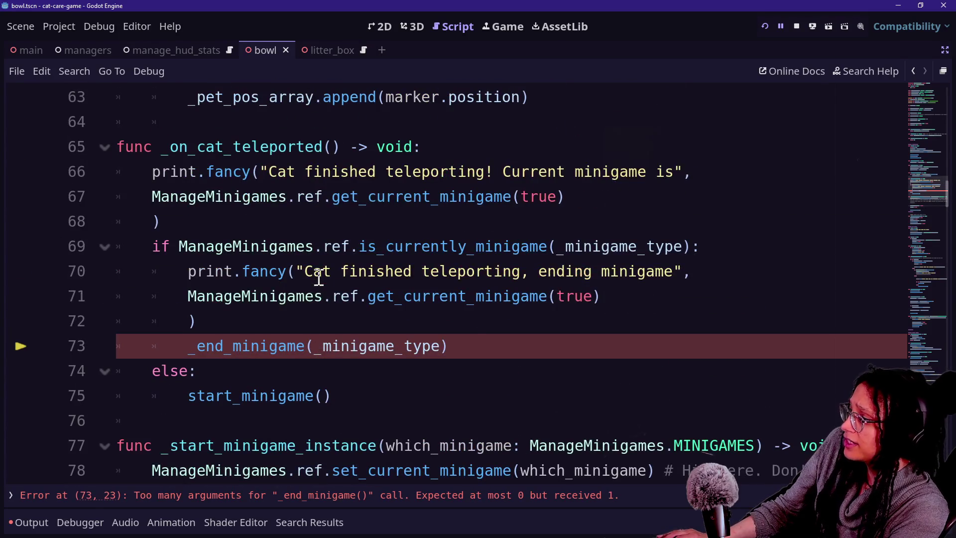
{"action": "left_click", "coordinate": [475, 344]}
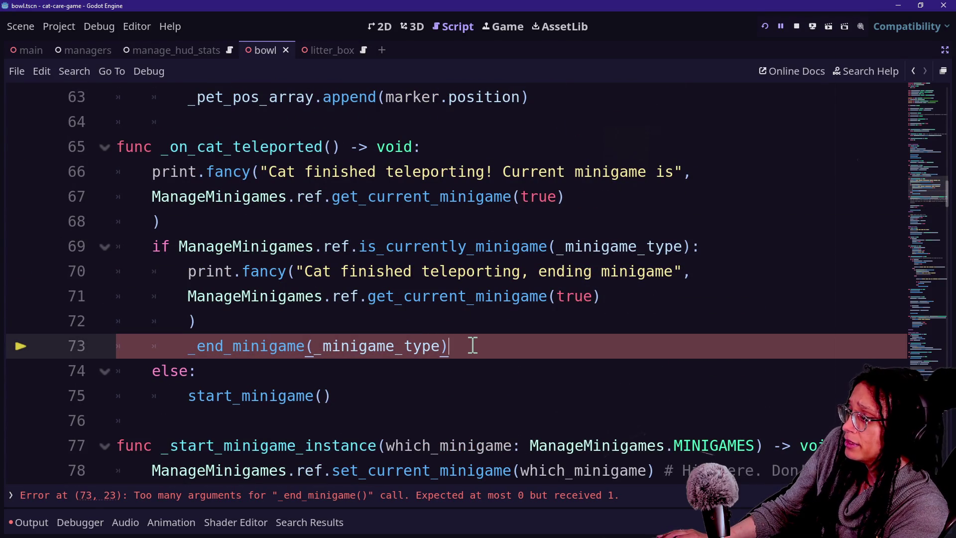
{"action": "key", "text": "Left"}
{"action": "key", "text": "Left"}
{"action": "key", "text": "Left"}
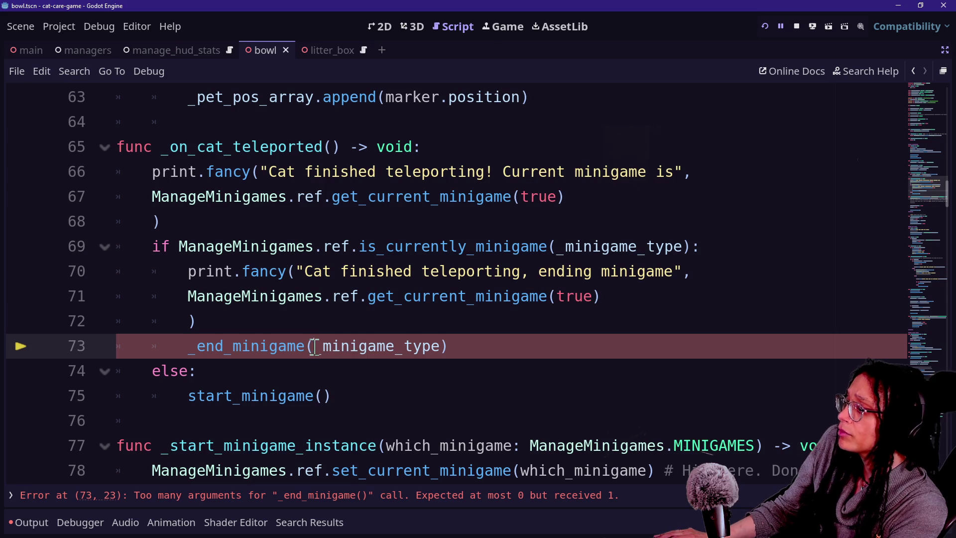
{"action": "left_click_drag", "start_coordinate": [315, 346], "coordinate": [418, 350]}
{"action": "key", "text": "BackSpace"}
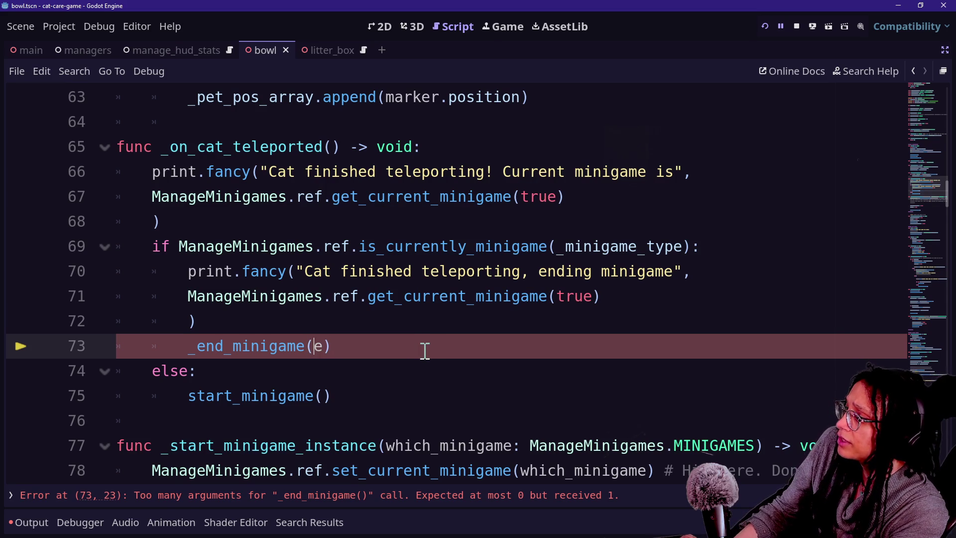
{"action": "key", "text": "ctrl+s"}
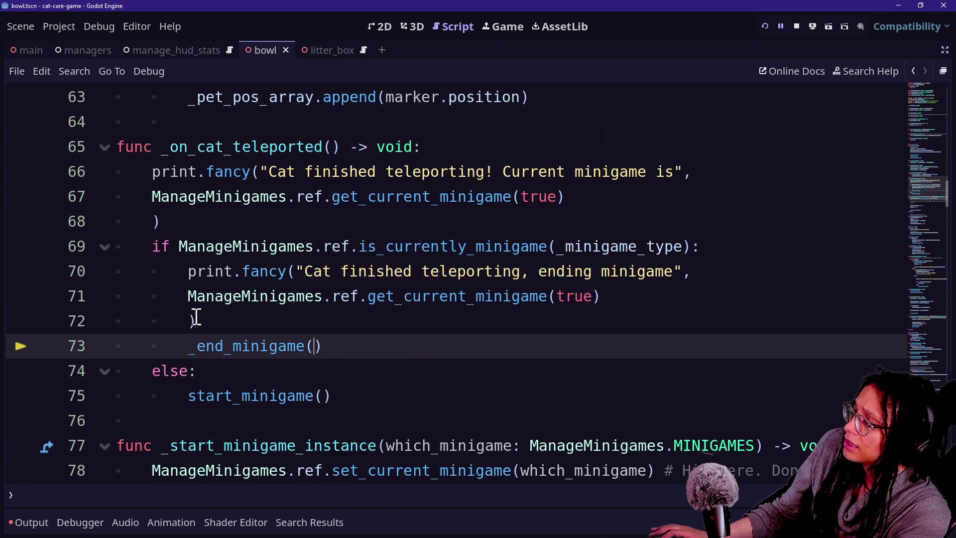
Temporarily comment out lines 70–73, then restore them and discard stray typed text
{"action": "mouse_move", "coordinate": [188, 346]}
{"action": "left_mouse_down"}
{"action": "mouse_move", "coordinate": [348, 348]}
{"action": "mouse_move", "coordinate": [111, 330]}
{"action": "mouse_move", "coordinate": [103, 296]}
{"action": "mouse_move", "coordinate": [385, 316]}
{"action": "mouse_move", "coordinate": [139, 318]}
{"action": "mouse_move", "coordinate": [25, 203]}
{"action": "mouse_move", "coordinate": [241, 177]}
{"action": "mouse_move", "coordinate": [202, 399]}
{"action": "mouse_move", "coordinate": [442, 270]}
{"action": "mouse_move", "coordinate": [47, 239]}
{"action": "mouse_move", "coordinate": [171, 273]}
{"action": "mouse_move", "coordinate": [182, 258]}
{"action": "mouse_move", "coordinate": [196, 267]}
{"action": "left_mouse_up"}
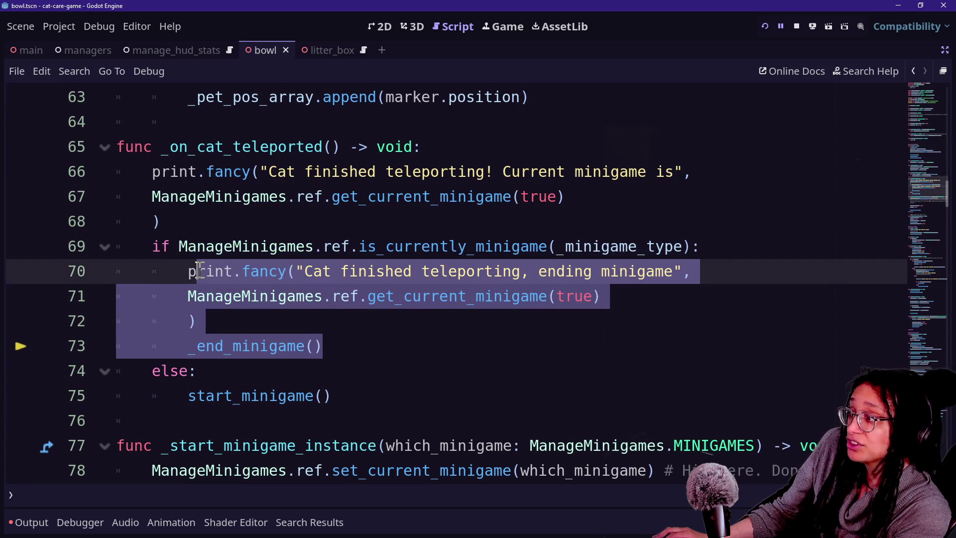
{"action": "key", "text": "ctrl+k"}
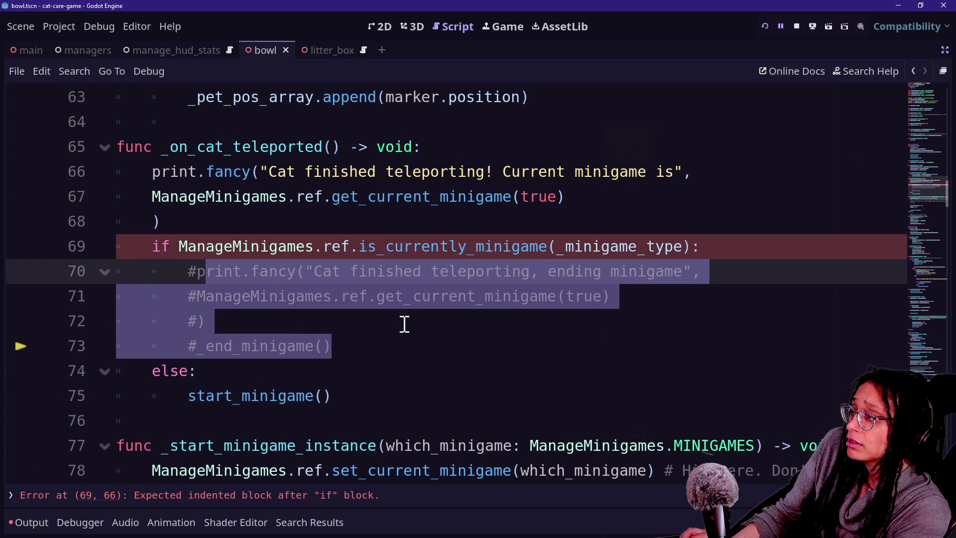
{"action": "key", "text": "ctrl+k"}
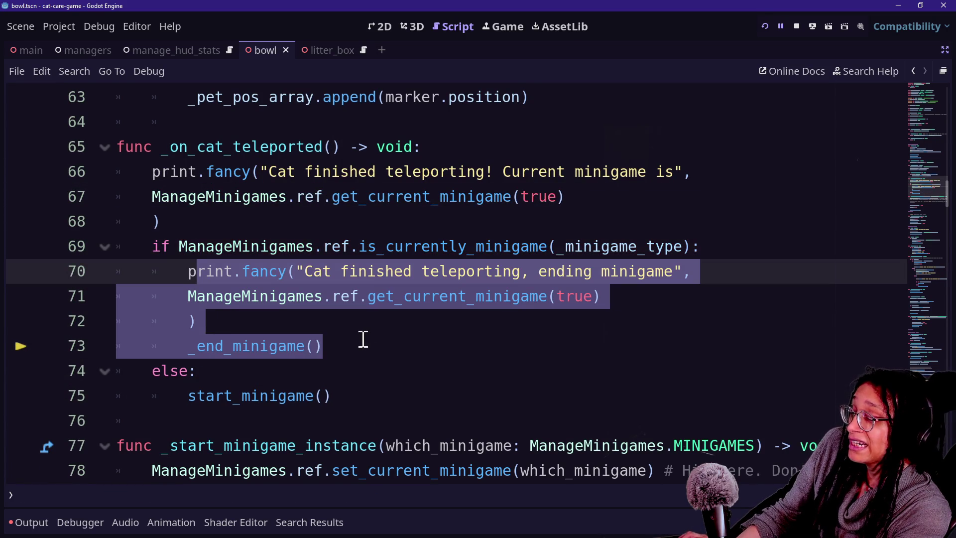
{"action": "left_click", "coordinate": [195, 344]}
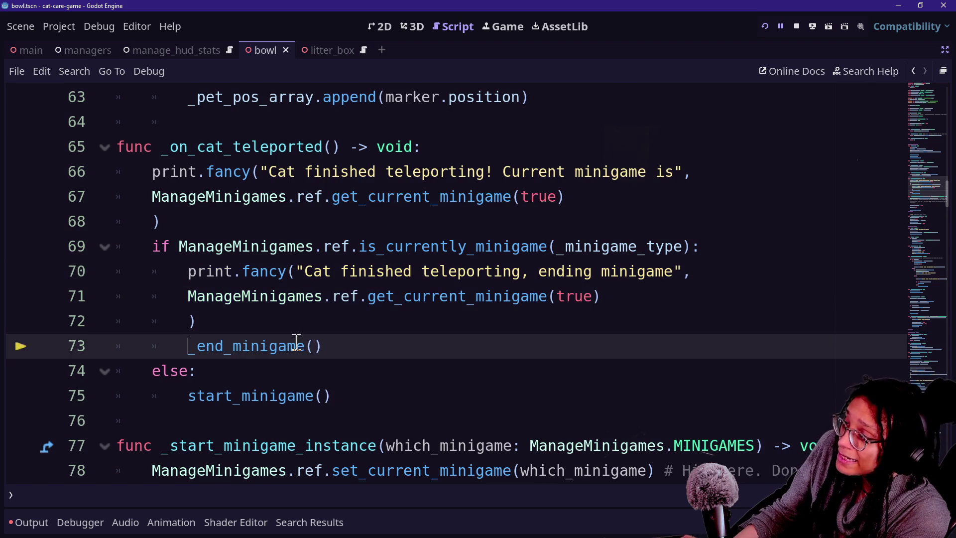
{"action": "type", "text": "ManageM"}
{"action": "key", "text": "ctrl+BackSpace"}
{"action": "left_click_drag", "start_coordinate": [348, 356], "coordinate": [333, 275]}
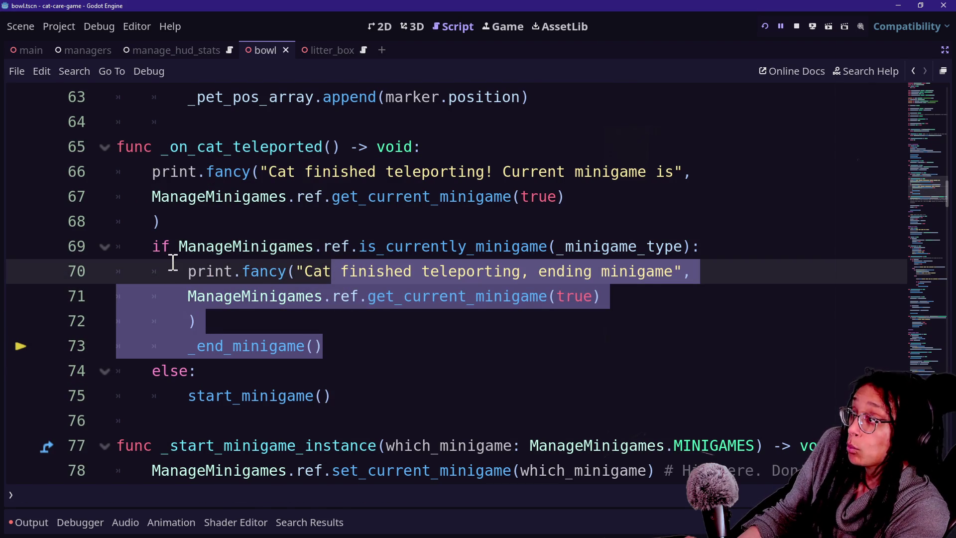
Add 'not' to line 69's if, delete the print, _end_minigame and else: lines, and save
{"action": "left_click", "coordinate": [178, 247]}
{"action": "type", "text": "not"}
{"action": "mouse_move", "coordinate": [378, 350]}
{"action": "left_mouse_down"}
{"action": "mouse_move", "coordinate": [503, 320]}
{"action": "mouse_move", "coordinate": [681, 311]}
{"action": "mouse_move", "coordinate": [738, 279]}
{"action": "mouse_move", "coordinate": [751, 254]}
{"action": "left_mouse_up"}
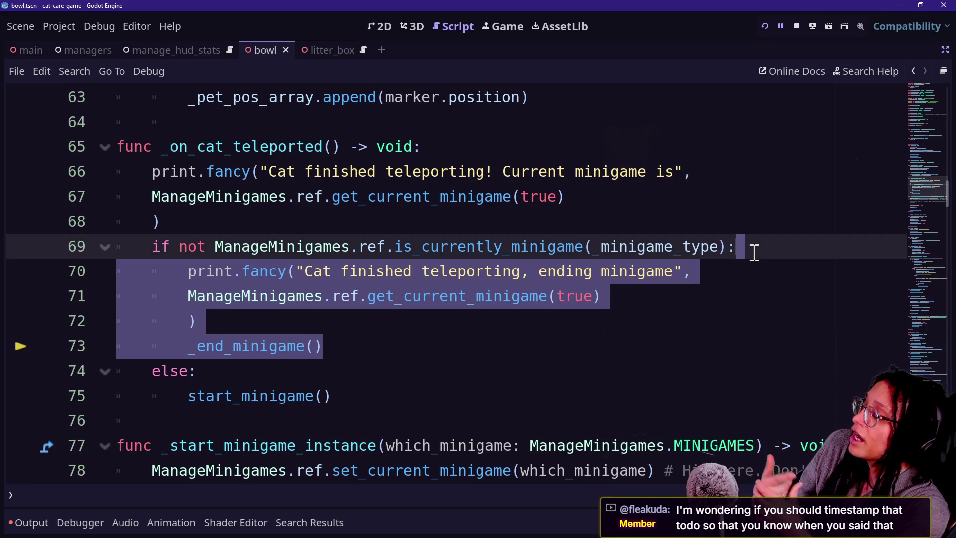
{"action": "key", "text": "BackSpace"}
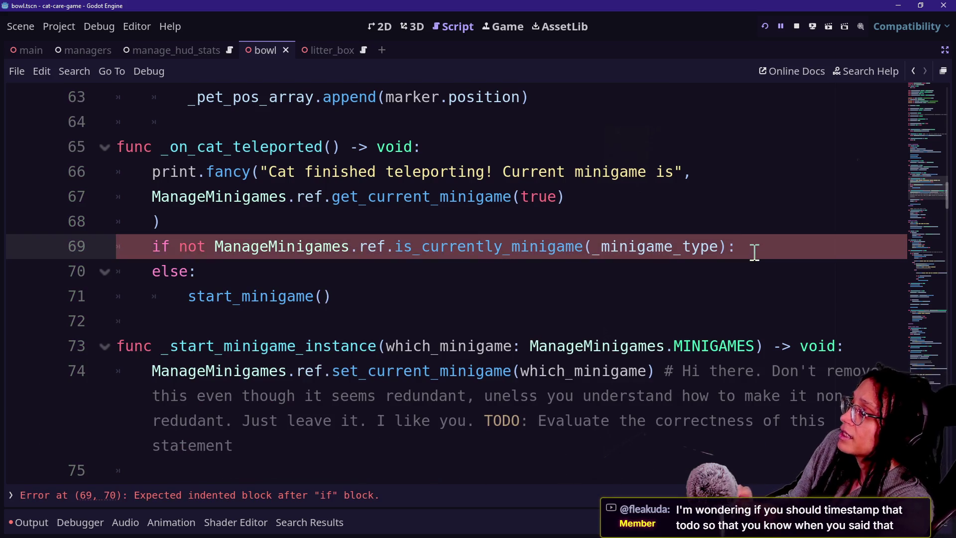
{"action": "mouse_move", "coordinate": [455, 267]}
{"action": "left_mouse_down"}
{"action": "mouse_move", "coordinate": [755, 230]}
{"action": "mouse_move", "coordinate": [746, 245]}
{"action": "left_mouse_up"}
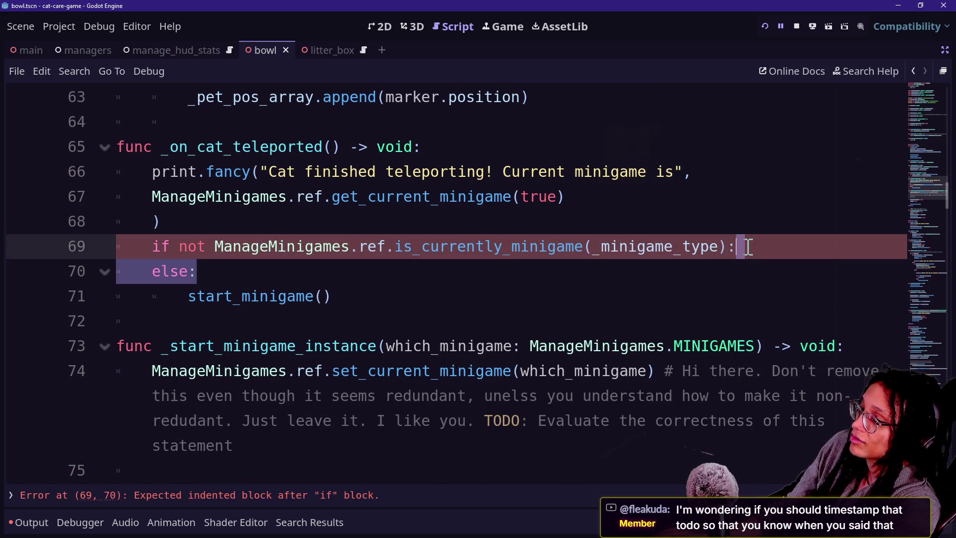
{"action": "key", "text": "BackSpace"}
{"action": "key", "text": "ctrl+s"}
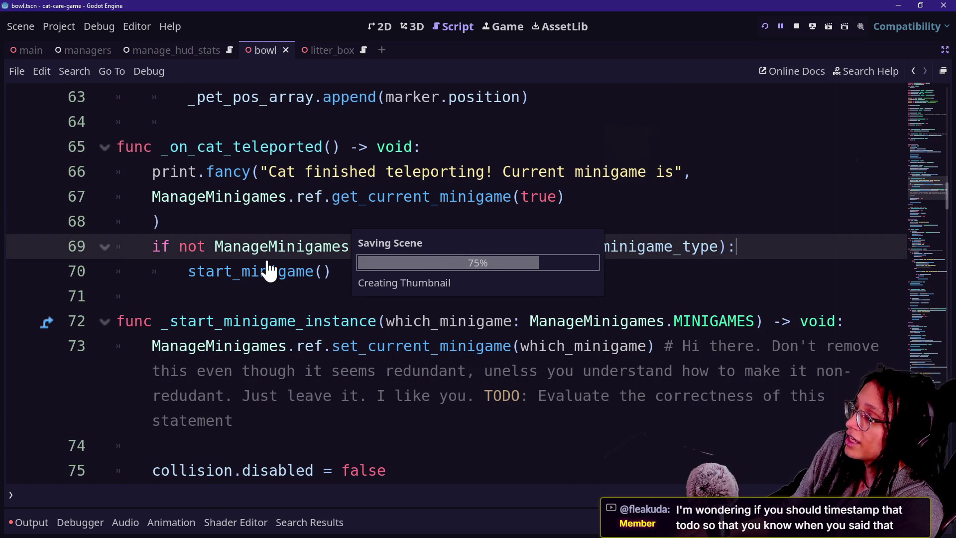
{"action": "key", "text": "shift+alt+o"}
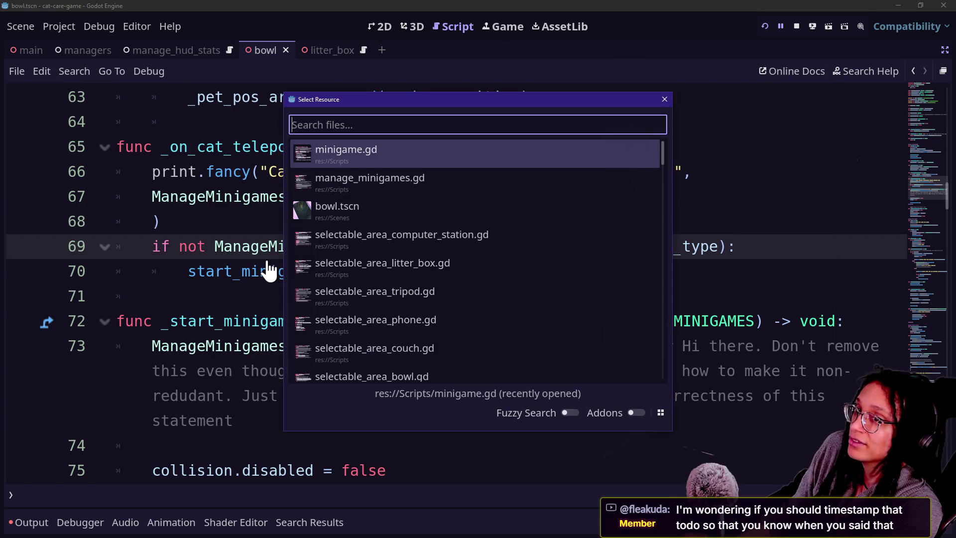
{"action": "key", "text": "Down"}
{"action": "key", "text": "Return"}
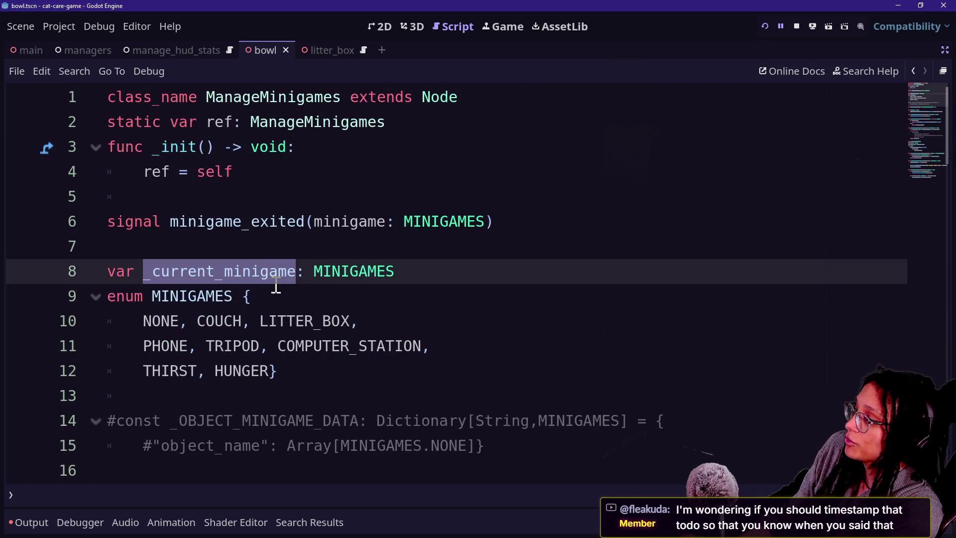
{"action": "scroll", "coordinate": [277, 287], "scroll_direction": "down", "scroll_amount": 9}
{"action": "scroll", "coordinate": [290, 287], "scroll_direction": "up", "scroll_amount": 6}
{"action": "key", "text": "ctrl+shift+f"}
{"action": "type", "text": "todo"}
{"action": "key", "text": "Return"}
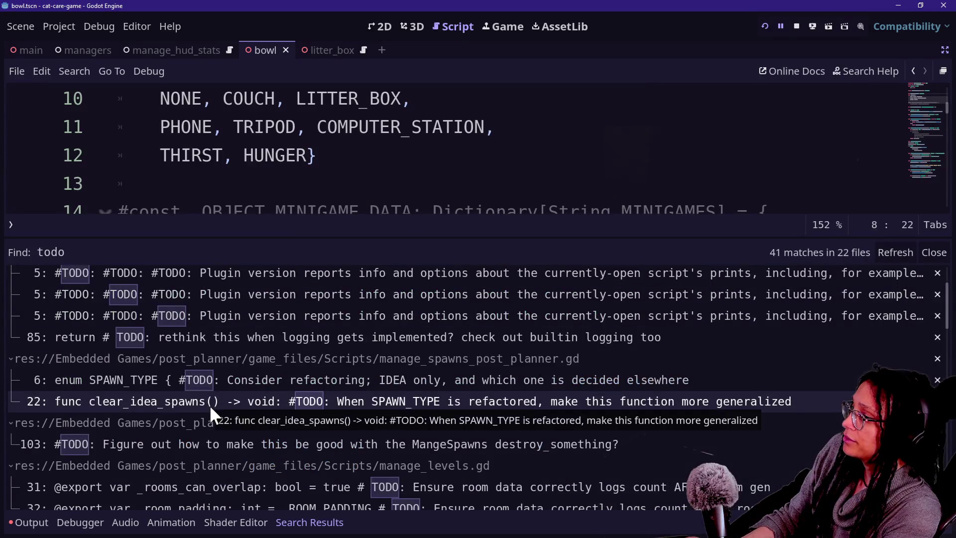
{"action": "scroll", "coordinate": [210, 405], "scroll_direction": "down", "scroll_amount": 5}
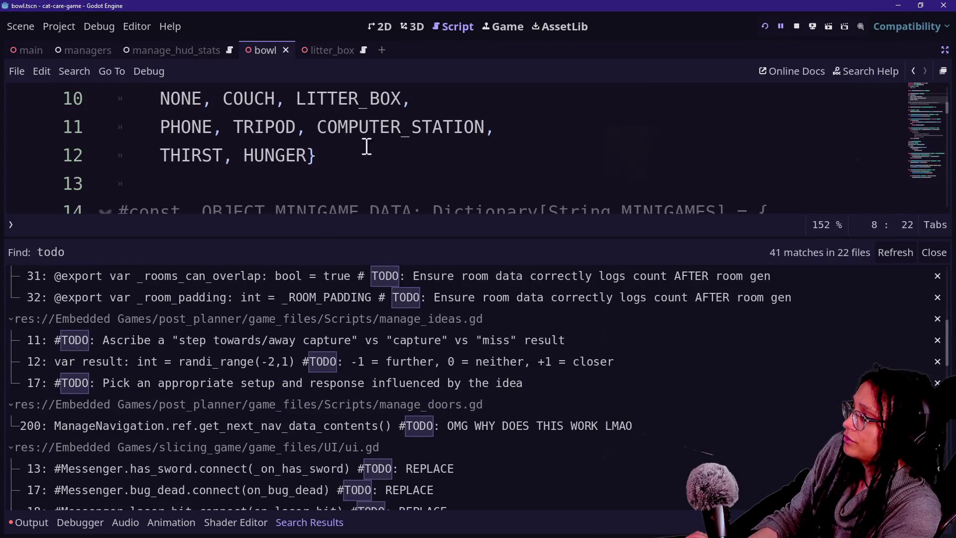
{"action": "key", "text": "ctrl+shift+f"}
{"action": "type", "text": "evaluate"}
{"action": "key", "text": "Return"}
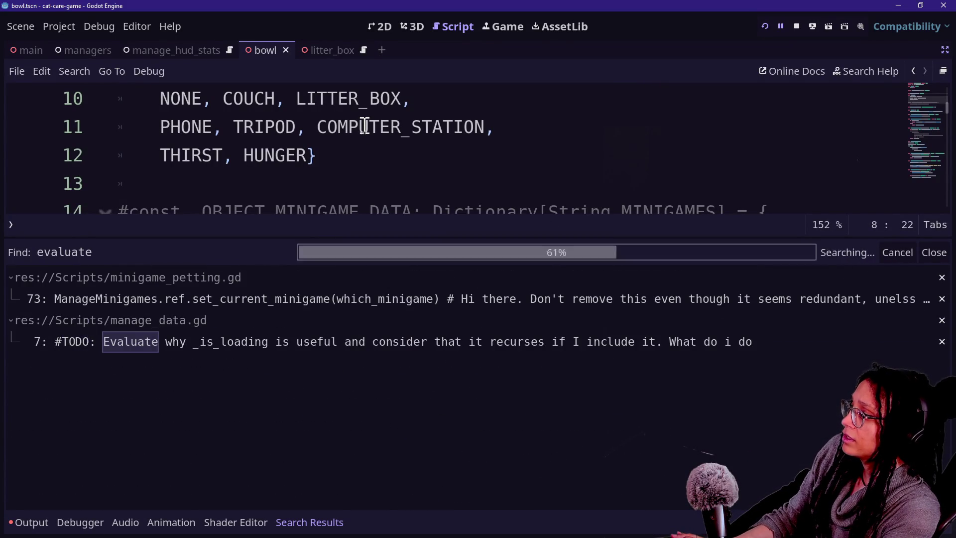
{"action": "left_click", "coordinate": [411, 340]}
{"action": "left_click", "coordinate": [398, 299]}
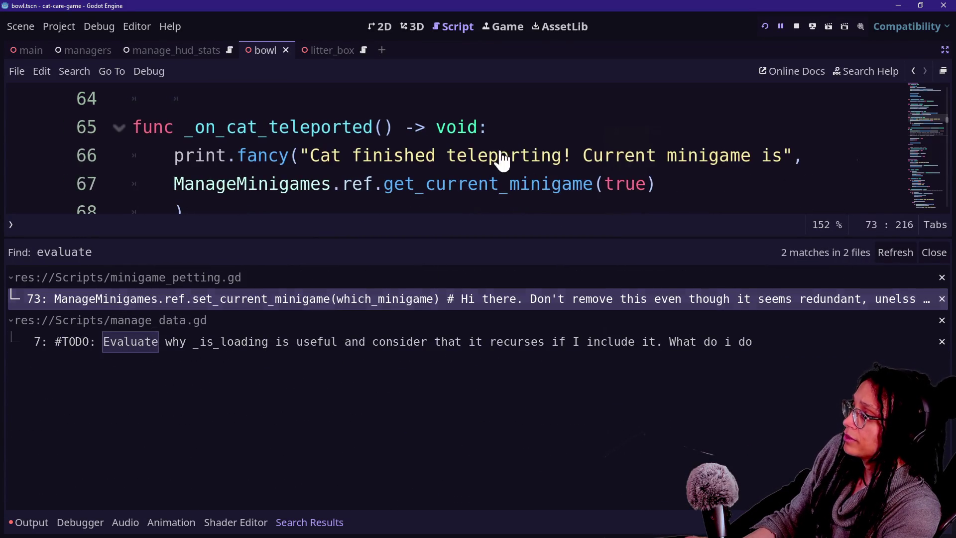
{"action": "left_click", "coordinate": [500, 155]}
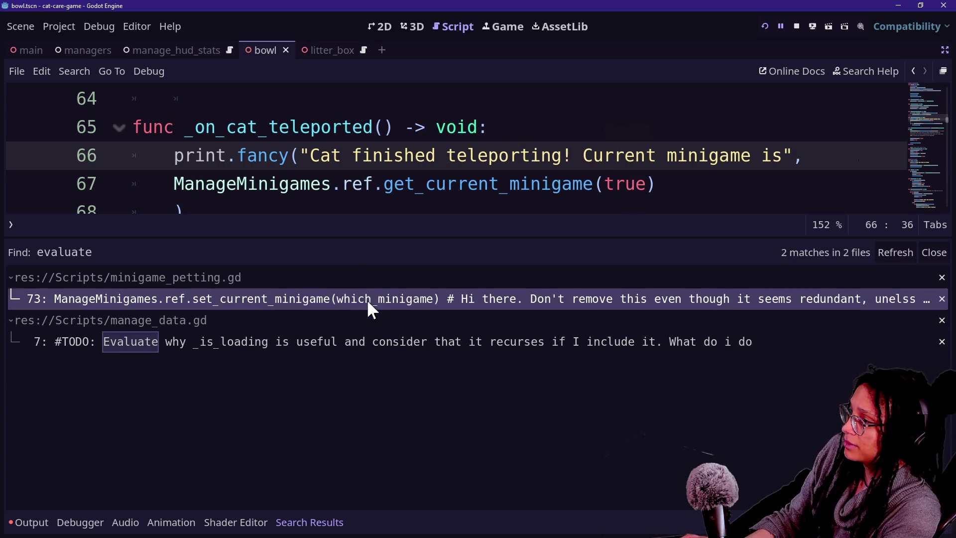
{"action": "key", "text": "ctrl+j"}
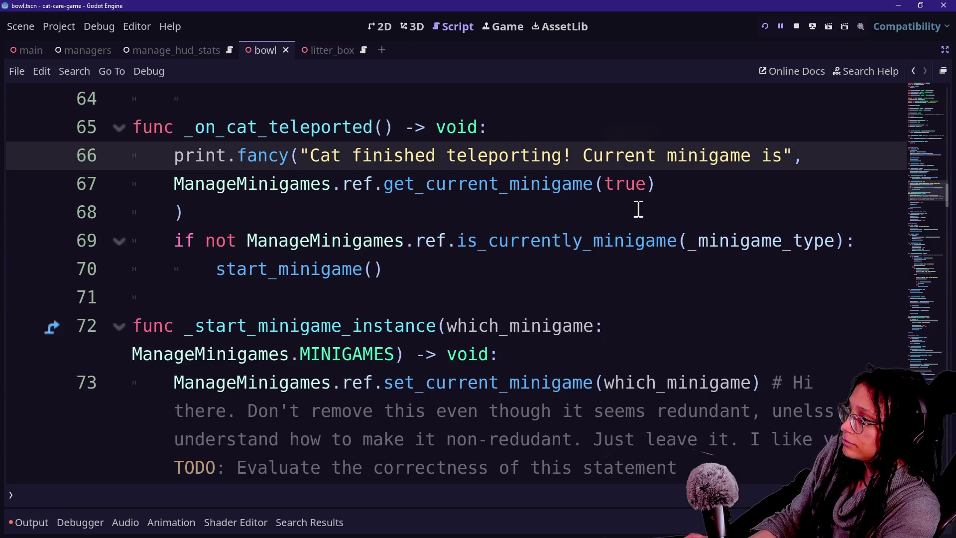
Add 'new self-checking on_minigame_exited signal' to line 73's TODO comment
{"action": "scroll", "coordinate": [638, 209], "scroll_direction": "down", "scroll_amount": 2}
{"action": "left_click", "coordinate": [745, 314]}
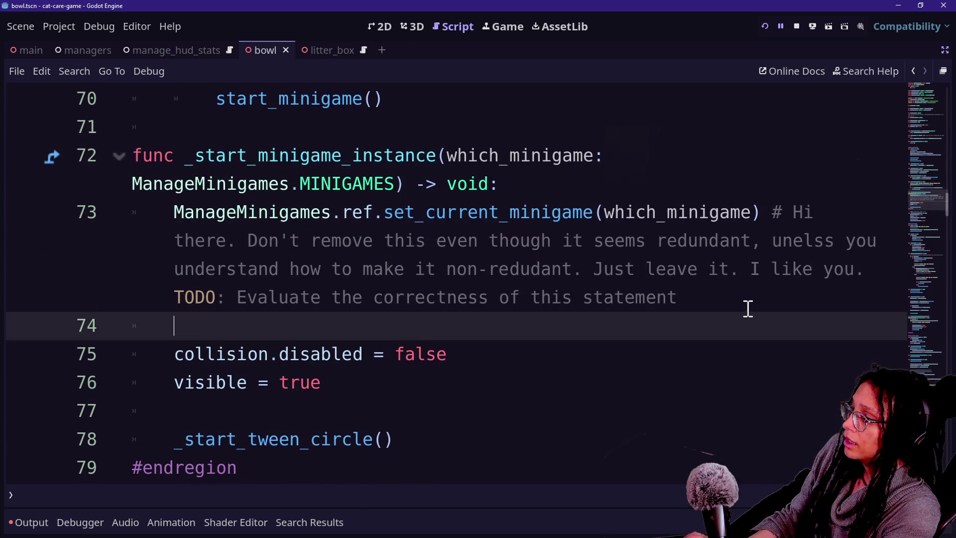
{"action": "left_click", "coordinate": [749, 298]}
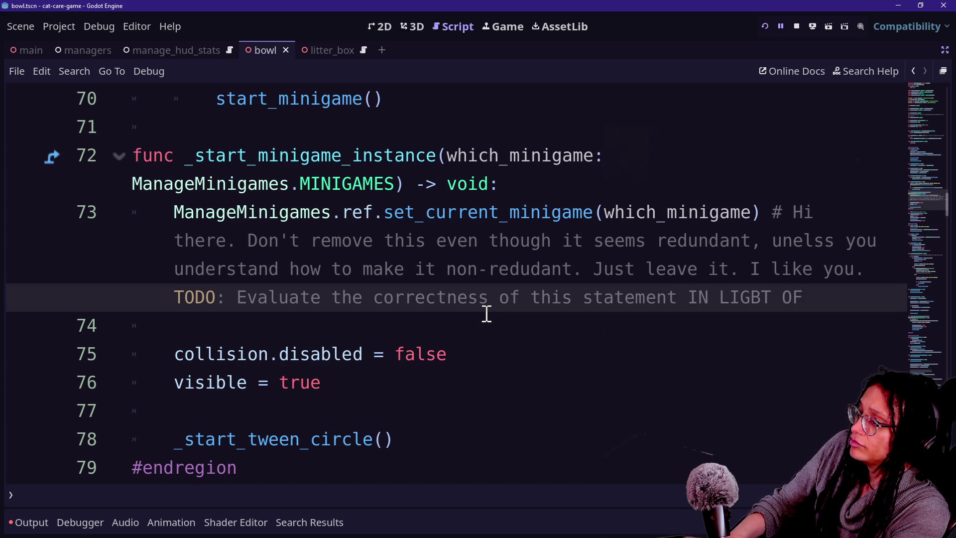
{"action": "type", "text": "IN LIGHT OF the sig"}
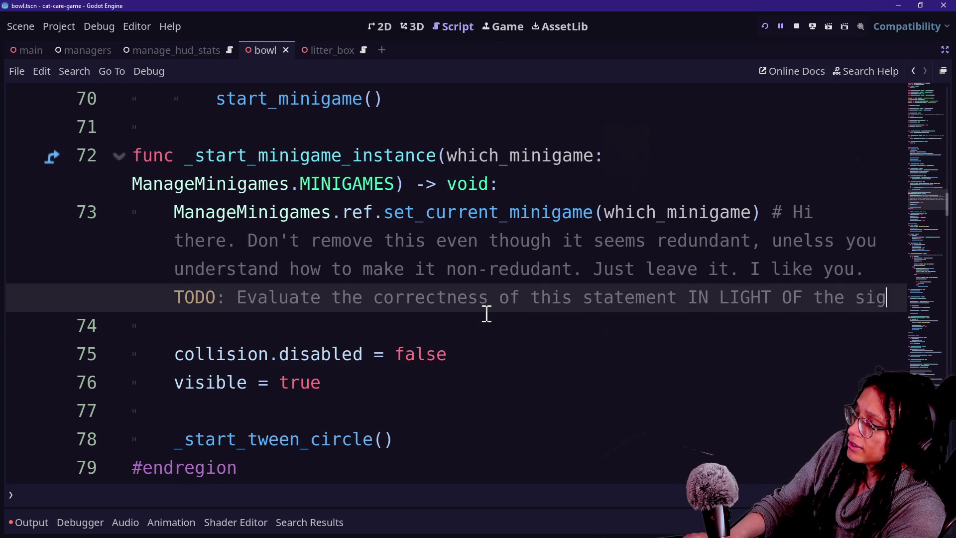
{"action": "type", "text": "nal-"}
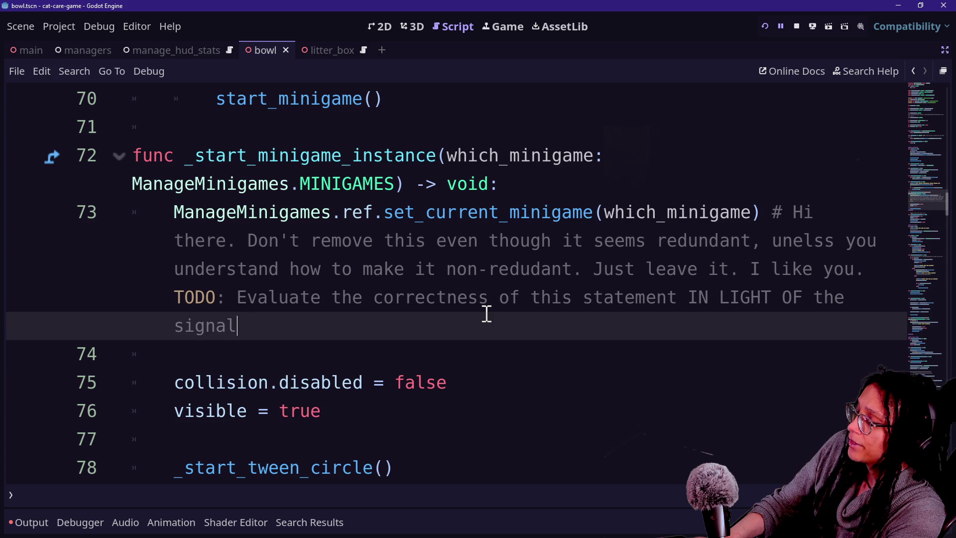
{"action": "key", "text": "BackSpace"}
{"action": "key", "text": "BackSpace"}
{"action": "key", "text": "BackSpace"}
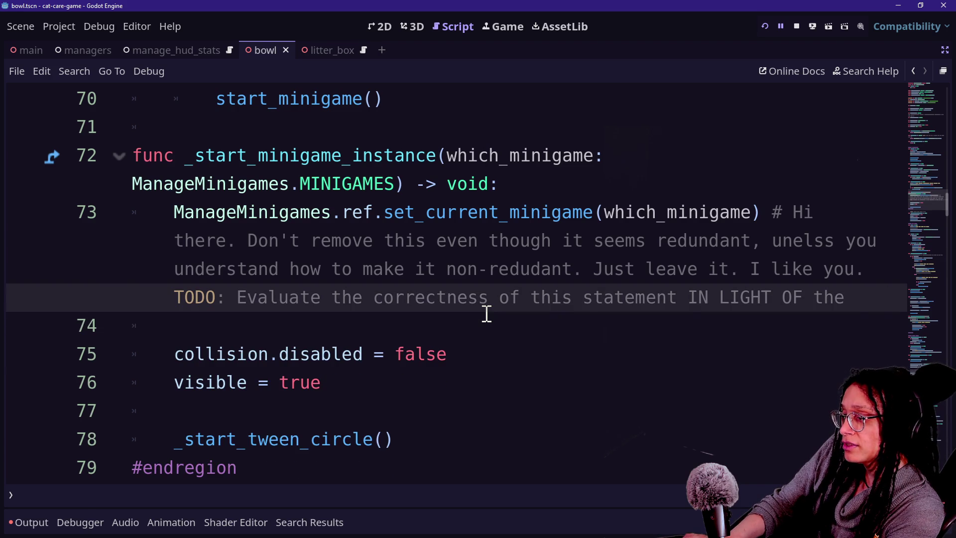
{"action": "type", "text": "self-checking"}
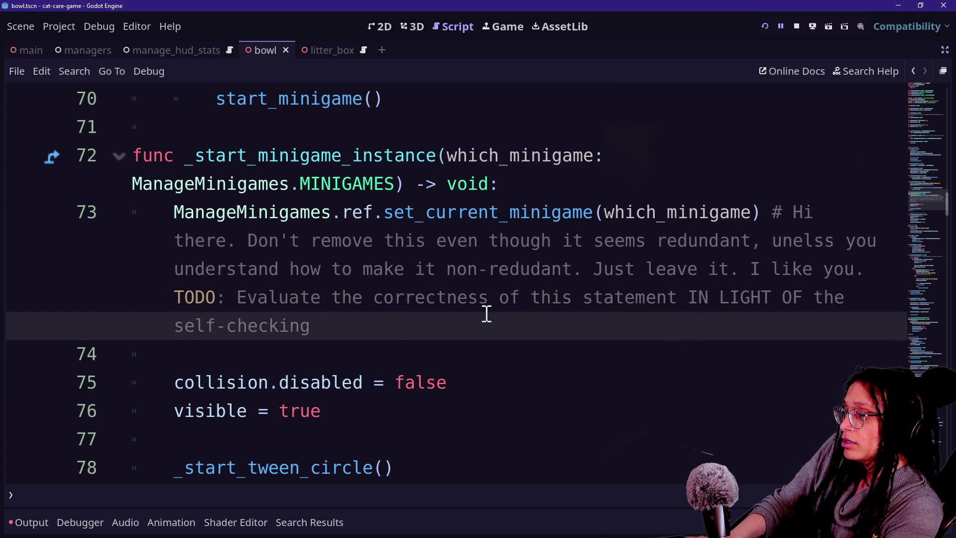
{"action": "key", "text": "Home"}
{"action": "type", "text": "new "}
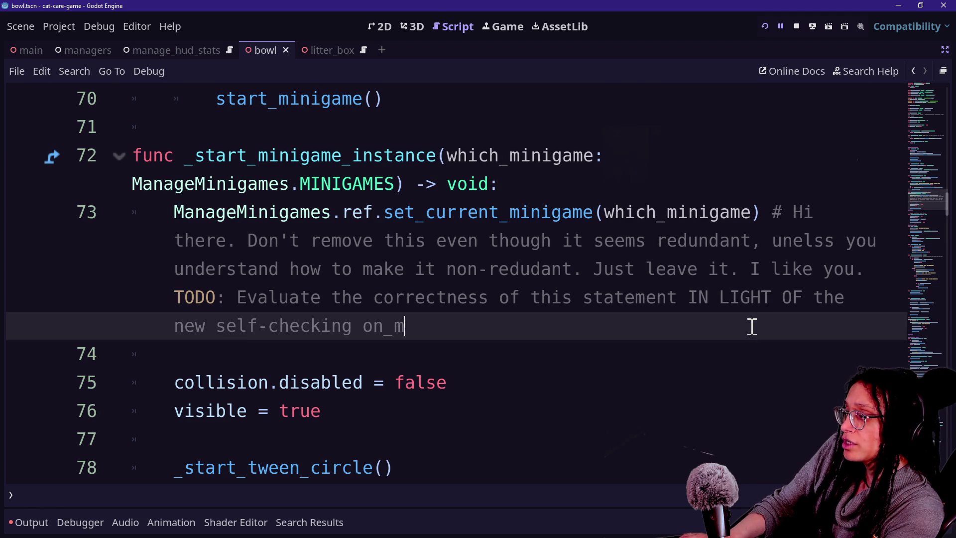
{"action": "type", "text": "inigame_exited "}
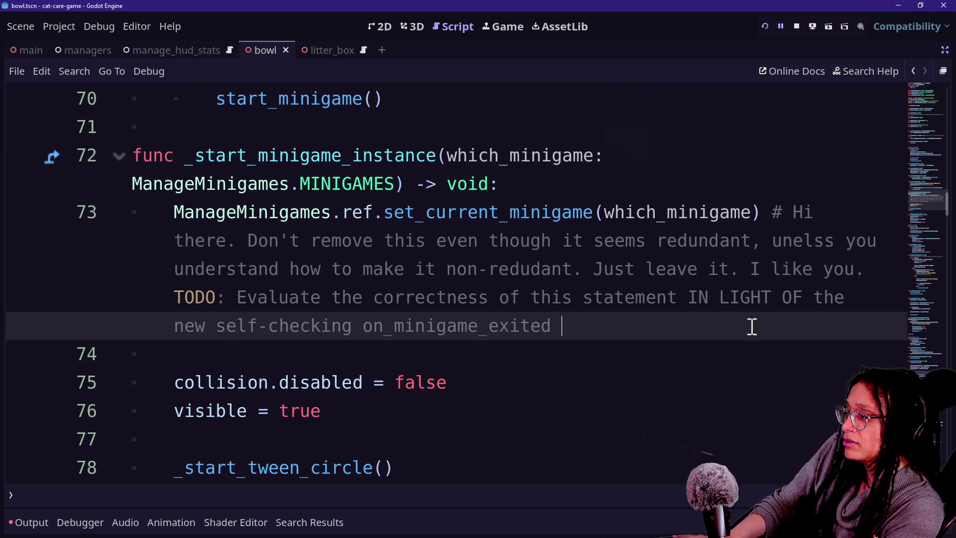
{"action": "type", "text": "nal"}
End the comment with '/ object_exited back button situation.'
{"action": "scroll", "coordinate": [752, 326], "scroll_direction": "down", "scroll_amount": 20}
{"action": "scroll", "coordinate": [752, 327], "scroll_direction": "down", "scroll_amount": 15}
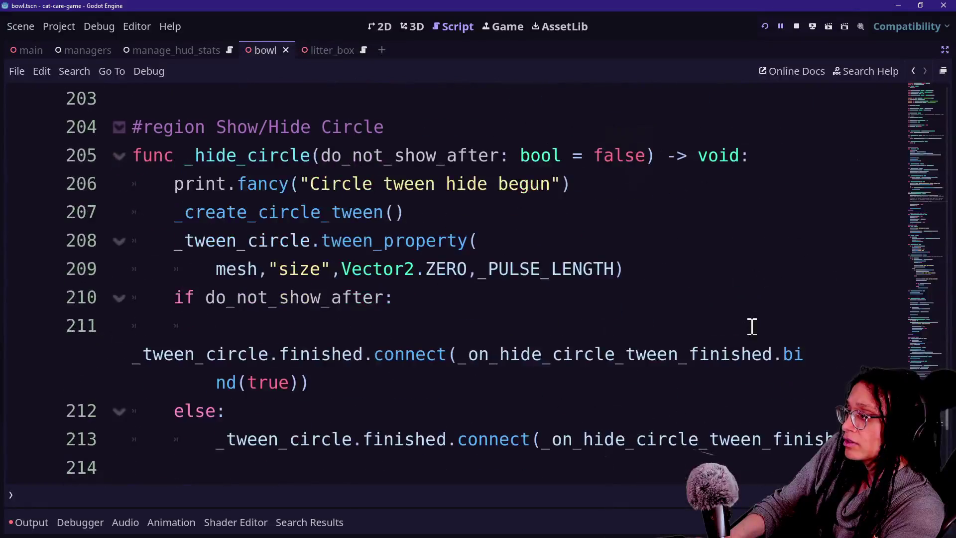
{"action": "scroll", "coordinate": [752, 326], "scroll_direction": "down", "scroll_amount": 3}
{"action": "scroll", "coordinate": [751, 327], "scroll_direction": "up", "scroll_amount": 20}
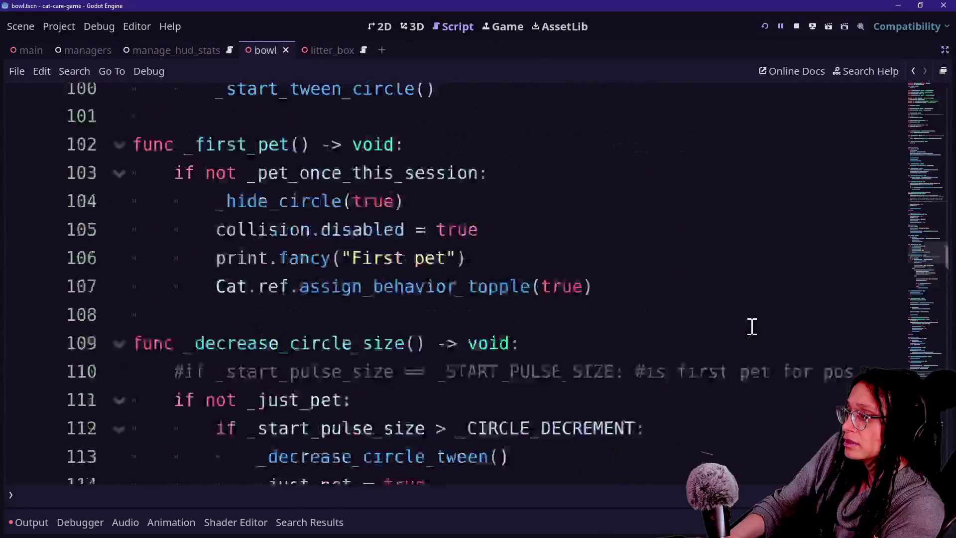
{"action": "scroll", "coordinate": [752, 326], "scroll_direction": "up", "scroll_amount": 20}
{"action": "scroll", "coordinate": [751, 327], "scroll_direction": "down", "scroll_amount": 11}
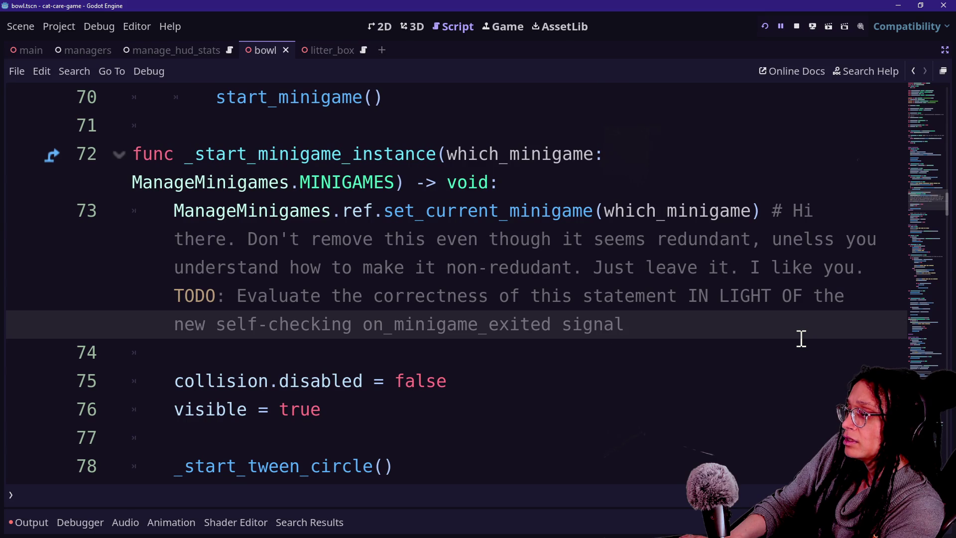
{"action": "type", "text": " /"}
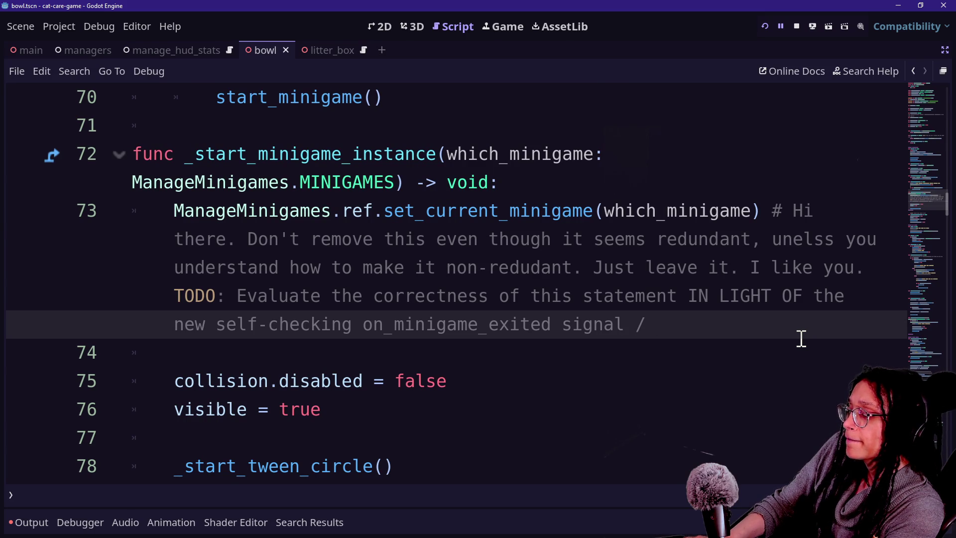
{"action": "type", "text": " object"}
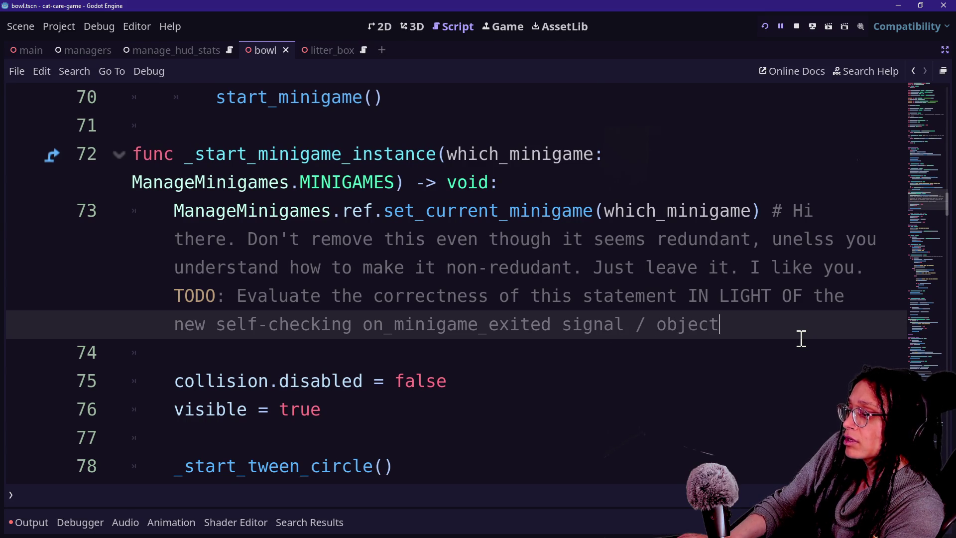
{"action": "type", "text": "_exited"}
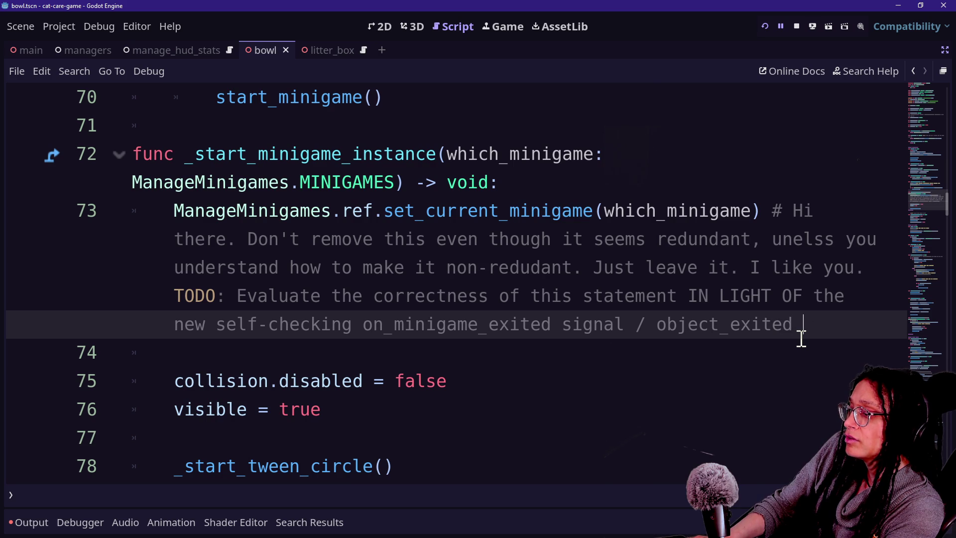
{"action": "type", "text": " back button s"}
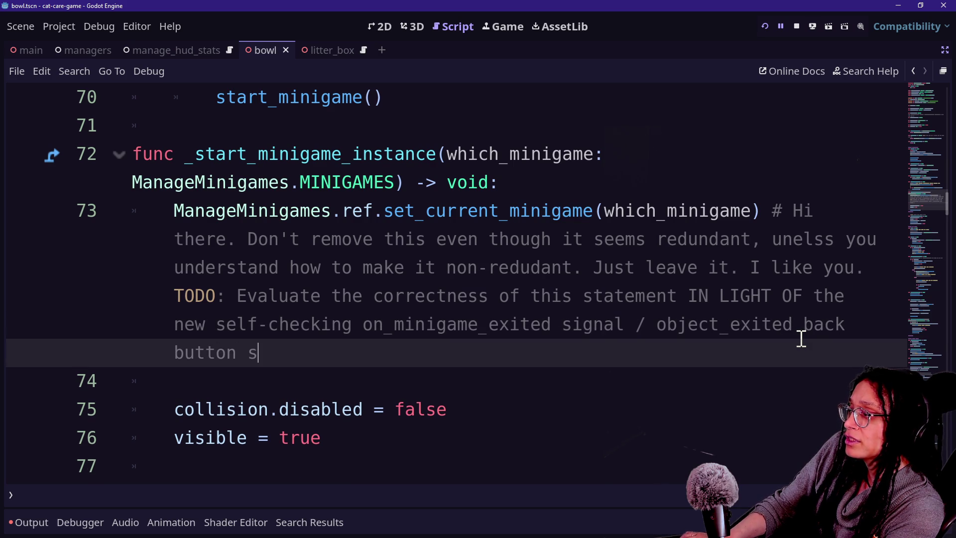
{"action": "type", "text": "ituation."}
Save the script and restart the game to playtest the change
{"action": "key", "text": "ctrl+s"}
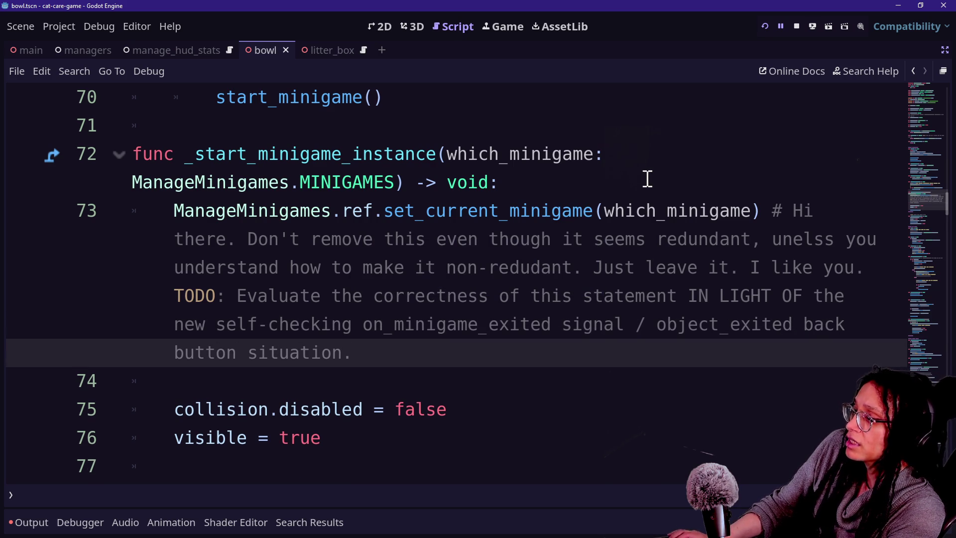
{"action": "left_click", "coordinate": [647, 179]}
{"action": "left_click_drag", "start_coordinate": [658, 153], "coordinate": [741, 111]}
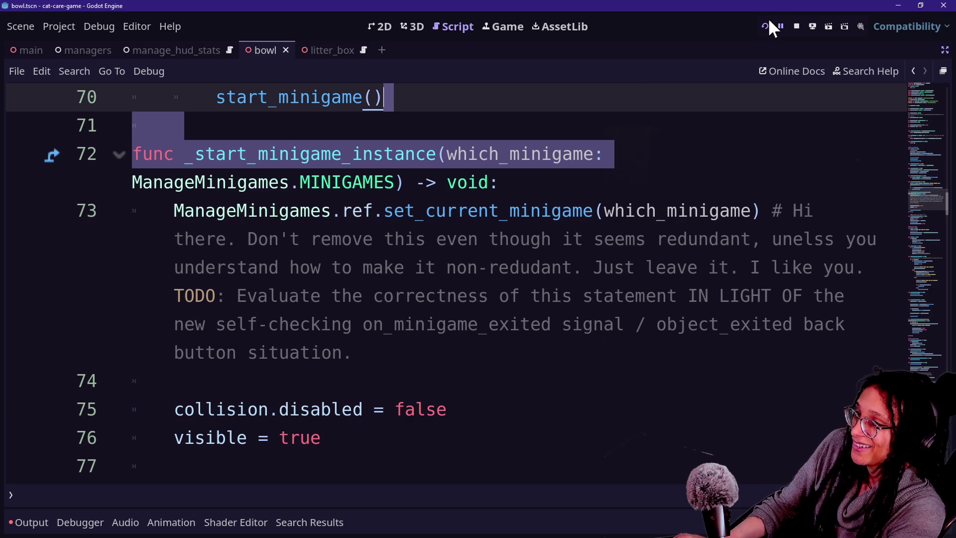
{"action": "left_click", "coordinate": [765, 23]}
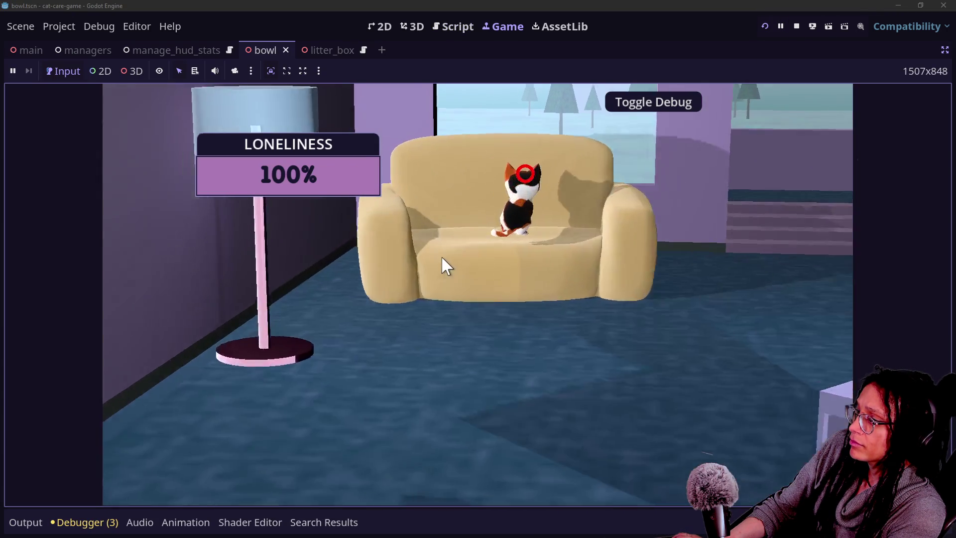
Return to the room, then enter and leave the couch and litter box close-ups, scooping a poop
{"action": "left_click", "coordinate": [725, 381]}
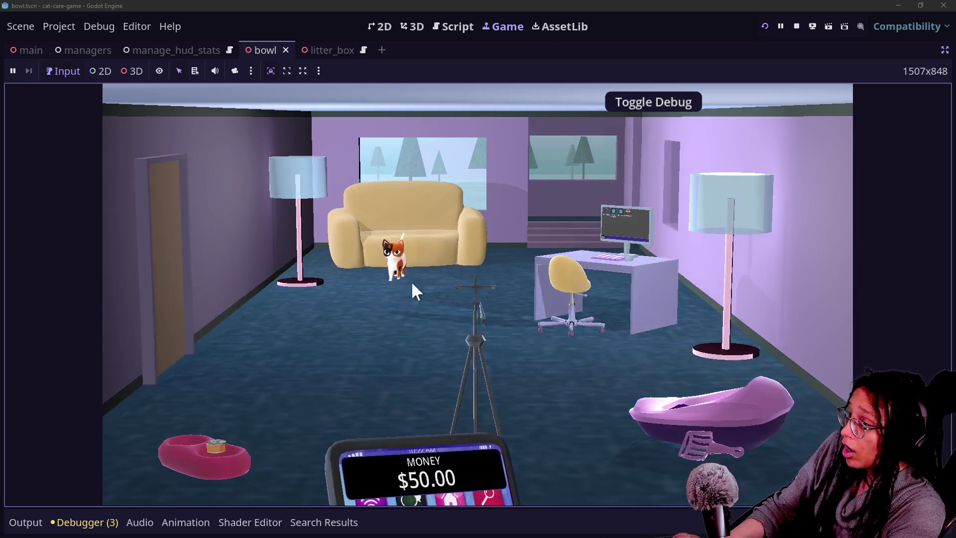
{"action": "left_click", "coordinate": [412, 283]}
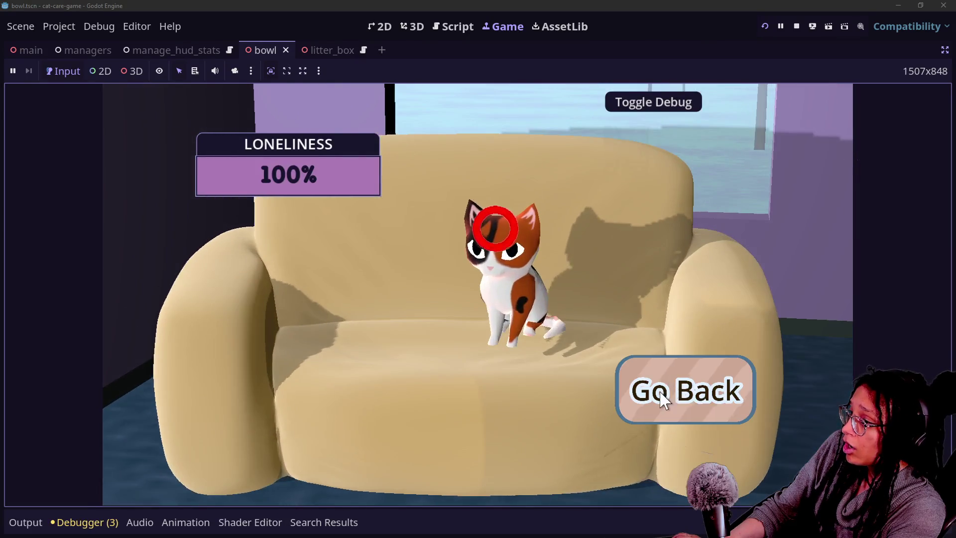
{"action": "left_click", "coordinate": [662, 398]}
{"action": "left_click", "coordinate": [764, 379]}
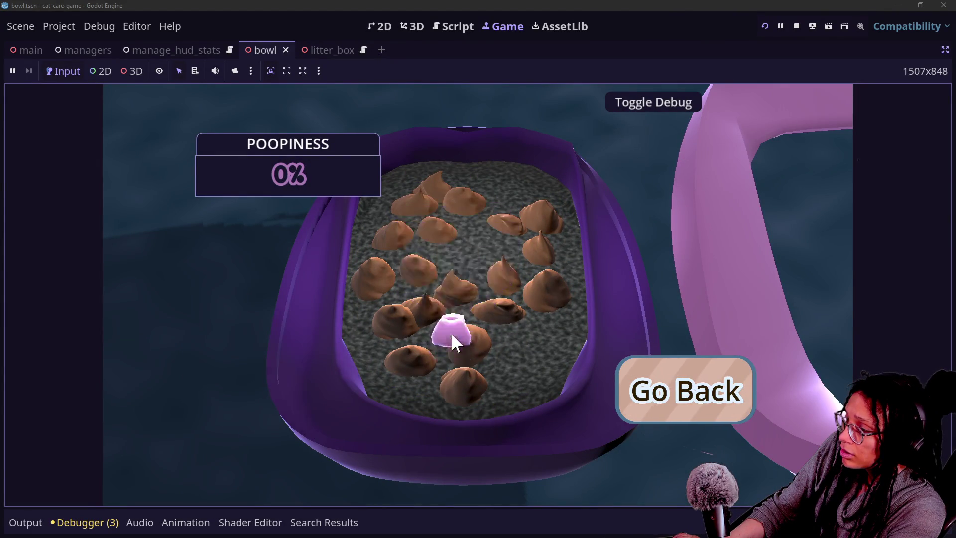
{"action": "left_click", "coordinate": [451, 332]}
{"action": "left_click", "coordinate": [667, 386]}
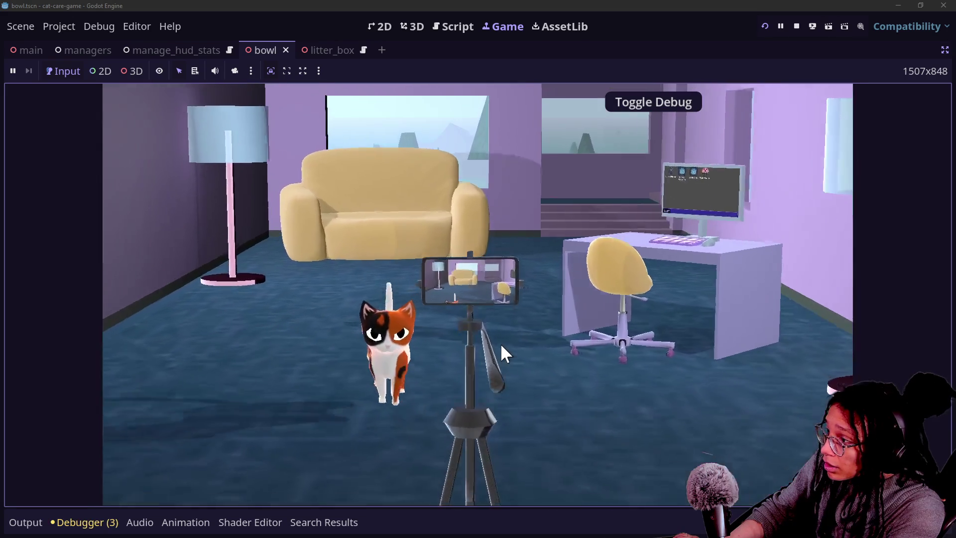
Enter and leave the tripod and computer close-ups, then open the food bowl minigame
{"action": "left_click", "coordinate": [500, 342]}
{"action": "left_click", "coordinate": [623, 405]}
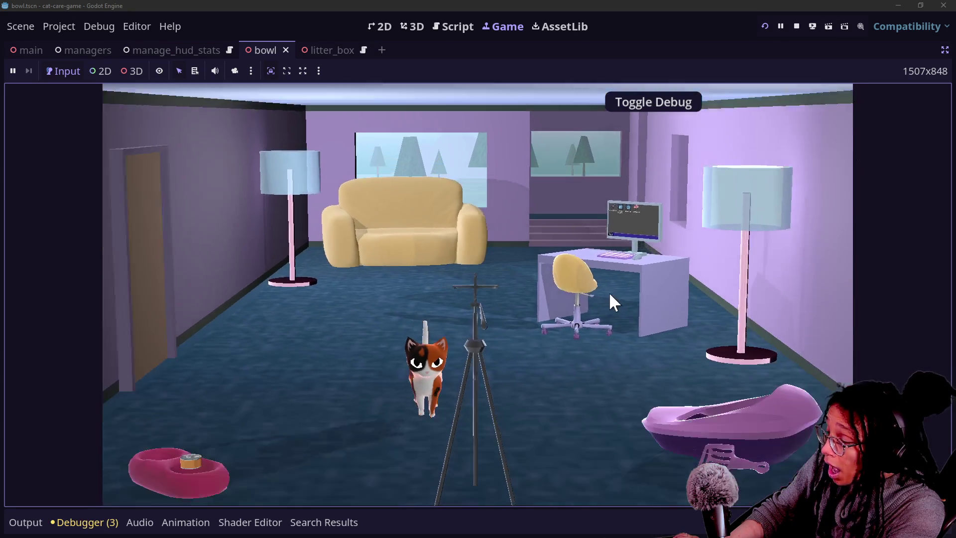
{"action": "left_click", "coordinate": [613, 301]}
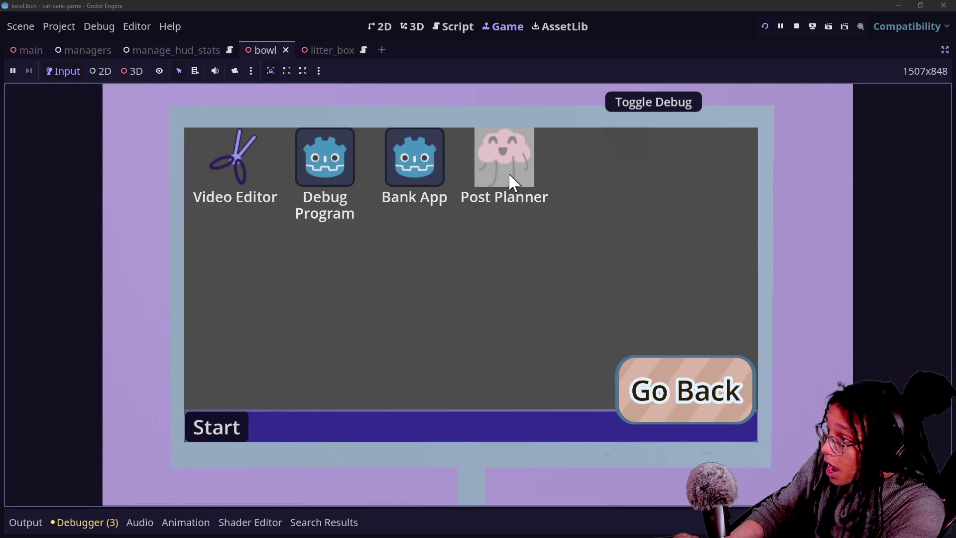
{"action": "left_click", "coordinate": [707, 363]}
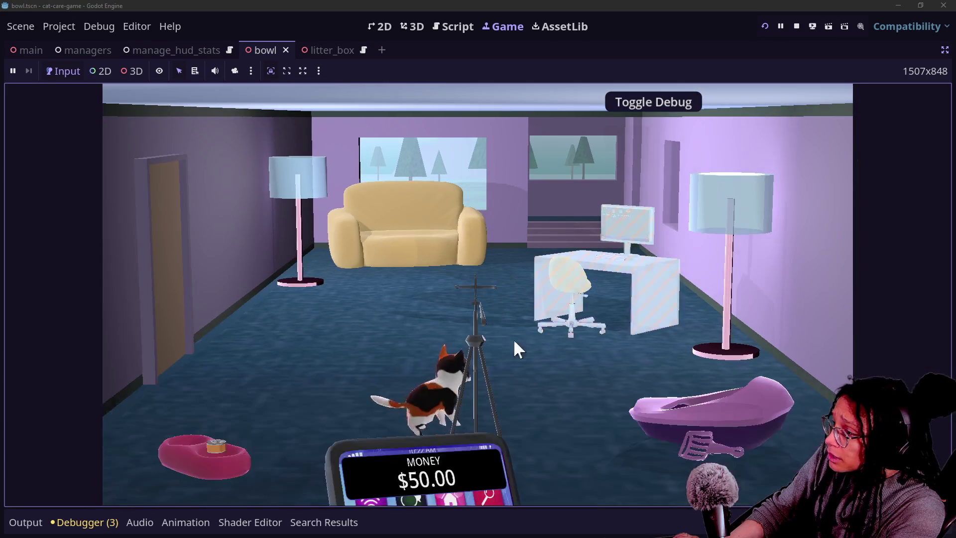
{"action": "left_click", "coordinate": [215, 452]}
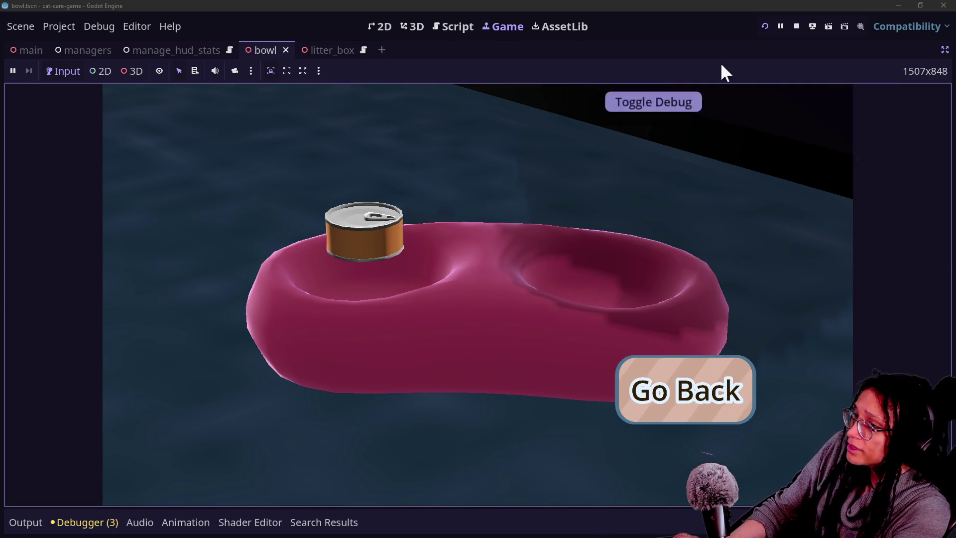
Restart the game and enter and leave the tripod close-up
{"action": "left_click", "coordinate": [764, 27]}
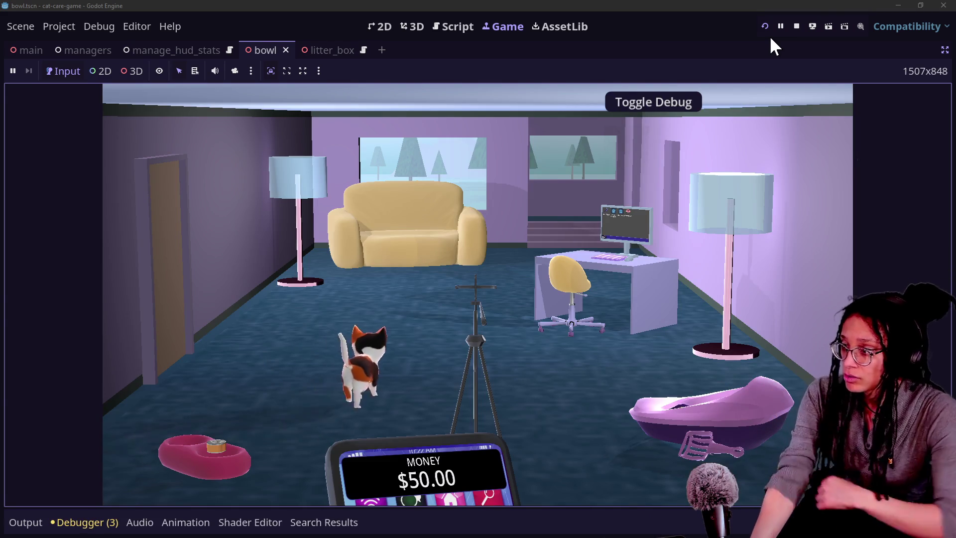
{"action": "mouse_move", "coordinate": [413, 443]}
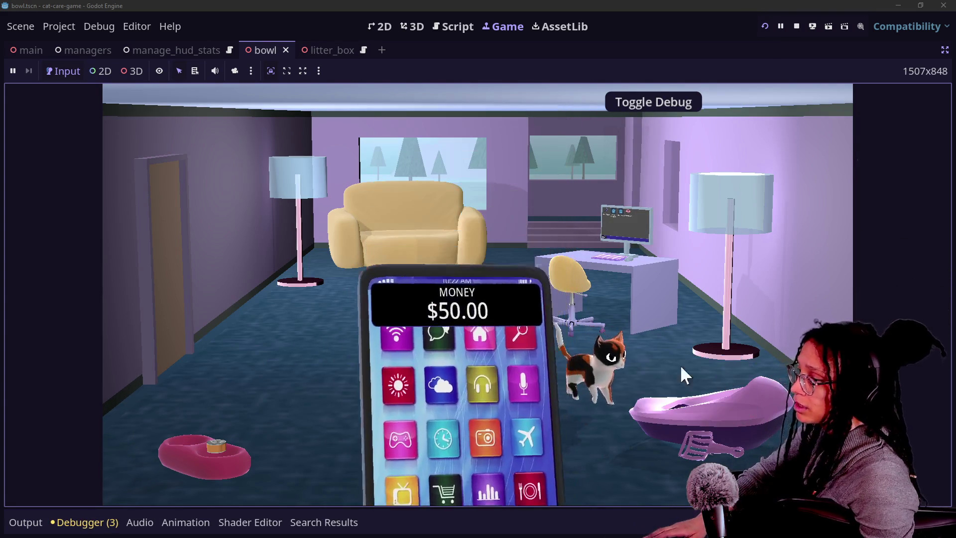
{"action": "left_click", "coordinate": [457, 334]}
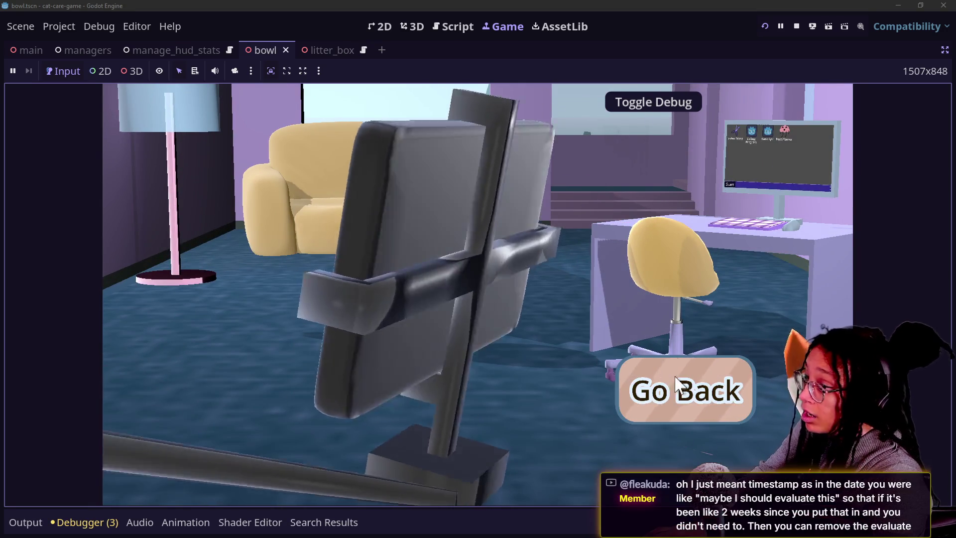
{"action": "left_click", "coordinate": [677, 386]}
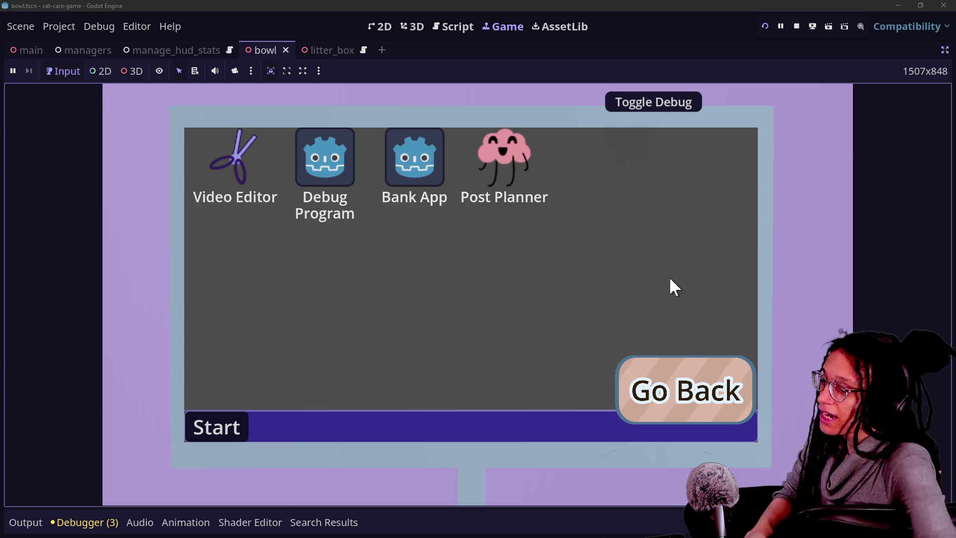
Exit the computer screen to the room and place the caret at the end of line 73's TODO
{"action": "left_click", "coordinate": [671, 381]}
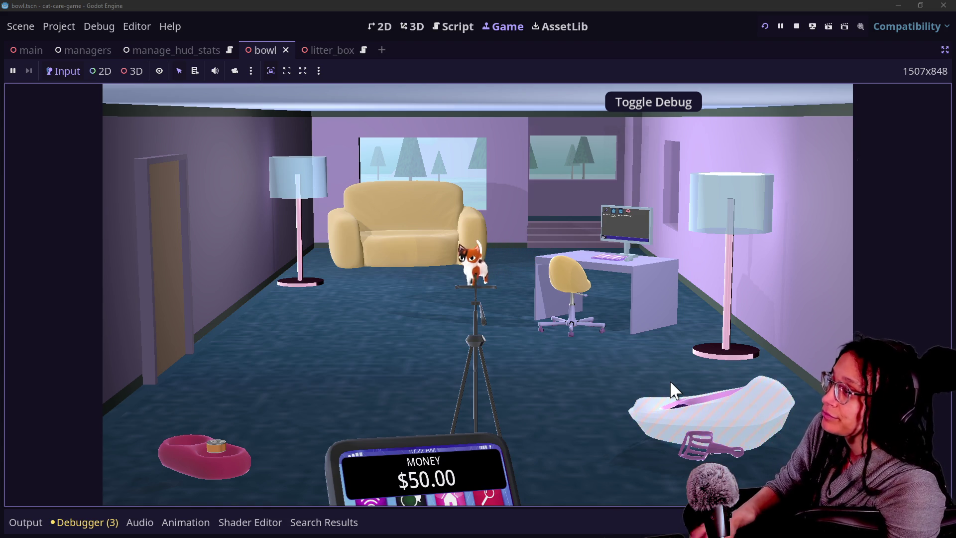
{"action": "left_click", "coordinate": [443, 29]}
{"action": "left_click", "coordinate": [567, 350]}
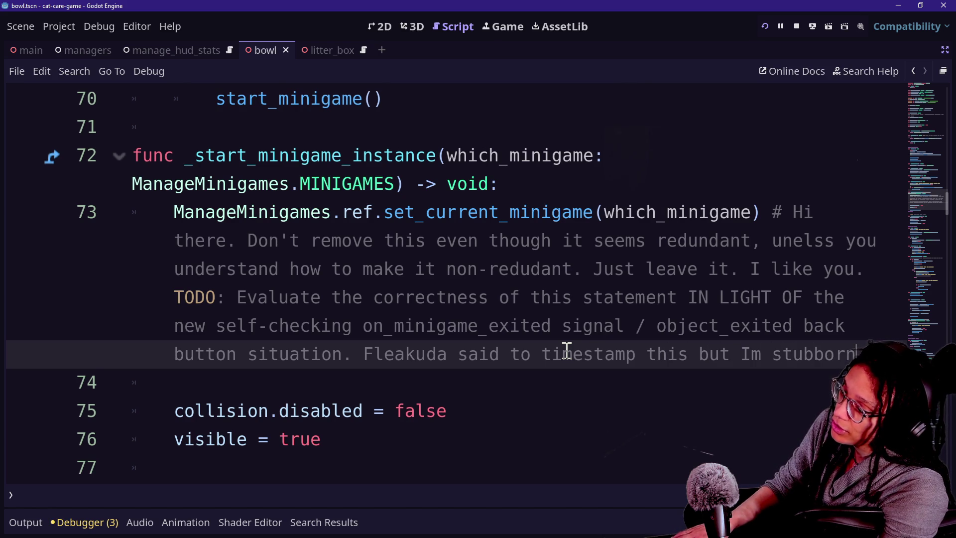
Finish line 73's timestamping note with 'Check git if you have to?', save, and show the game
{"action": "type", "text": " and"}
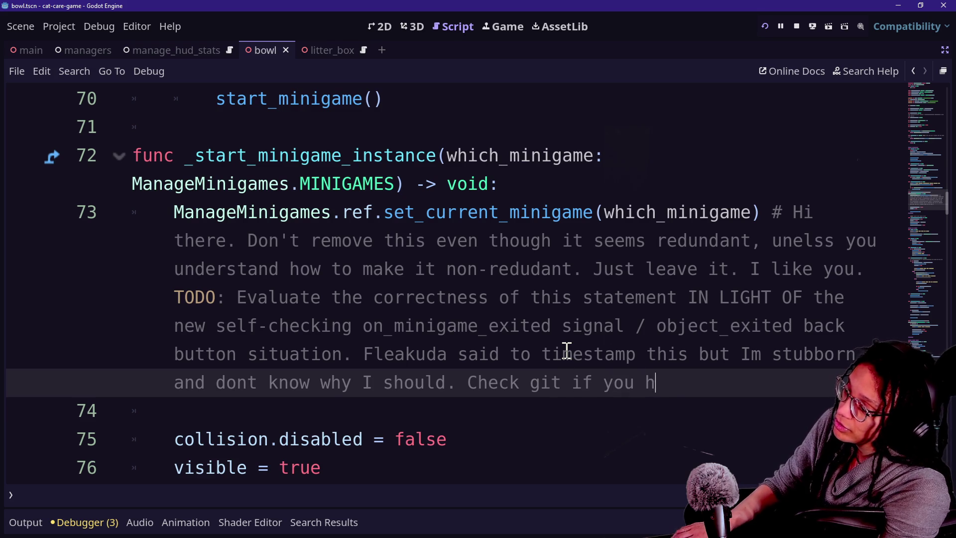
{"action": "type", "text": "?"}
{"action": "key", "text": "ctrl+s"}
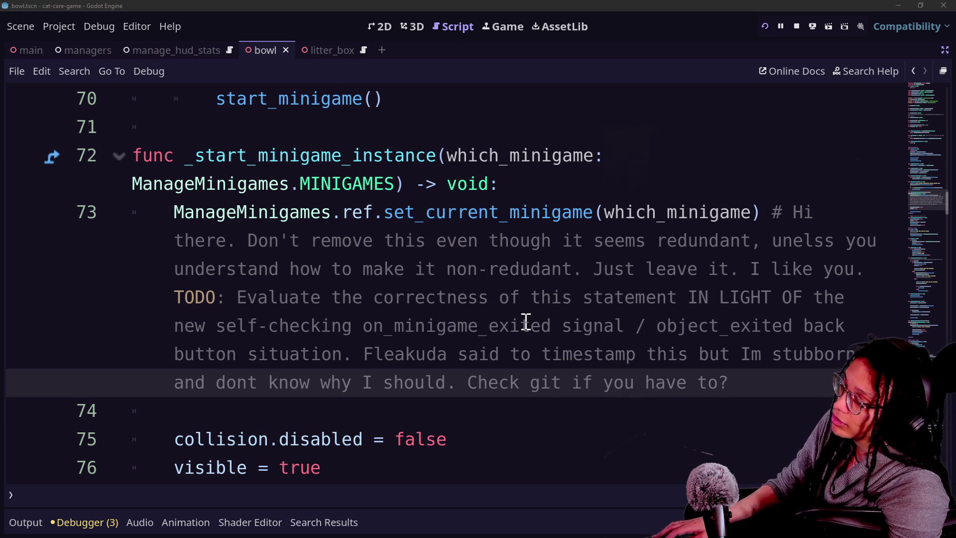
{"action": "left_click", "coordinate": [488, 28]}
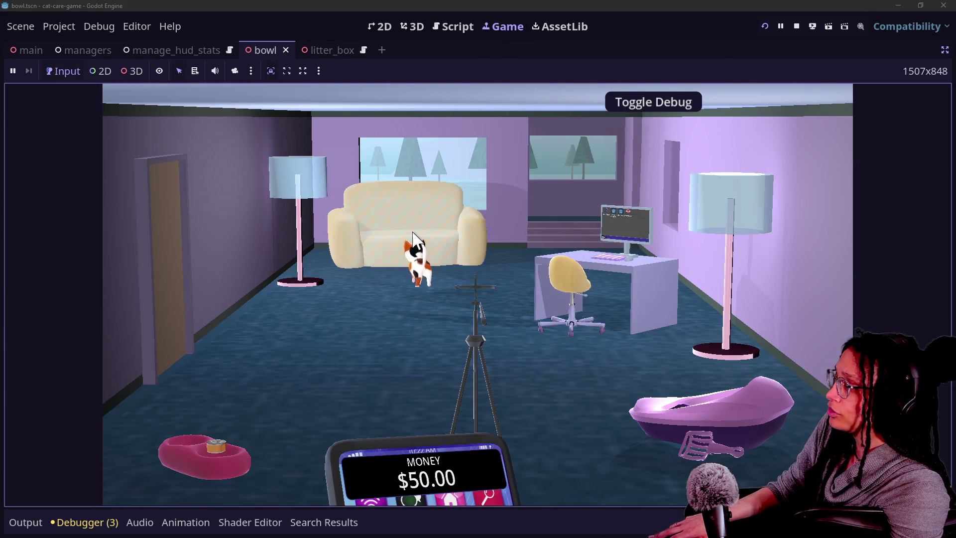
Pet the cat on the couch and scoop a poop from the litter box, returning to the room
{"action": "left_click", "coordinate": [413, 239]}
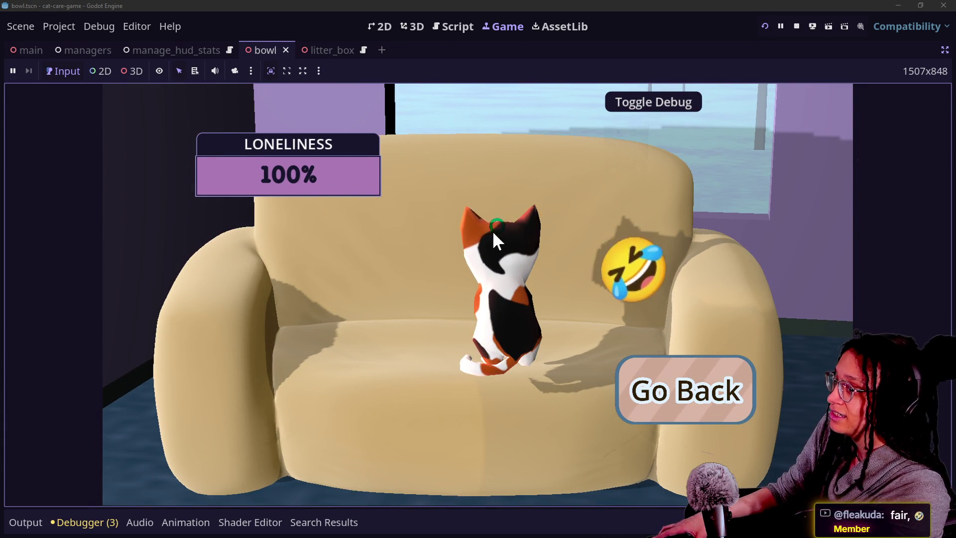
{"action": "left_click", "coordinate": [609, 340]}
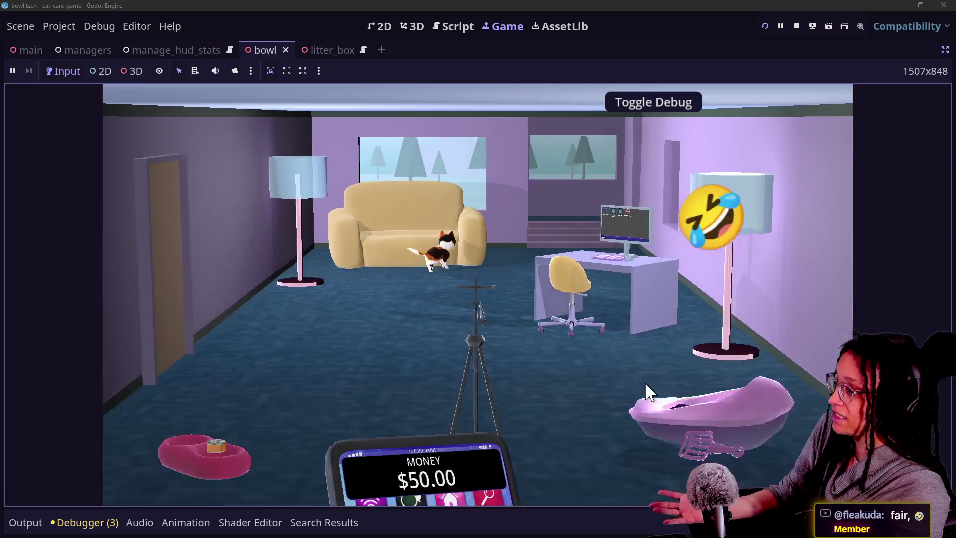
{"action": "left_click", "coordinate": [751, 420]}
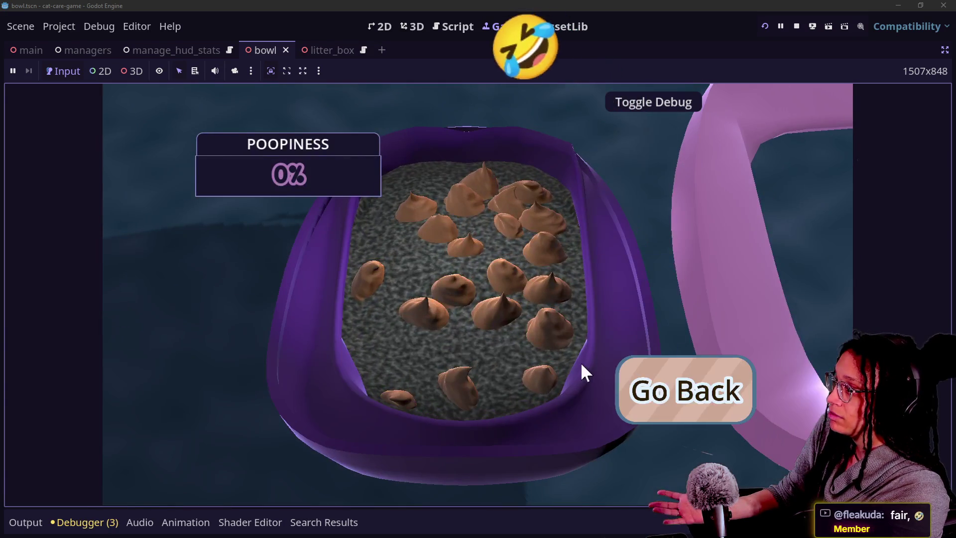
{"action": "mouse_move", "coordinate": [581, 362]}
{"action": "left_mouse_down"}
{"action": "mouse_move", "coordinate": [466, 283]}
{"action": "mouse_move", "coordinate": [482, 328]}
{"action": "mouse_move", "coordinate": [503, 336]}
{"action": "left_mouse_up"}
{"action": "left_click", "coordinate": [655, 385]}
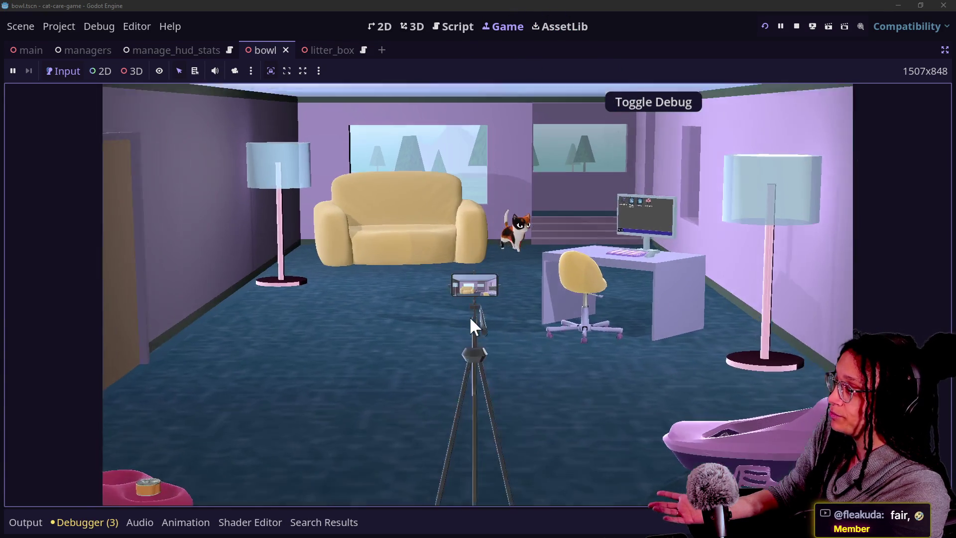
Check the tripod, computer (opening and closing Post Planner) and food bowl close-ups, then return to the script
{"action": "left_click", "coordinate": [470, 315]}
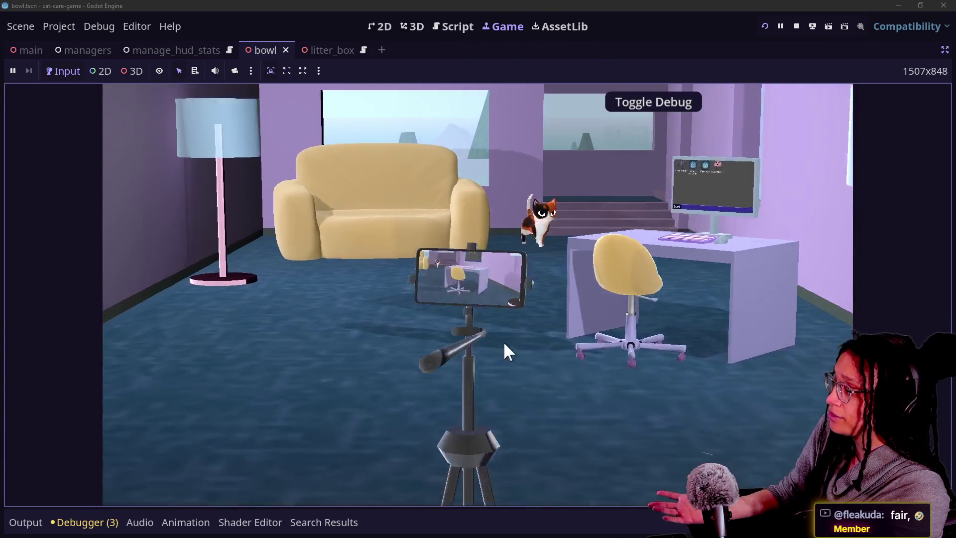
{"action": "left_click", "coordinate": [653, 380]}
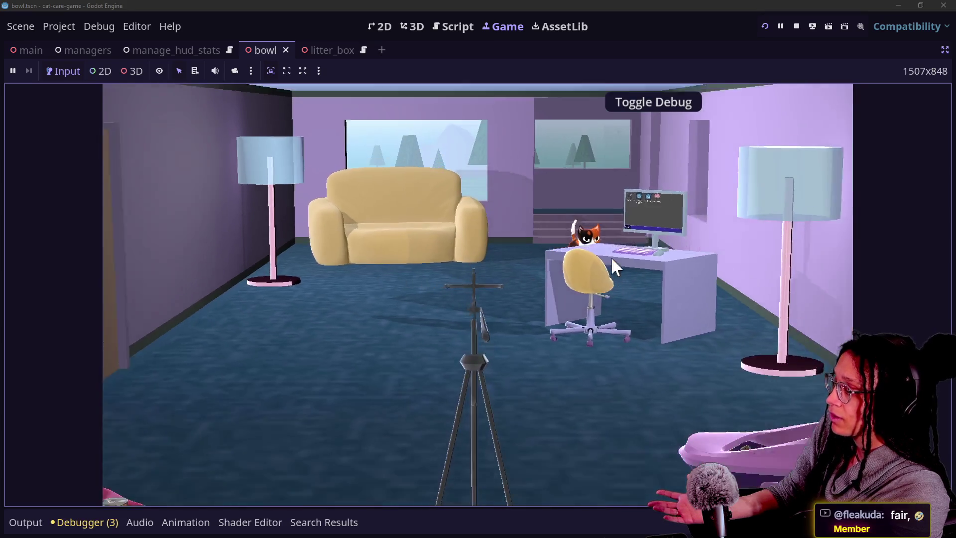
{"action": "left_click", "coordinate": [608, 254]}
{"action": "left_click", "coordinate": [518, 171]}
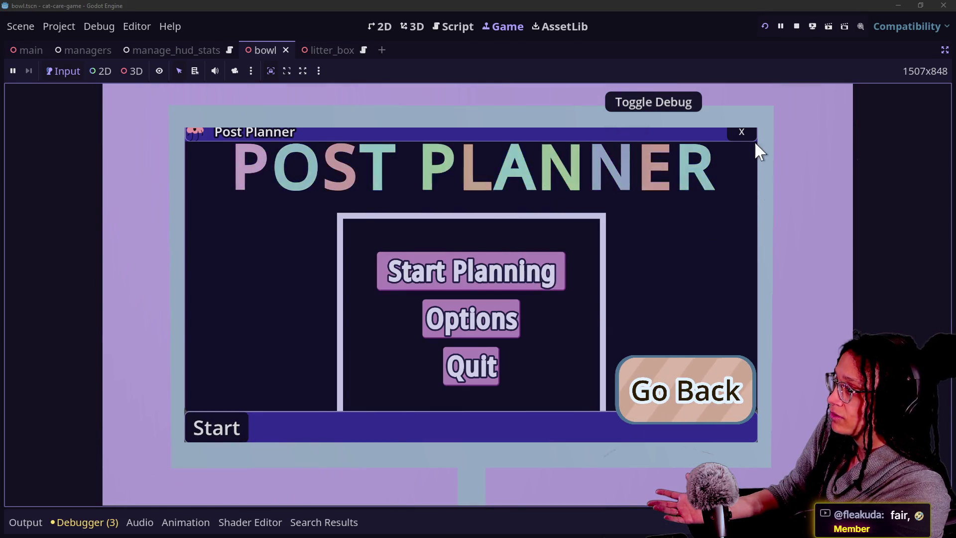
{"action": "left_click", "coordinate": [744, 135]}
{"action": "left_click", "coordinate": [665, 396]}
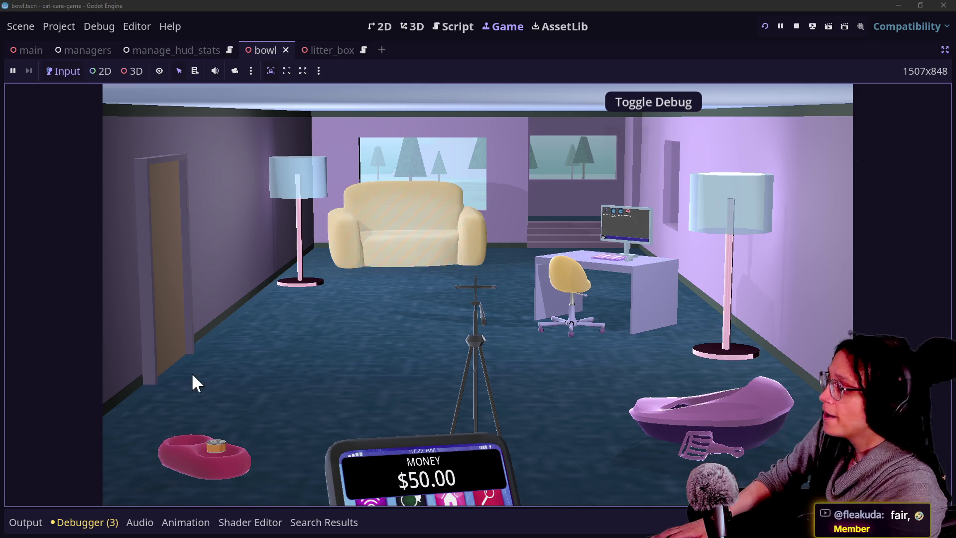
{"action": "left_click", "coordinate": [156, 460]}
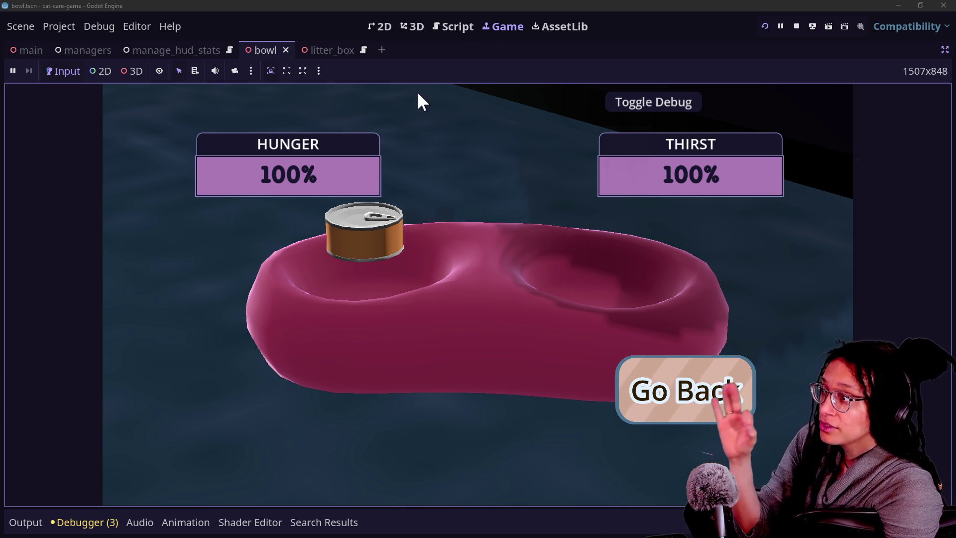
{"action": "left_click", "coordinate": [451, 27]}
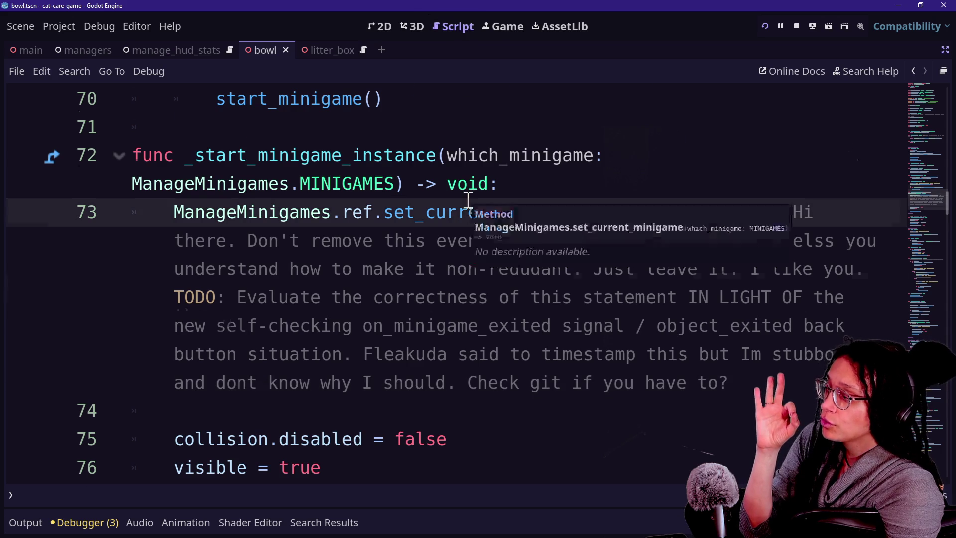
Quick-search for the 'bowl' file, then dismiss the search
{"action": "scroll", "coordinate": [468, 199], "scroll_direction": "up", "scroll_amount": 2}
{"action": "key", "text": "ctrl+shift+o"}
{"action": "type", "text": "bolw"}
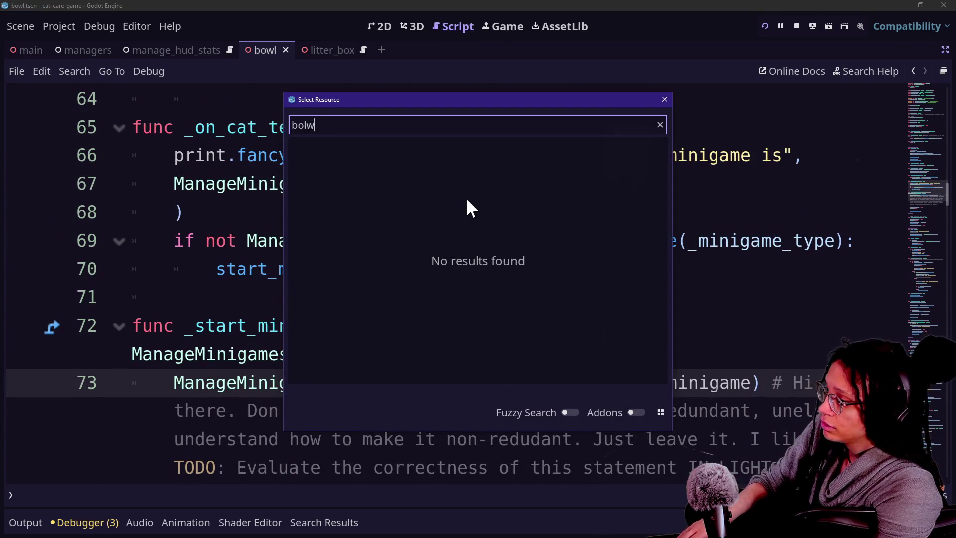
{"action": "key", "text": "BackSpace"}
{"action": "key", "text": "BackSpace"}
{"action": "type", "text": "wl"}
{"action": "key", "text": "Return"}
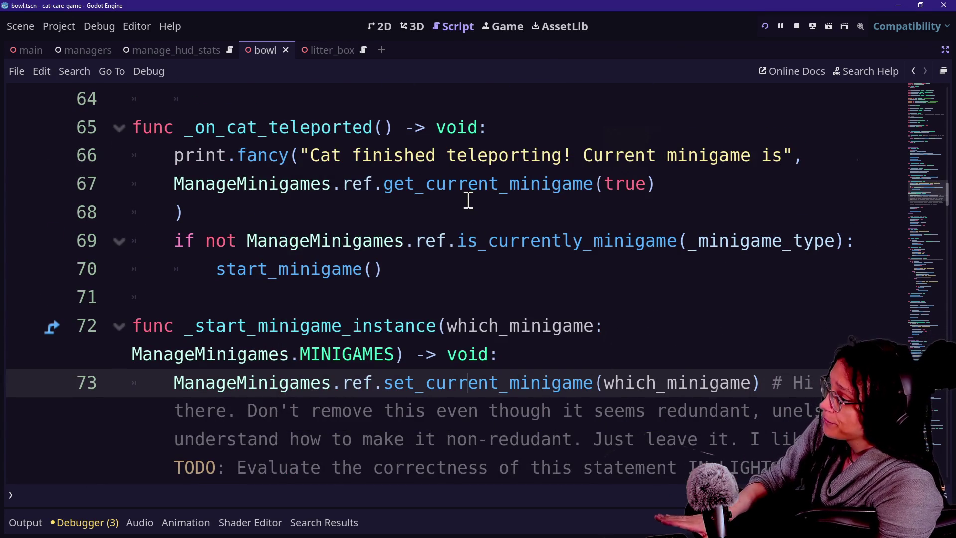
Open selectable_area_object.gd through a quick file search for 'selectable'
{"action": "scroll", "coordinate": [468, 199], "scroll_direction": "up", "scroll_amount": 10}
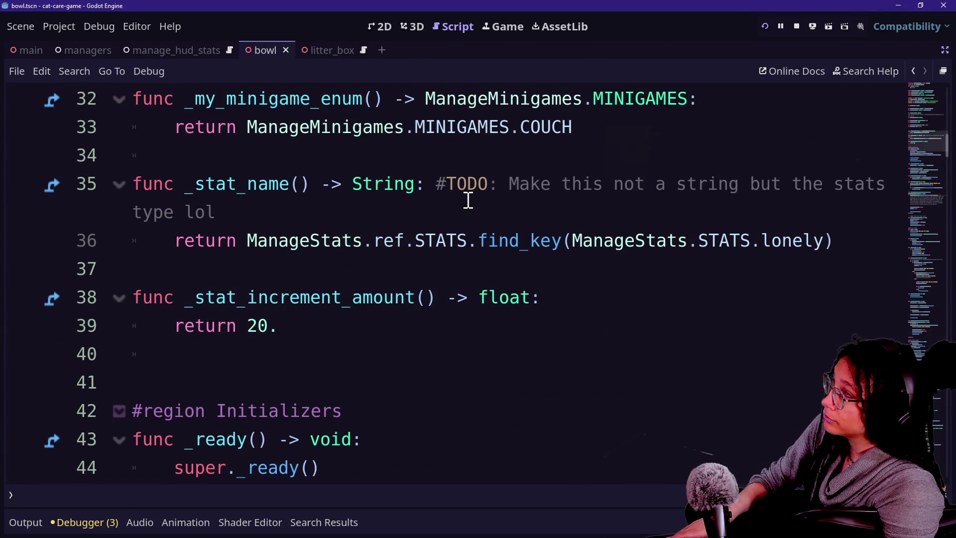
{"action": "key", "text": "alt+shift+o"}
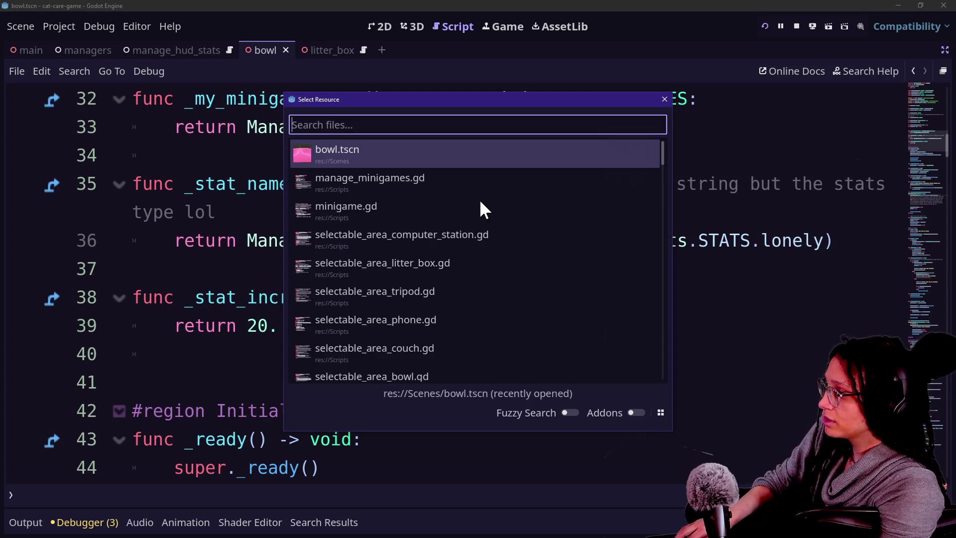
{"action": "type", "text": "selectable"}
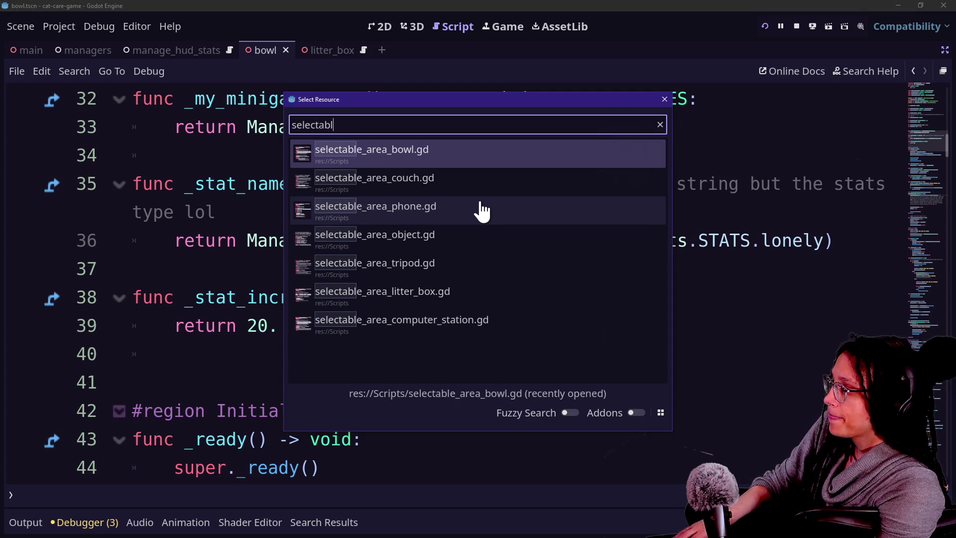
{"action": "key", "text": "Down"}
{"action": "key", "text": "Up"}
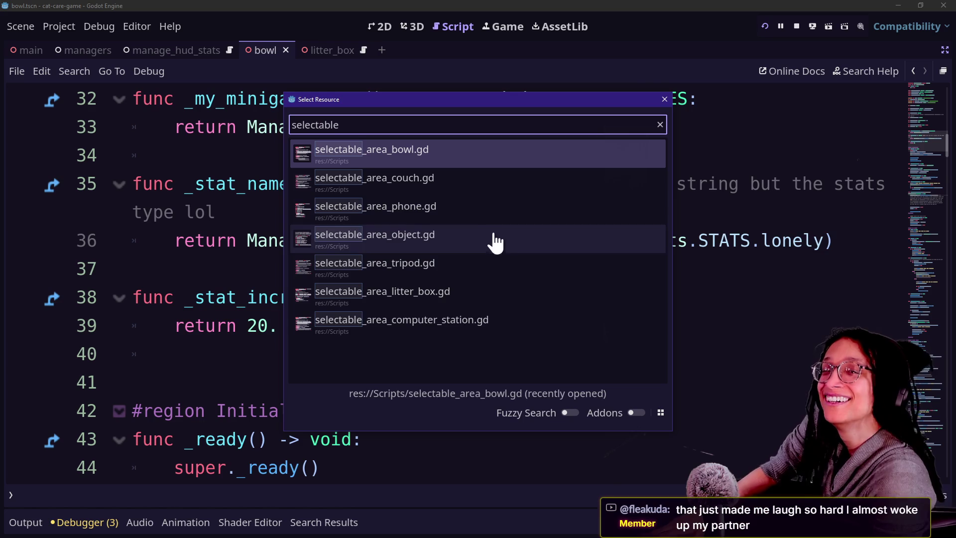
{"action": "left_click", "coordinate": [466, 244]}
{"action": "left_click", "coordinate": [465, 235]}
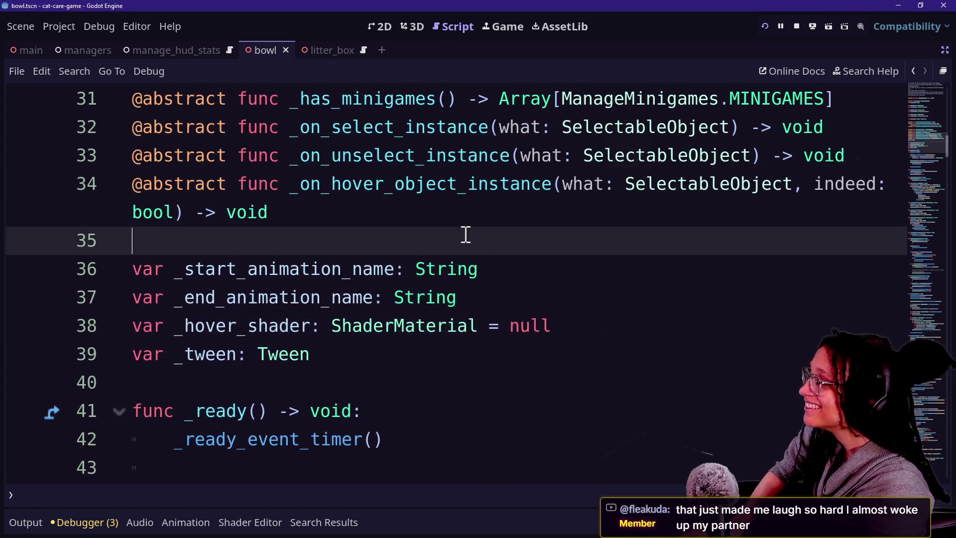
Shrink the script font twice and save the scene
{"action": "key", "text": "ctrl+minus"}
{"action": "key", "text": "ctrl+s"}
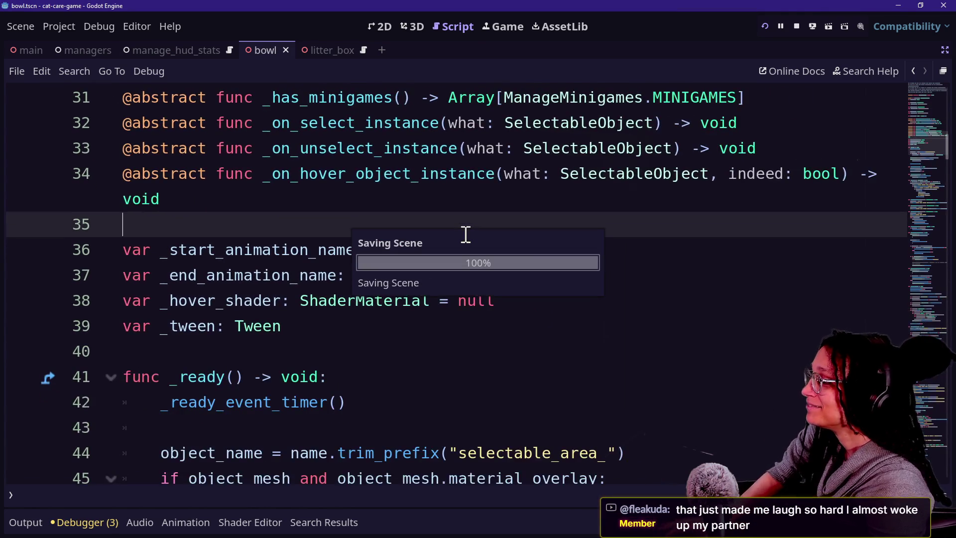
{"action": "scroll", "coordinate": [466, 231], "scroll_direction": "down", "scroll_amount": 3}
{"action": "scroll", "coordinate": [529, 368], "scroll_direction": "down", "scroll_amount": 4}
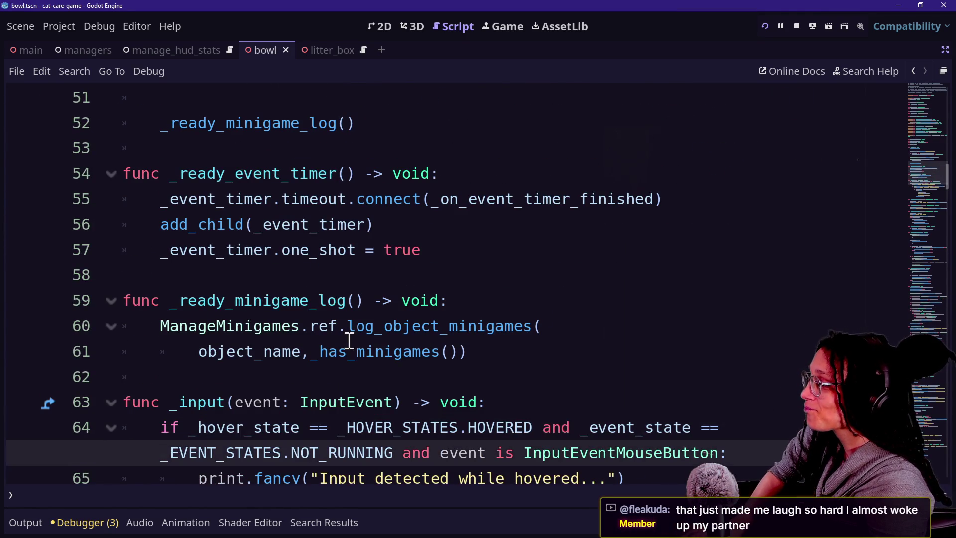
{"action": "scroll", "coordinate": [348, 340], "scroll_direction": "down", "scroll_amount": 5}
{"action": "left_click", "coordinate": [570, 330]}
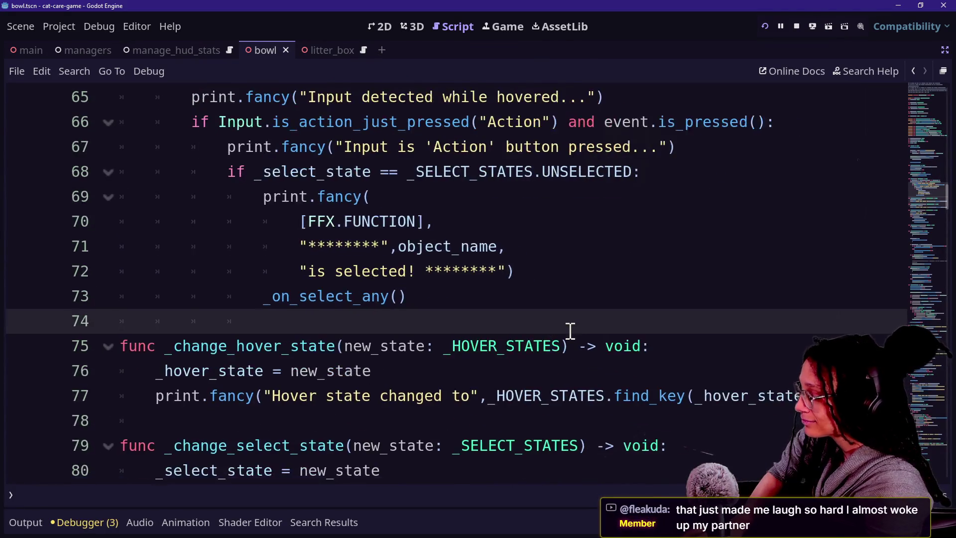
{"action": "key", "text": "ctrl+minus"}
{"action": "scroll", "coordinate": [570, 330], "scroll_direction": "down", "scroll_amount": 3}
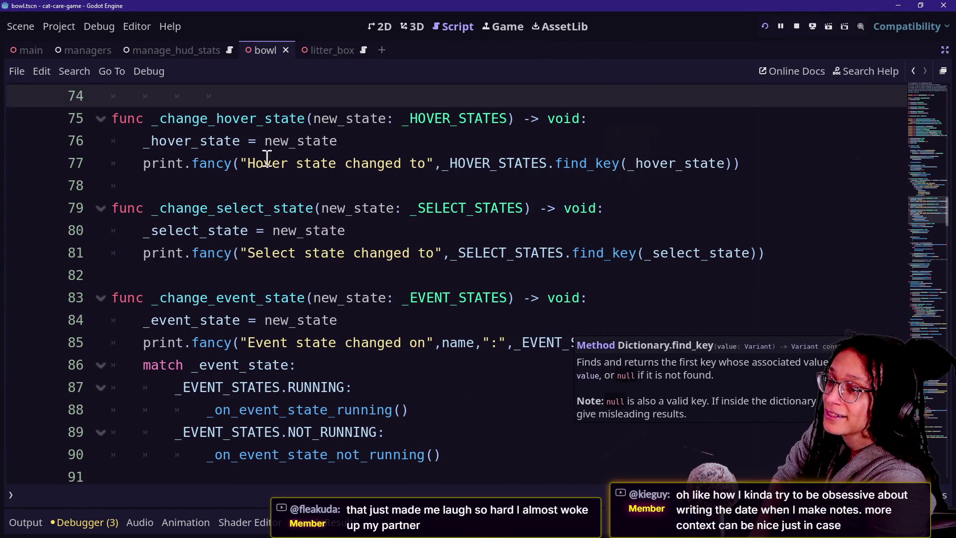
Review the _change_event_state handlers around lines 82–94
{"action": "left_click", "coordinate": [384, 275]}
{"action": "left_click", "coordinate": [520, 393]}
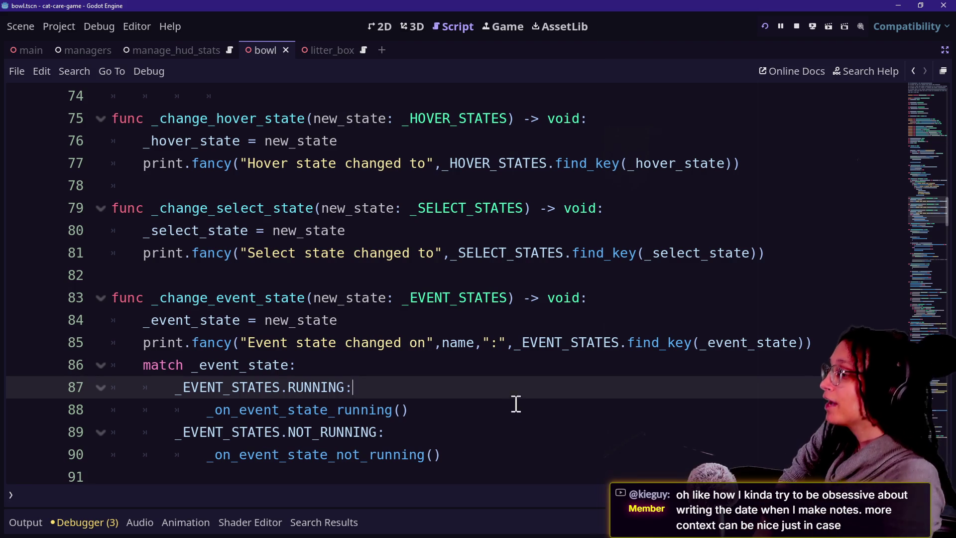
{"action": "left_click", "coordinate": [513, 414]}
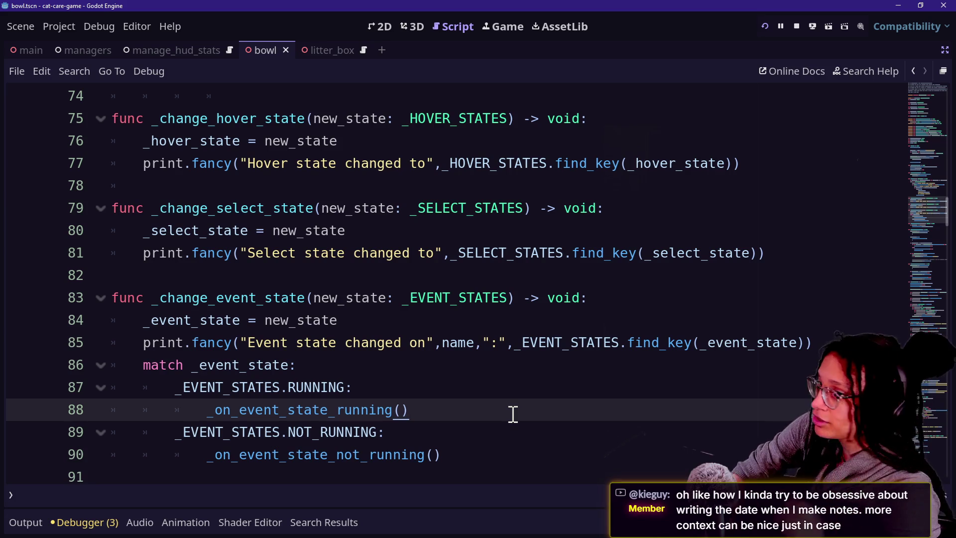
{"action": "left_click", "coordinate": [529, 335]}
{"action": "key", "text": "Down"}
{"action": "key", "text": "Down"}
{"action": "key", "text": "Down"}
{"action": "key", "text": "Down"}
{"action": "key", "text": "Down"}
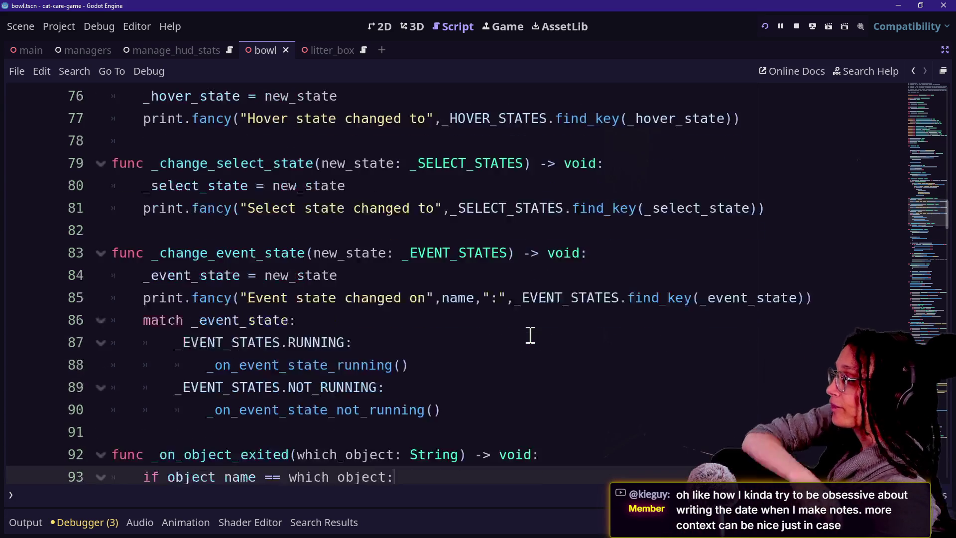
{"action": "key", "text": "Up"}
{"action": "key", "text": "Up"}
{"action": "key", "text": "Up"}
{"action": "key", "text": "Up"}
{"action": "key", "text": "Down"}
{"action": "key", "text": "Up"}
{"action": "key", "text": "Up"}
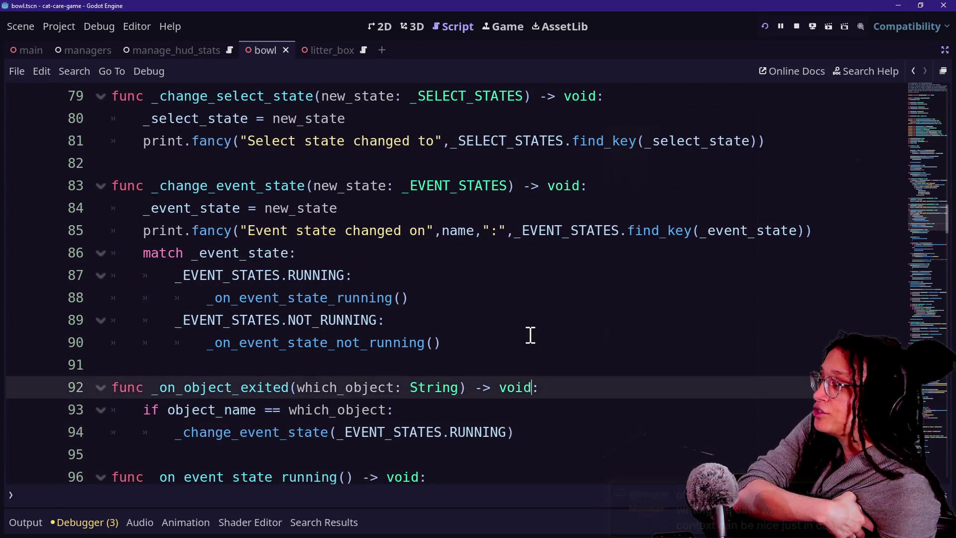
{"action": "key", "text": "Down"}
{"action": "key", "text": "Down"}
{"action": "key", "text": "Down"}
{"action": "key", "text": "Down"}
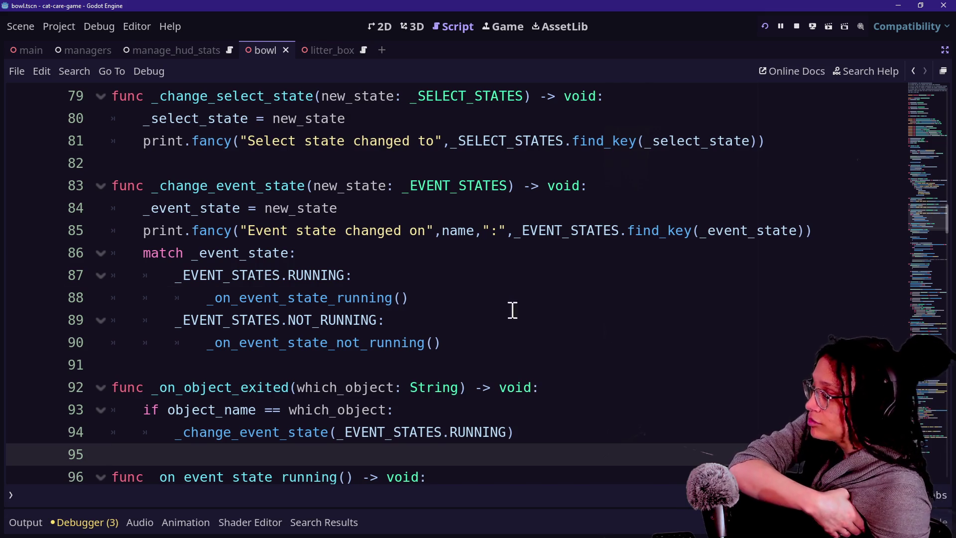
Read through _on_event_state_running and _on_event_state_not_running, then briefly search for 'object'
{"action": "left_click", "coordinate": [513, 309]}
{"action": "key", "text": "Down"}
{"action": "key", "text": "Down"}
{"action": "key", "text": "Down"}
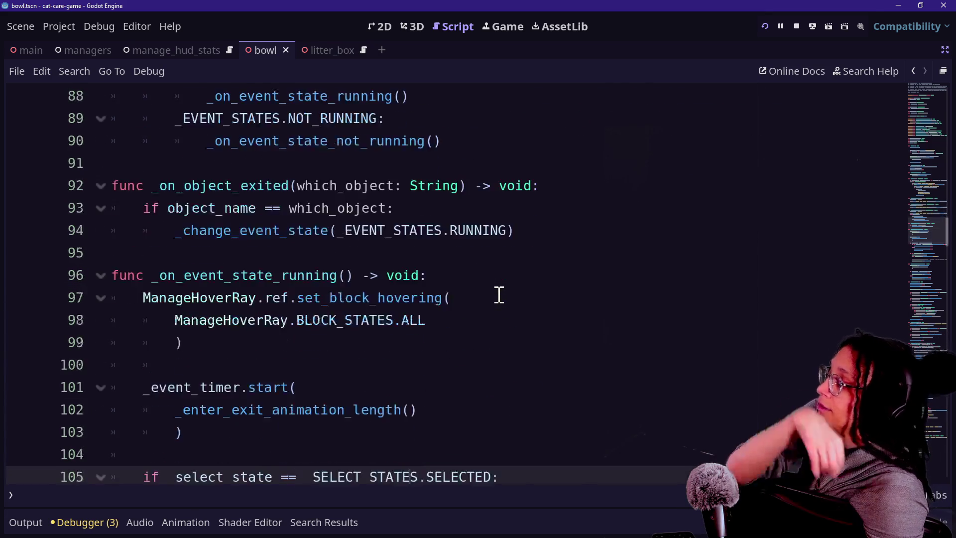
{"action": "key", "text": "Down"}
{"action": "key", "text": "Down"}
{"action": "key", "text": "Down"}
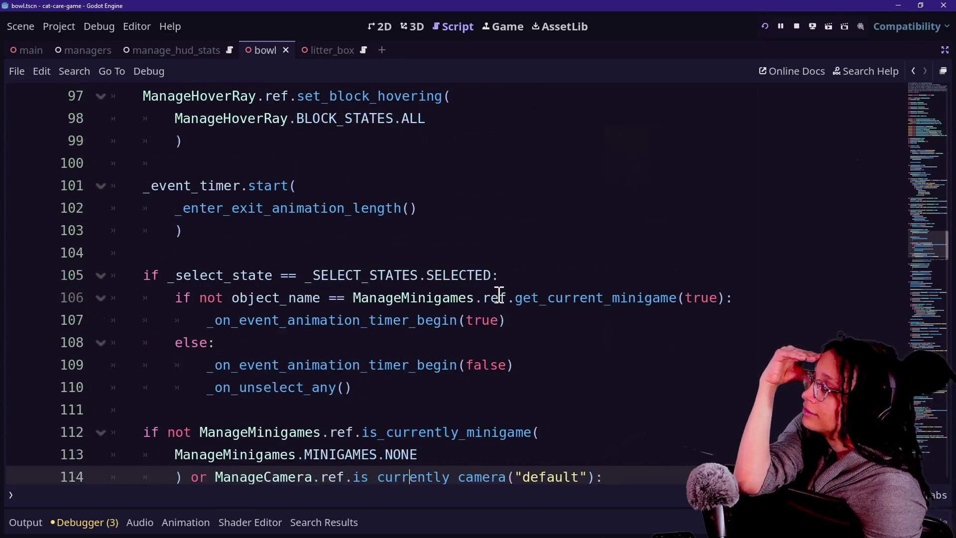
{"action": "key", "text": "Down"}
{"action": "key", "text": "Down"}
{"action": "key", "text": "Down"}
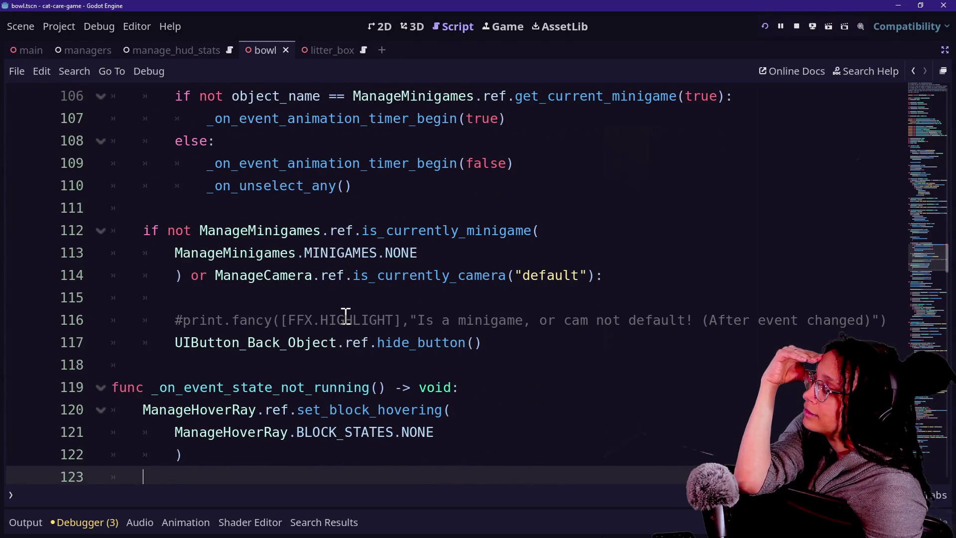
{"action": "scroll", "coordinate": [346, 316], "scroll_direction": "up", "scroll_amount": 10}
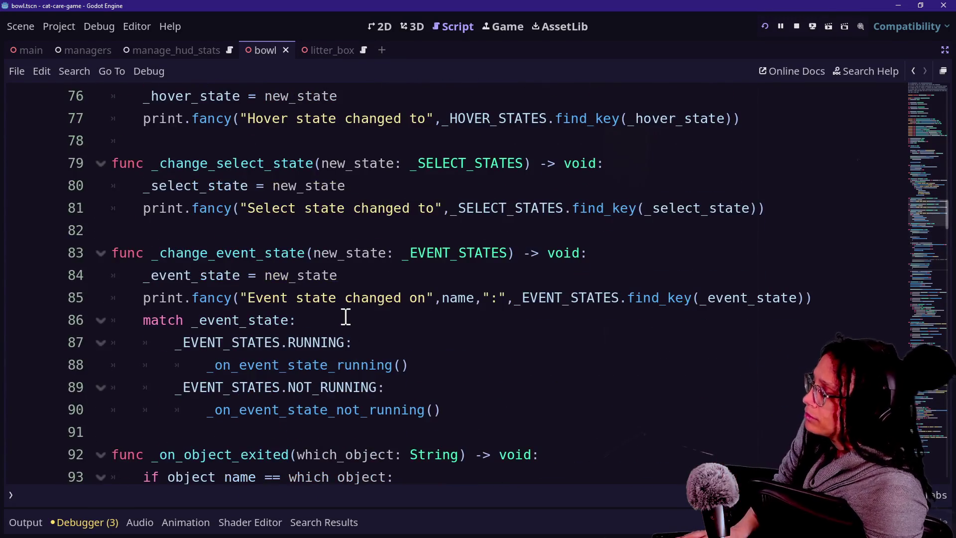
{"action": "key", "text": "ctrl+f"}
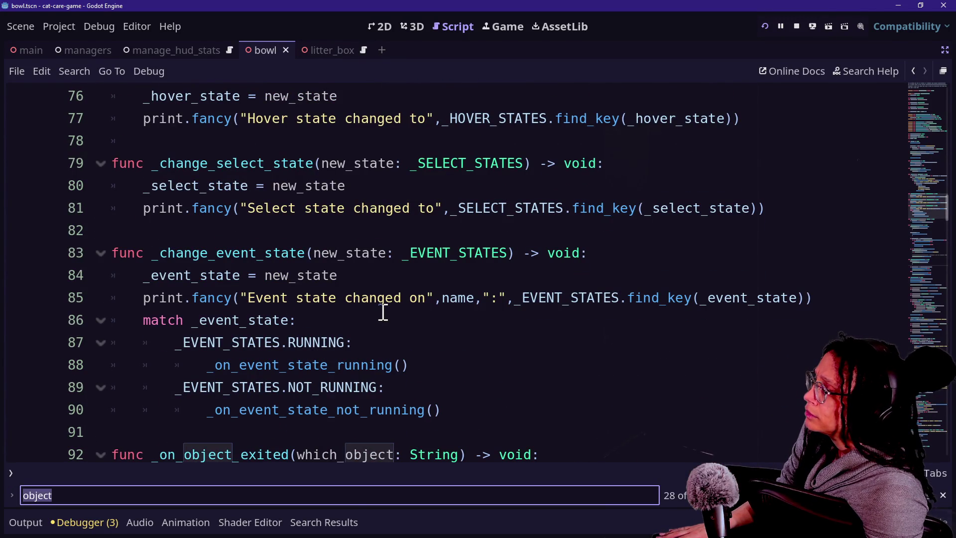
{"action": "key", "text": "Escape"}
{"action": "scroll", "coordinate": [384, 311], "scroll_direction": "up", "scroll_amount": 20}
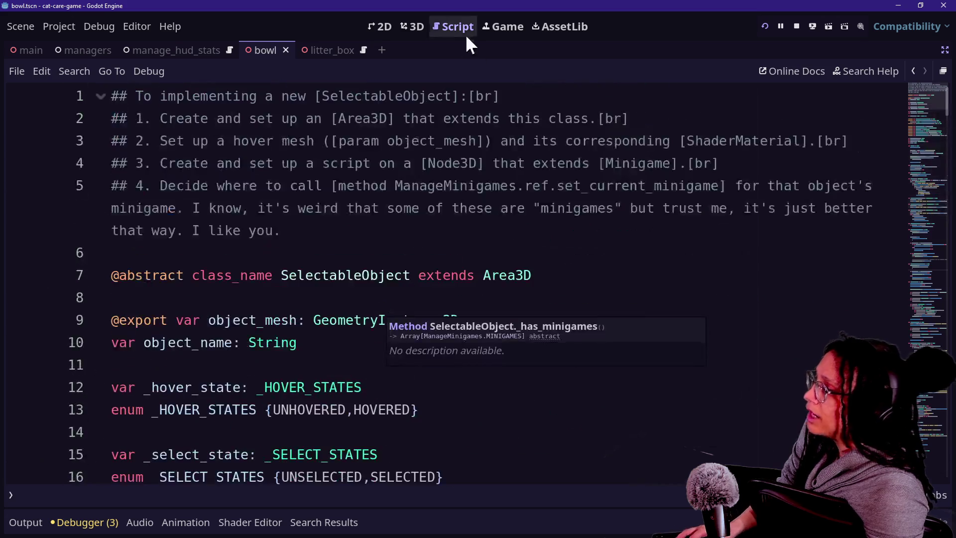
Show the game with the Output log beneath, enlarge the game view, and restart it
{"action": "left_click", "coordinate": [481, 27]}
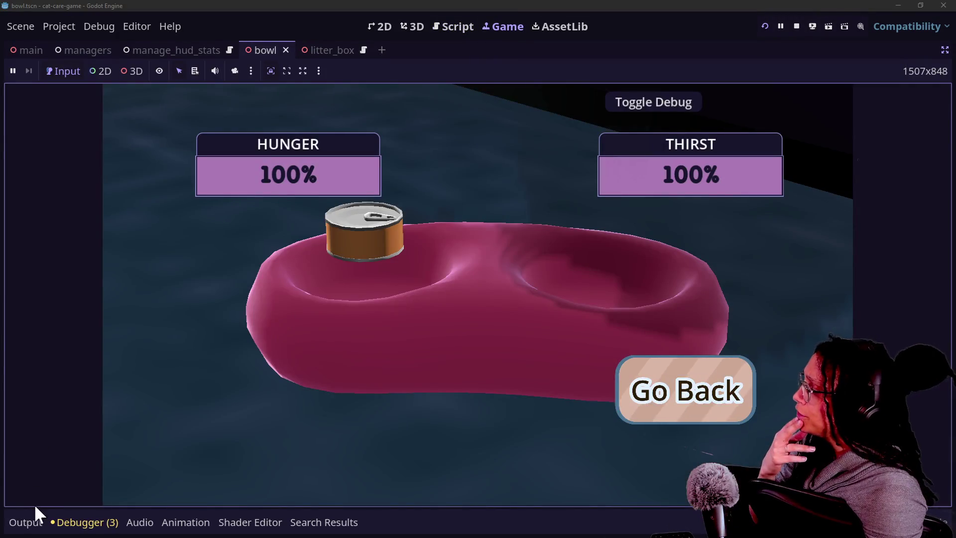
{"action": "left_click", "coordinate": [27, 522]}
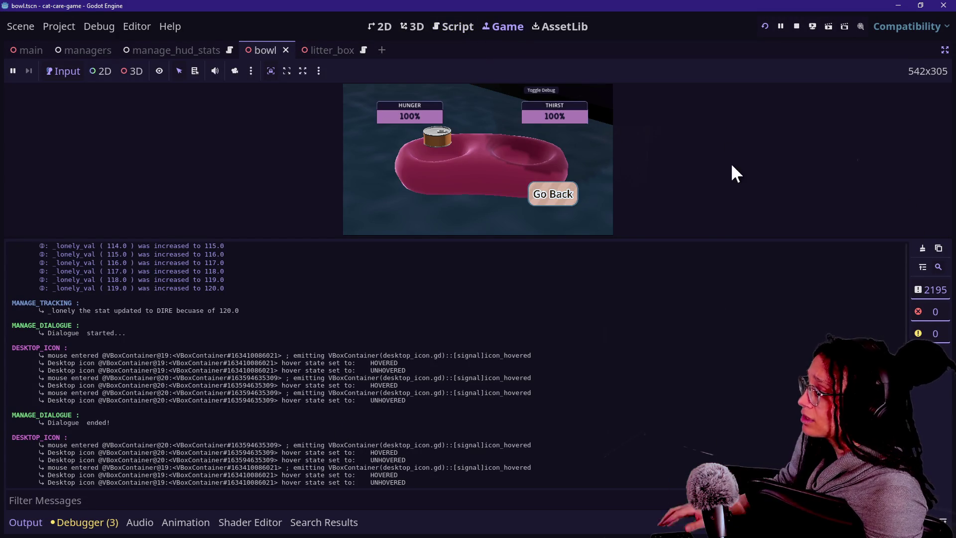
{"action": "left_click_drag", "start_coordinate": [697, 238], "coordinate": [697, 384]}
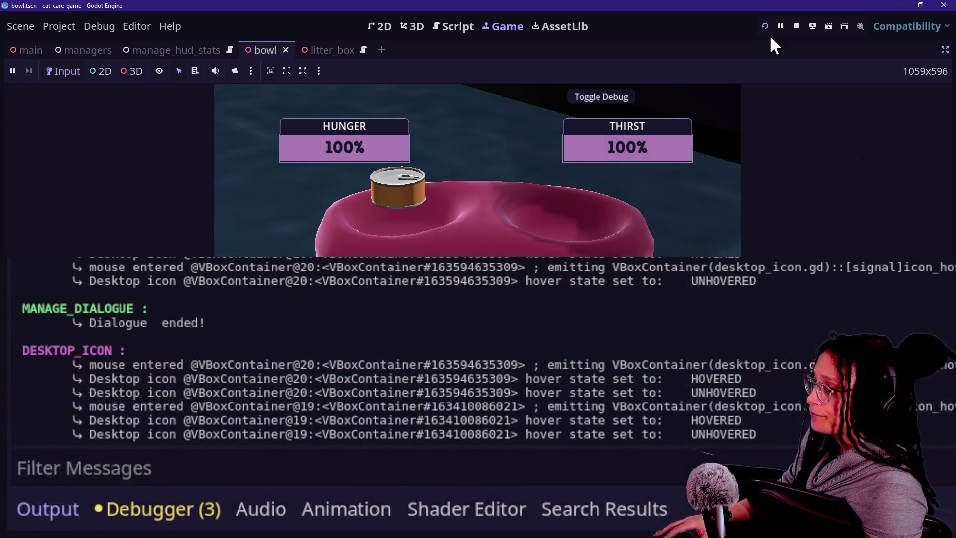
{"action": "left_click", "coordinate": [764, 26]}
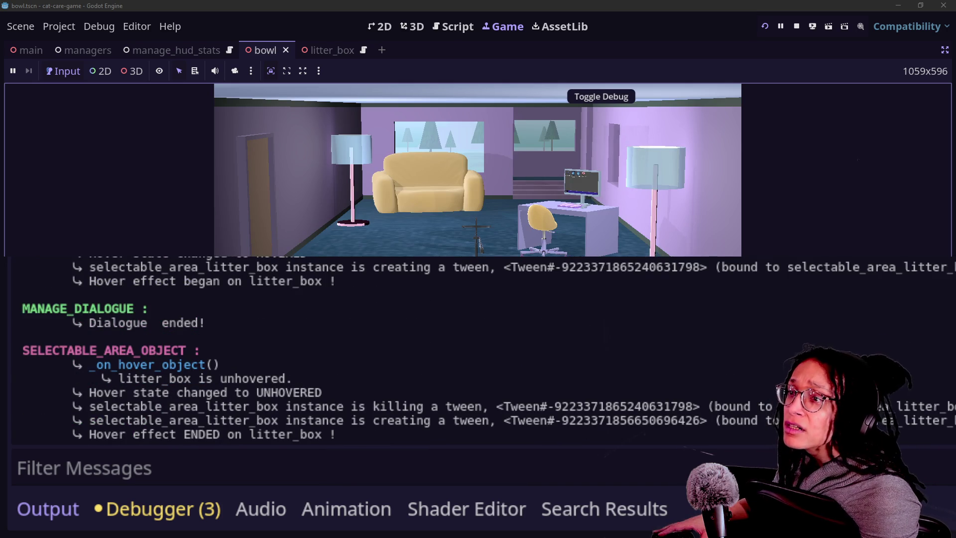
Open the litter box minigame and highlight its event-state and back-button handling log lines
{"action": "left_click", "coordinate": [477, 238]}
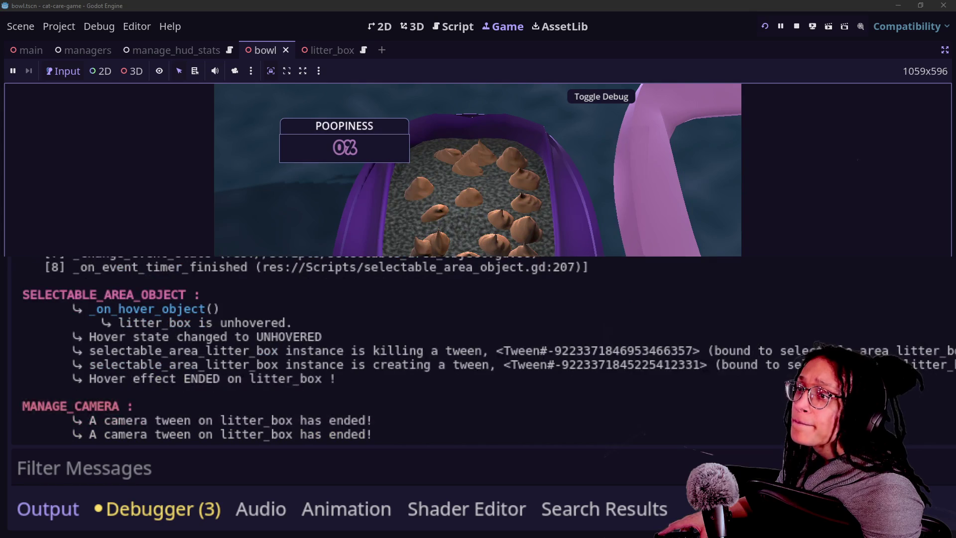
{"action": "scroll", "coordinate": [649, 393], "scroll_direction": "up", "scroll_amount": 4}
{"action": "scroll", "coordinate": [652, 398], "scroll_direction": "up", "scroll_amount": 6}
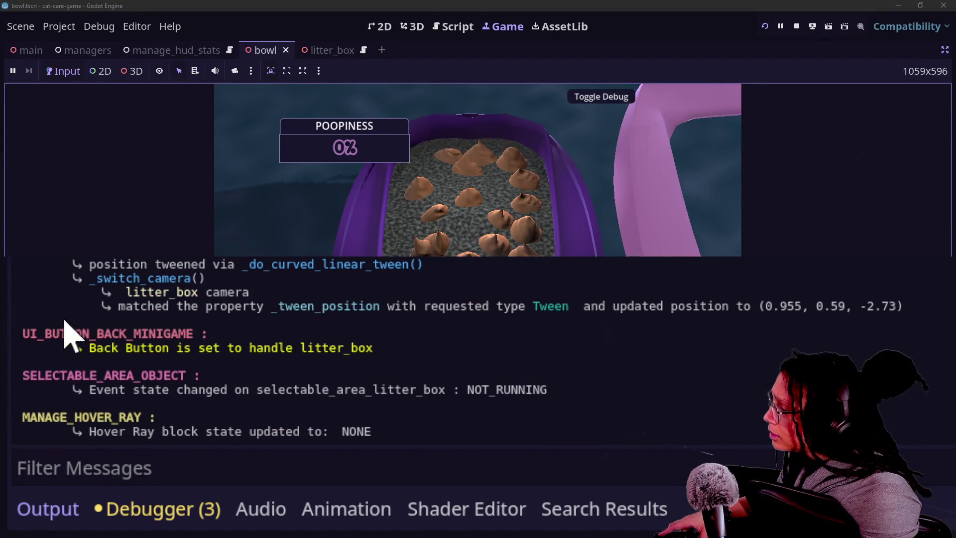
{"action": "left_click_drag", "start_coordinate": [63, 348], "coordinate": [390, 348]}
{"action": "left_click", "coordinate": [393, 351]}
{"action": "scroll", "coordinate": [396, 351], "scroll_direction": "down", "scroll_amount": 1}
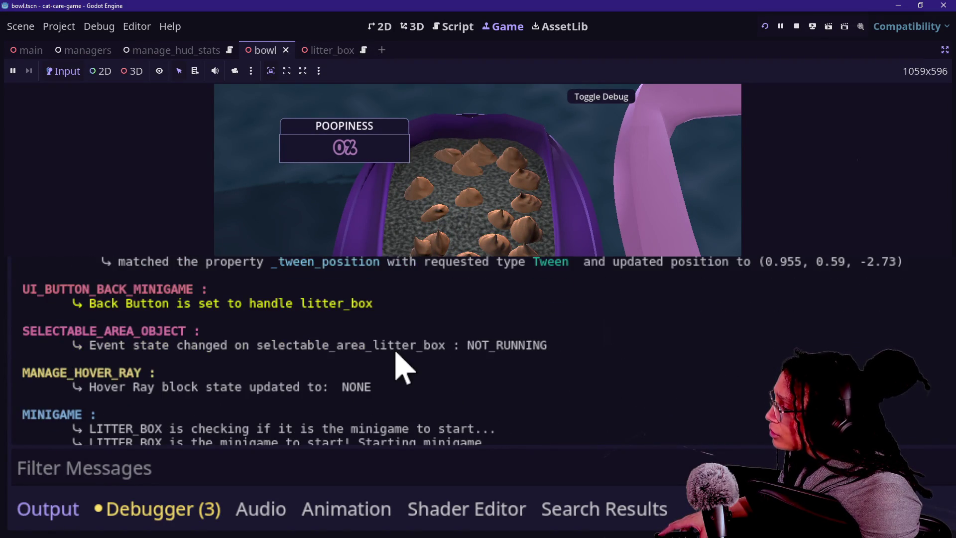
{"action": "mouse_move", "coordinate": [97, 347]}
{"action": "left_mouse_down"}
{"action": "mouse_move", "coordinate": [188, 341]}
{"action": "mouse_move", "coordinate": [580, 372]}
{"action": "mouse_move", "coordinate": [579, 351]}
{"action": "left_mouse_up"}
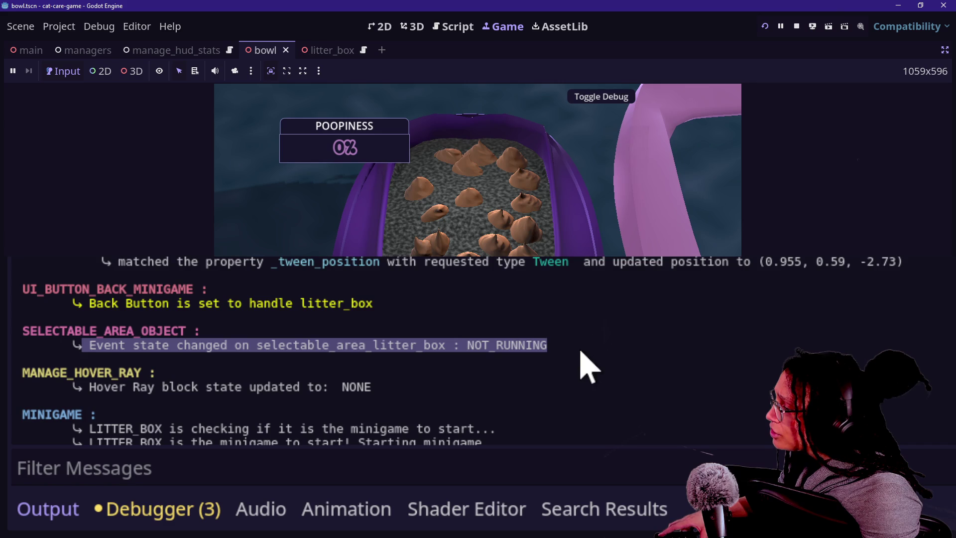
{"action": "left_click", "coordinate": [579, 351]}
{"action": "left_click_drag", "start_coordinate": [44, 305], "coordinate": [373, 294]}
{"action": "mouse_move", "coordinate": [437, 320]}
{"action": "left_mouse_down"}
{"action": "mouse_move", "coordinate": [196, 304]}
{"action": "mouse_move", "coordinate": [30, 305]}
{"action": "mouse_move", "coordinate": [30, 315]}
{"action": "left_mouse_up"}
{"action": "left_click", "coordinate": [63, 318]}
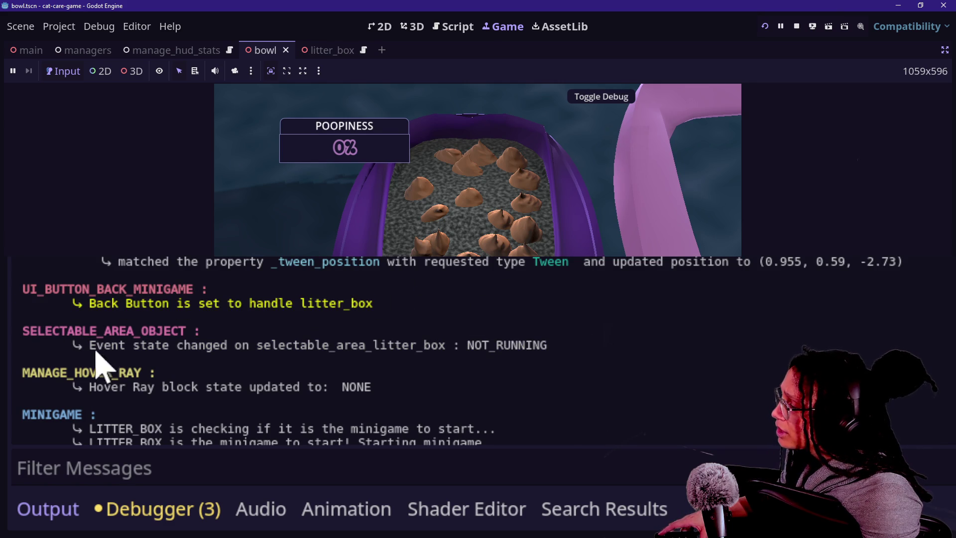
Highlight the litter box NOT_RUNNING, selectable area and hover ray lines in the log
{"action": "left_click_drag", "start_coordinate": [63, 348], "coordinate": [371, 377]}
{"action": "left_click", "coordinate": [397, 377]}
{"action": "left_click_drag", "start_coordinate": [96, 294], "coordinate": [277, 309]}
{"action": "left_click", "coordinate": [139, 350]}
{"action": "left_click_drag", "start_coordinate": [96, 345], "coordinate": [271, 355]}
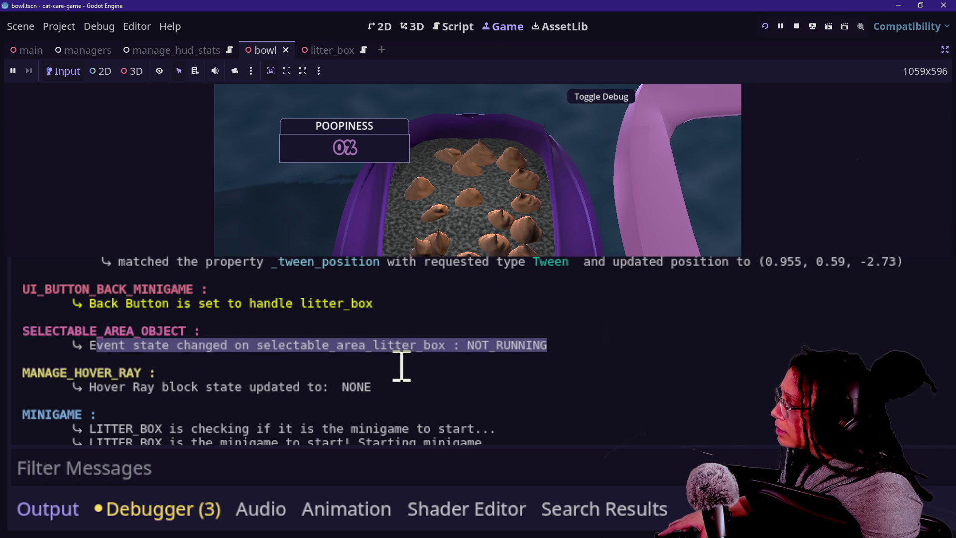
{"action": "left_click", "coordinate": [294, 351]}
{"action": "left_click_drag", "start_coordinate": [22, 329], "coordinate": [305, 358]}
{"action": "left_click", "coordinate": [145, 343]}
{"action": "left_click_drag", "start_coordinate": [143, 331], "coordinate": [581, 386]}
{"action": "left_click", "coordinate": [259, 413]}
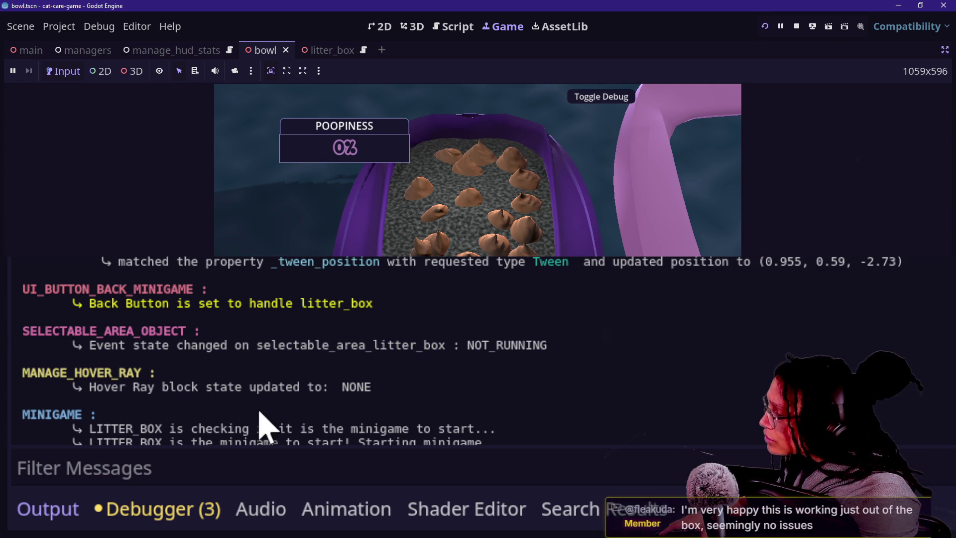
Highlight the hover ray lines and the LITTER_BOX minigame start messages further down
{"action": "scroll", "coordinate": [264, 418], "scroll_direction": "down", "scroll_amount": 2}
{"action": "left_click_drag", "start_coordinate": [22, 326], "coordinate": [337, 345]}
{"action": "left_click", "coordinate": [306, 418]}
{"action": "scroll", "coordinate": [297, 408], "scroll_direction": "down", "scroll_amount": 2}
{"action": "mouse_move", "coordinate": [22, 324]}
{"action": "left_mouse_down"}
{"action": "mouse_move", "coordinate": [222, 357]}
{"action": "mouse_move", "coordinate": [313, 353]}
{"action": "left_mouse_up"}
{"action": "left_click", "coordinate": [438, 371]}
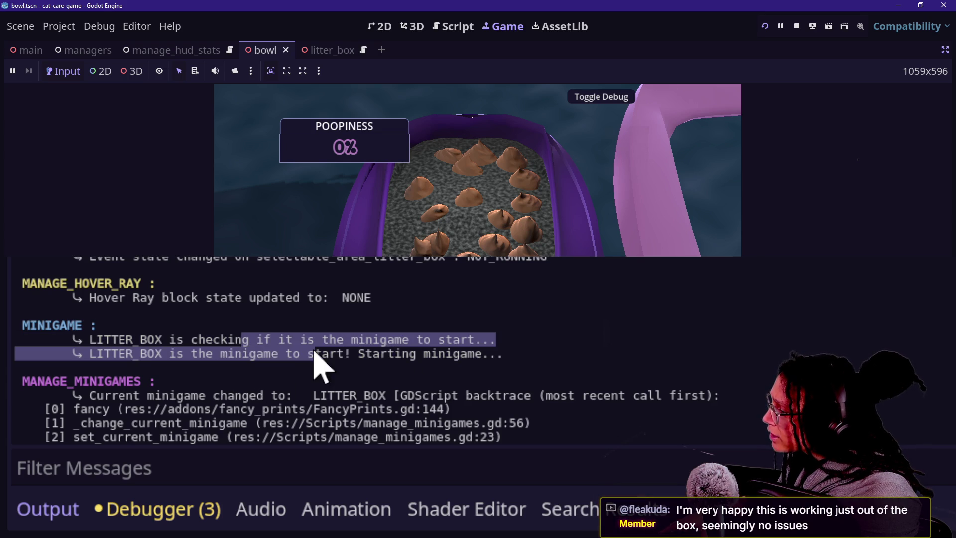
{"action": "left_click", "coordinate": [282, 353]}
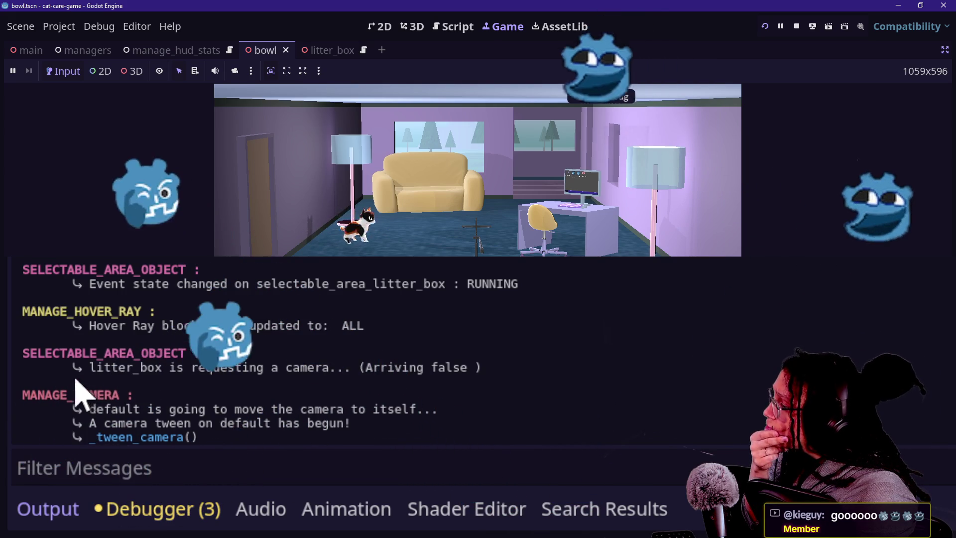
Highlight the litter box RUNNING state and the litter_box camera request with Arriving false
{"action": "left_click_drag", "start_coordinate": [107, 342], "coordinate": [256, 341]}
{"action": "left_click", "coordinate": [177, 391]}
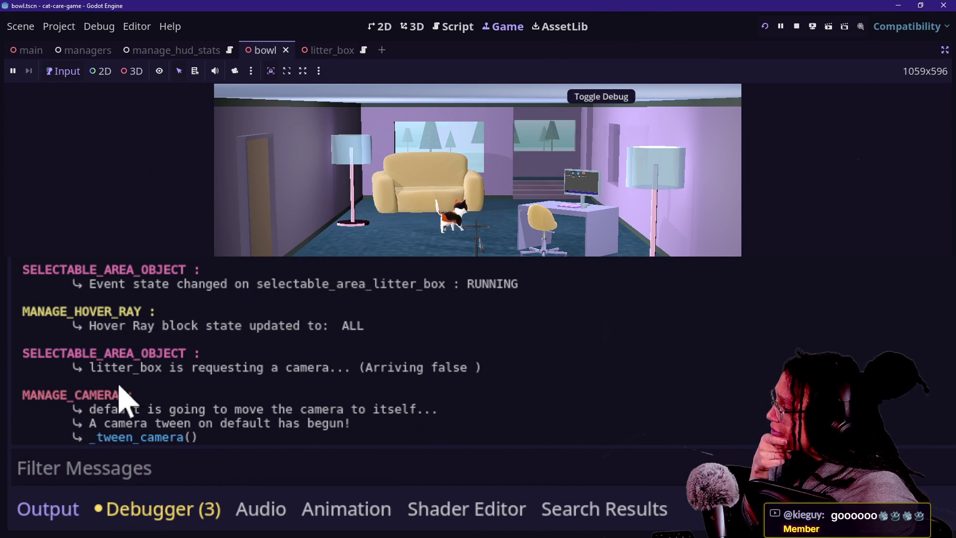
{"action": "left_click_drag", "start_coordinate": [423, 284], "coordinate": [583, 283]}
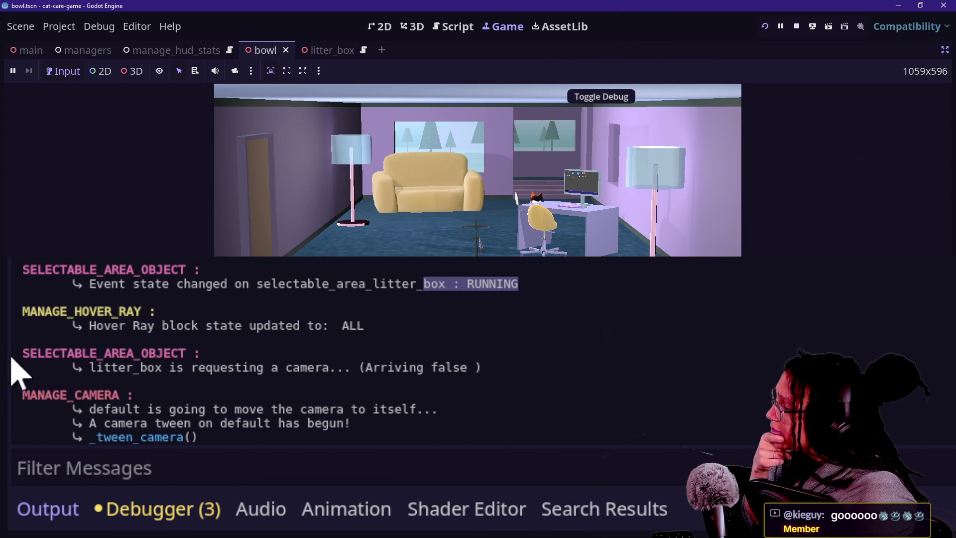
{"action": "left_click", "coordinate": [62, 377]}
{"action": "left_click_drag", "start_coordinate": [82, 377], "coordinate": [235, 368]}
{"action": "left_click", "coordinate": [314, 369]}
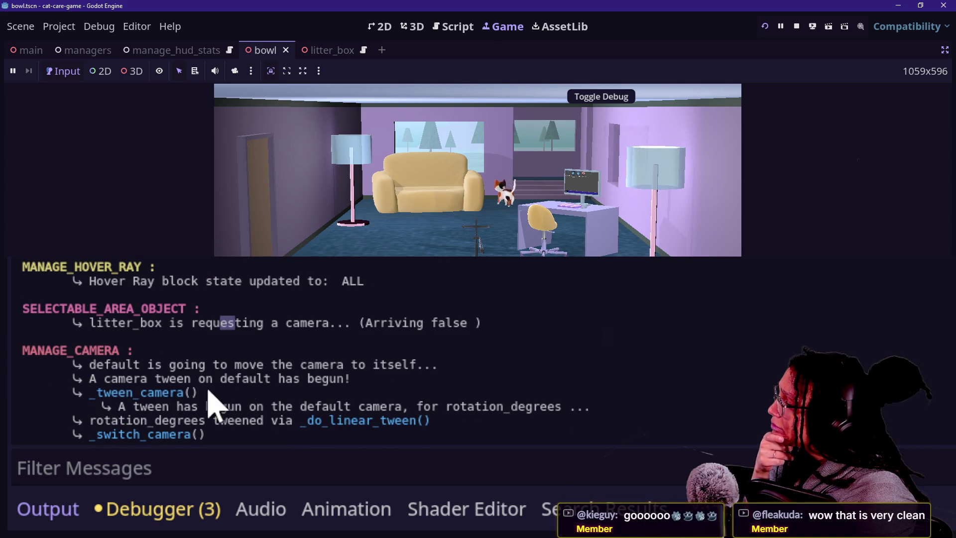
{"action": "left_click_drag", "start_coordinate": [345, 301], "coordinate": [507, 307]}
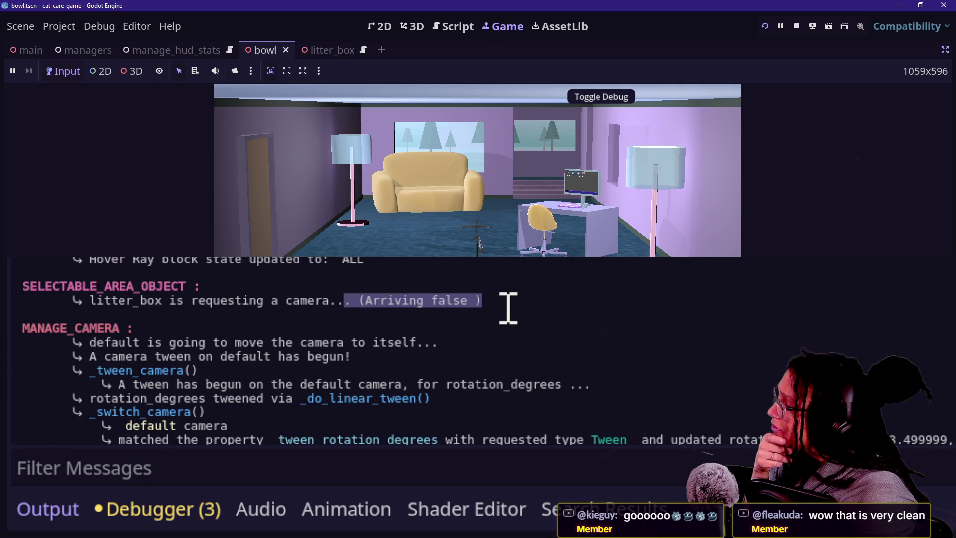
{"action": "left_click", "coordinate": [98, 339]}
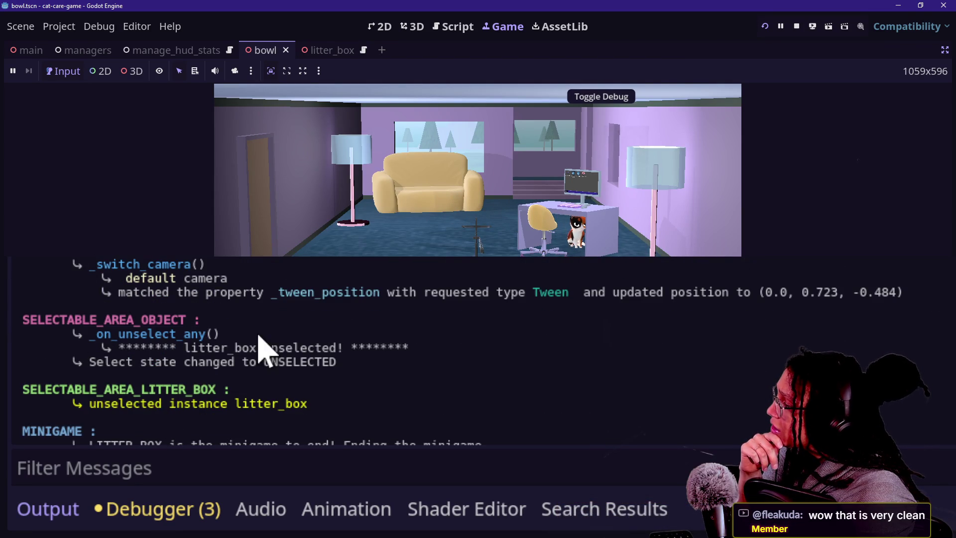
Review the unselected-instance litter_box lines, the minigame ending message and its backtrace
{"action": "triple_click", "coordinate": [129, 366]}
{"action": "left_click", "coordinate": [241, 367]}
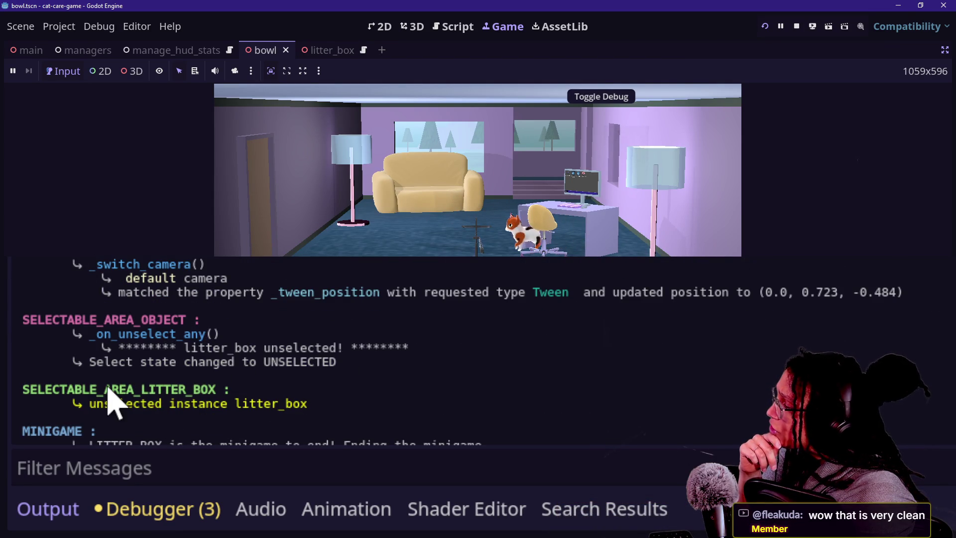
{"action": "mouse_move", "coordinate": [120, 326]}
{"action": "left_mouse_down"}
{"action": "mouse_move", "coordinate": [124, 337]}
{"action": "mouse_move", "coordinate": [373, 348]}
{"action": "left_mouse_up"}
{"action": "left_click", "coordinate": [380, 362]}
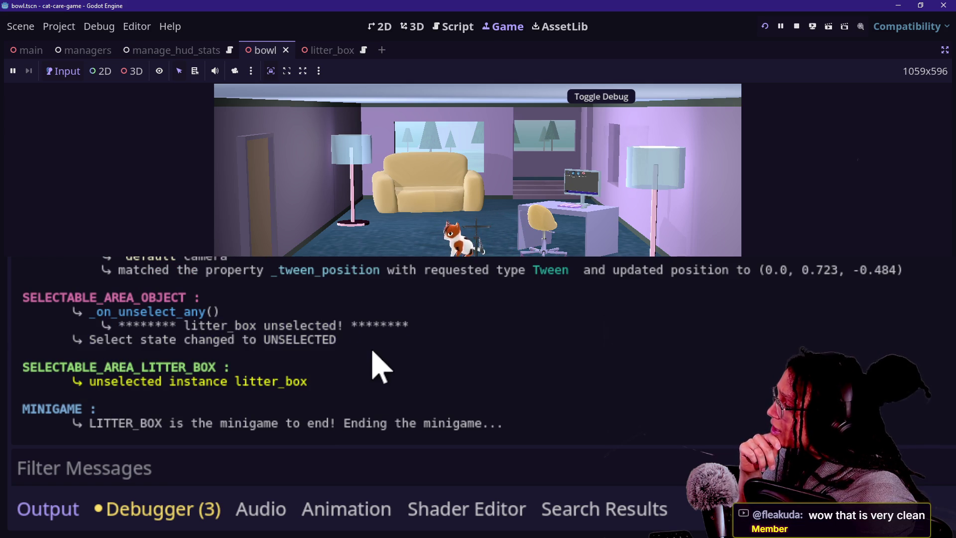
{"action": "triple_click", "coordinate": [75, 352]}
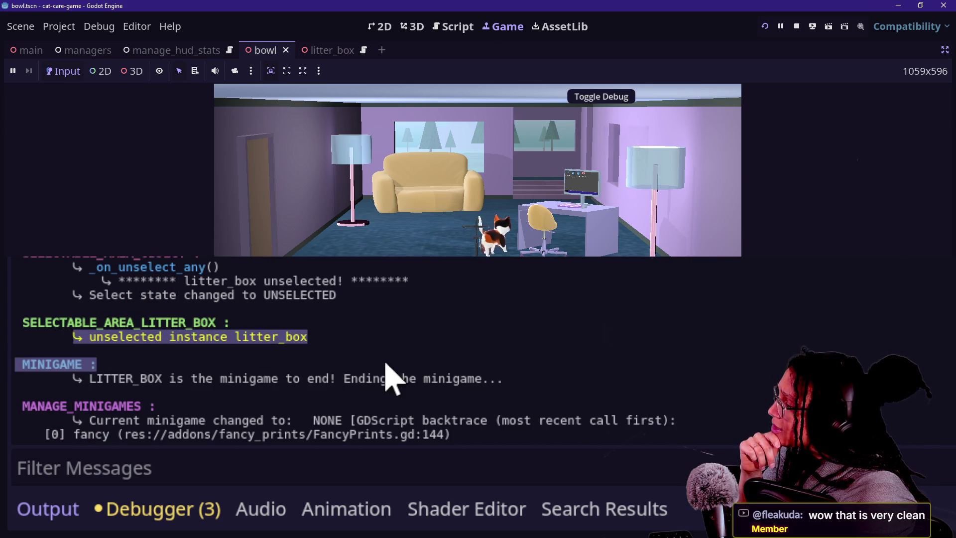
{"action": "left_click_drag", "start_coordinate": [91, 334], "coordinate": [305, 335]}
{"action": "left_click", "coordinate": [367, 347]}
{"action": "left_click_drag", "start_coordinate": [503, 333], "coordinate": [260, 335]}
{"action": "left_click", "coordinate": [264, 339]}
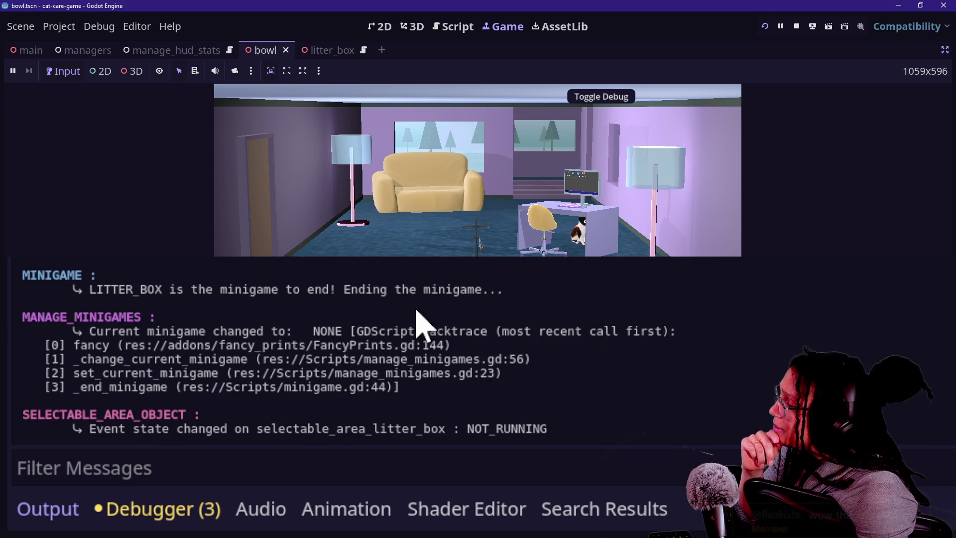
{"action": "mouse_move", "coordinate": [126, 337]}
{"action": "left_mouse_down"}
{"action": "mouse_move", "coordinate": [246, 337]}
{"action": "mouse_move", "coordinate": [298, 383]}
{"action": "left_mouse_up"}
{"action": "left_click", "coordinate": [299, 384]}
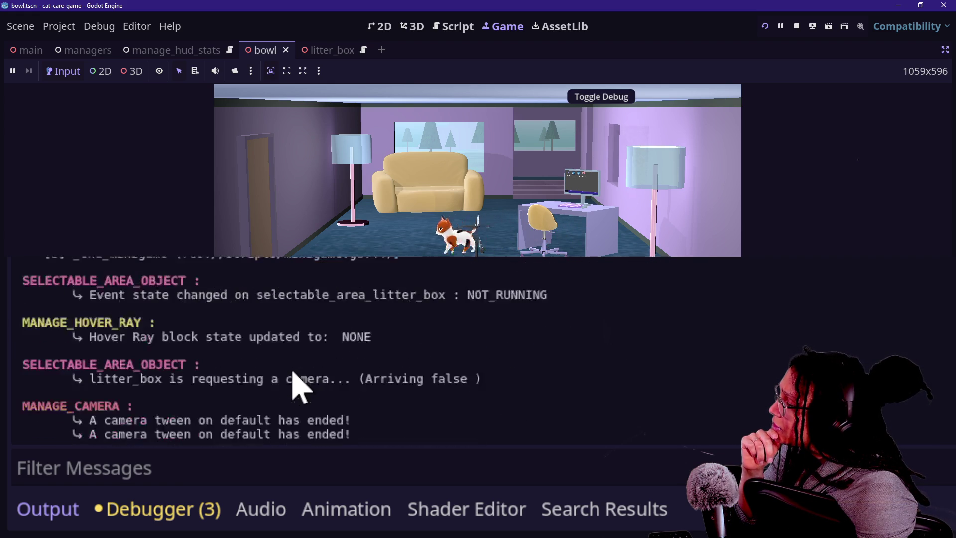
Confirm in the Output log that the litter box state is back to NOT_RUNNING
{"action": "mouse_move", "coordinate": [283, 296]}
{"action": "left_mouse_down"}
{"action": "mouse_move", "coordinate": [517, 309]}
{"action": "mouse_move", "coordinate": [464, 298]}
{"action": "left_mouse_up"}
{"action": "left_click", "coordinate": [553, 301]}
{"action": "left_click_drag", "start_coordinate": [547, 296], "coordinate": [431, 296]}
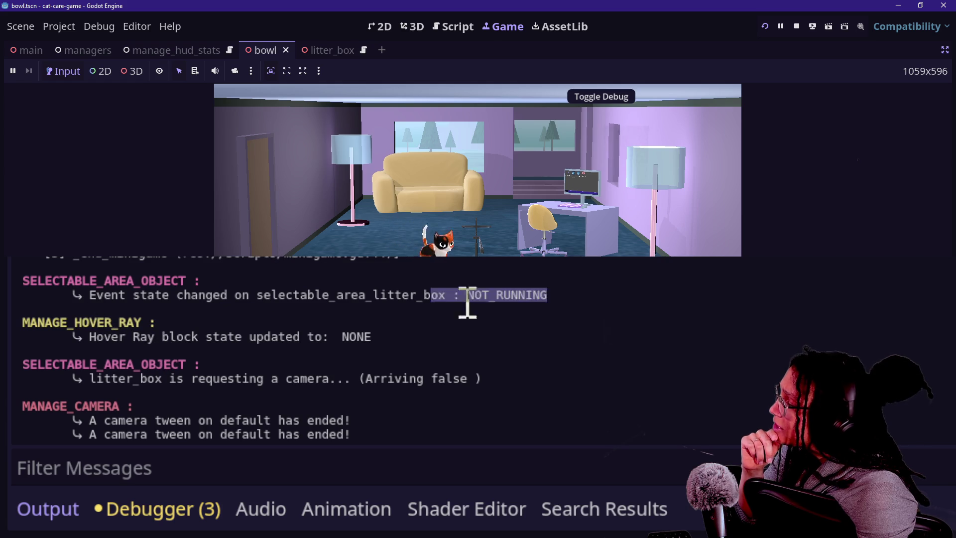
{"action": "left_click", "coordinate": [468, 302]}
{"action": "scroll", "coordinate": [518, 309], "scroll_direction": "up", "scroll_amount": 3}
{"action": "mouse_move", "coordinate": [568, 371]}
{"action": "left_mouse_down"}
{"action": "mouse_move", "coordinate": [450, 314]}
{"action": "mouse_move", "coordinate": [365, 292]}
{"action": "left_mouse_up"}
{"action": "left_click", "coordinate": [551, 375]}
{"action": "scroll", "coordinate": [551, 377], "scroll_direction": "down", "scroll_amount": 2}
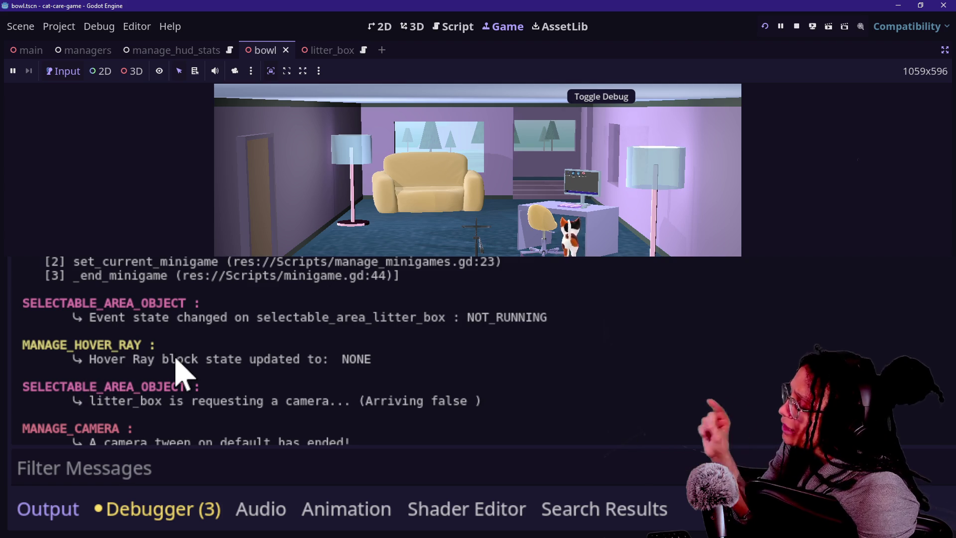
{"action": "scroll", "coordinate": [398, 330], "scroll_direction": "up", "scroll_amount": 1}
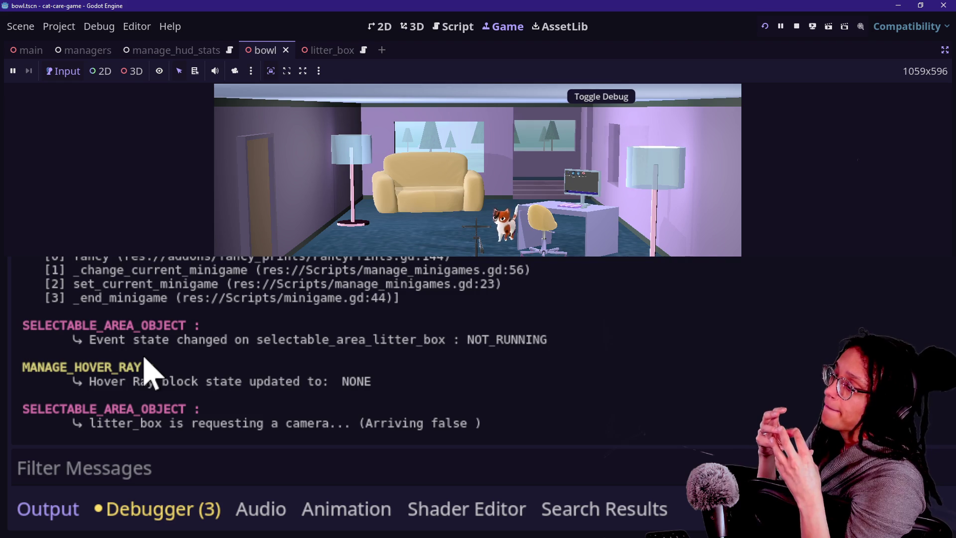
{"action": "left_click", "coordinate": [470, 209]}
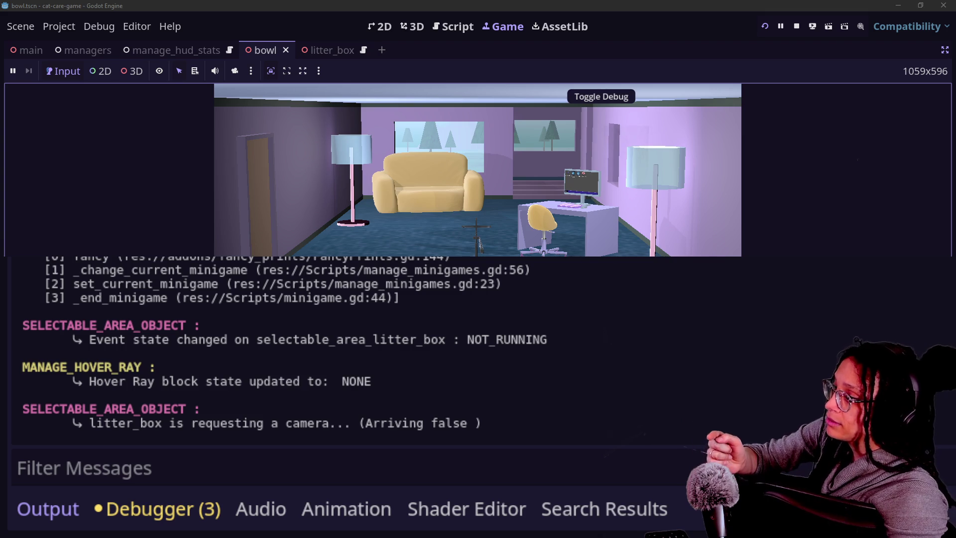
{"action": "left_click", "coordinate": [427, 216]}
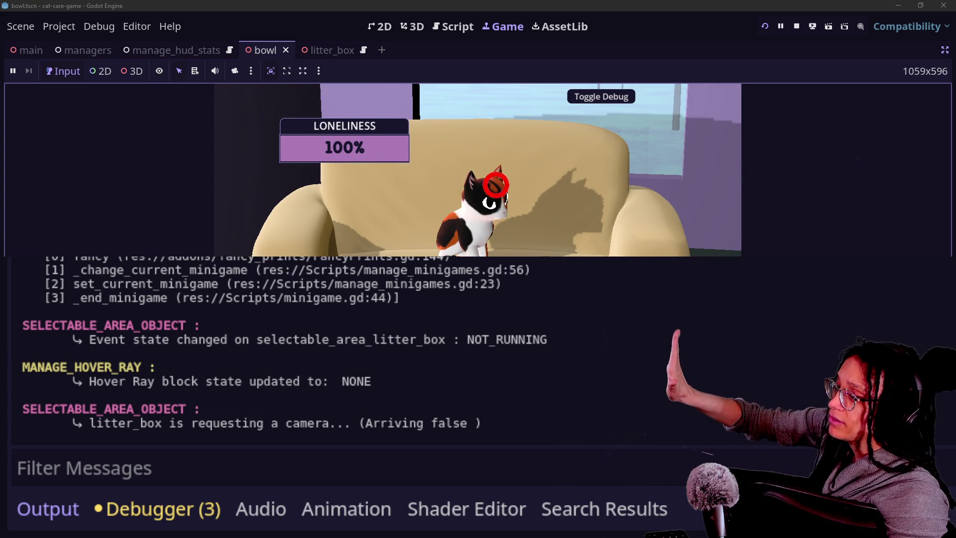
{"action": "key", "text": "Escape"}
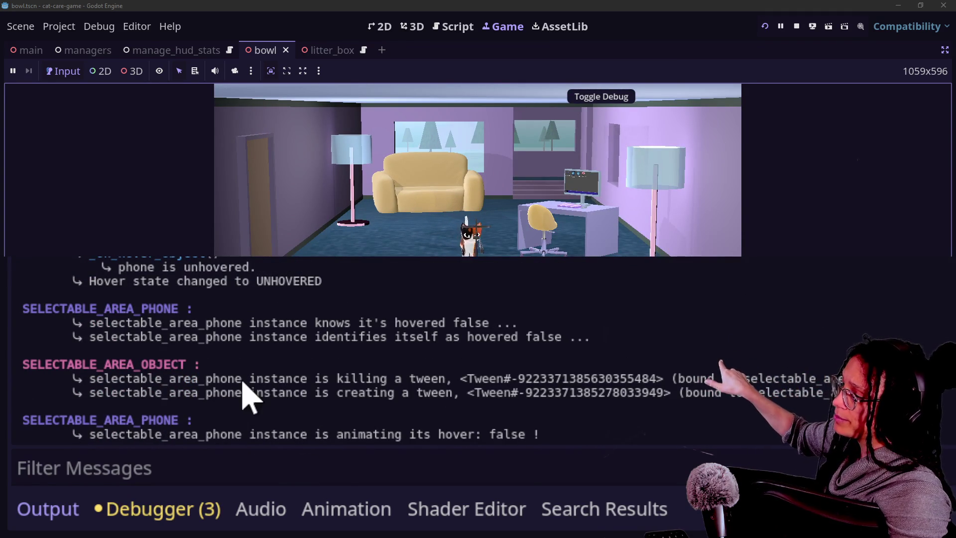
{"action": "left_click", "coordinate": [480, 234]}
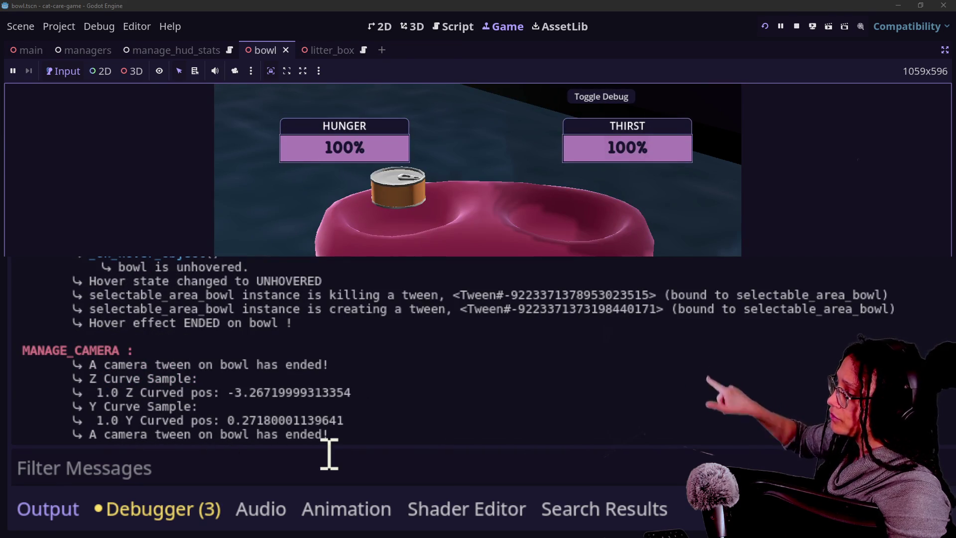
{"action": "scroll", "coordinate": [345, 437], "scroll_direction": "up", "scroll_amount": 8}
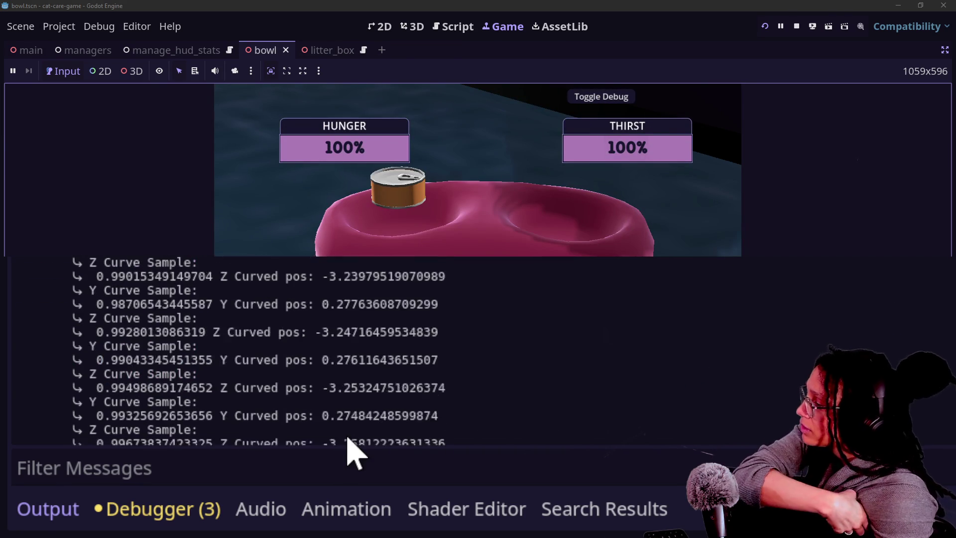
{"action": "mouse_move", "coordinate": [60, 303]}
{"action": "left_mouse_down"}
{"action": "mouse_move", "coordinate": [201, 323]}
{"action": "mouse_move", "coordinate": [273, 351]}
{"action": "left_mouse_up"}
{"action": "scroll", "coordinate": [144, 358], "scroll_direction": "down", "scroll_amount": 7}
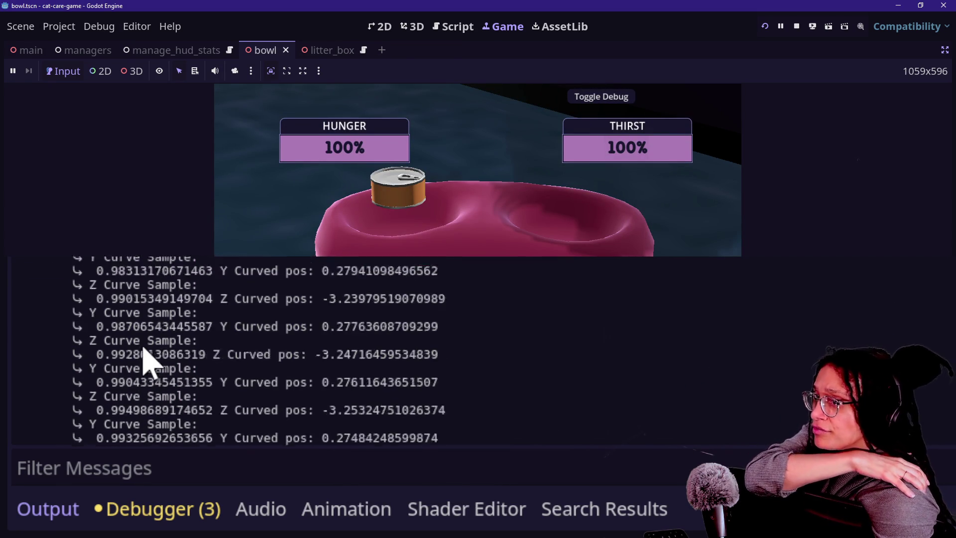
{"action": "scroll", "coordinate": [147, 359], "scroll_direction": "up", "scroll_amount": 15}
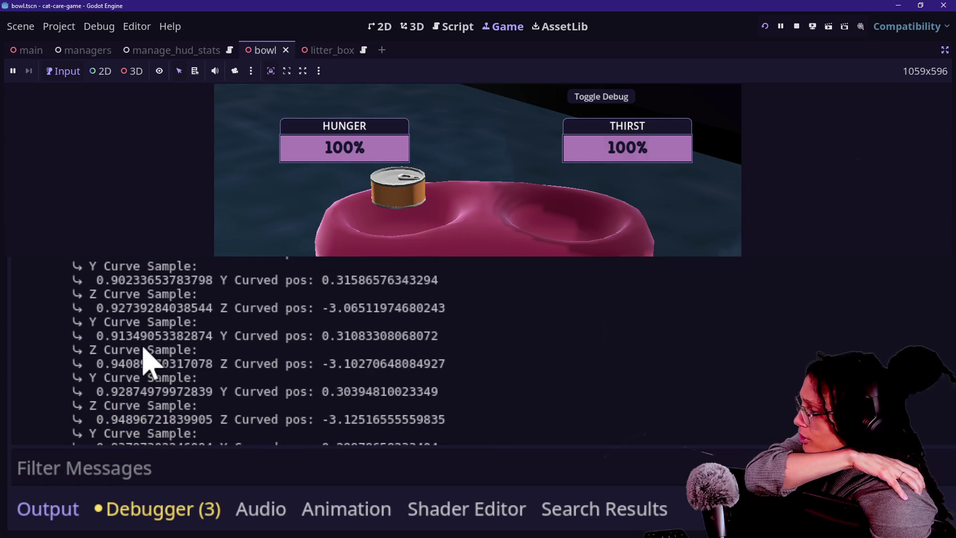
{"action": "scroll", "coordinate": [146, 359], "scroll_direction": "up", "scroll_amount": 15}
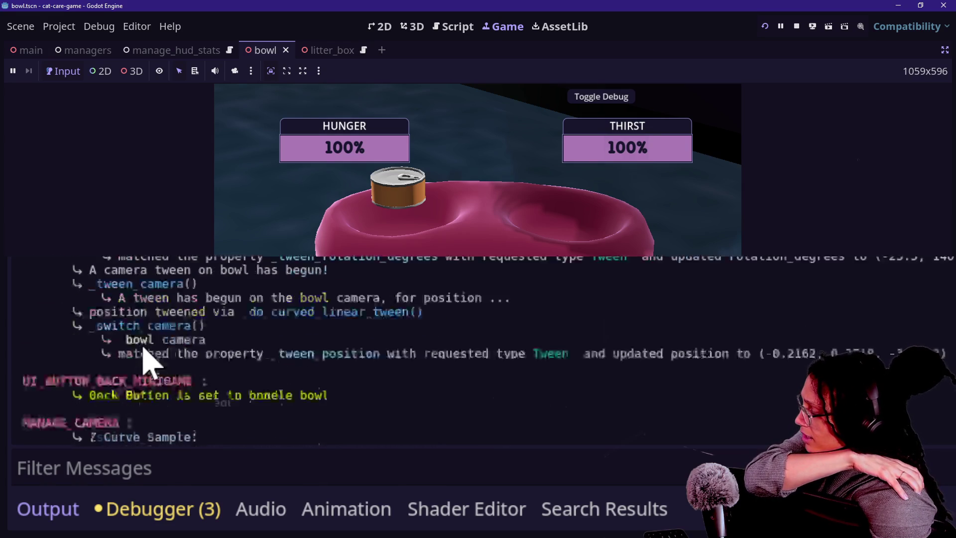
{"action": "scroll", "coordinate": [146, 359], "scroll_direction": "down", "scroll_amount": 2}
{"action": "scroll", "coordinate": [148, 359], "scroll_direction": "down", "scroll_amount": 4}
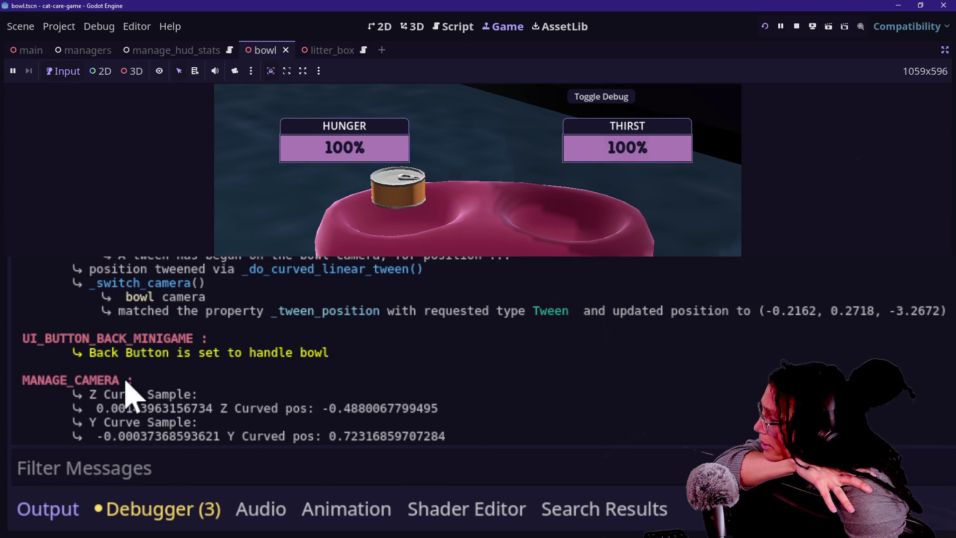
{"action": "scroll", "coordinate": [388, 351], "scroll_direction": "down", "scroll_amount": 8}
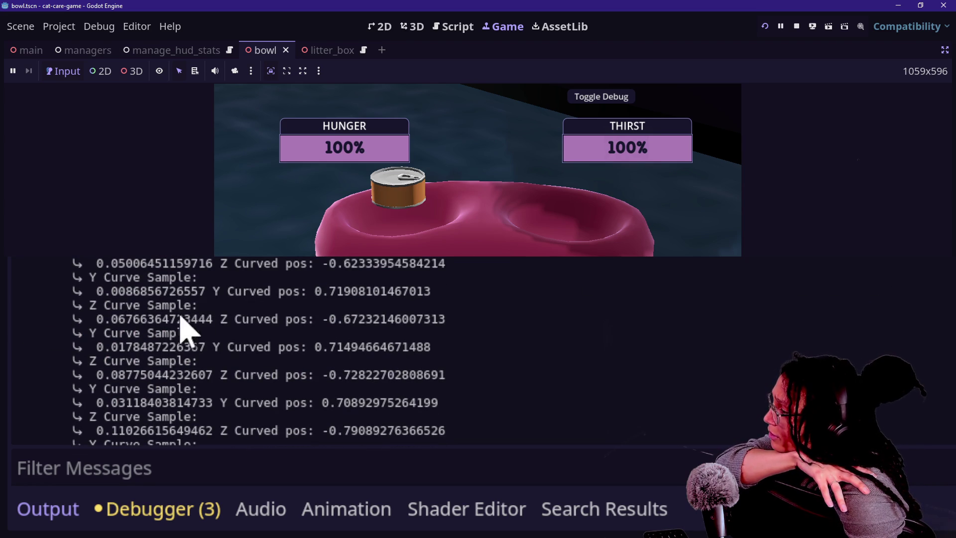
{"action": "right_click", "coordinate": [356, 423]}
{"action": "left_click", "coordinate": [408, 353]}
{"action": "scroll", "coordinate": [408, 353], "scroll_direction": "down", "scroll_amount": 5}
{"action": "scroll", "coordinate": [410, 353], "scroll_direction": "down", "scroll_amount": 15}
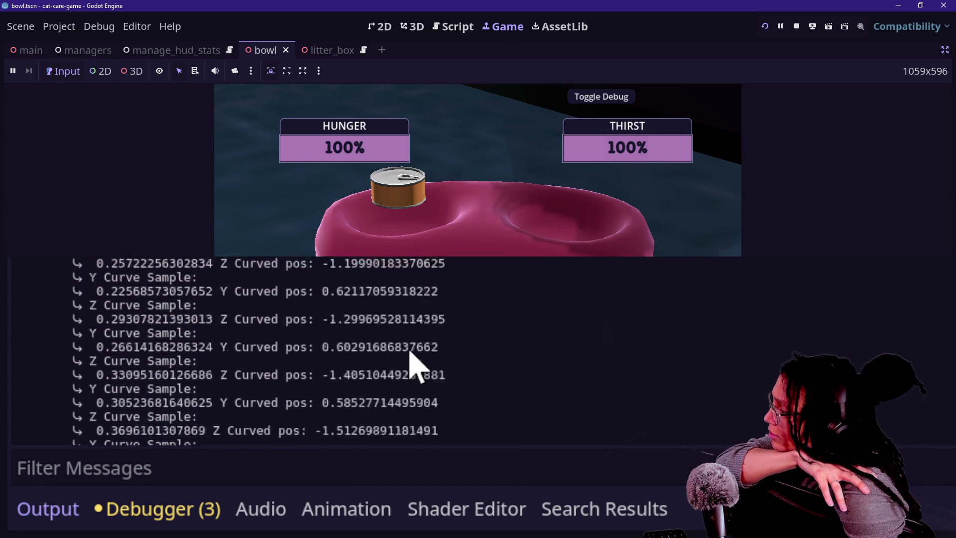
{"action": "scroll", "coordinate": [409, 366], "scroll_direction": "down", "scroll_amount": 15}
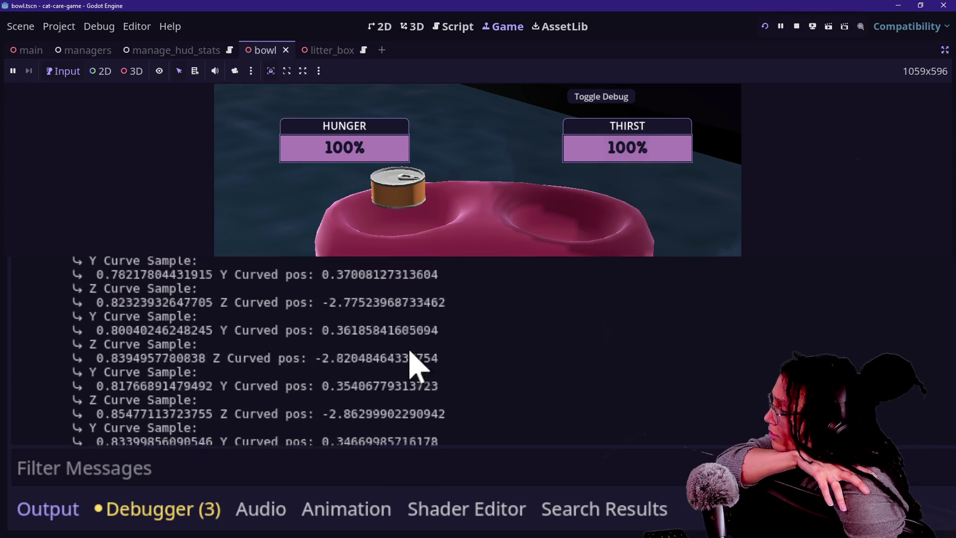
{"action": "scroll", "coordinate": [410, 352], "scroll_direction": "down", "scroll_amount": 15}
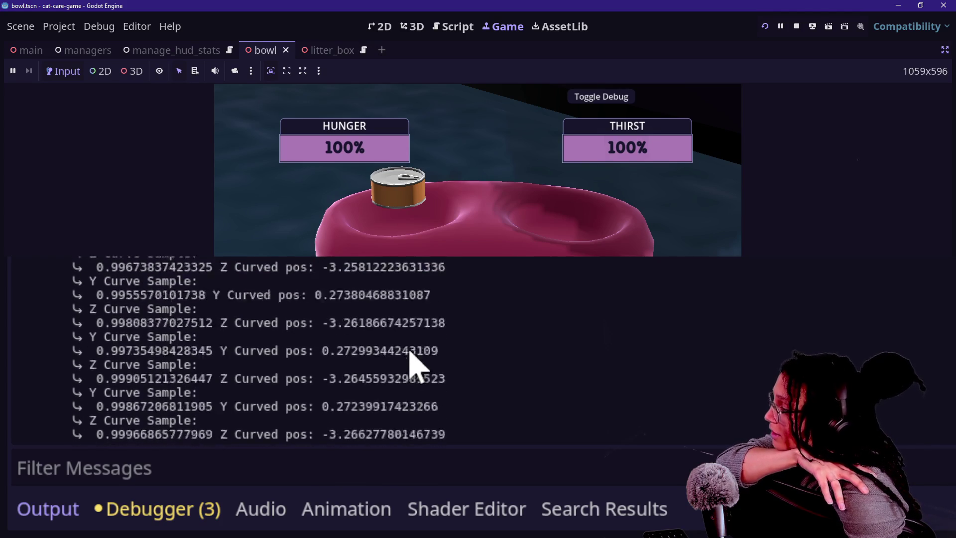
{"action": "scroll", "coordinate": [409, 351], "scroll_direction": "up", "scroll_amount": 3}
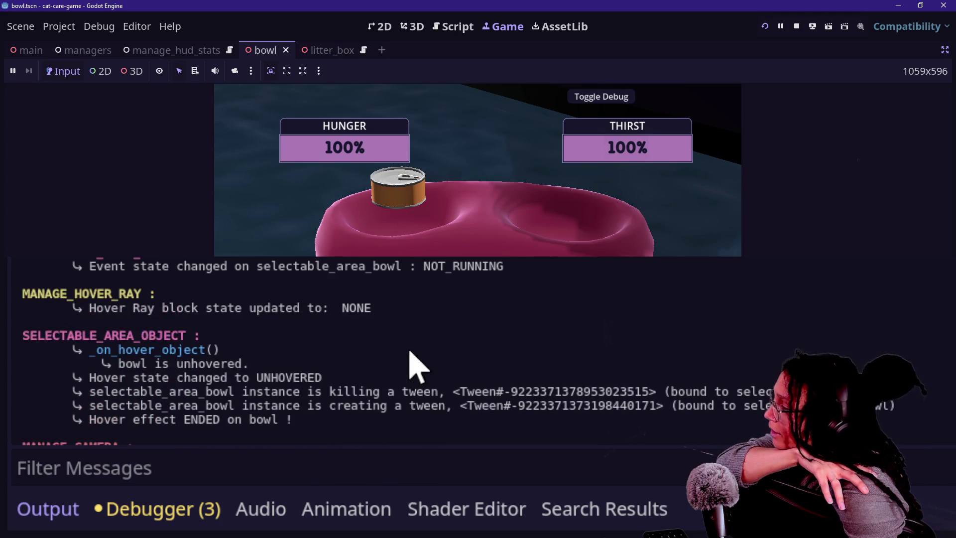
{"action": "scroll", "coordinate": [181, 376], "scroll_direction": "up", "scroll_amount": 2}
{"action": "mouse_move", "coordinate": [82, 311]}
{"action": "left_mouse_down"}
{"action": "mouse_move", "coordinate": [145, 301]}
{"action": "mouse_move", "coordinate": [417, 331]}
{"action": "left_mouse_up"}
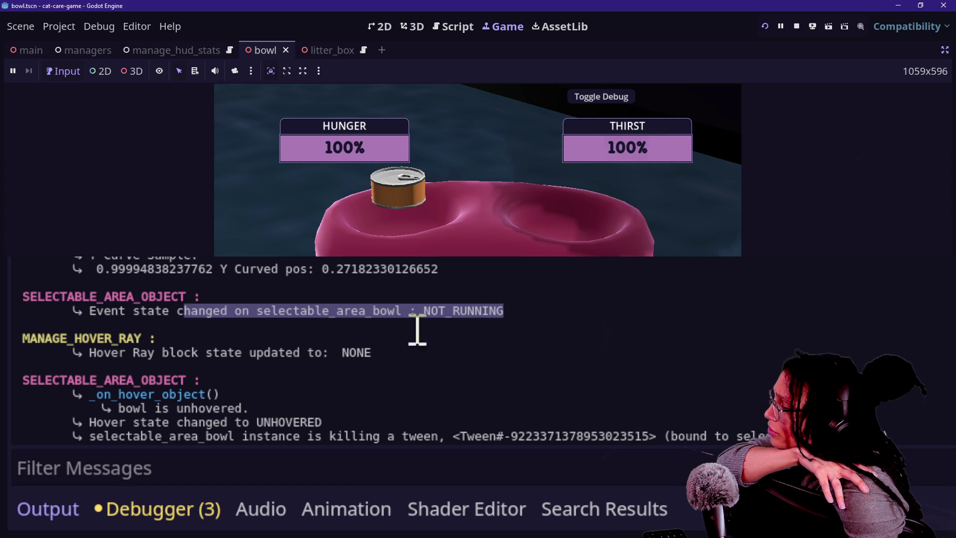
{"action": "left_click", "coordinate": [313, 305]}
{"action": "scroll", "coordinate": [294, 304], "scroll_direction": "up", "scroll_amount": 2}
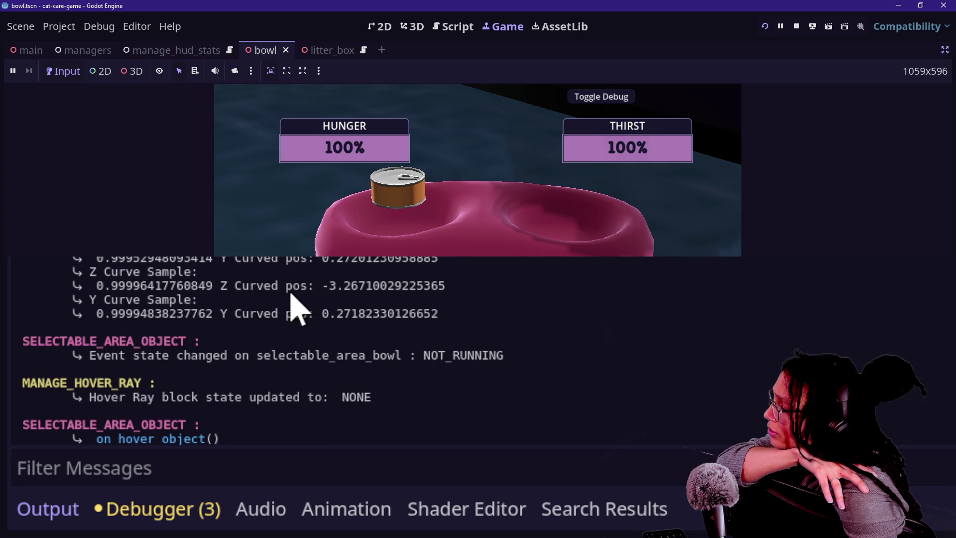
{"action": "scroll", "coordinate": [131, 396], "scroll_direction": "up", "scroll_amount": 10}
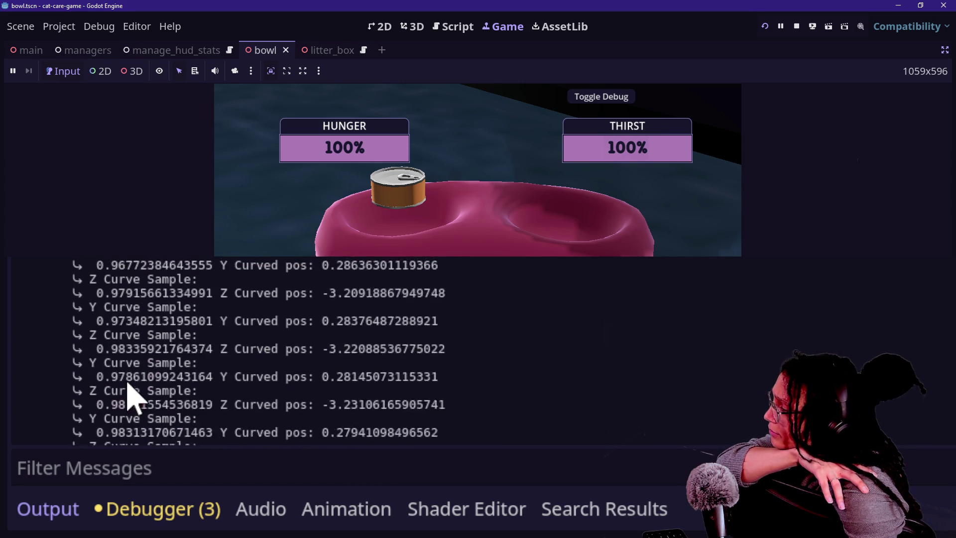
{"action": "scroll", "coordinate": [131, 395], "scroll_direction": "up", "scroll_amount": 15}
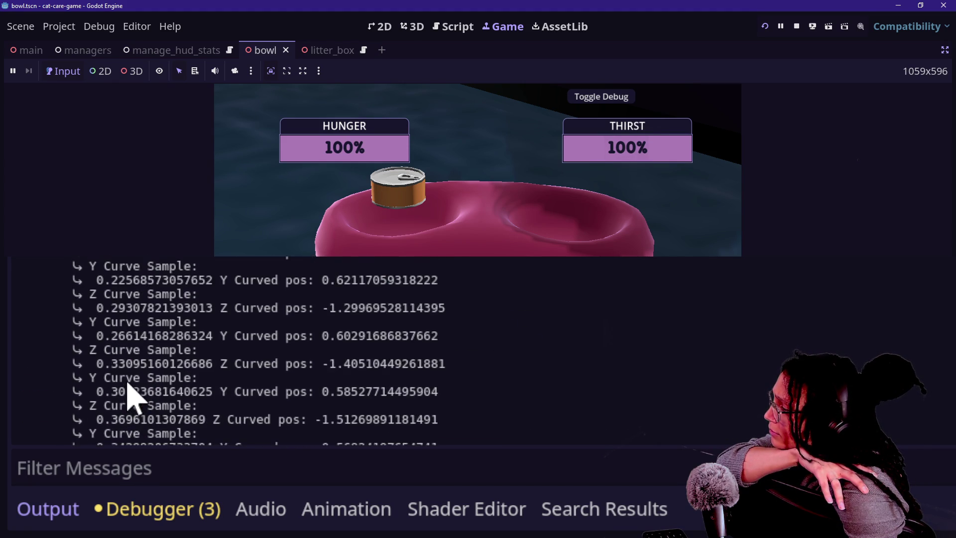
{"action": "scroll", "coordinate": [130, 396], "scroll_direction": "down", "scroll_amount": 3}
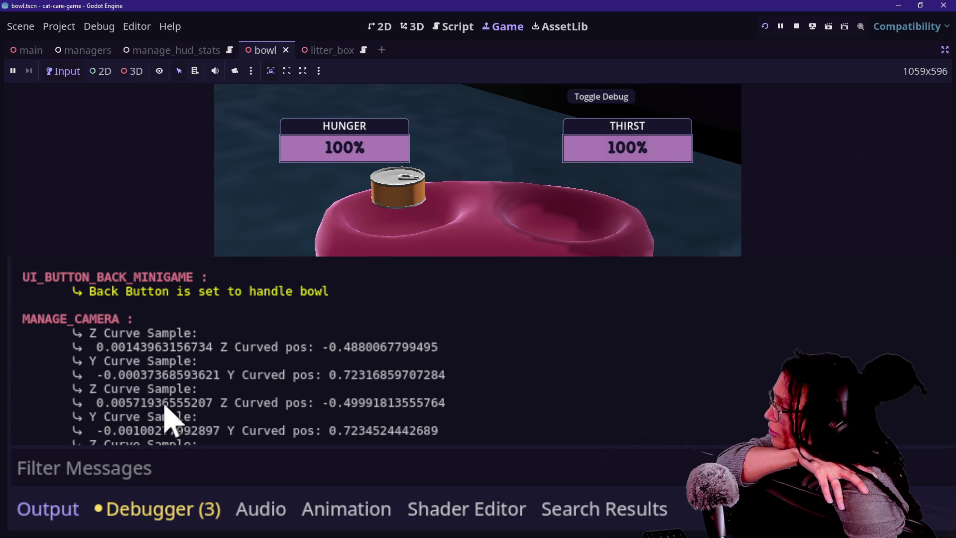
{"action": "scroll", "coordinate": [165, 404], "scroll_direction": "up", "scroll_amount": 4}
{"action": "scroll", "coordinate": [165, 405], "scroll_direction": "up", "scroll_amount": 6}
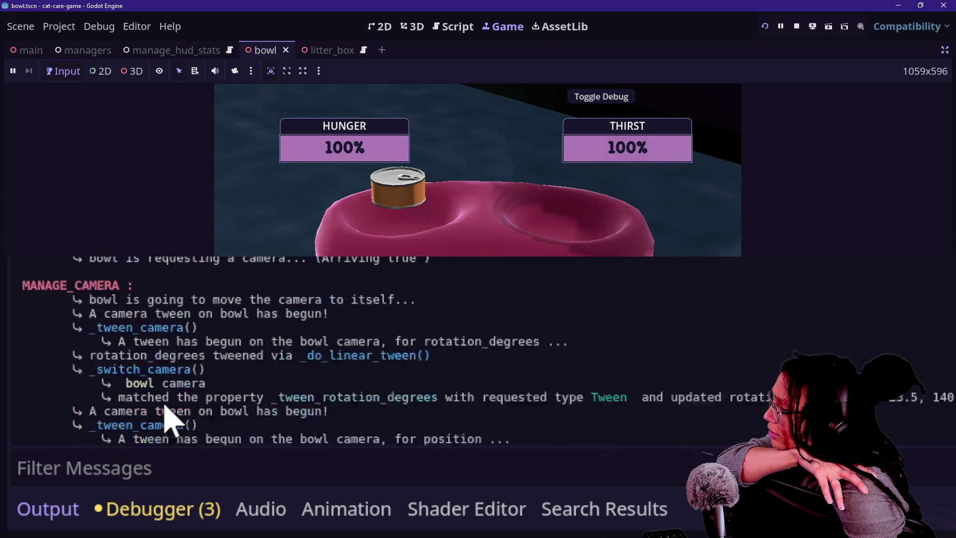
{"action": "scroll", "coordinate": [223, 363], "scroll_direction": "up", "scroll_amount": 2}
{"action": "scroll", "coordinate": [224, 380], "scroll_direction": "up", "scroll_amount": 2}
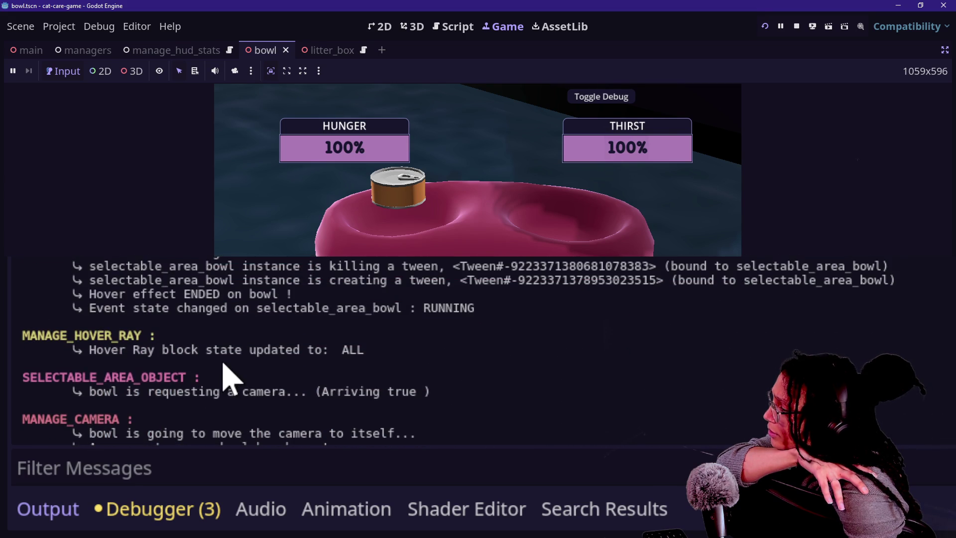
{"action": "left_click_drag", "start_coordinate": [126, 308], "coordinate": [456, 323]}
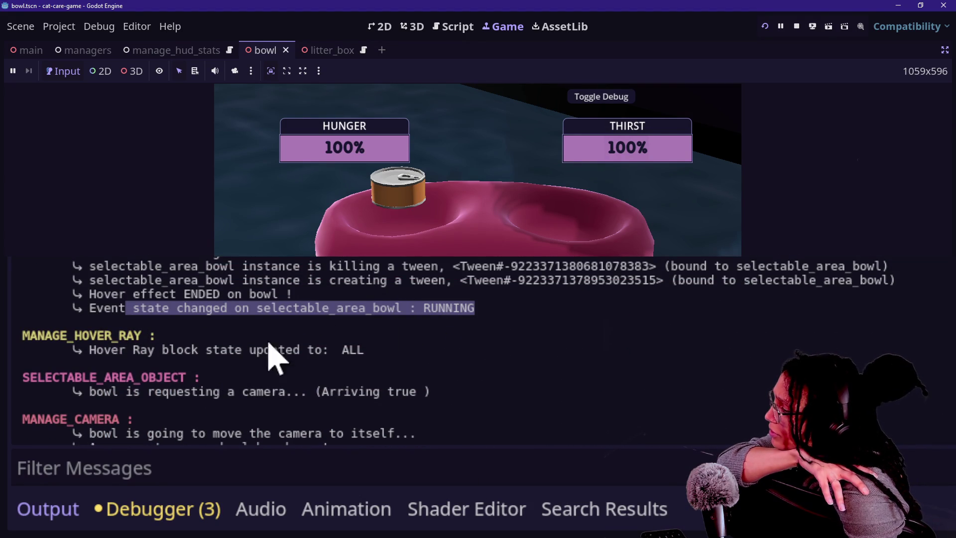
{"action": "left_click_drag", "start_coordinate": [140, 349], "coordinate": [385, 364]}
{"action": "left_click", "coordinate": [76, 368]}
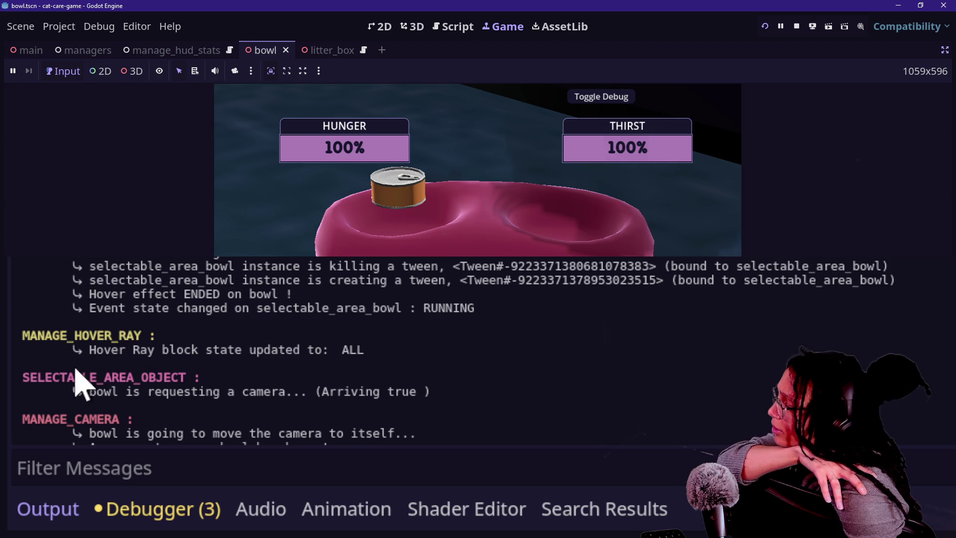
{"action": "scroll", "coordinate": [76, 369], "scroll_direction": "down", "scroll_amount": 1}
{"action": "left_click_drag", "start_coordinate": [81, 368], "coordinate": [345, 390]}
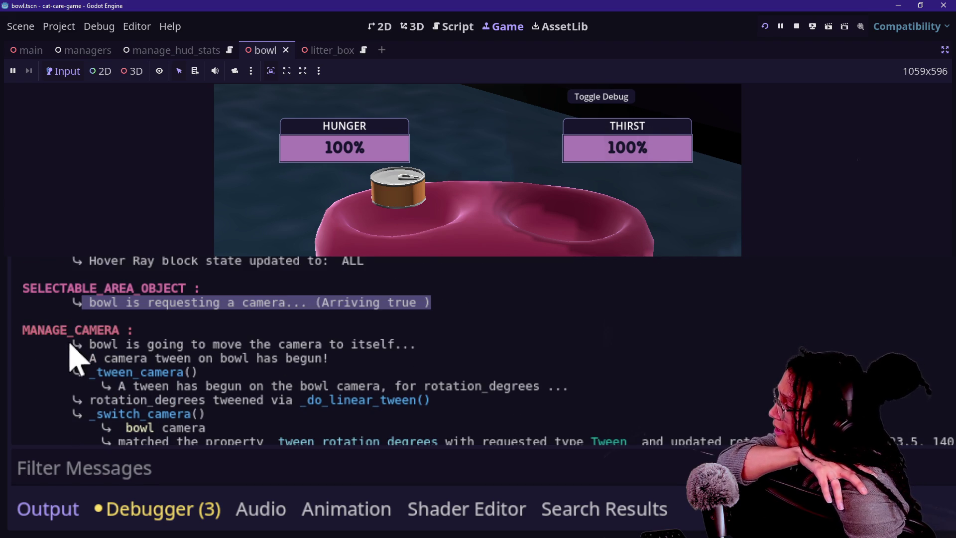
{"action": "left_click_drag", "start_coordinate": [75, 349], "coordinate": [188, 396]}
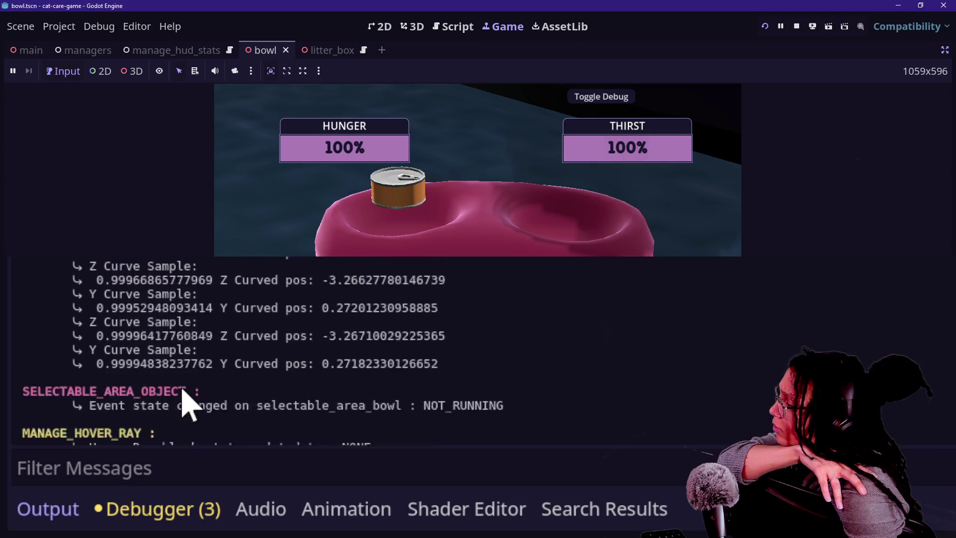
{"action": "scroll", "coordinate": [187, 394], "scroll_direction": "up", "scroll_amount": 1}
{"action": "left_click_drag", "start_coordinate": [98, 298], "coordinate": [373, 324]}
{"action": "left_click", "coordinate": [374, 324]}
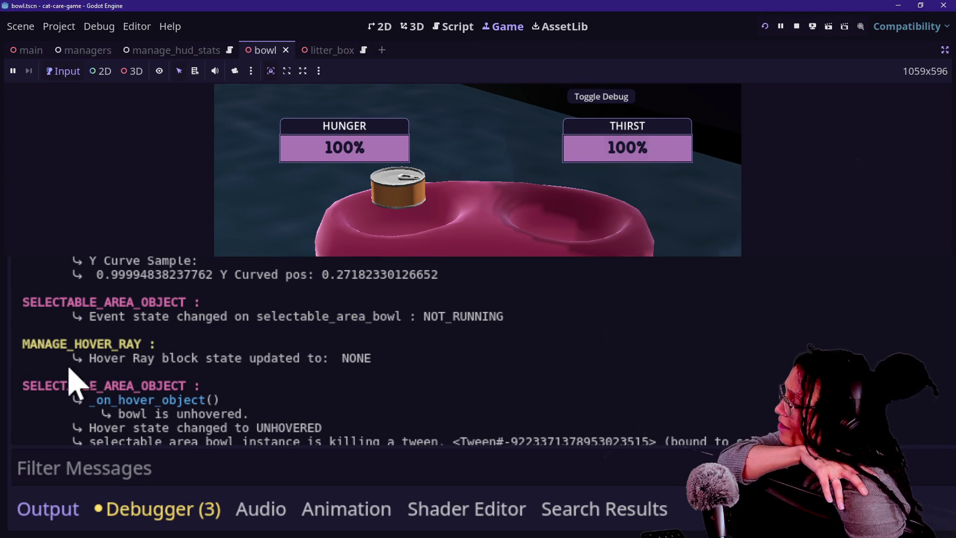
{"action": "left_click_drag", "start_coordinate": [73, 361], "coordinate": [293, 371]}
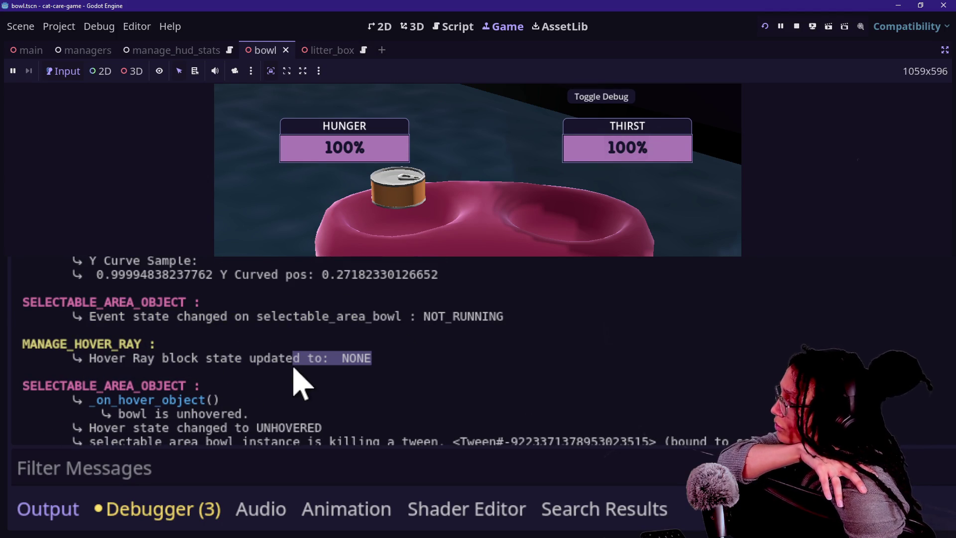
{"action": "left_click_drag", "start_coordinate": [90, 344], "coordinate": [273, 363]}
{"action": "scroll", "coordinate": [267, 367], "scroll_direction": "down", "scroll_amount": 3}
{"action": "left_click", "coordinate": [85, 359]}
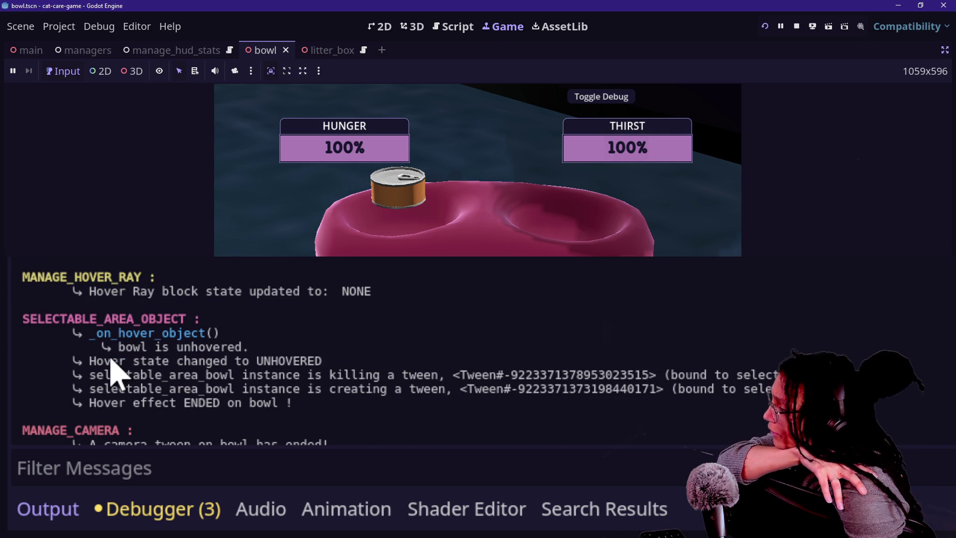
{"action": "left_click_drag", "start_coordinate": [273, 291], "coordinate": [350, 301]}
{"action": "left_click", "coordinate": [351, 301]}
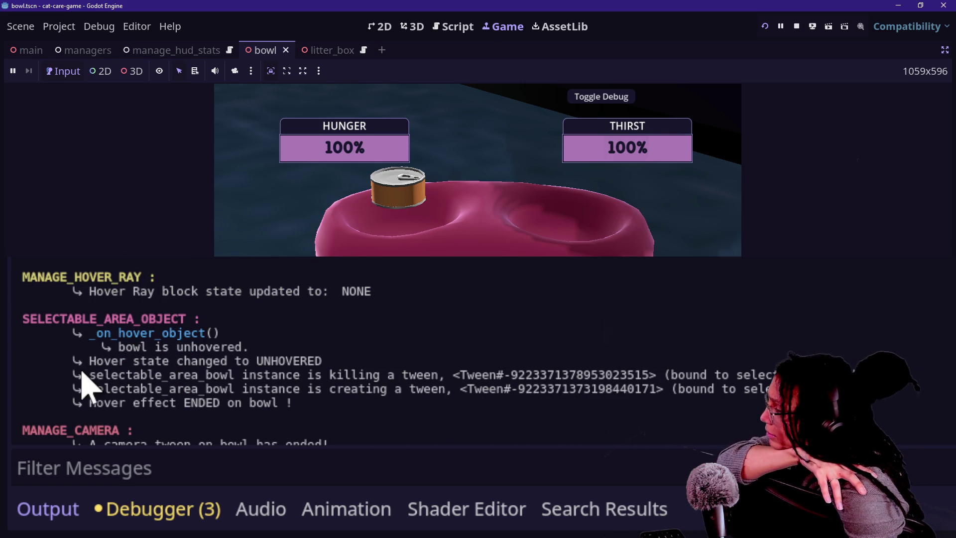
{"action": "scroll", "coordinate": [85, 385], "scroll_direction": "down", "scroll_amount": 1}
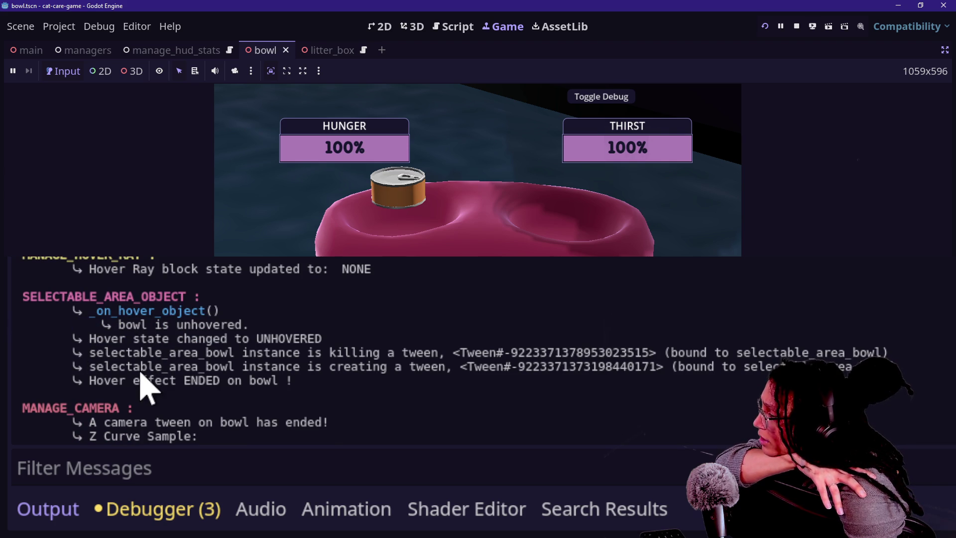
{"action": "scroll", "coordinate": [141, 372], "scroll_direction": "down", "scroll_amount": 1}
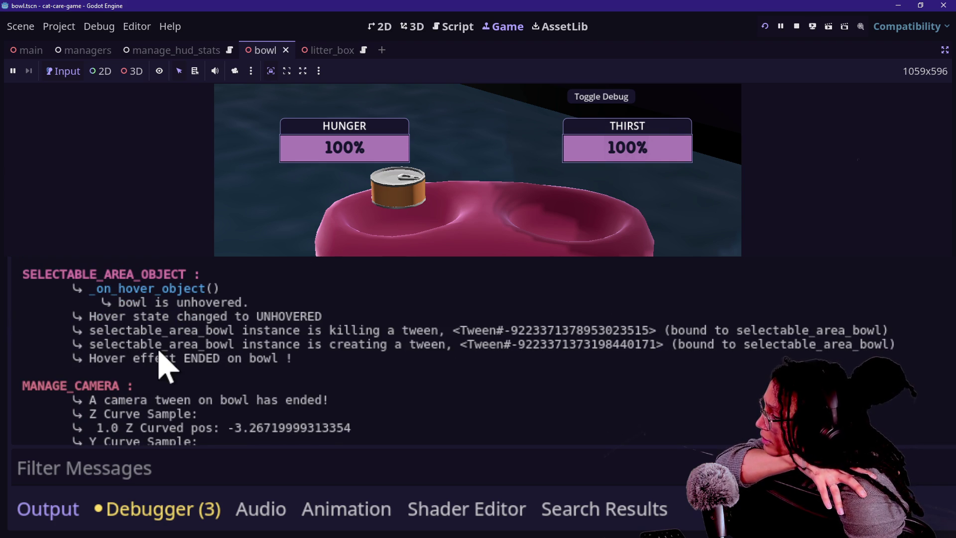
{"action": "scroll", "coordinate": [149, 376], "scroll_direction": "down", "scroll_amount": 1}
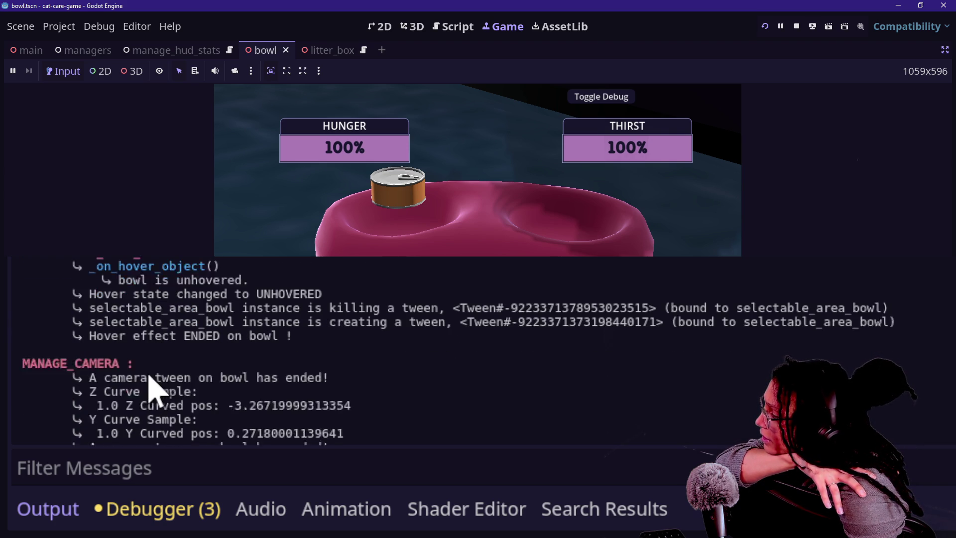
{"action": "scroll", "coordinate": [149, 391], "scroll_direction": "down", "scroll_amount": 1}
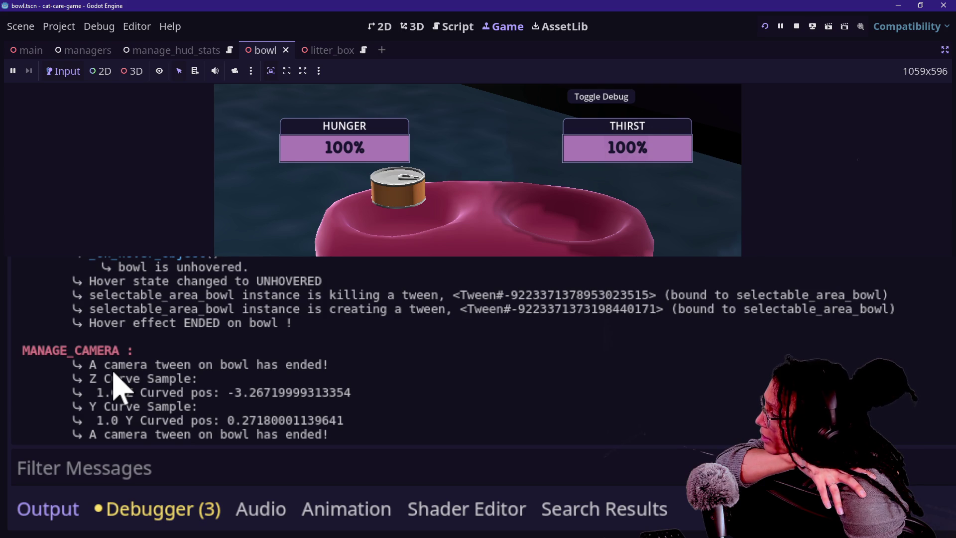
{"action": "left_click_drag", "start_coordinate": [78, 368], "coordinate": [315, 444]}
{"action": "left_click", "coordinate": [236, 416]}
{"action": "scroll", "coordinate": [456, 438], "scroll_direction": "up", "scroll_amount": 3}
{"action": "scroll", "coordinate": [456, 438], "scroll_direction": "down", "scroll_amount": 3}
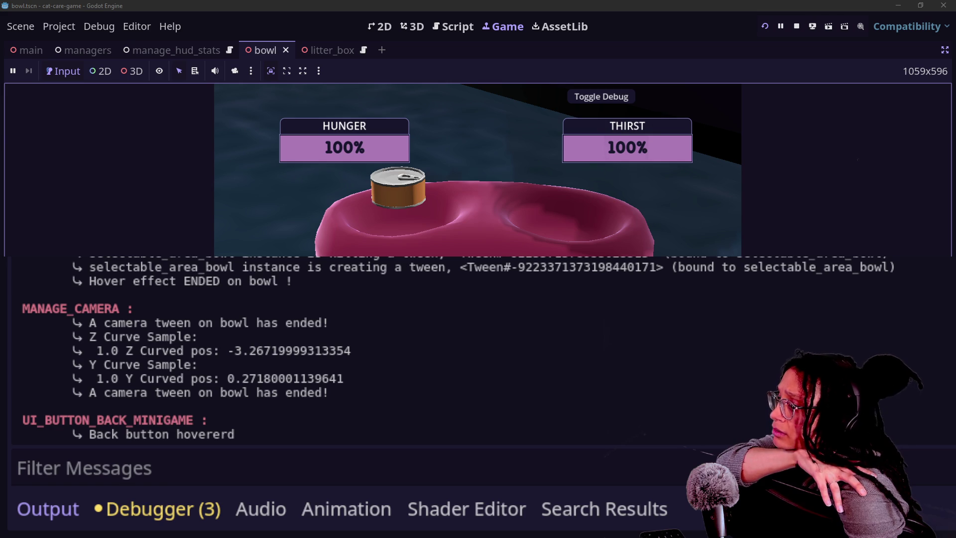
Exit the bowl minigame with Escape to test the back action
{"action": "key", "text": "Escape"}
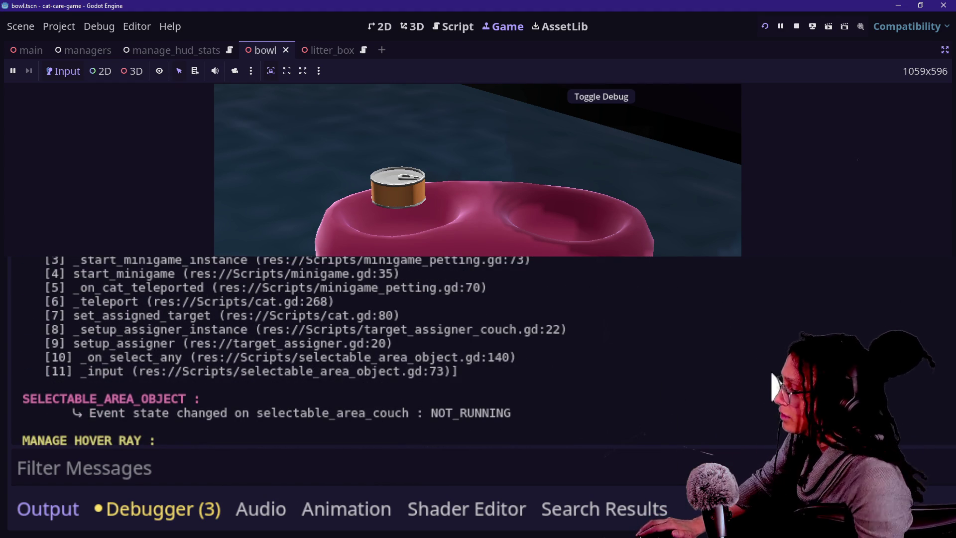
{"action": "right_click", "coordinate": [836, 390]}
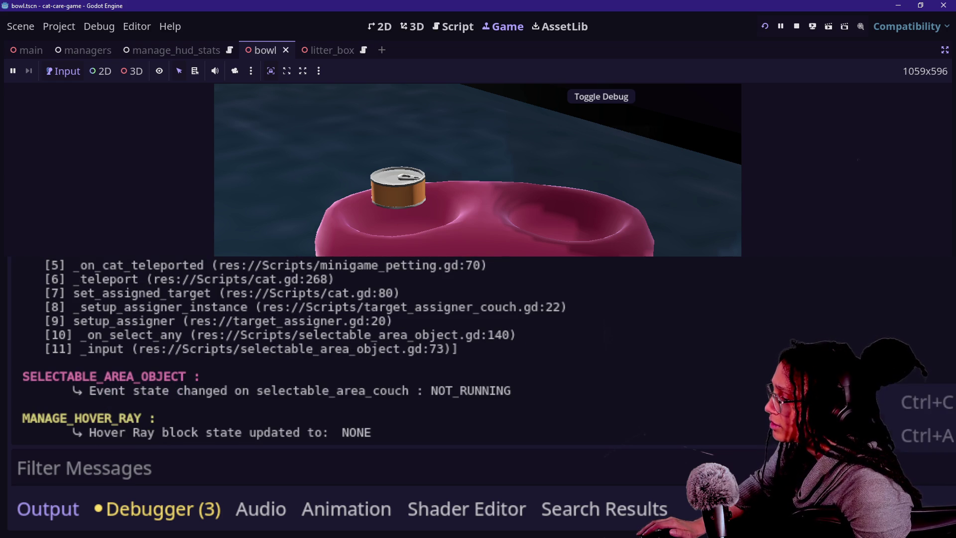
{"action": "left_click", "coordinate": [846, 402]}
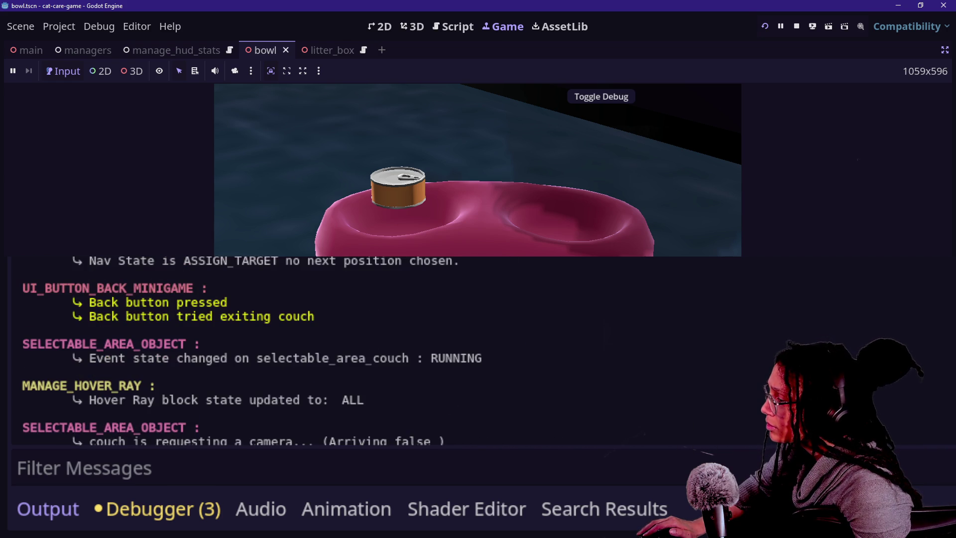
{"action": "scroll", "coordinate": [249, 348], "scroll_direction": "up", "scroll_amount": 3}
{"action": "scroll", "coordinate": [249, 349], "scroll_direction": "down", "scroll_amount": 1}
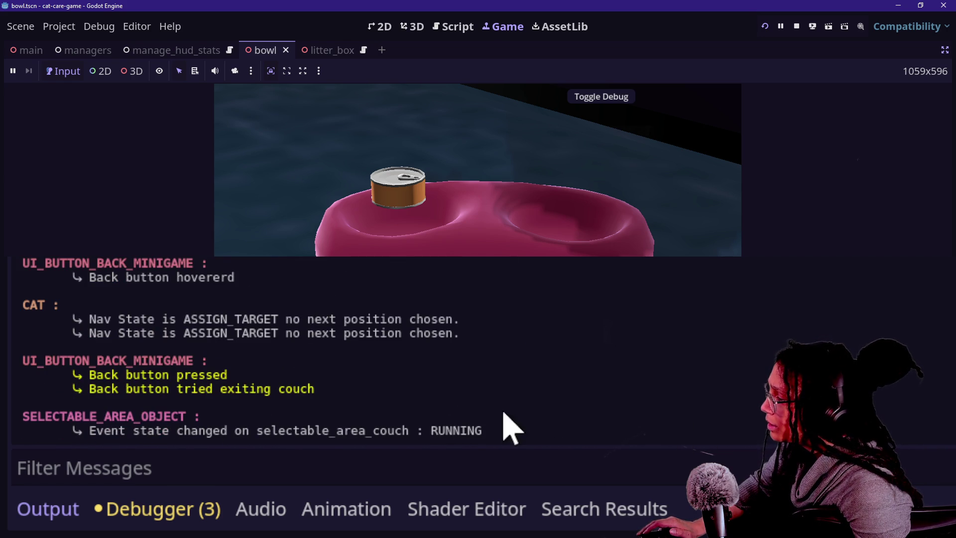
Check the 'Back button tried exiting couch' log message, then return to the back-button script
{"action": "double_click", "coordinate": [49, 388]}
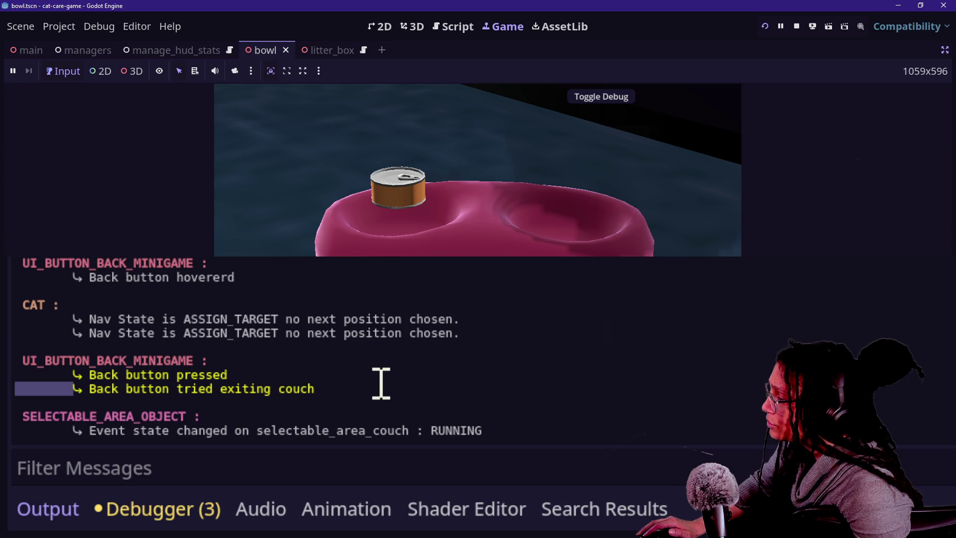
{"action": "left_click_drag", "start_coordinate": [381, 384], "coordinate": [352, 386]}
{"action": "left_click", "coordinate": [352, 398]}
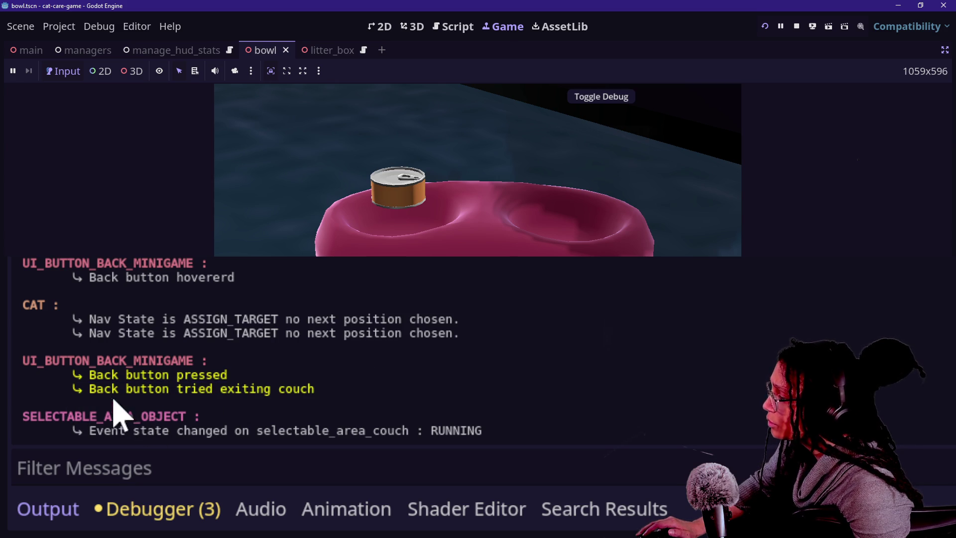
{"action": "left_click_drag", "start_coordinate": [177, 389], "coordinate": [270, 391]}
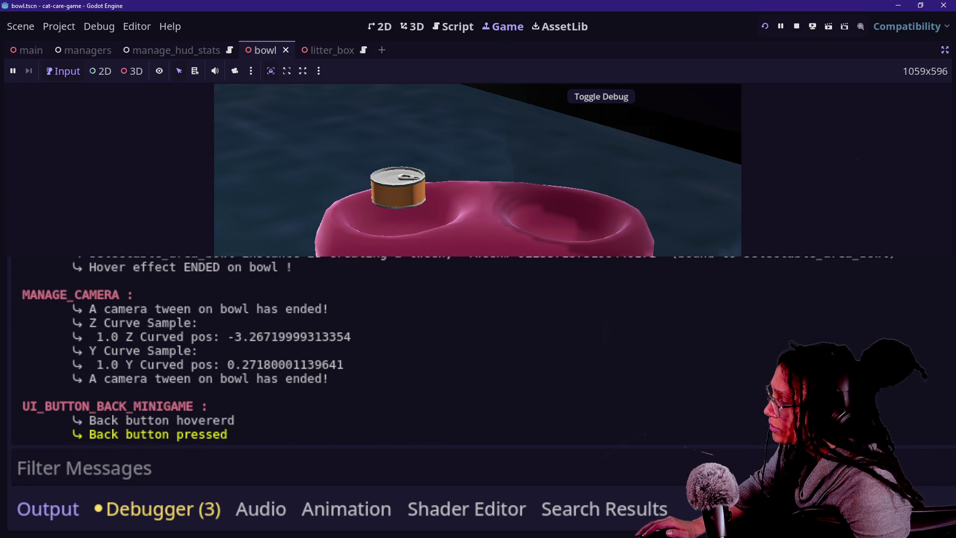
{"action": "left_click", "coordinate": [453, 27]}
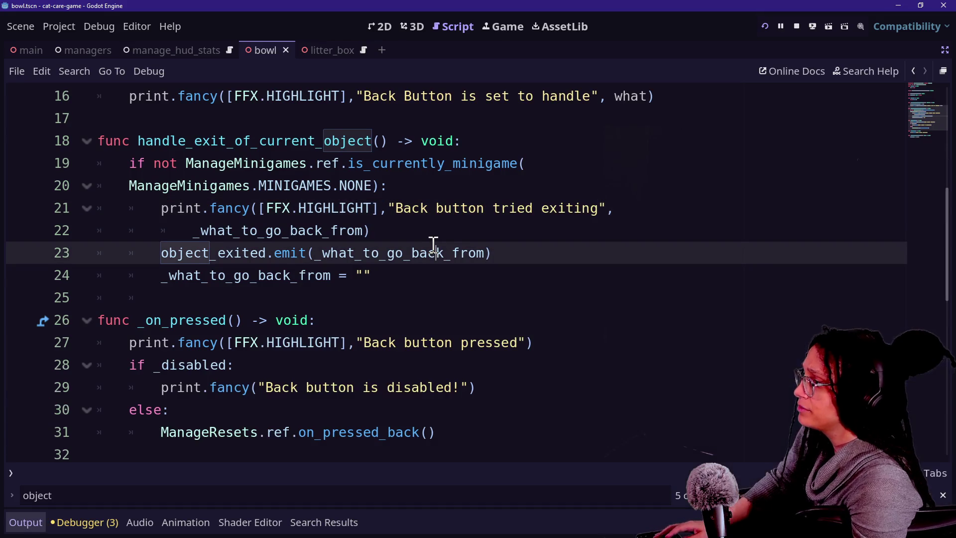
Search all scripts for handle_exit_of_current_object with Find in Files
{"action": "left_click_drag", "start_coordinate": [128, 124], "coordinate": [414, 185]}
{"action": "left_click", "coordinate": [413, 184]}
{"action": "scroll", "coordinate": [414, 184], "scroll_direction": "up", "scroll_amount": 1}
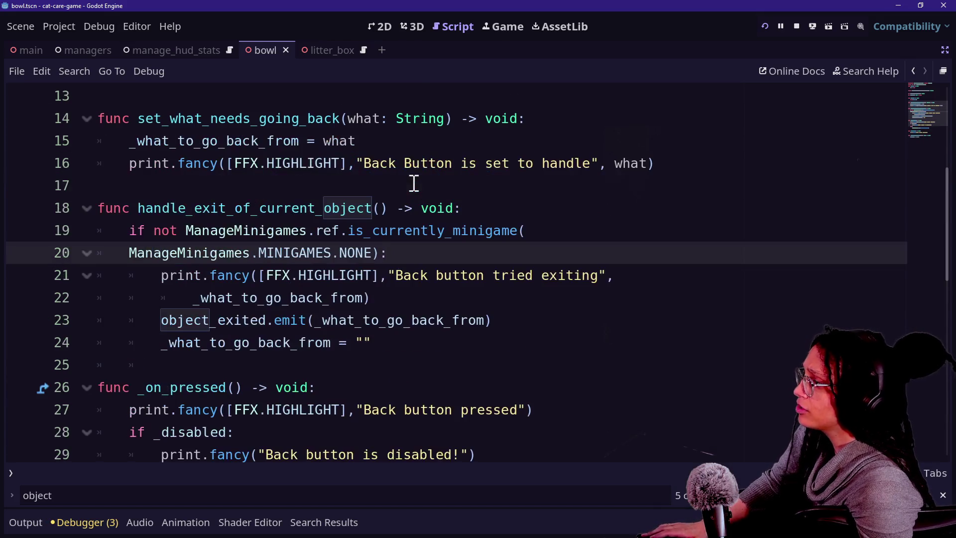
{"action": "left_click_drag", "start_coordinate": [135, 208], "coordinate": [378, 203]}
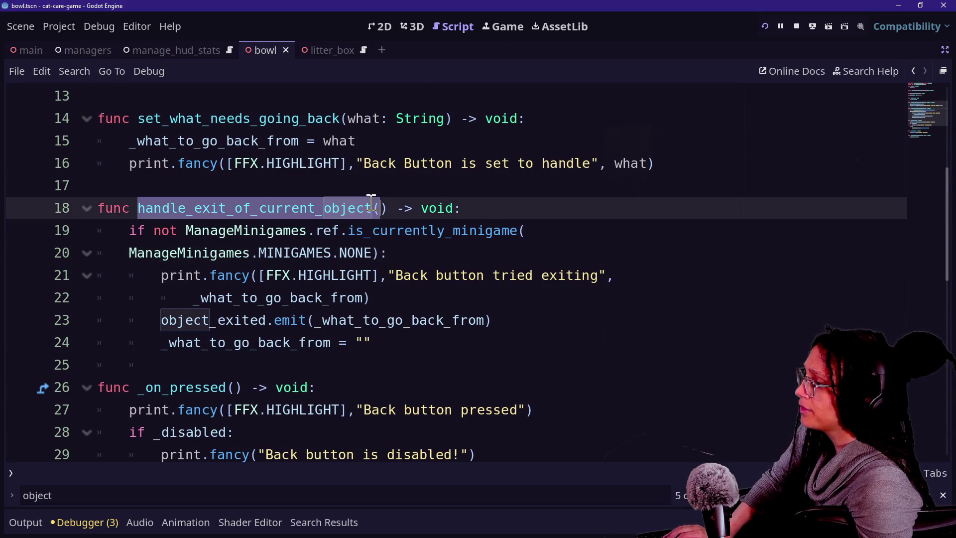
{"action": "key", "text": "ctrl+shift+d"}
{"action": "key", "text": "ctrl+z"}
{"action": "key", "text": "ctrl+shift+f"}
{"action": "key", "text": "Return"}
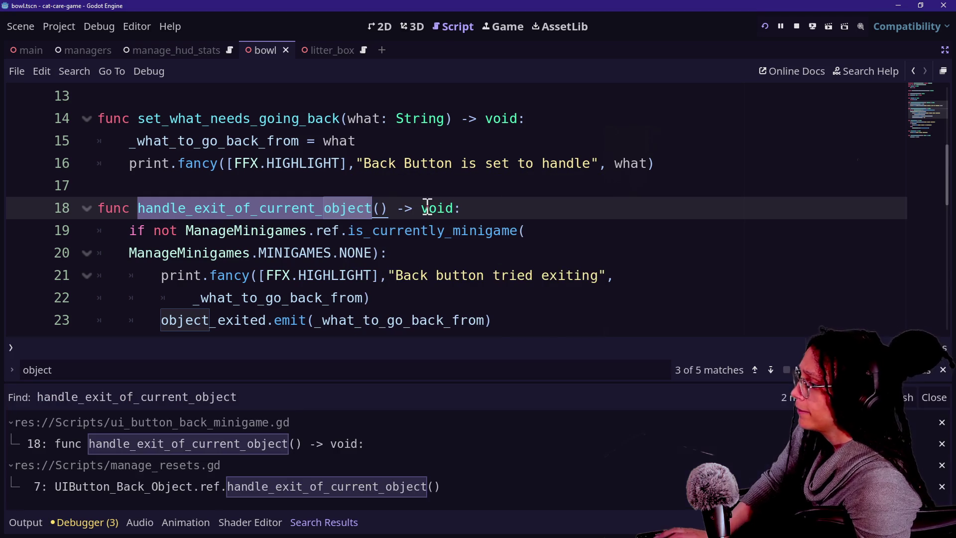
Open the call site in manage_resets.gd and jump back to the handle_exit_of_current_object definition
{"action": "left_click", "coordinate": [95, 486]}
{"action": "left_click", "coordinate": [160, 295]}
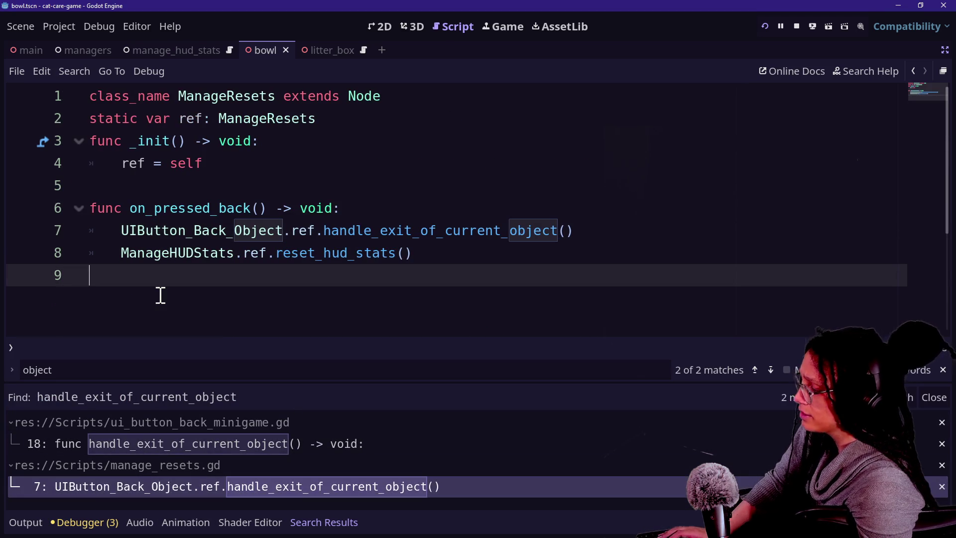
{"action": "key", "text": "alt+o"}
{"action": "key", "text": "alt+o"}
{"action": "left_click", "coordinate": [118, 207]}
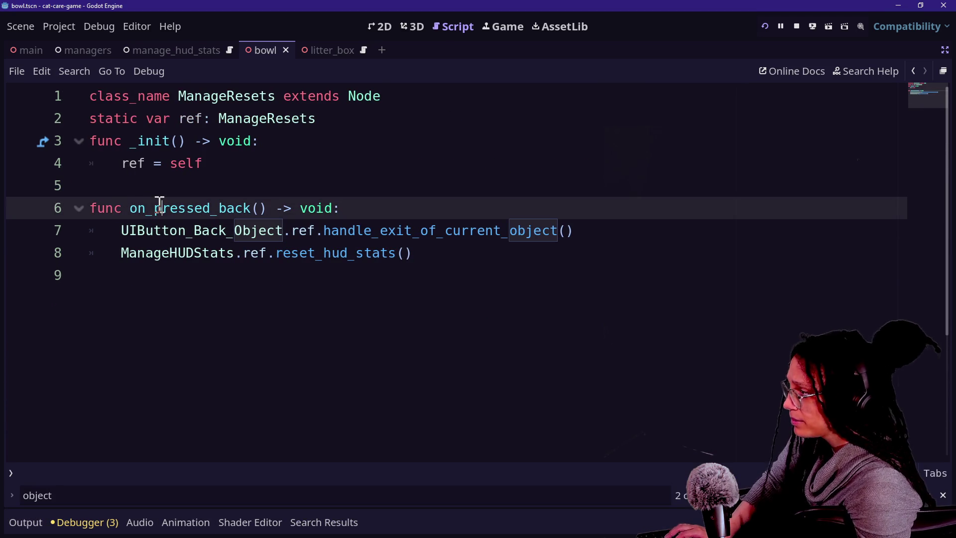
{"action": "left_click", "coordinate": [378, 229], "text": "ctrl"}
{"action": "scroll", "coordinate": [284, 205], "scroll_direction": "up", "scroll_amount": 3}
{"action": "scroll", "coordinate": [284, 205], "scroll_direction": "down", "scroll_amount": 2}
{"action": "scroll", "coordinate": [284, 205], "scroll_direction": "down", "scroll_amount": 5}
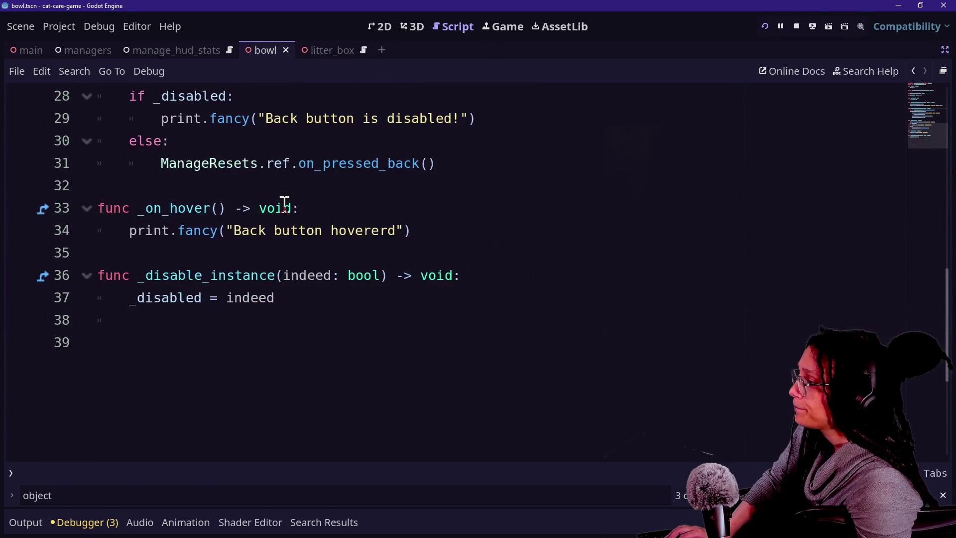
{"action": "scroll", "coordinate": [283, 205], "scroll_direction": "up", "scroll_amount": 2}
Inspect the _on_pressed function and select its not-in-minigame condition
{"action": "left_click", "coordinate": [141, 209]}
{"action": "left_click", "coordinate": [162, 297]}
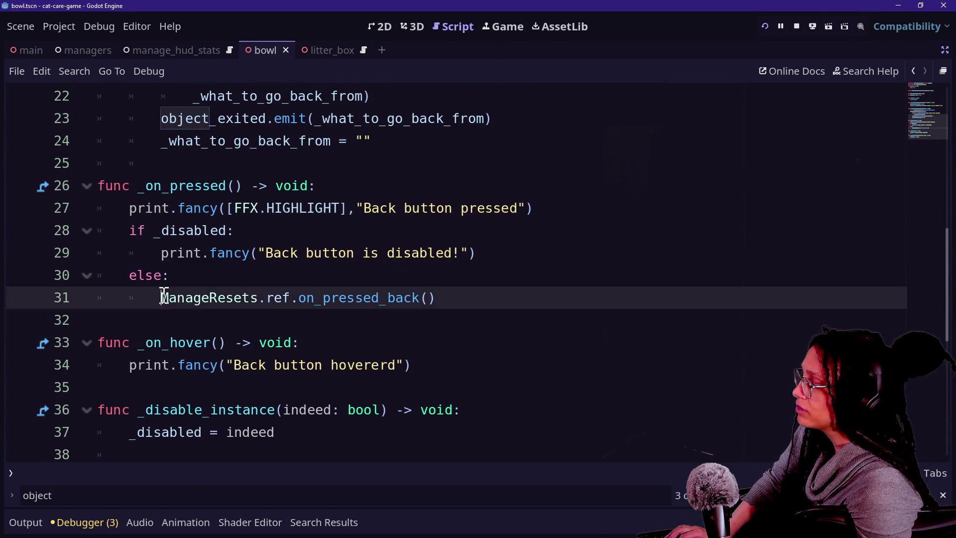
{"action": "left_click", "coordinate": [131, 187]}
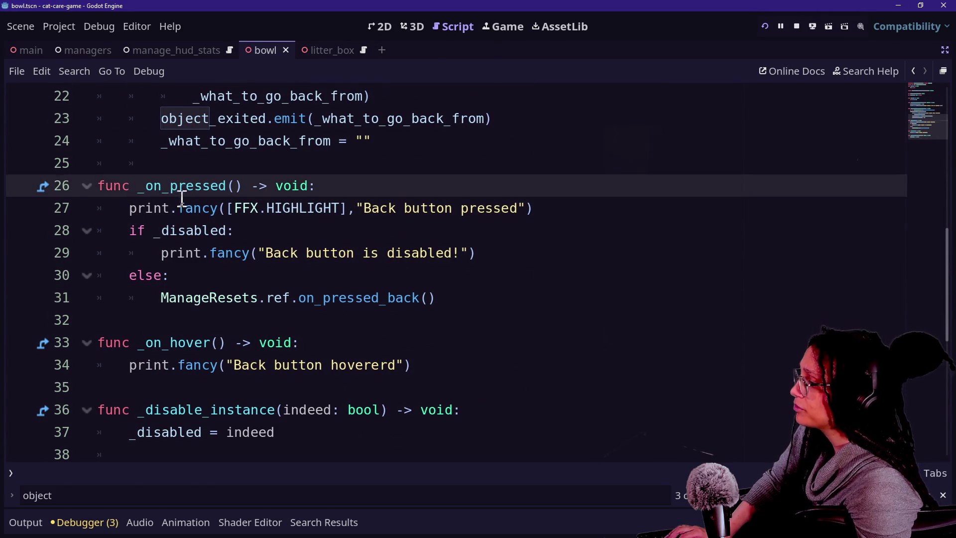
{"action": "left_click", "coordinate": [258, 251]}
{"action": "left_click", "coordinate": [295, 294]}
{"action": "scroll", "coordinate": [297, 297], "scroll_direction": "up", "scroll_amount": 4}
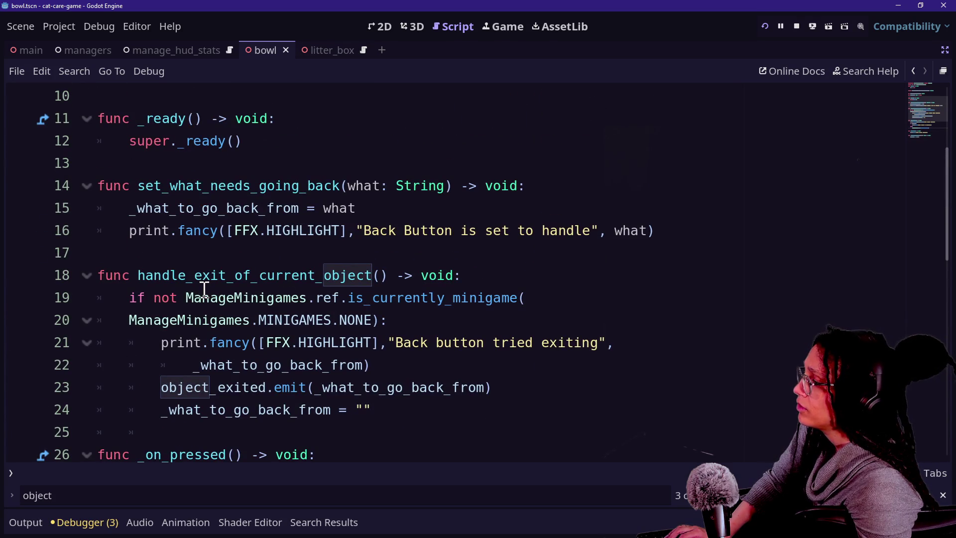
{"action": "left_click", "coordinate": [145, 297]}
{"action": "left_click", "coordinate": [403, 318]}
{"action": "left_click", "coordinate": [143, 259]}
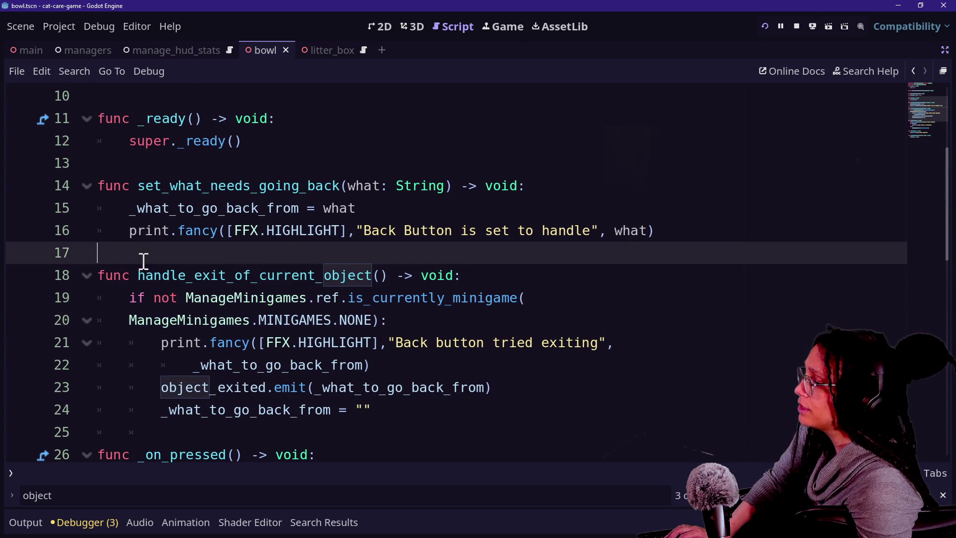
{"action": "left_click", "coordinate": [219, 344]}
{"action": "left_click", "coordinate": [153, 294]}
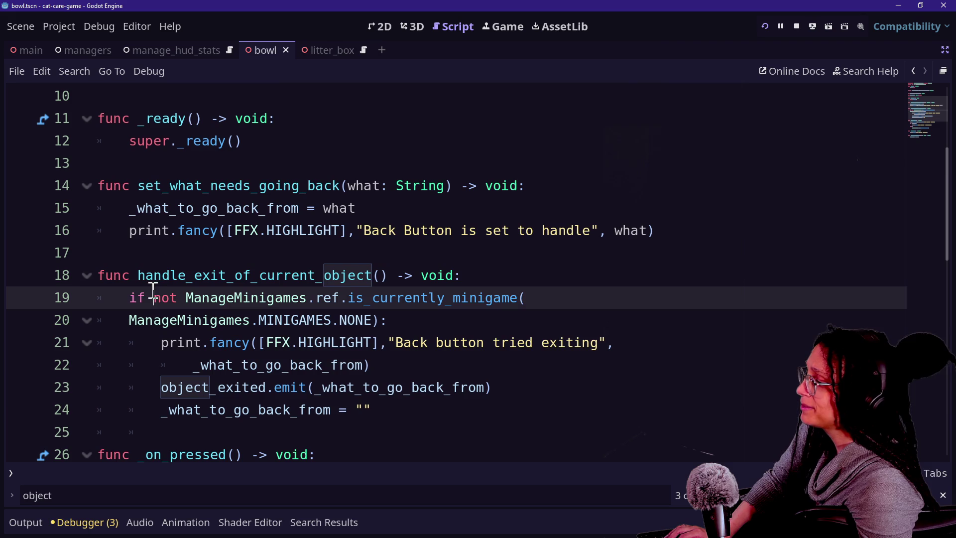
{"action": "left_click_drag", "start_coordinate": [126, 291], "coordinate": [488, 309]}
Show the Output log beneath the script and put the caret at the end of line 24
{"action": "left_click", "coordinate": [25, 522]}
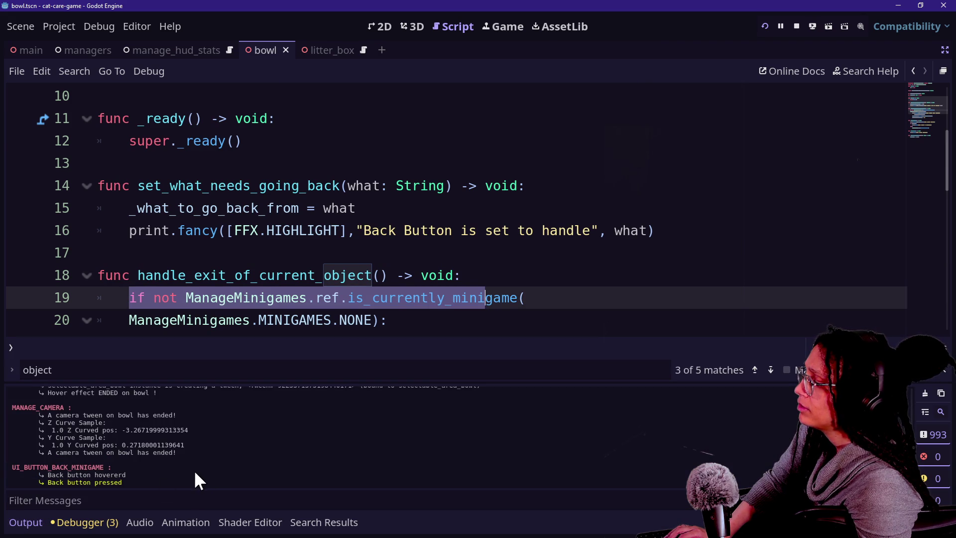
{"action": "left_click", "coordinate": [446, 315]}
{"action": "scroll", "coordinate": [447, 313], "scroll_direction": "down", "scroll_amount": 1}
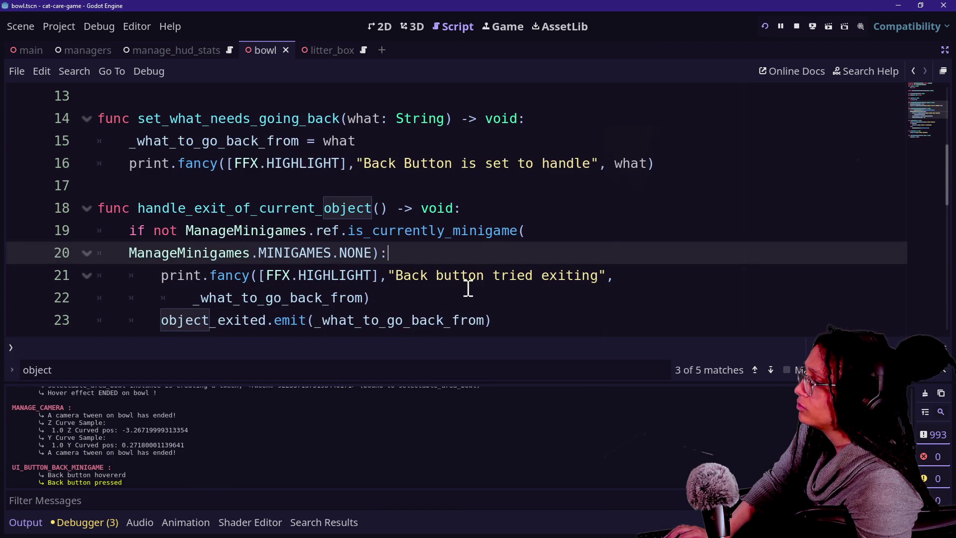
{"action": "scroll", "coordinate": [514, 280], "scroll_direction": "down", "scroll_amount": 1}
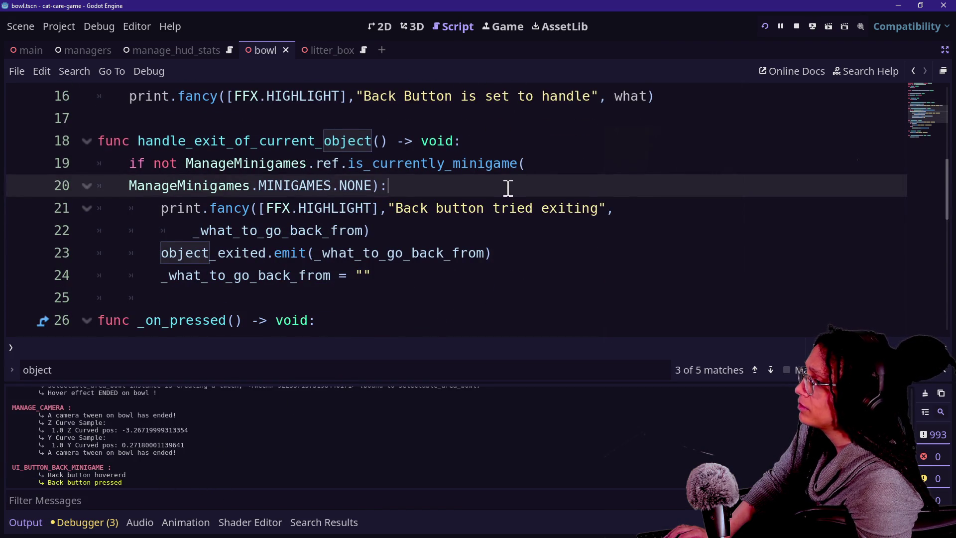
{"action": "left_click", "coordinate": [456, 275]}
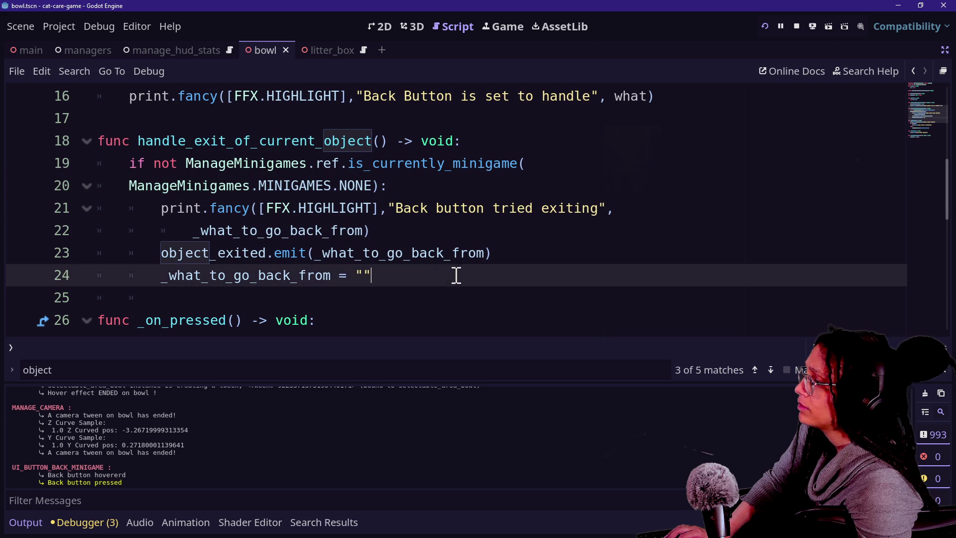
Add an else branch printing HIGHLIGHT_RED "Back button pressed, but there's nothing to exit from lol!"
{"action": "key", "text": "Return"}
{"action": "type", "text": "else"}
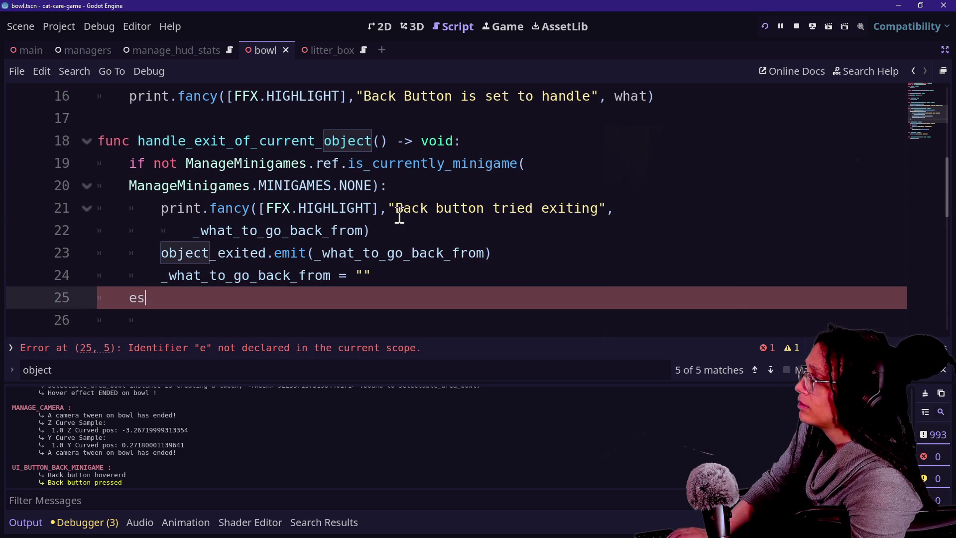
{"action": "type", "text": ":"}
{"action": "key", "text": "Return"}
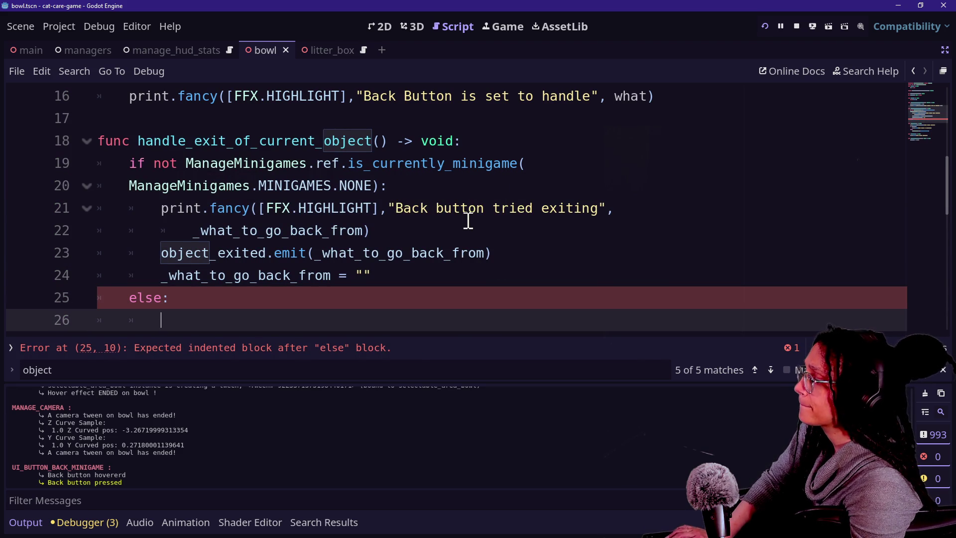
{"action": "type", "text": "print.fancy([FFX."}
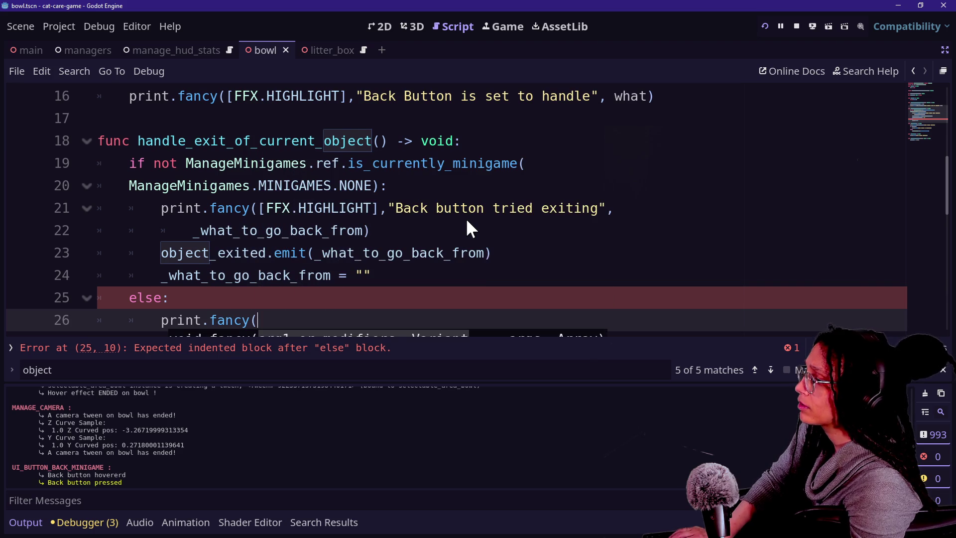
{"action": "key", "text": "BackSpace"}
{"action": "type", "text": ".HIGH"}
{"action": "key", "text": "Down"}
{"action": "key", "text": "Down"}
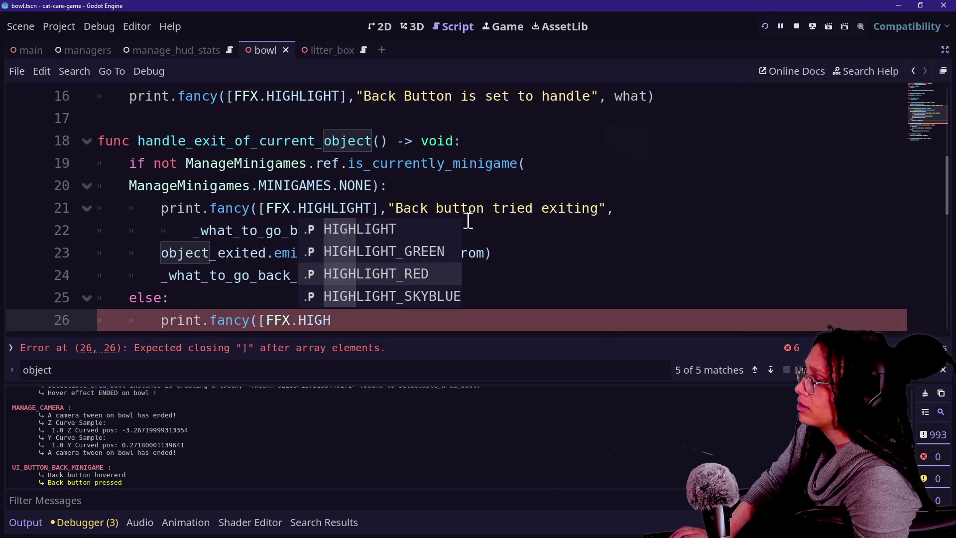
{"action": "key", "text": "Return"}
{"action": "type", "text": "\"B"}
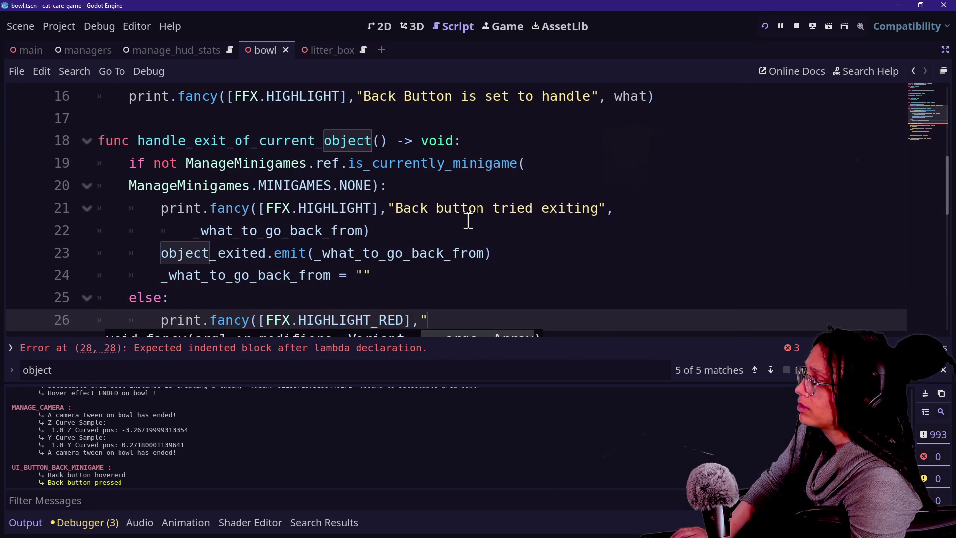
{"action": "type", "text": "a"}
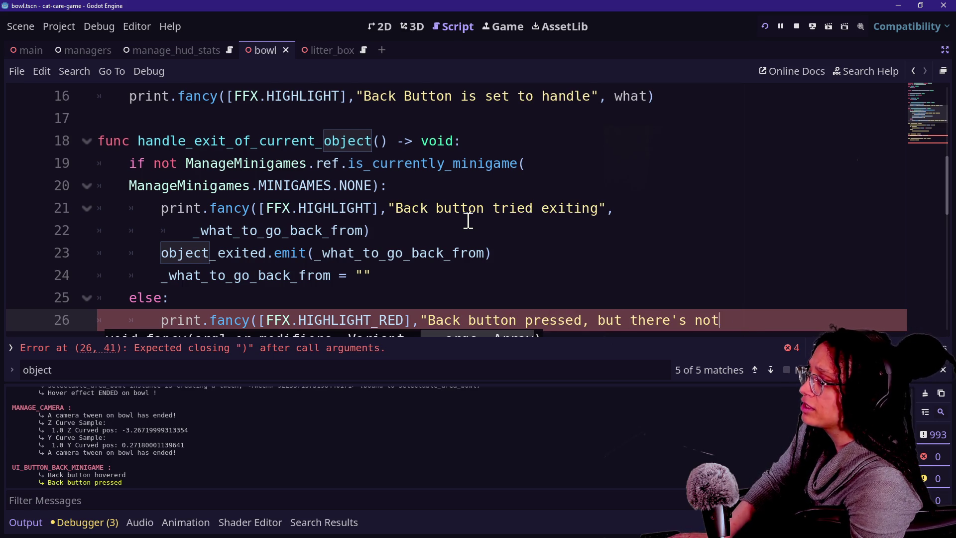
{"action": "type", "text": "lol!"}
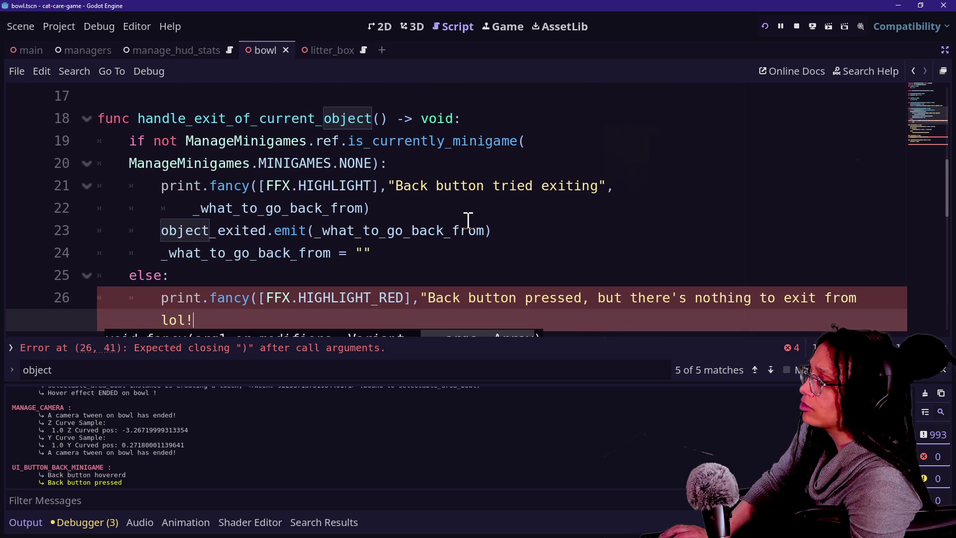
{"action": "type", "text": "\")"}
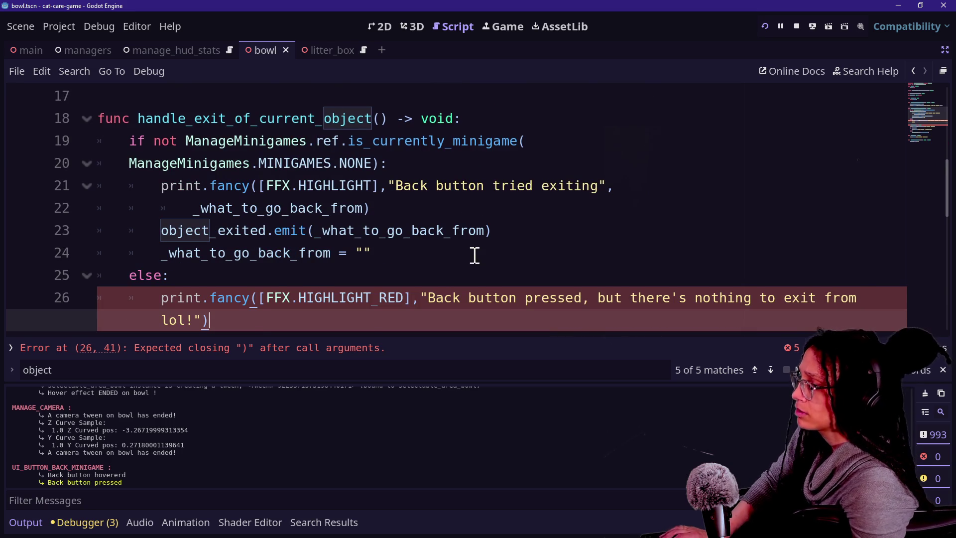
Wrap the long print call onto two lines, save the script, and run the project
{"action": "left_click", "coordinate": [420, 298]}
{"action": "key", "text": "Return"}
{"action": "key", "text": "Tab"}
{"action": "left_click", "coordinate": [266, 298]}
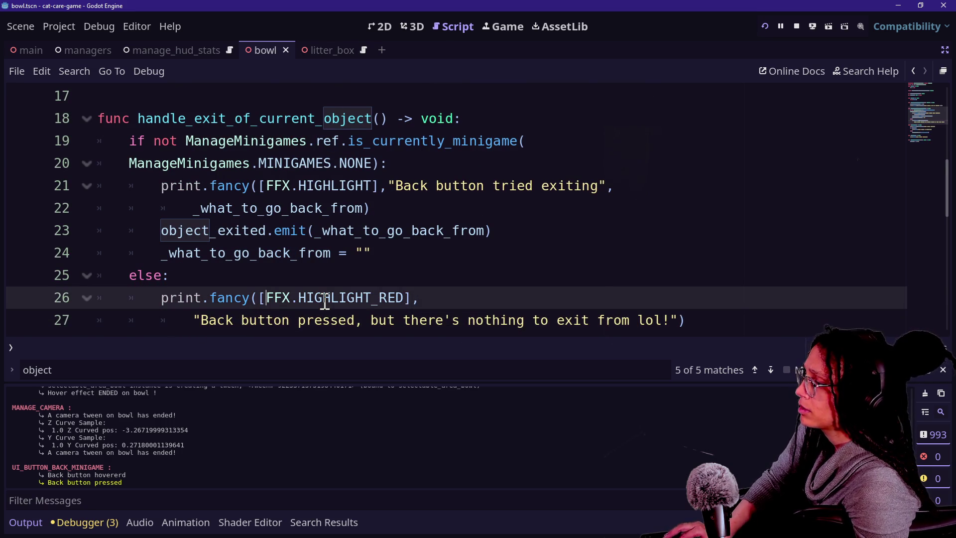
{"action": "key", "text": "ctrl+s"}
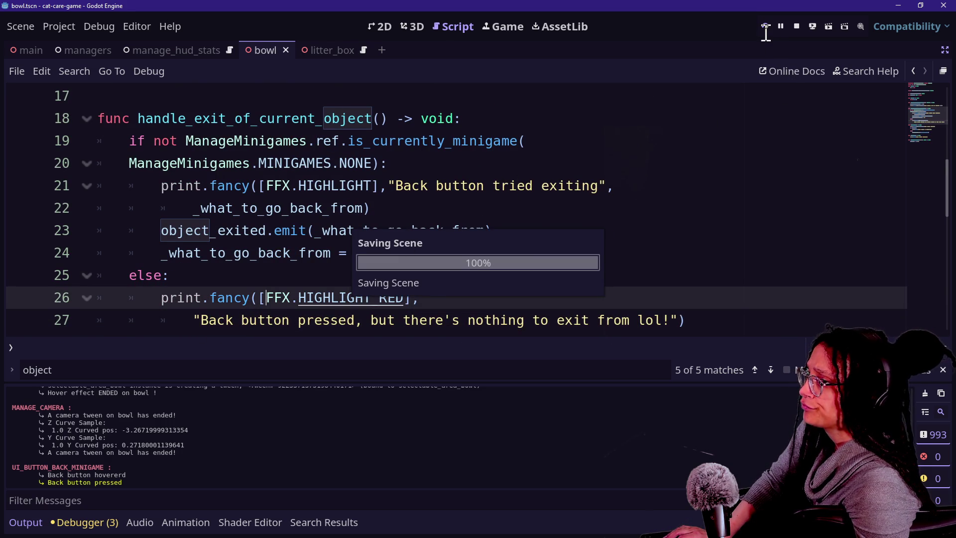
{"action": "left_click", "coordinate": [764, 26]}
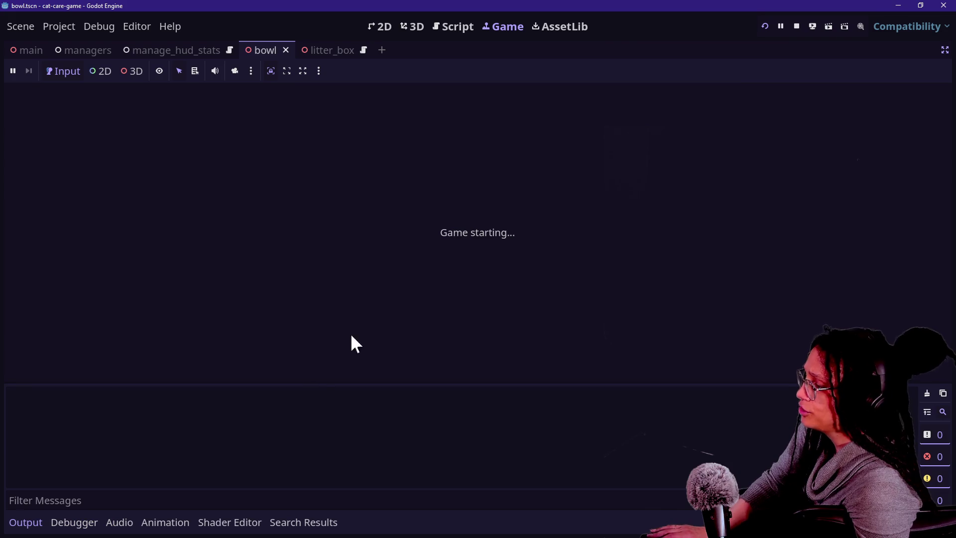
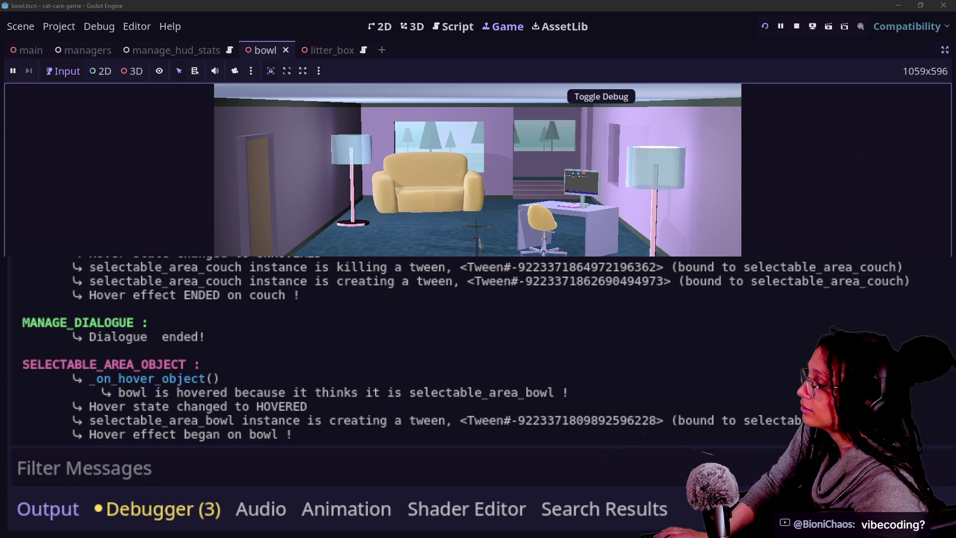
Zoom onto the food bowl and try backing out with Escape, noting the nothing-to-exit log warning
{"action": "left_click", "coordinate": [476, 234]}
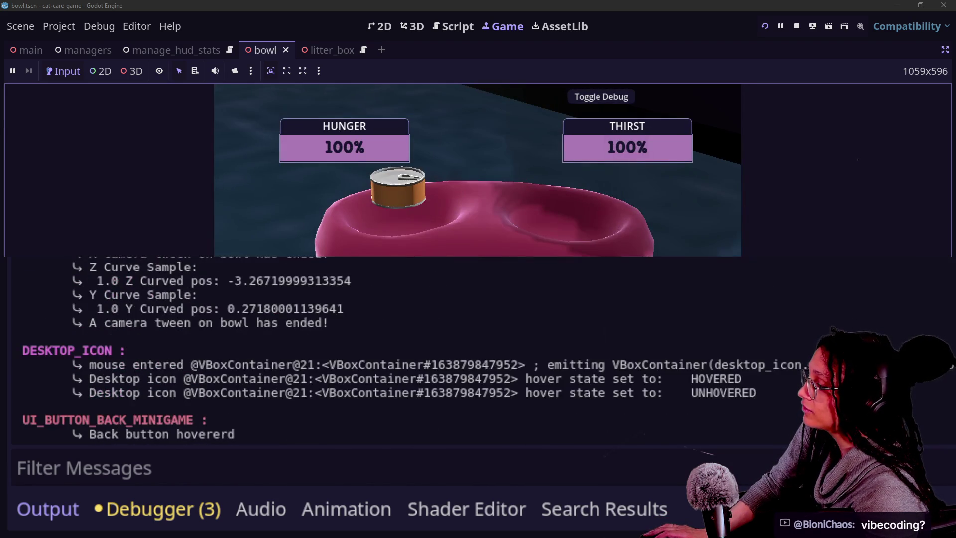
{"action": "key", "text": "Escape"}
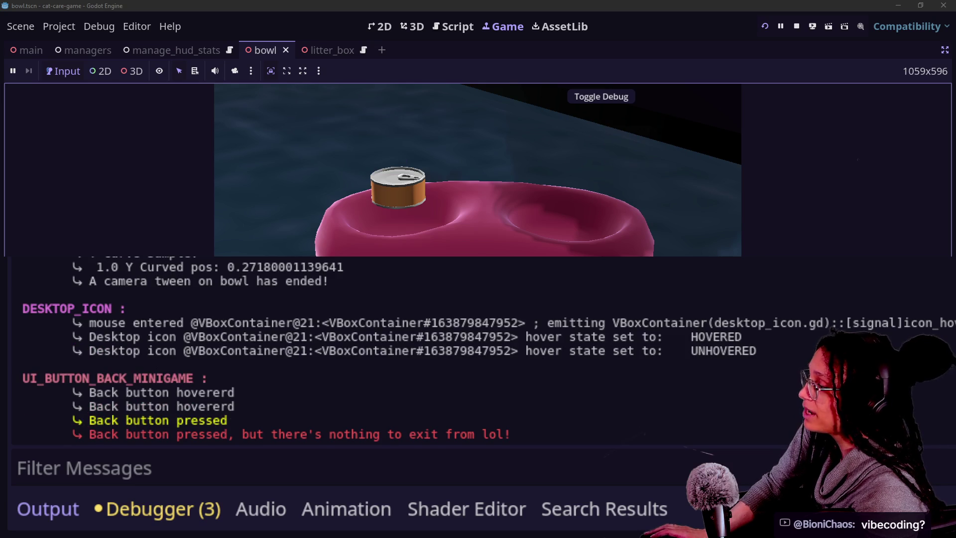
{"action": "mouse_move", "coordinate": [262, 434]}
{"action": "left_mouse_down"}
{"action": "mouse_move", "coordinate": [604, 428]}
{"action": "mouse_move", "coordinate": [591, 454]}
{"action": "mouse_move", "coordinate": [401, 426]}
{"action": "mouse_move", "coordinate": [341, 455]}
{"action": "left_mouse_up"}
{"action": "left_click", "coordinate": [334, 438]}
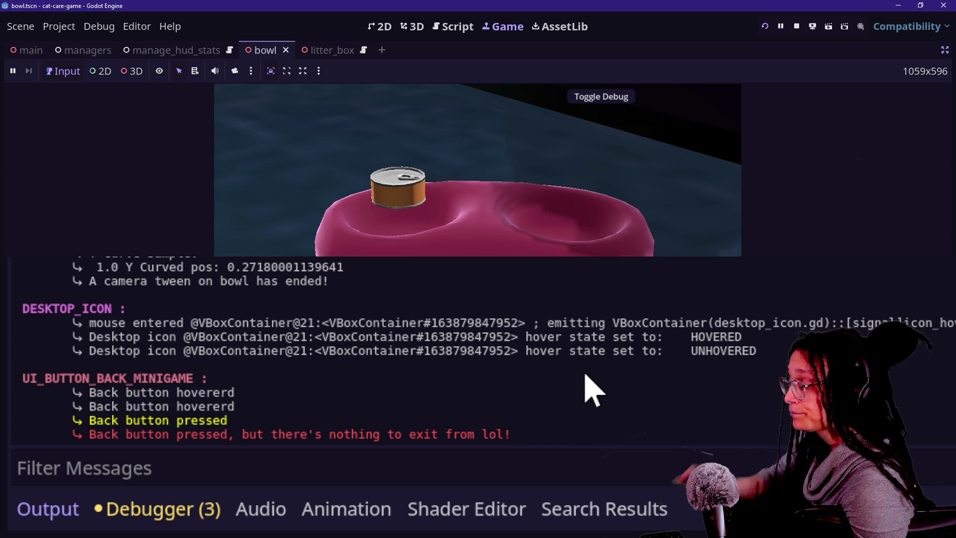
Scroll through the output log to review the bowl's selection and camera tween entries
{"action": "scroll", "coordinate": [598, 391], "scroll_direction": "up", "scroll_amount": 3}
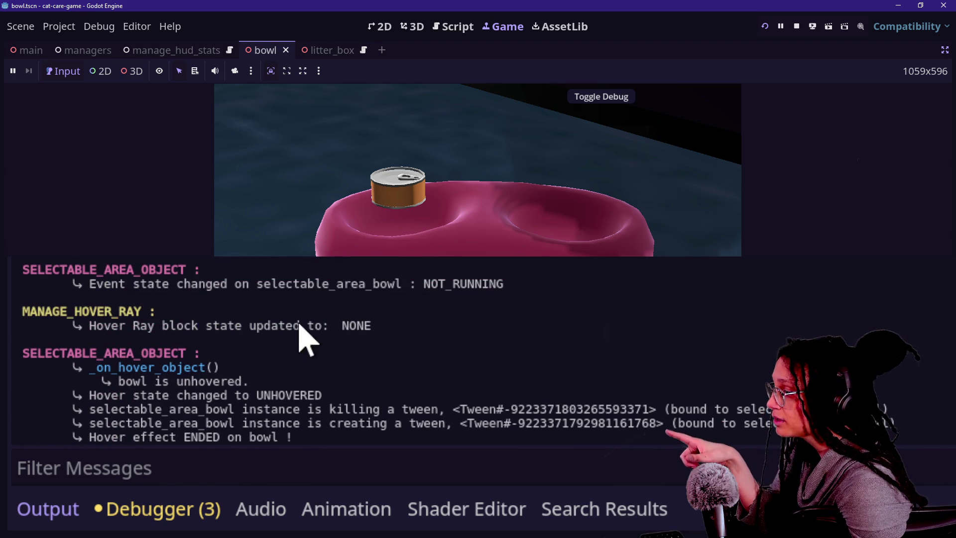
{"action": "scroll", "coordinate": [301, 309], "scroll_direction": "up", "scroll_amount": 3}
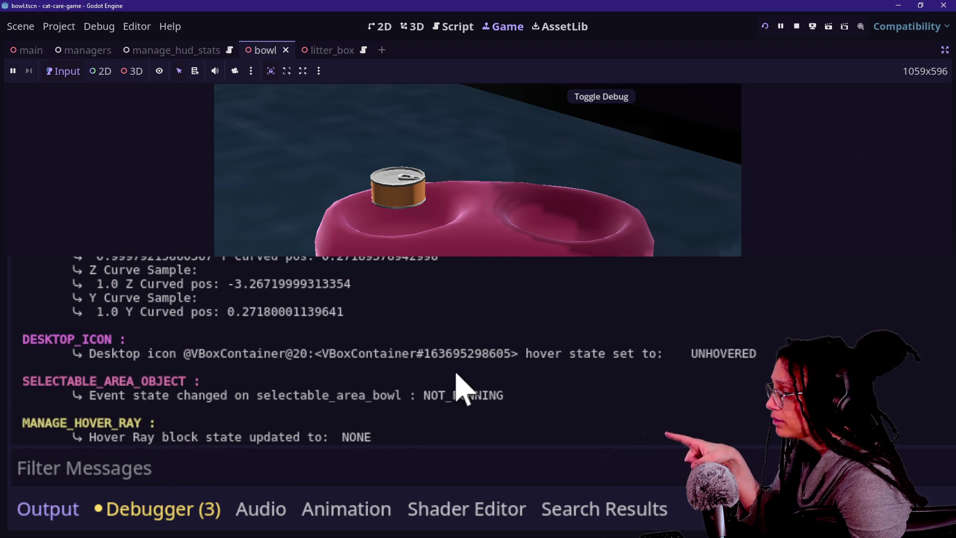
{"action": "scroll", "coordinate": [462, 388], "scroll_direction": "up", "scroll_amount": 5}
{"action": "scroll", "coordinate": [462, 388], "scroll_direction": "up", "scroll_amount": 5}
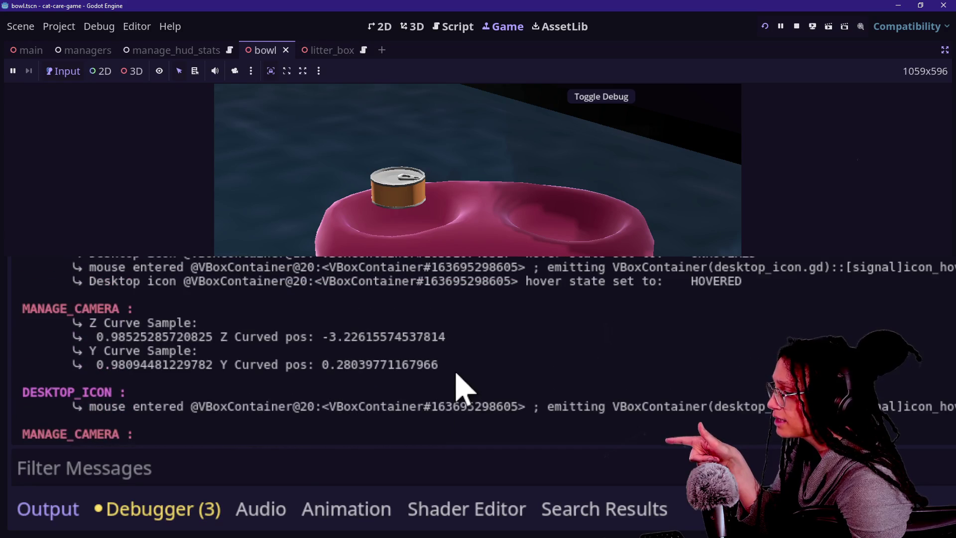
{"action": "scroll", "coordinate": [462, 389], "scroll_direction": "up", "scroll_amount": 2}
{"action": "scroll", "coordinate": [462, 389], "scroll_direction": "up", "scroll_amount": 1}
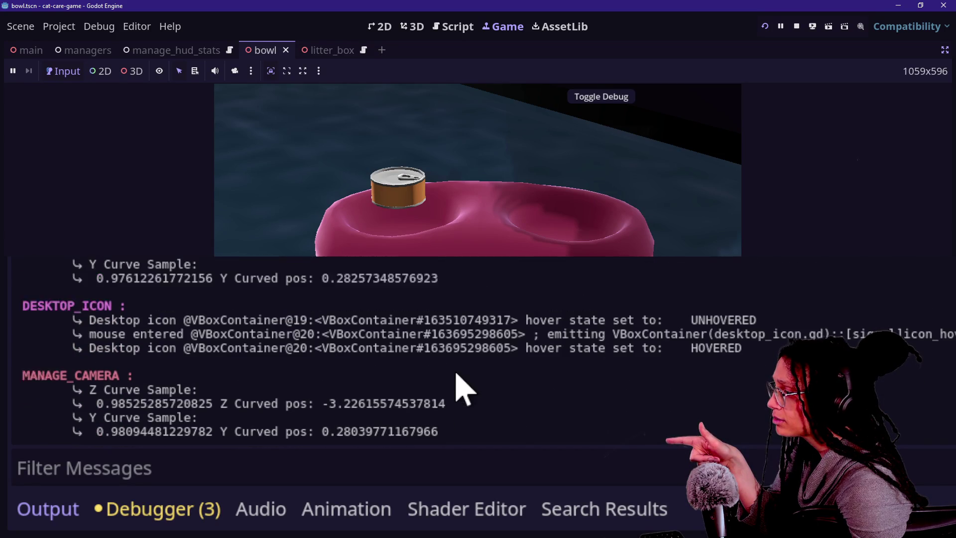
{"action": "scroll", "coordinate": [462, 388], "scroll_direction": "up", "scroll_amount": 5}
{"action": "scroll", "coordinate": [462, 389], "scroll_direction": "down", "scroll_amount": 15}
{"action": "scroll", "coordinate": [462, 388], "scroll_direction": "up", "scroll_amount": 10}
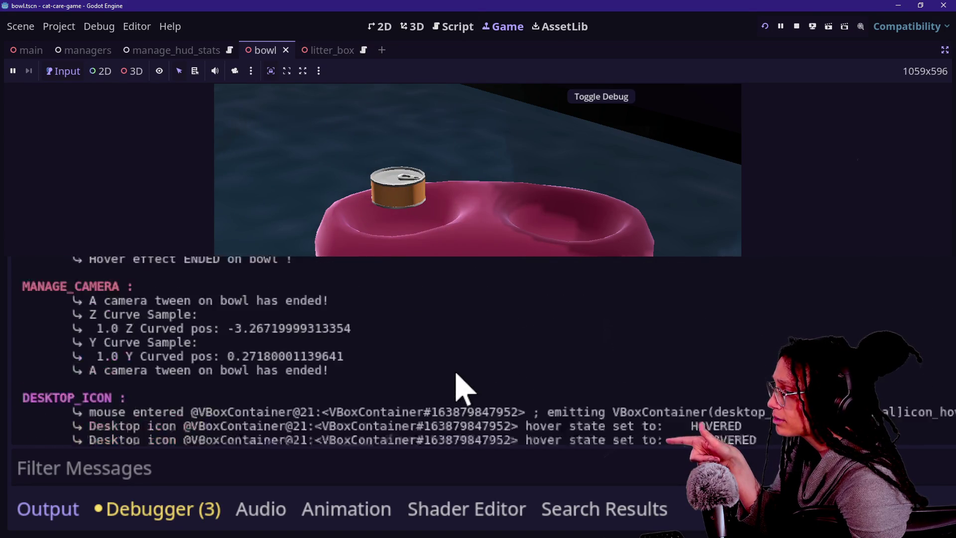
{"action": "scroll", "coordinate": [462, 388], "scroll_direction": "up", "scroll_amount": 8}
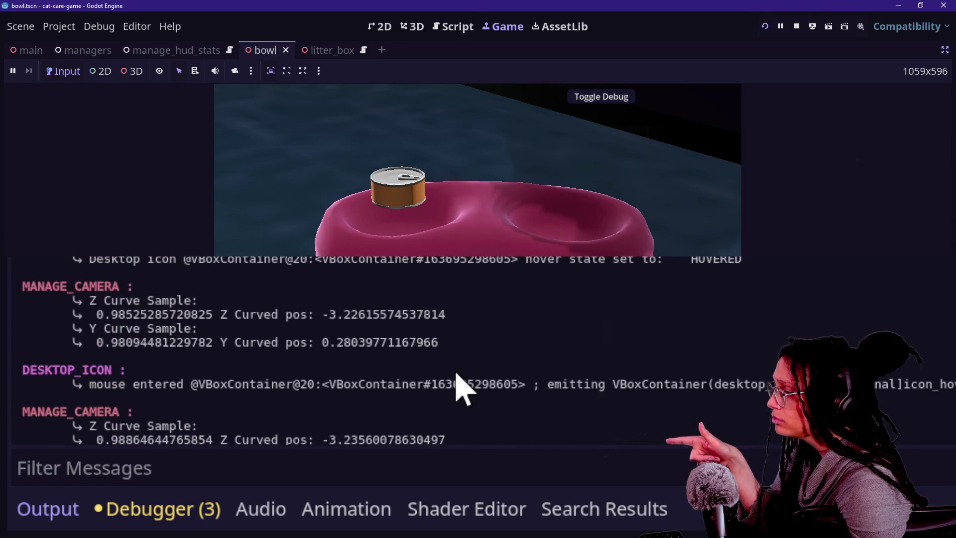
{"action": "scroll", "coordinate": [462, 388], "scroll_direction": "up", "scroll_amount": 6}
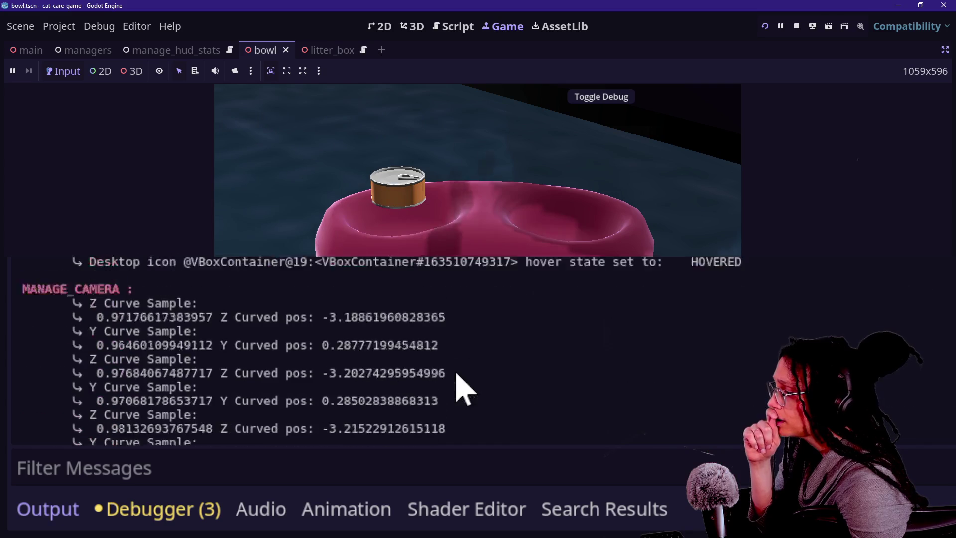
{"action": "scroll", "coordinate": [462, 389], "scroll_direction": "down", "scroll_amount": 2}
{"action": "scroll", "coordinate": [462, 388], "scroll_direction": "up", "scroll_amount": 10}
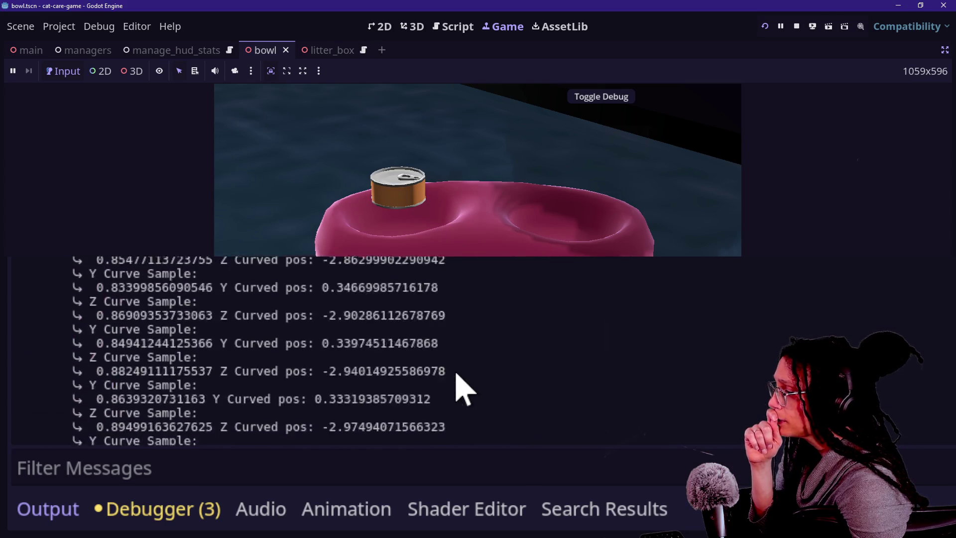
{"action": "scroll", "coordinate": [461, 388], "scroll_direction": "up", "scroll_amount": 5}
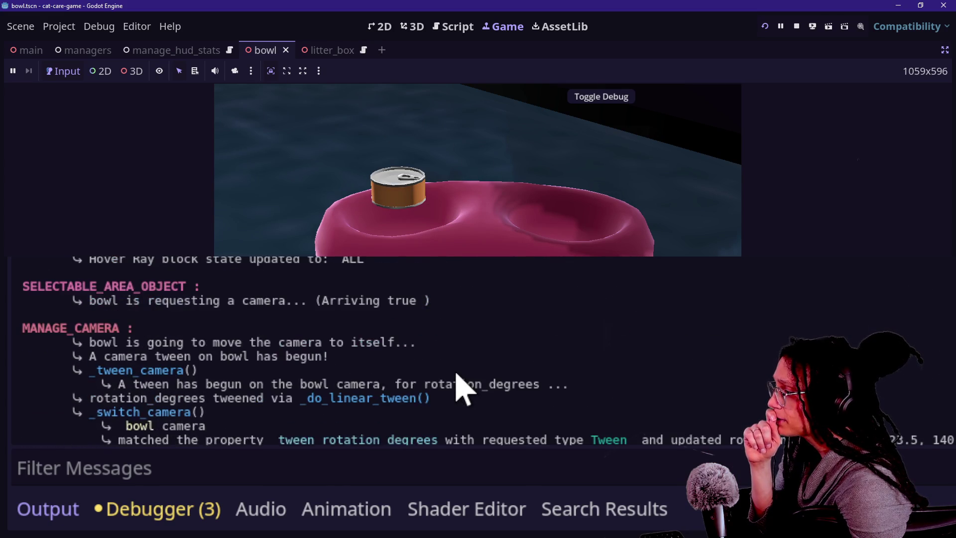
{"action": "scroll", "coordinate": [462, 388], "scroll_direction": "down", "scroll_amount": 3}
{"action": "scroll", "coordinate": [462, 389], "scroll_direction": "down", "scroll_amount": 3}
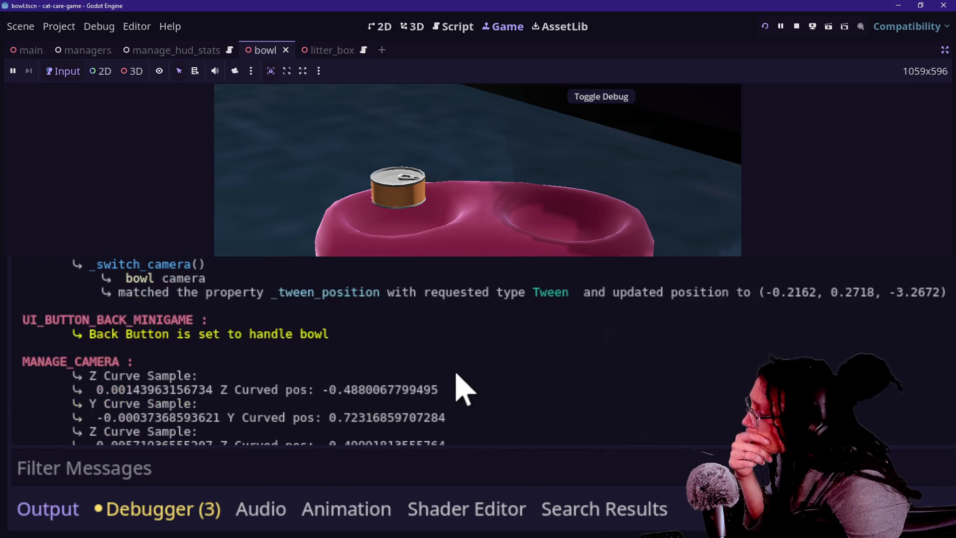
{"action": "scroll", "coordinate": [462, 389], "scroll_direction": "up", "scroll_amount": 1}
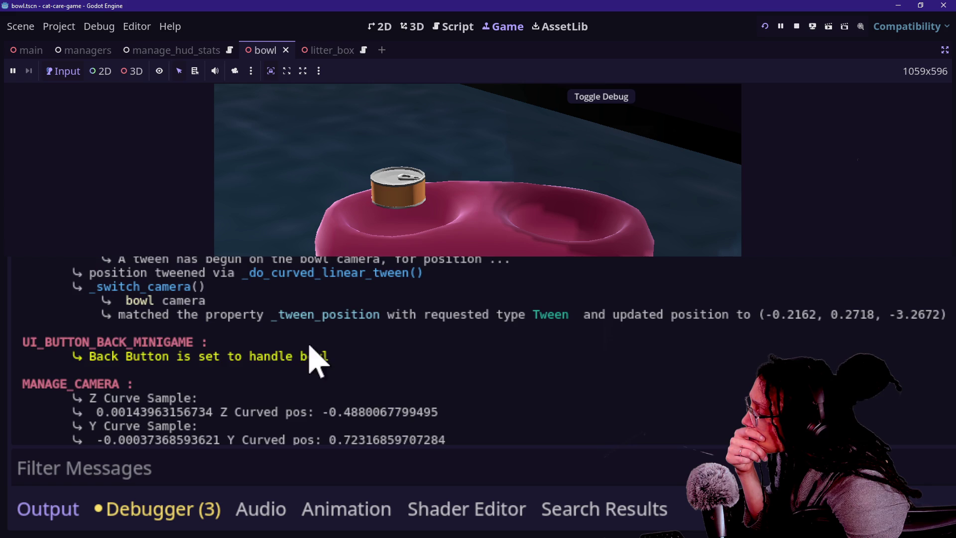
{"action": "scroll", "coordinate": [290, 350], "scroll_direction": "up", "scroll_amount": 7}
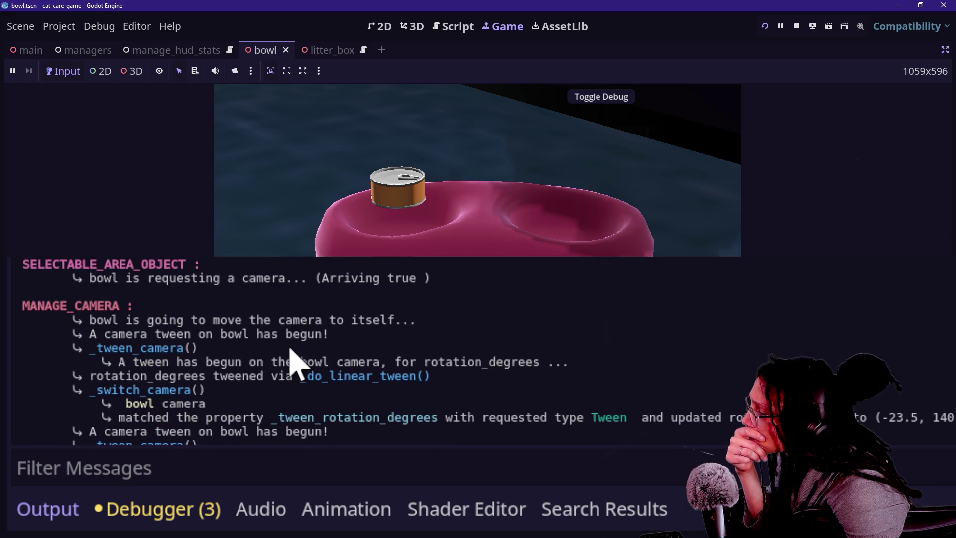
{"action": "scroll", "coordinate": [290, 350], "scroll_direction": "up", "scroll_amount": 4}
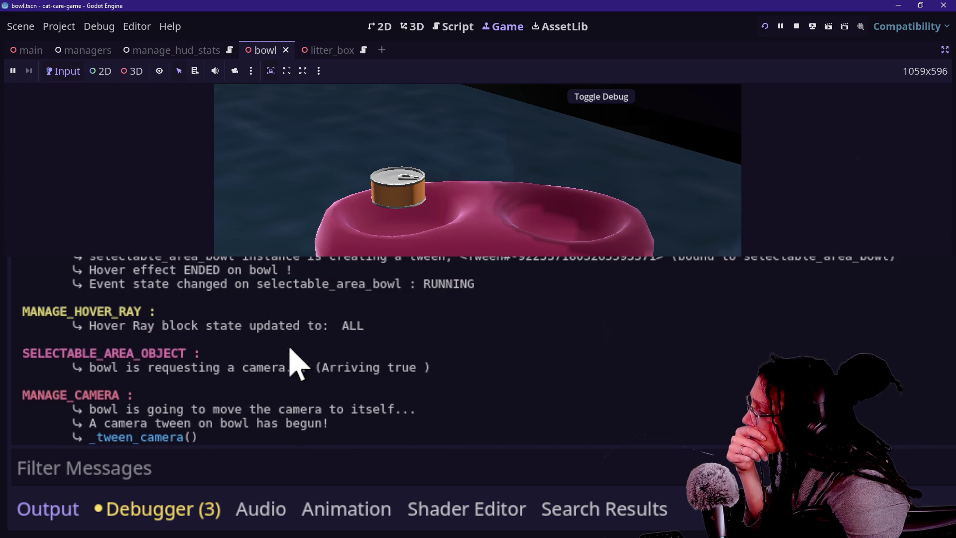
{"action": "scroll", "coordinate": [209, 375], "scroll_direction": "up", "scroll_amount": 5}
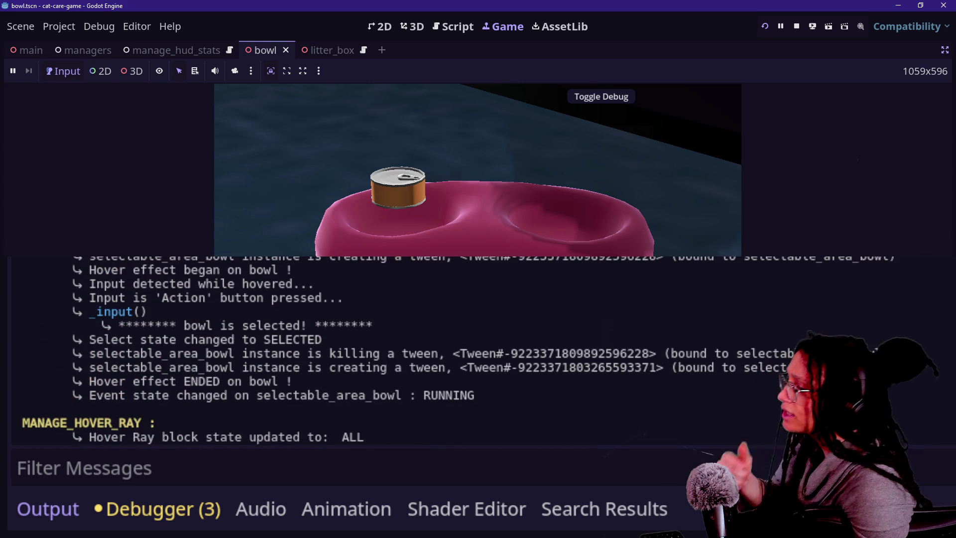
Restart the scene and select the couch to launch its minigame
{"action": "left_click", "coordinate": [764, 27]}
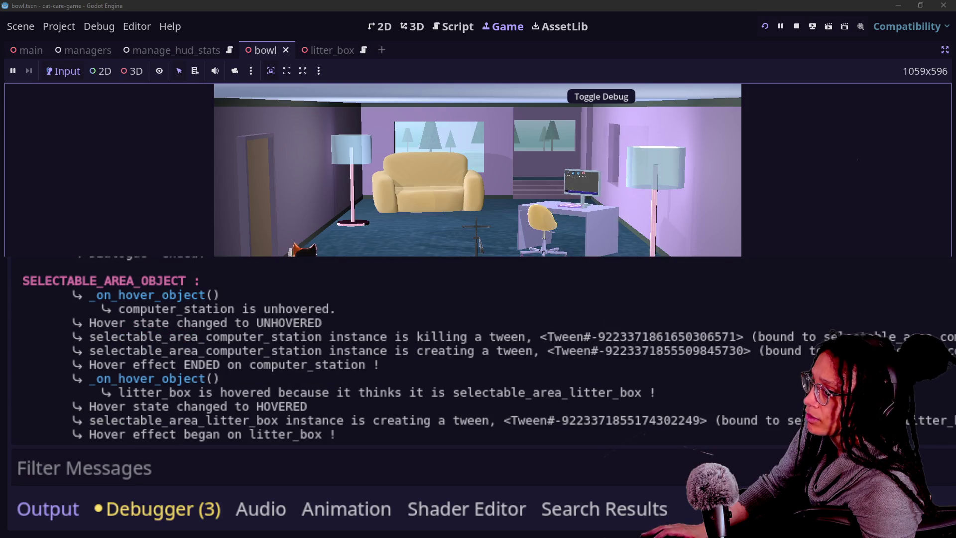
{"action": "left_click", "coordinate": [413, 189]}
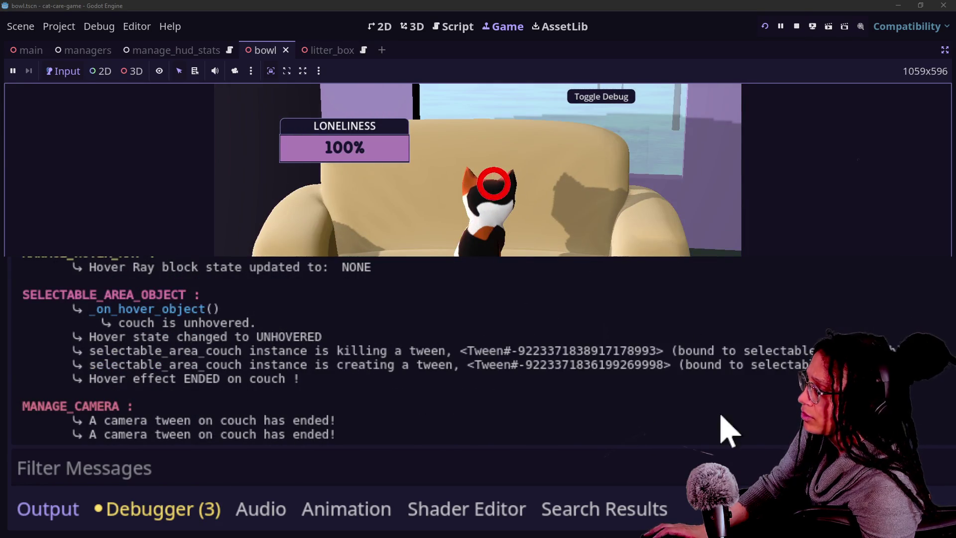
{"action": "scroll", "coordinate": [448, 393], "scroll_direction": "up", "scroll_amount": 3}
{"action": "scroll", "coordinate": [450, 398], "scroll_direction": "up", "scroll_amount": 10}
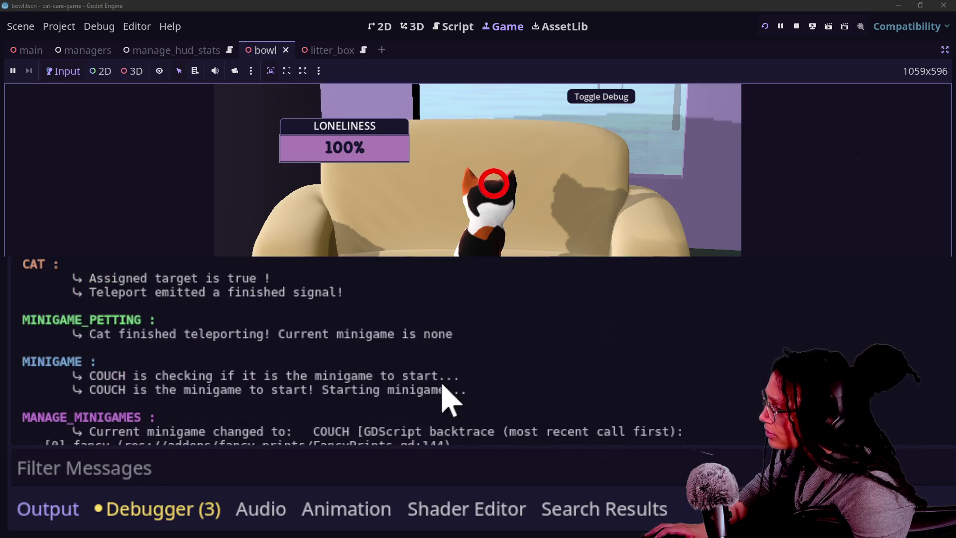
{"action": "scroll", "coordinate": [448, 396], "scroll_direction": "up", "scroll_amount": 2}
{"action": "scroll", "coordinate": [288, 405], "scroll_direction": "up", "scroll_amount": 5}
{"action": "scroll", "coordinate": [287, 405], "scroll_direction": "up", "scroll_amount": 5}
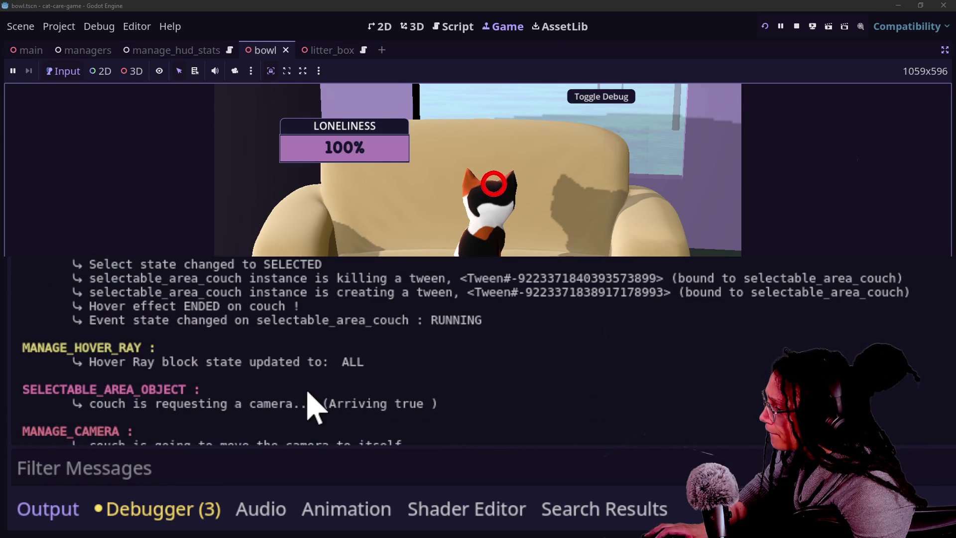
Review the couch minigame log entries, then return to the script editor
{"action": "scroll", "coordinate": [308, 404], "scroll_direction": "down", "scroll_amount": 1}
{"action": "scroll", "coordinate": [308, 404], "scroll_direction": "up", "scroll_amount": 6}
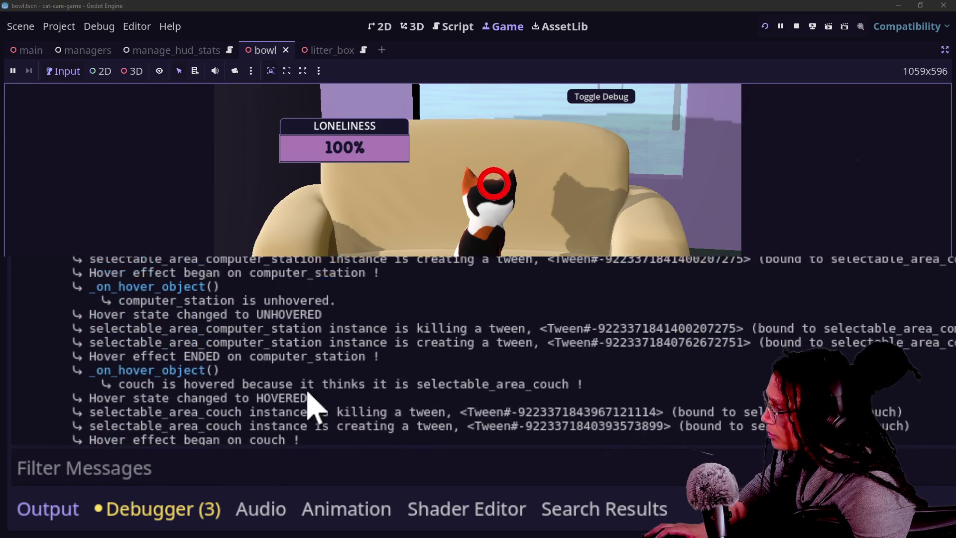
{"action": "scroll", "coordinate": [311, 406], "scroll_direction": "up", "scroll_amount": 1}
{"action": "scroll", "coordinate": [307, 393], "scroll_direction": "down", "scroll_amount": 4}
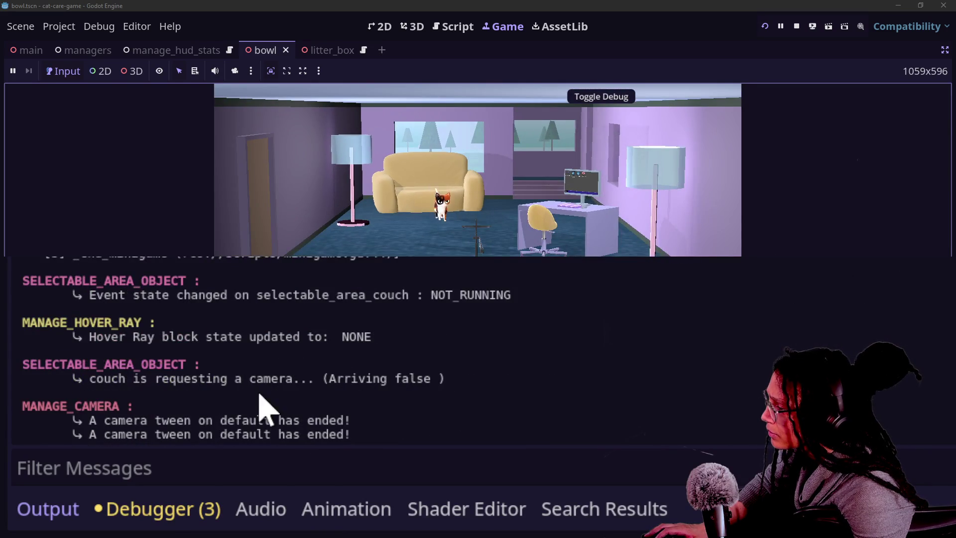
{"action": "scroll", "coordinate": [263, 406], "scroll_direction": "up", "scroll_amount": 10}
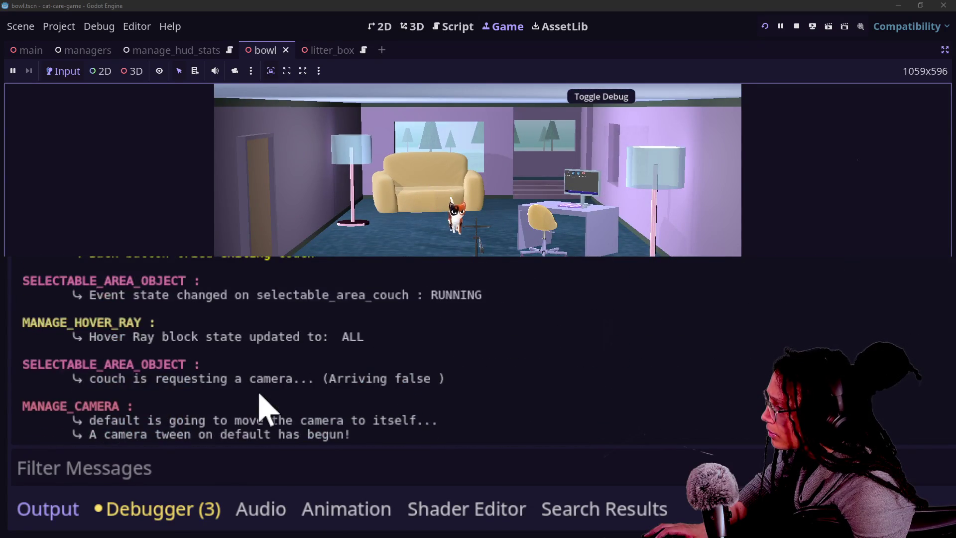
{"action": "scroll", "coordinate": [264, 405], "scroll_direction": "up", "scroll_amount": 1}
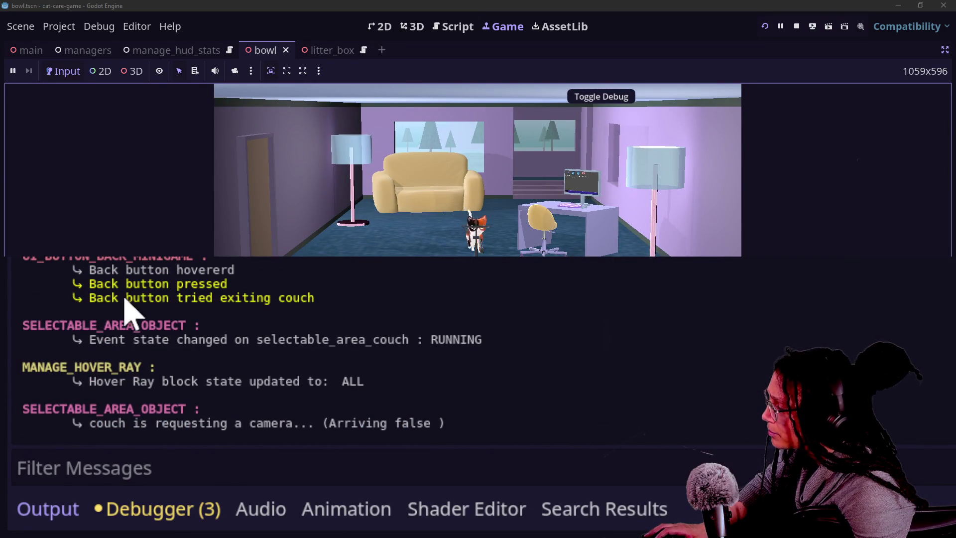
{"action": "scroll", "coordinate": [158, 370], "scroll_direction": "down", "scroll_amount": 5}
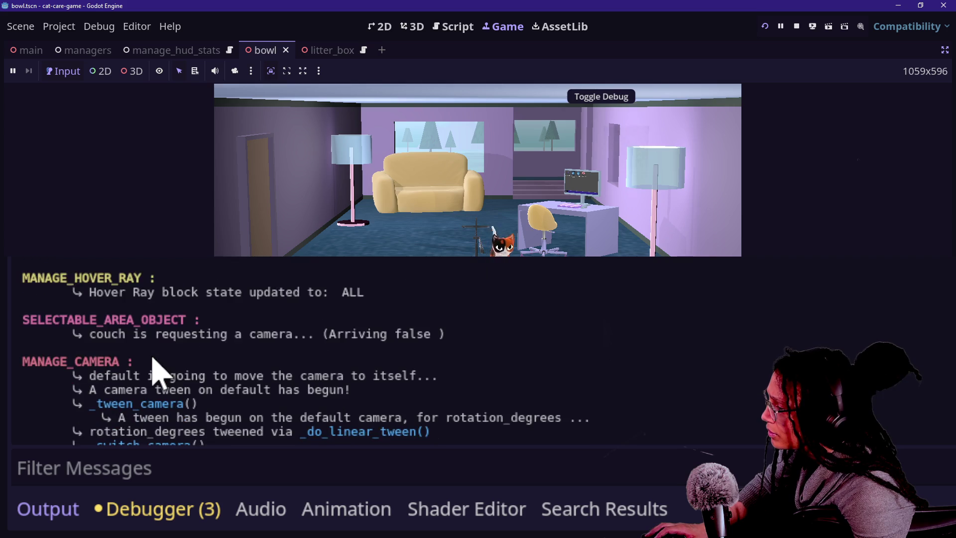
{"action": "scroll", "coordinate": [159, 371], "scroll_direction": "down", "scroll_amount": 3}
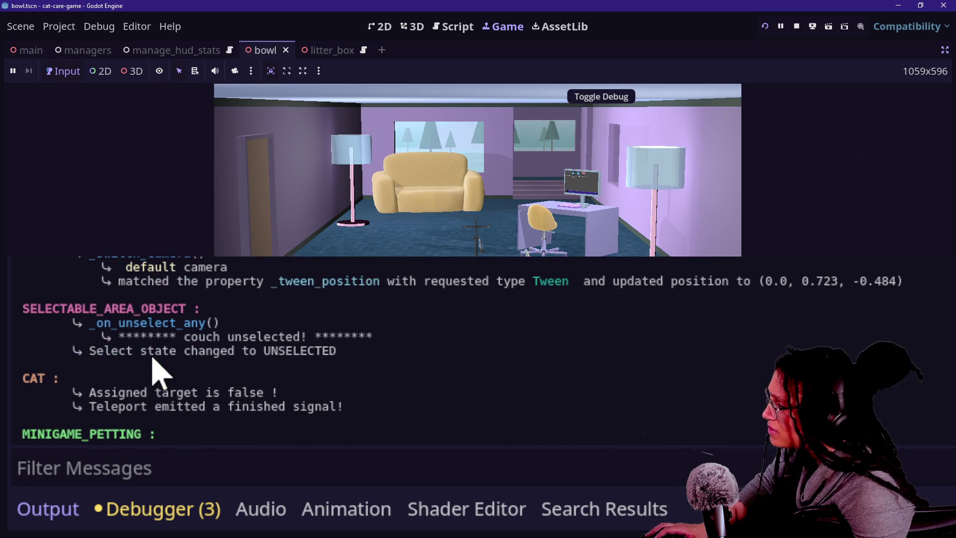
{"action": "scroll", "coordinate": [158, 371], "scroll_direction": "down", "scroll_amount": 8}
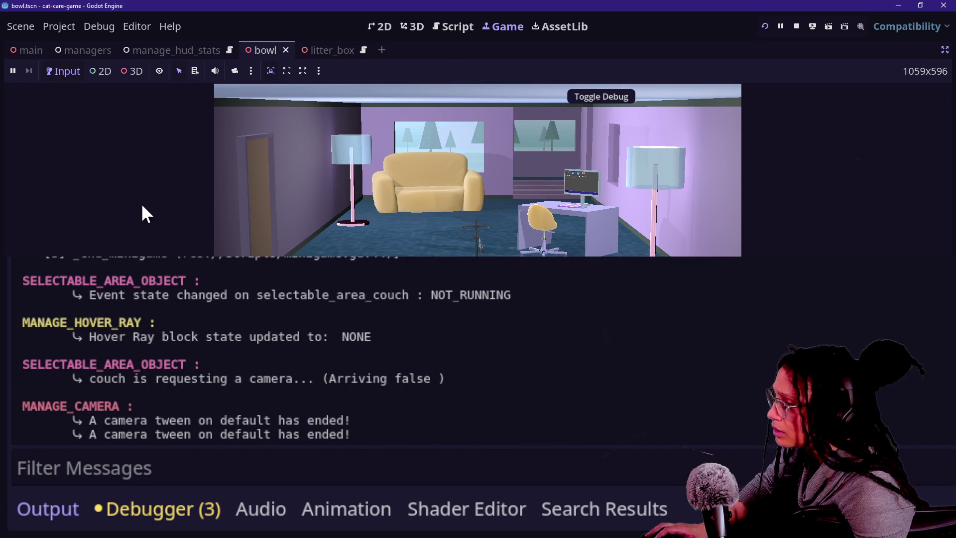
{"action": "left_click", "coordinate": [447, 28]}
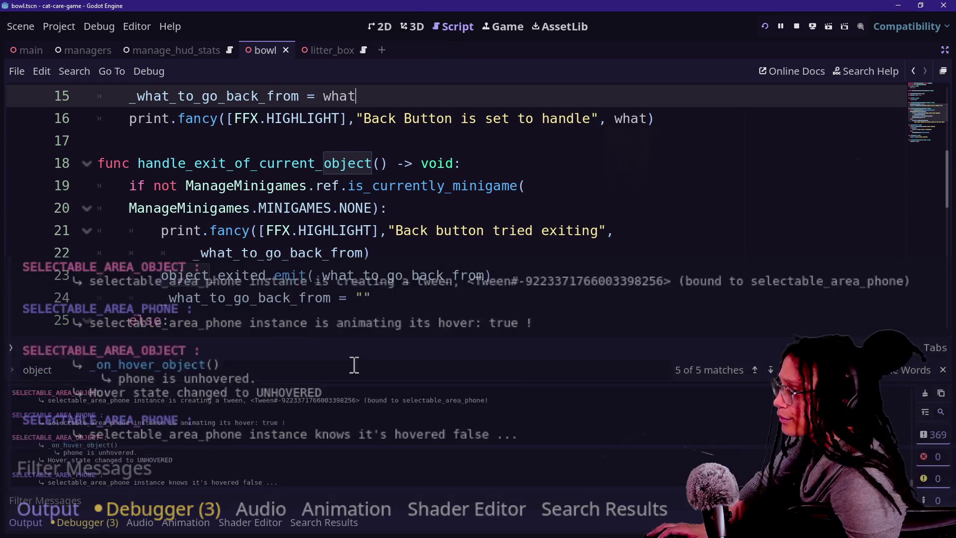
Review the exit message prints and the ManageMinigames condition on line 19
{"action": "left_click", "coordinate": [405, 254]}
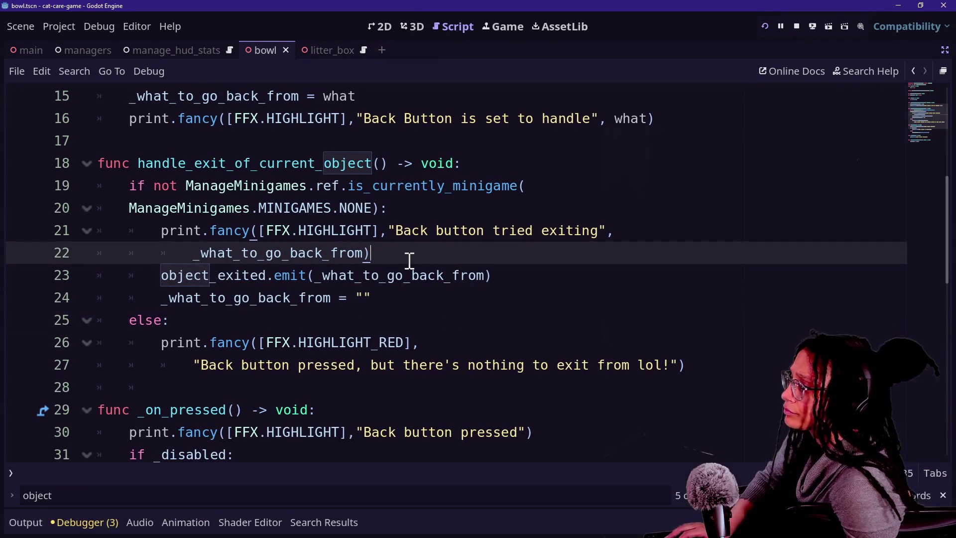
{"action": "left_click", "coordinate": [292, 230]}
{"action": "left_click_drag", "start_coordinate": [164, 183], "coordinate": [378, 205]}
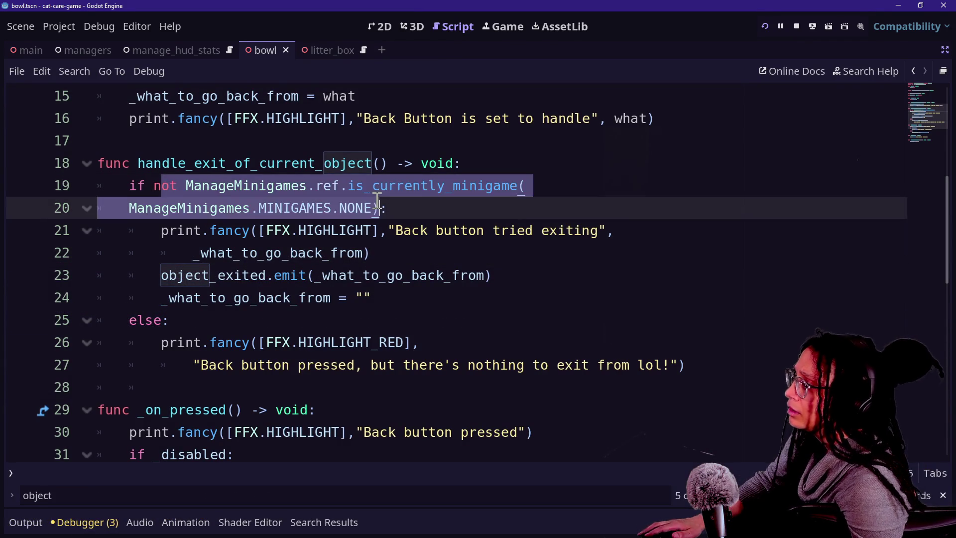
{"action": "left_click", "coordinate": [378, 205]}
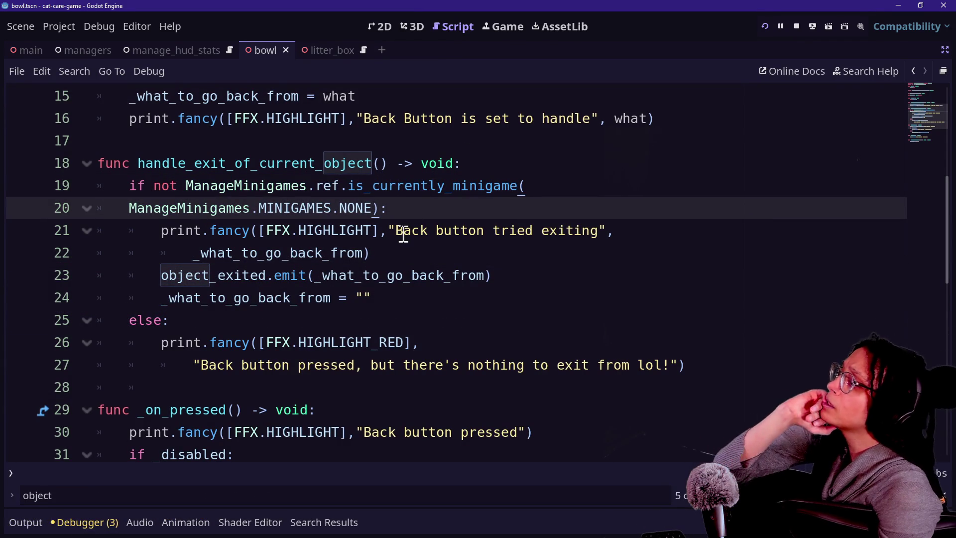
{"action": "mouse_move", "coordinate": [172, 189]}
{"action": "left_mouse_down"}
{"action": "mouse_move", "coordinate": [407, 185]}
{"action": "mouse_move", "coordinate": [129, 185]}
{"action": "left_mouse_up"}
{"action": "left_click", "coordinate": [347, 186]}
{"action": "left_click", "coordinate": [129, 185]}
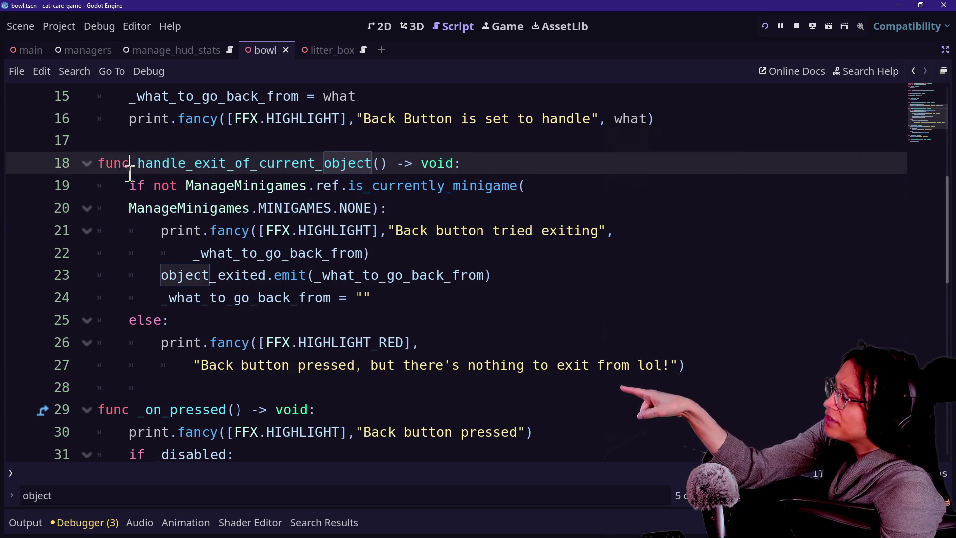
{"action": "double_click", "coordinate": [135, 186]}
Examine lines 18–25 of handle_exit_of_current_object around the function header
{"action": "left_click", "coordinate": [471, 219]}
{"action": "mouse_move", "coordinate": [465, 211]}
{"action": "left_mouse_down"}
{"action": "mouse_move", "coordinate": [313, 185]}
{"action": "mouse_move", "coordinate": [129, 175]}
{"action": "left_mouse_up"}
{"action": "left_click", "coordinate": [131, 187]}
{"action": "left_click_drag", "start_coordinate": [321, 185], "coordinate": [378, 162]}
{"action": "mouse_move", "coordinate": [129, 185]}
{"action": "left_mouse_down"}
{"action": "mouse_move", "coordinate": [395, 202]}
{"action": "mouse_move", "coordinate": [137, 164]}
{"action": "left_mouse_up"}
{"action": "left_click", "coordinate": [400, 208]}
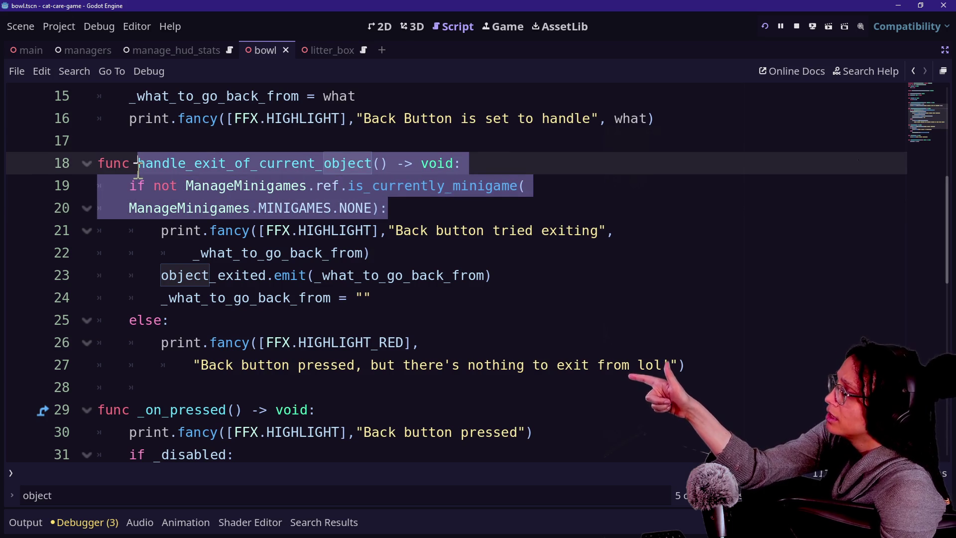
{"action": "left_click", "coordinate": [131, 186]}
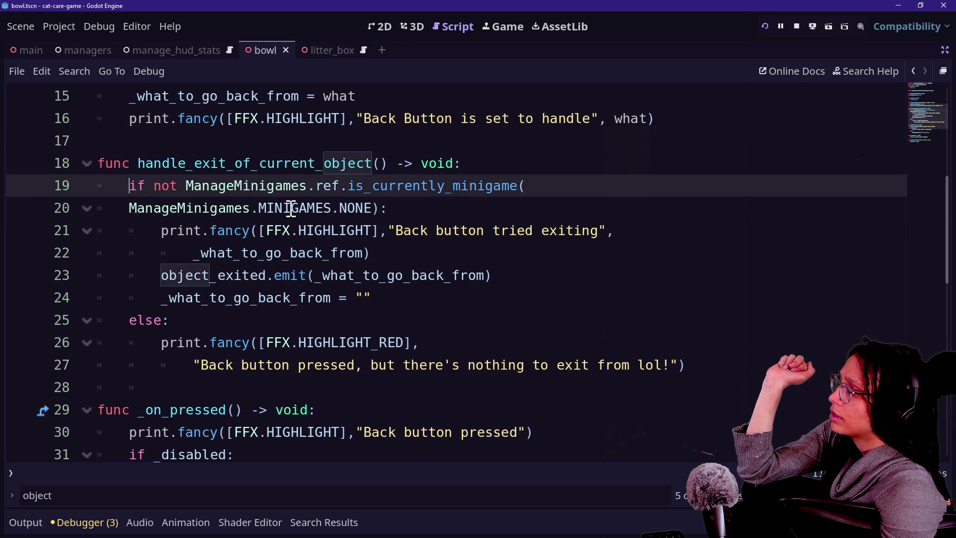
{"action": "scroll", "coordinate": [292, 208], "scroll_direction": "up", "scroll_amount": 5}
{"action": "scroll", "coordinate": [290, 208], "scroll_direction": "down", "scroll_amount": 11}
{"action": "scroll", "coordinate": [291, 208], "scroll_direction": "up", "scroll_amount": 6}
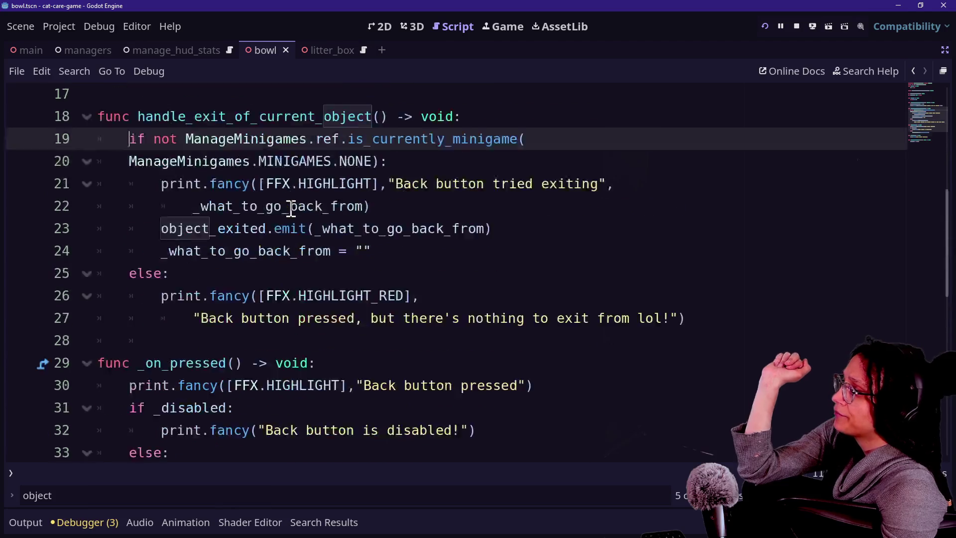
{"action": "scroll", "coordinate": [291, 208], "scroll_direction": "up", "scroll_amount": 1}
{"action": "left_click_drag", "start_coordinate": [371, 275], "coordinate": [277, 252]}
{"action": "left_click", "coordinate": [277, 252]}
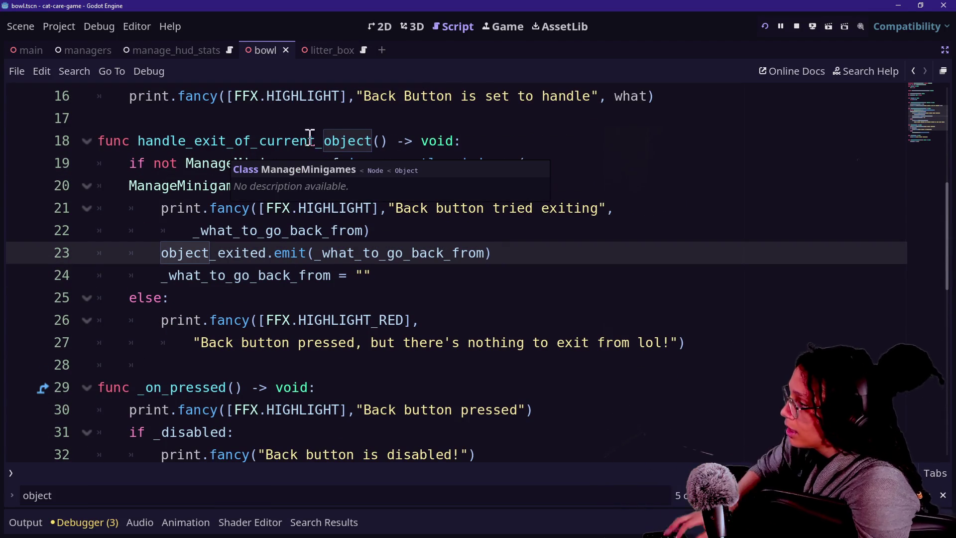
{"action": "left_click", "coordinate": [478, 142]}
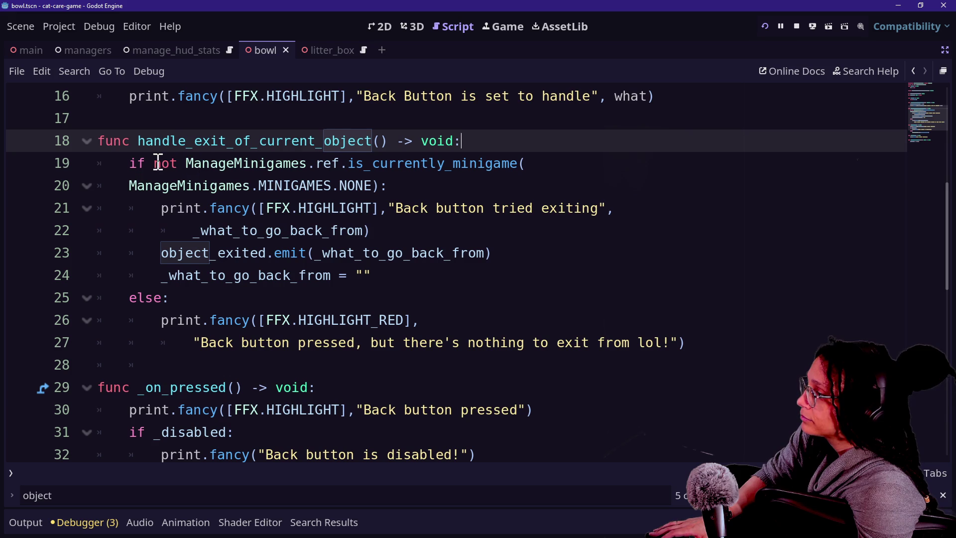
Replace the 'if not ManageMinigames…NONE)' check with 'if _what_to_go_back_from:'
{"action": "mouse_move", "coordinate": [498, 159]}
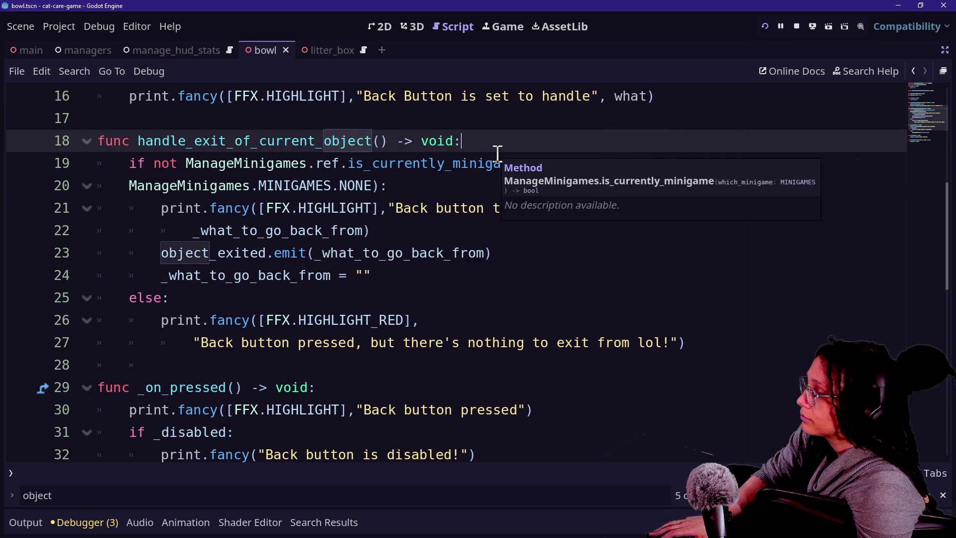
{"action": "left_click_drag", "start_coordinate": [187, 163], "coordinate": [381, 181]}
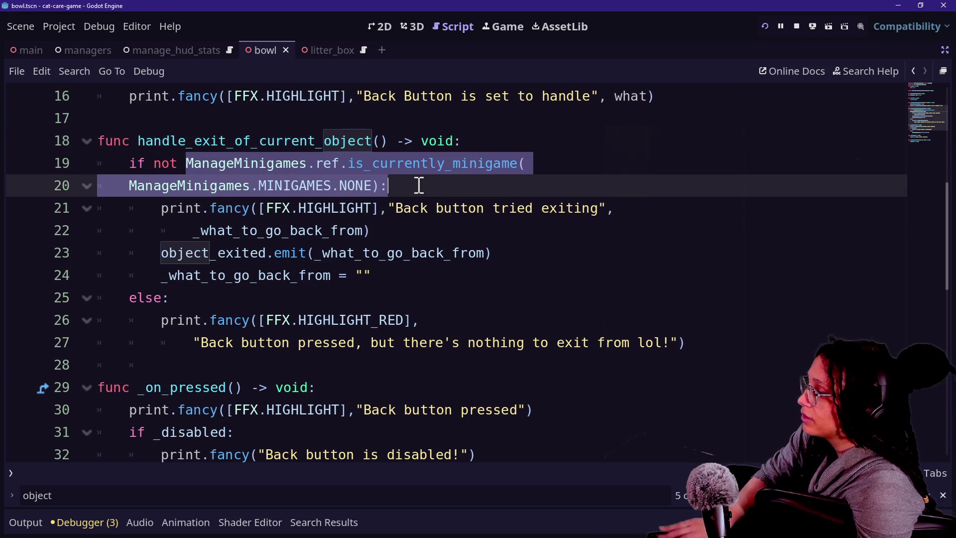
{"action": "key", "text": "BackSpace"}
{"action": "type", "text": "_what"}
{"action": "key", "text": "Return"}
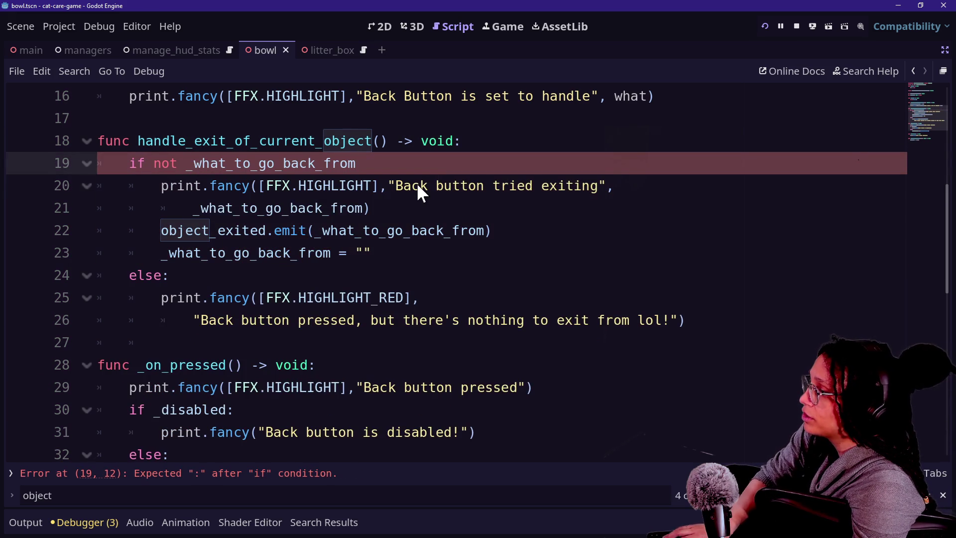
{"action": "left_click", "coordinate": [175, 163]}
{"action": "key", "text": "BackSpace"}
{"action": "key", "text": "BackSpace"}
{"action": "key", "text": "BackSpace"}
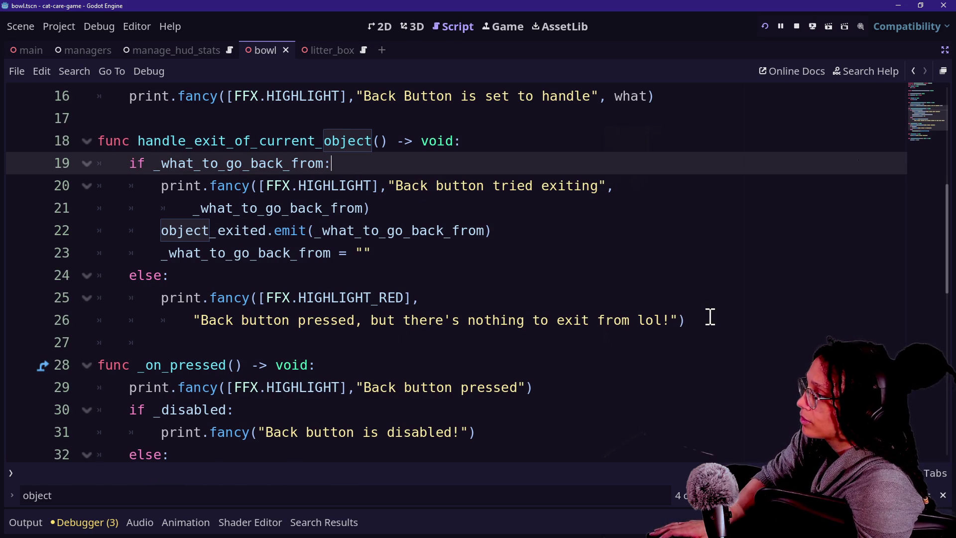
Review the if and else branches, then run the game to test the change
{"action": "left_click", "coordinate": [629, 274]}
{"action": "left_click_drag", "start_coordinate": [262, 209], "coordinate": [613, 305]}
{"action": "left_click", "coordinate": [612, 301]}
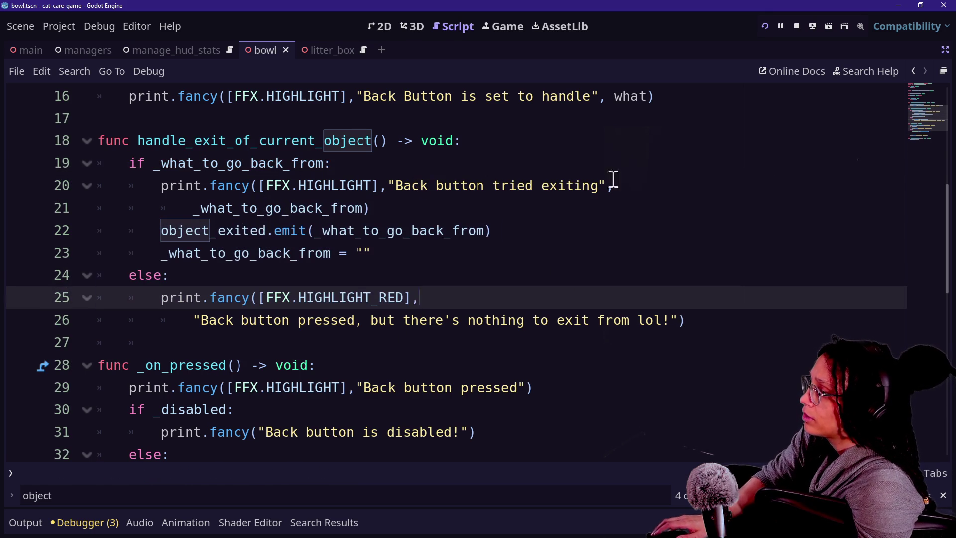
{"action": "left_click", "coordinate": [765, 26]}
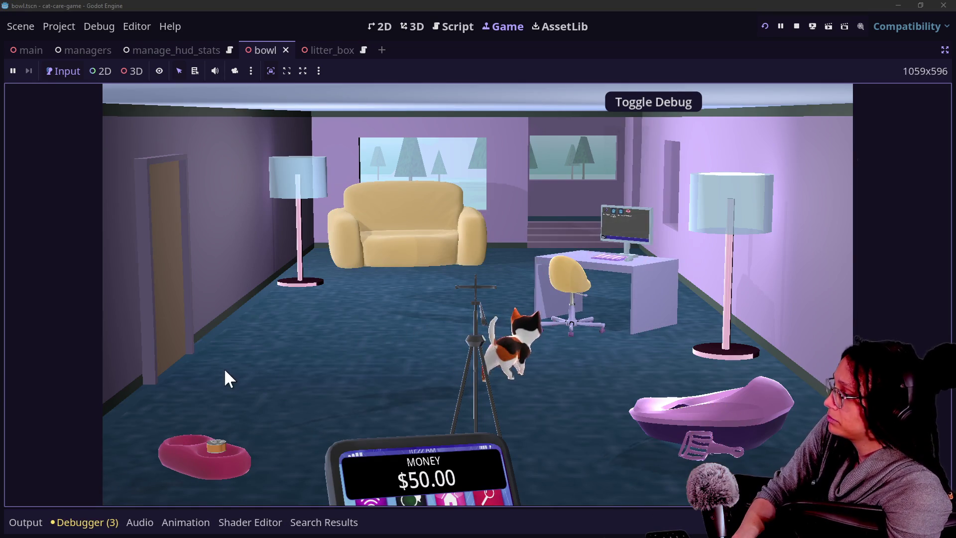
Zoom into the food bowl in the running game and show the Output log
{"action": "left_click", "coordinate": [172, 474]}
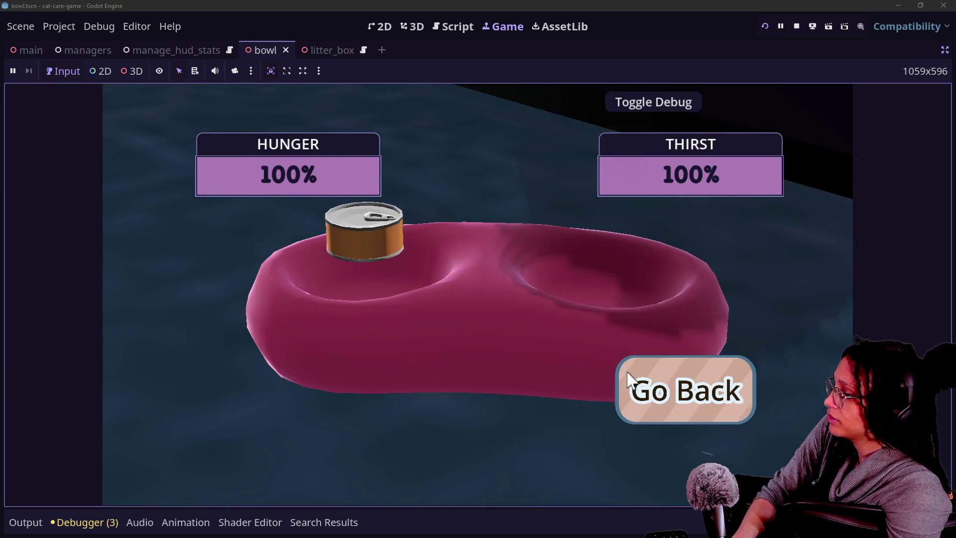
{"action": "left_click", "coordinate": [16, 522]}
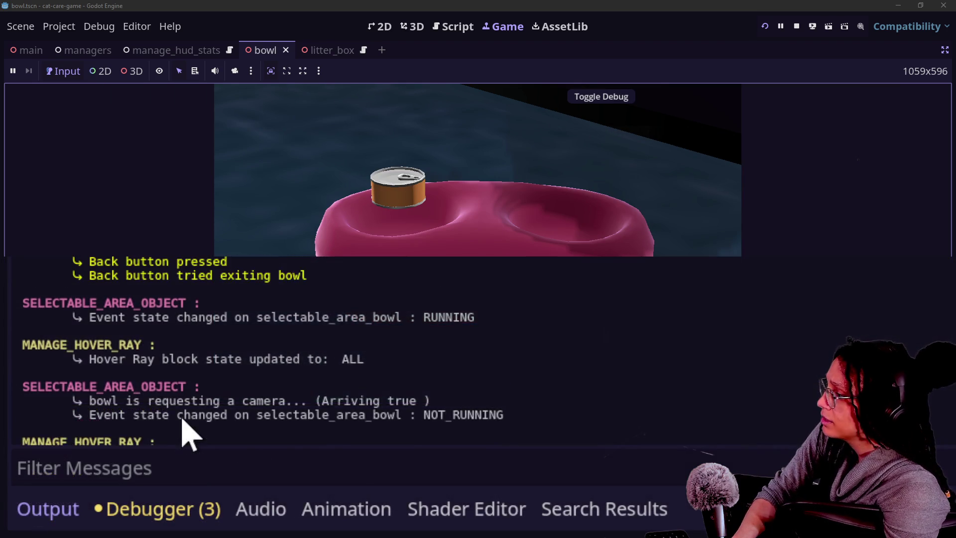
Inspect the 'Back button tried exiting bowl' and RUNNING area_bowl event-state log lines
{"action": "scroll", "coordinate": [182, 419], "scroll_direction": "up", "scroll_amount": 3}
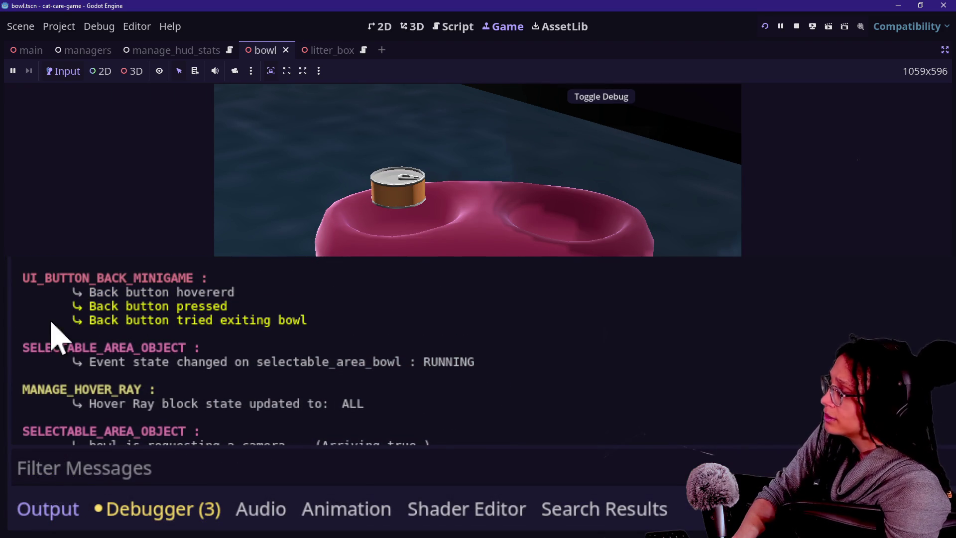
{"action": "left_click_drag", "start_coordinate": [82, 306], "coordinate": [224, 329]}
{"action": "left_click", "coordinate": [224, 330]}
{"action": "left_click_drag", "start_coordinate": [93, 321], "coordinate": [228, 326]}
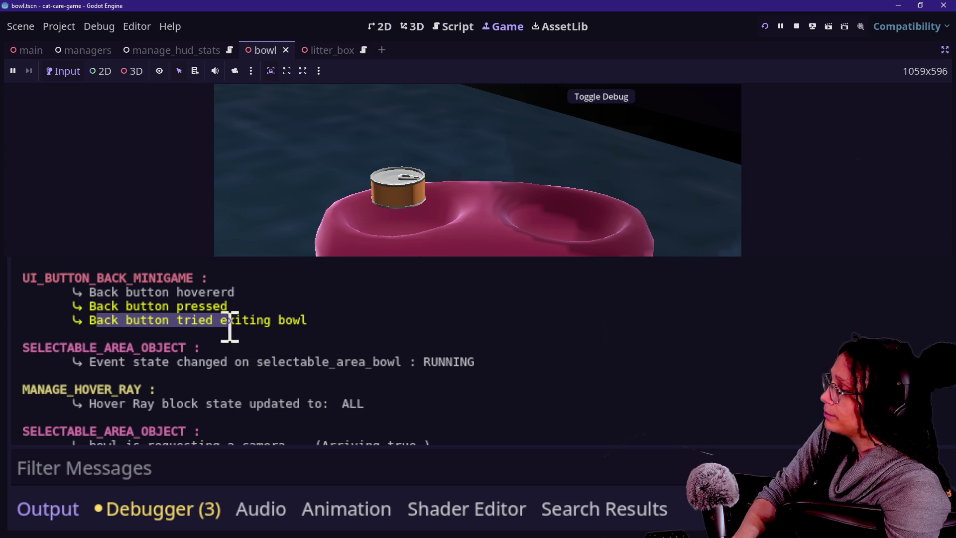
{"action": "left_click", "coordinate": [305, 343]}
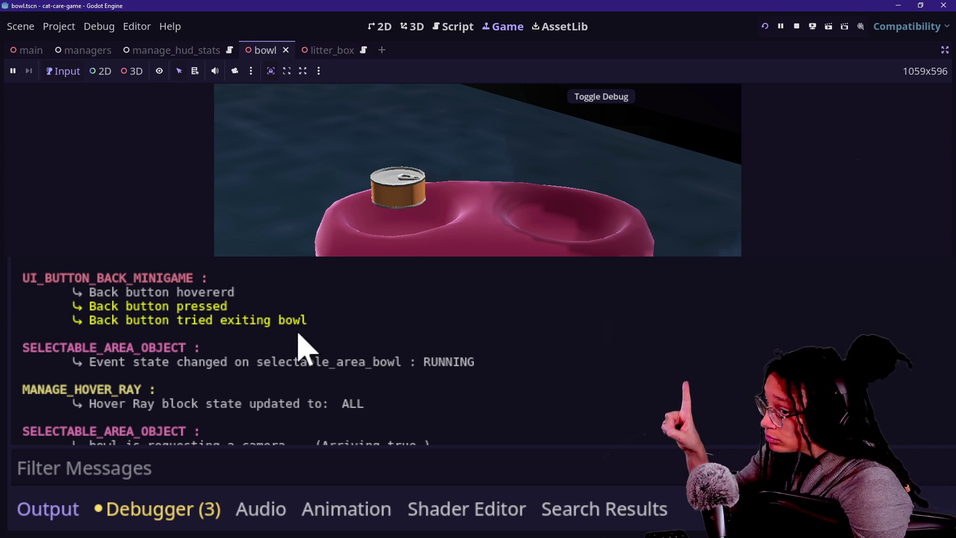
{"action": "left_click_drag", "start_coordinate": [89, 362], "coordinate": [474, 362]}
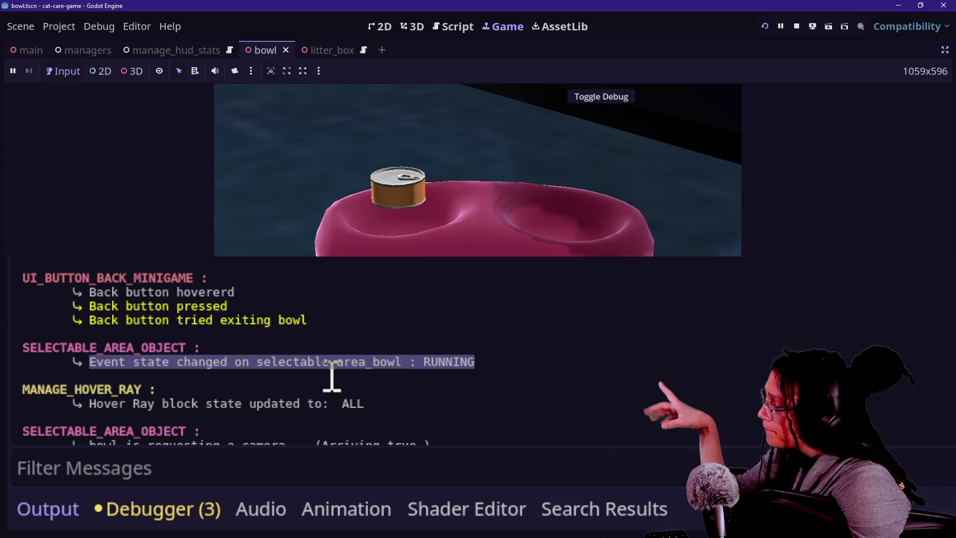
{"action": "left_click", "coordinate": [524, 348]}
{"action": "triple_click", "coordinate": [371, 362]}
{"action": "left_click_drag", "start_coordinate": [335, 362], "coordinate": [409, 362]}
{"action": "left_click", "coordinate": [410, 363]}
{"action": "scroll", "coordinate": [224, 438], "scroll_direction": "down", "scroll_amount": 1}
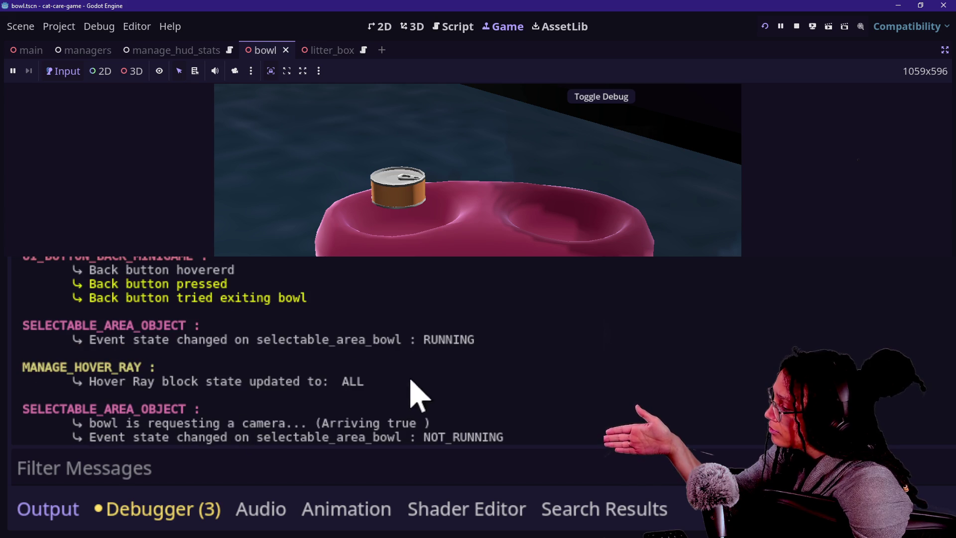
{"action": "left_click", "coordinate": [517, 352]}
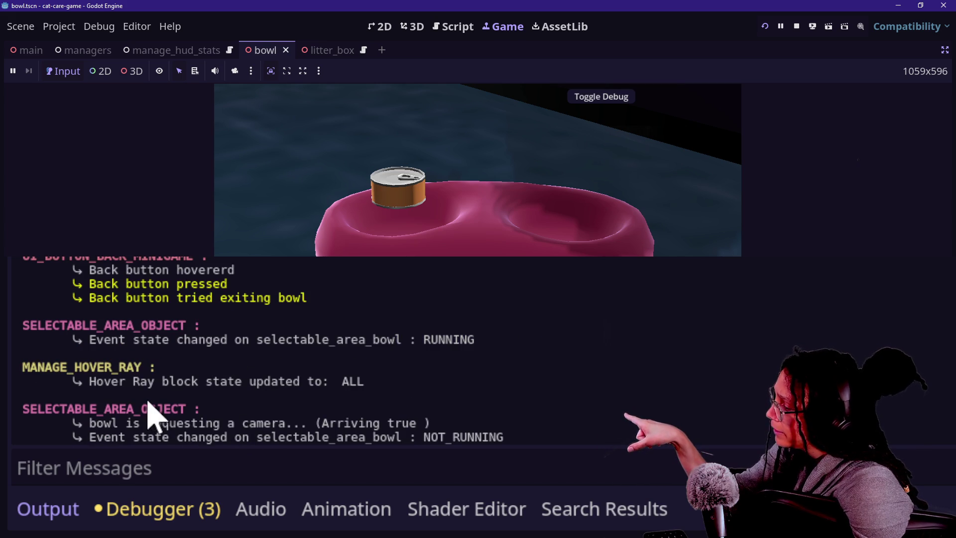
Examine the hover ray and bowl camera-request '(Arriving true)' log entries, then restart the game
{"action": "left_click_drag", "start_coordinate": [147, 381], "coordinate": [488, 404]}
{"action": "scroll", "coordinate": [496, 420], "scroll_direction": "down", "scroll_amount": 2}
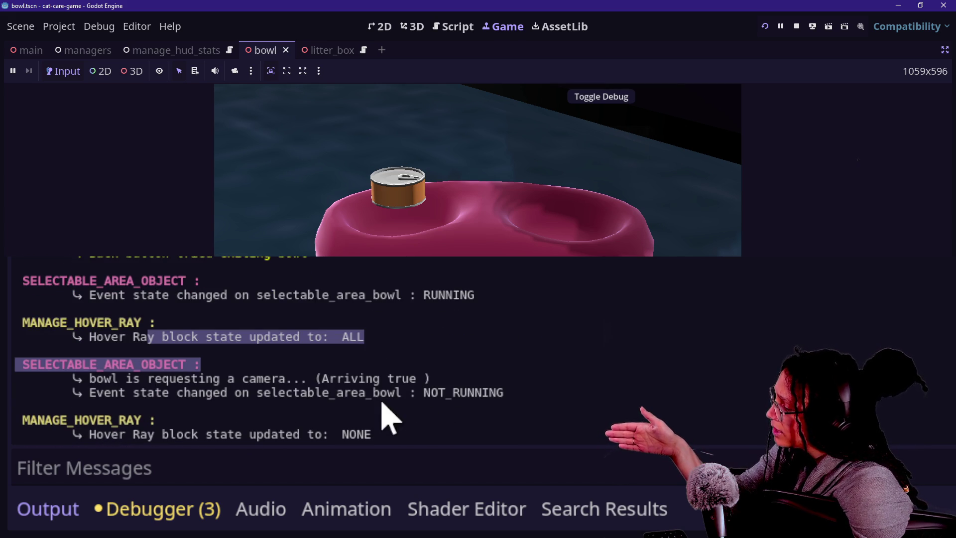
{"action": "left_click", "coordinate": [308, 393]}
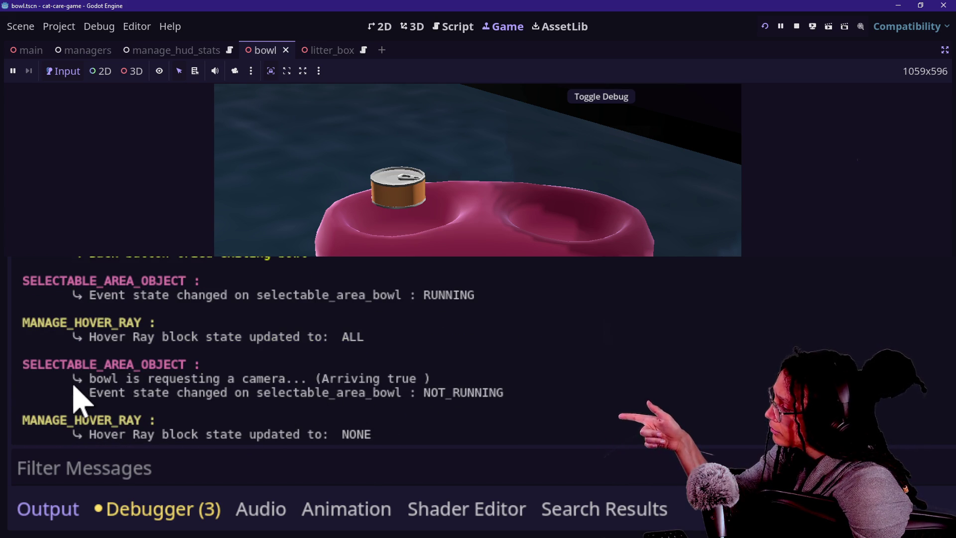
{"action": "left_click_drag", "start_coordinate": [75, 380], "coordinate": [380, 377]}
{"action": "left_click", "coordinate": [383, 388]}
{"action": "left_click_drag", "start_coordinate": [291, 379], "coordinate": [375, 386]}
{"action": "left_click", "coordinate": [422, 400]}
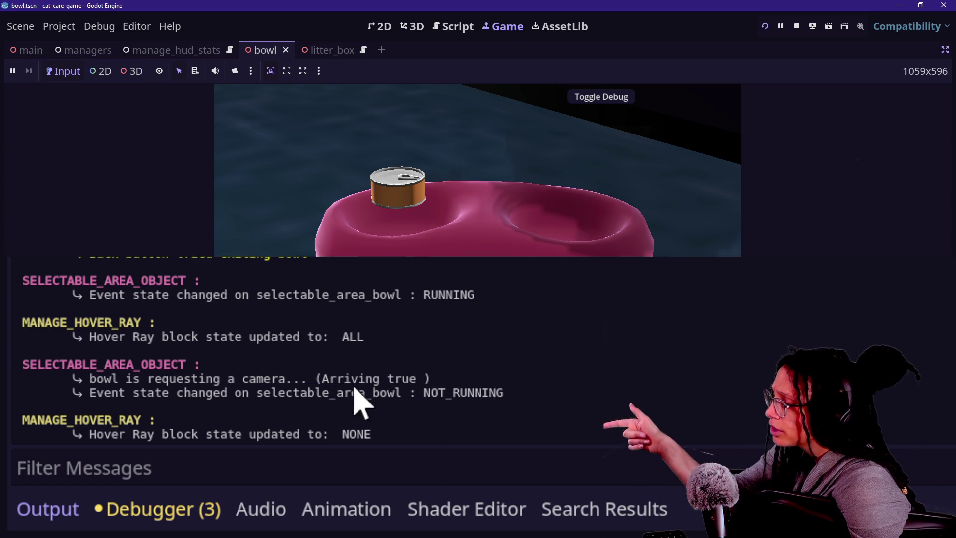
{"action": "left_click", "coordinate": [427, 393]}
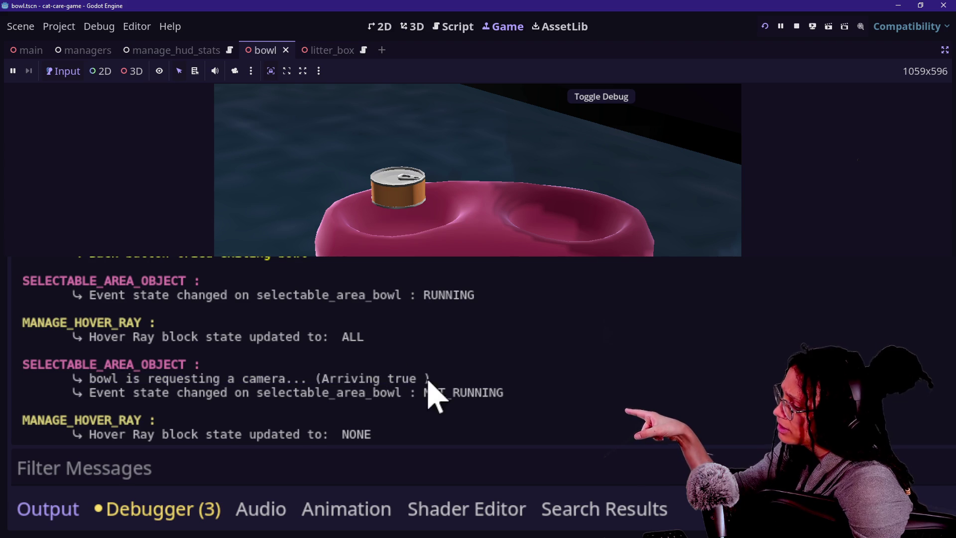
{"action": "left_click_drag", "start_coordinate": [408, 381], "coordinate": [335, 394]}
{"action": "left_click", "coordinate": [217, 419]}
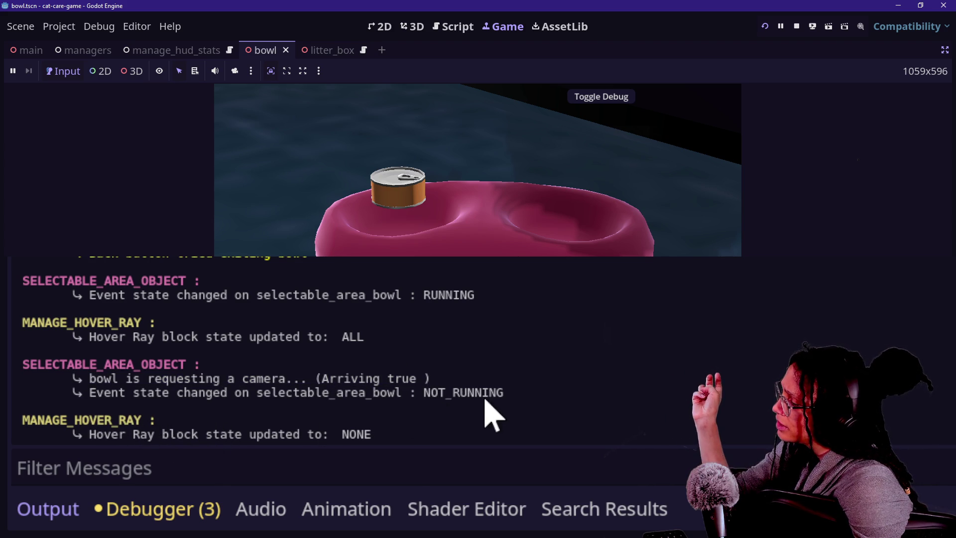
{"action": "left_click", "coordinate": [428, 453]}
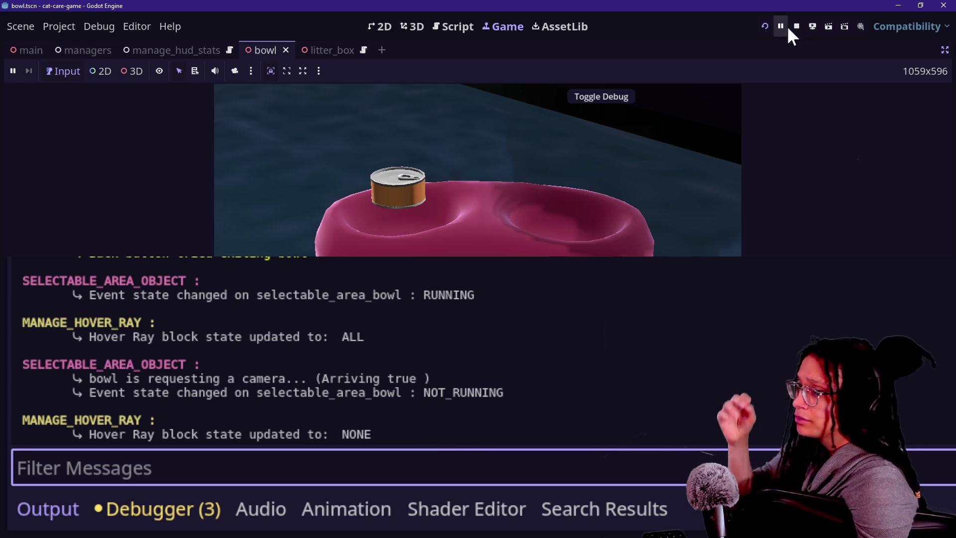
{"action": "left_click", "coordinate": [766, 25]}
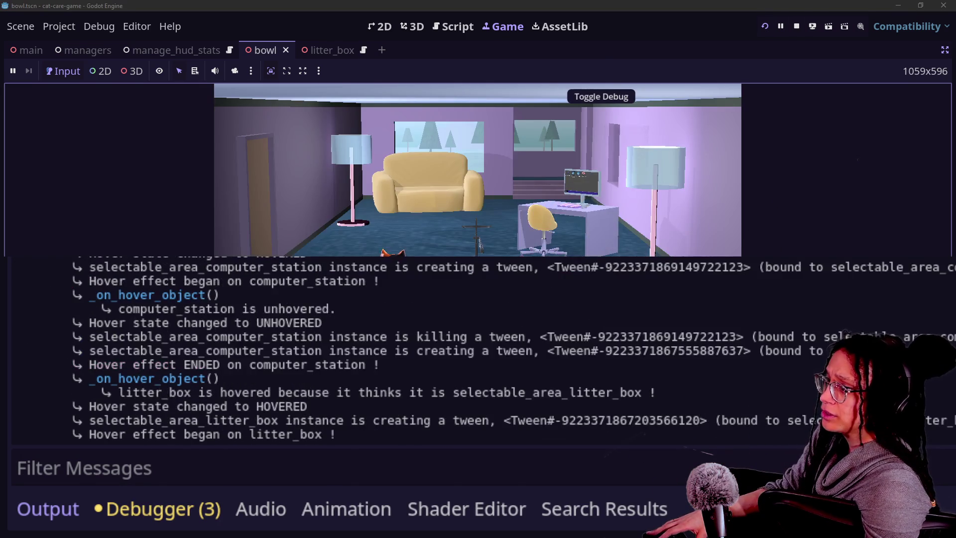
Select the couch, leave its minigame, and inspect the couch camera-request log line
{"action": "left_click", "coordinate": [439, 187]}
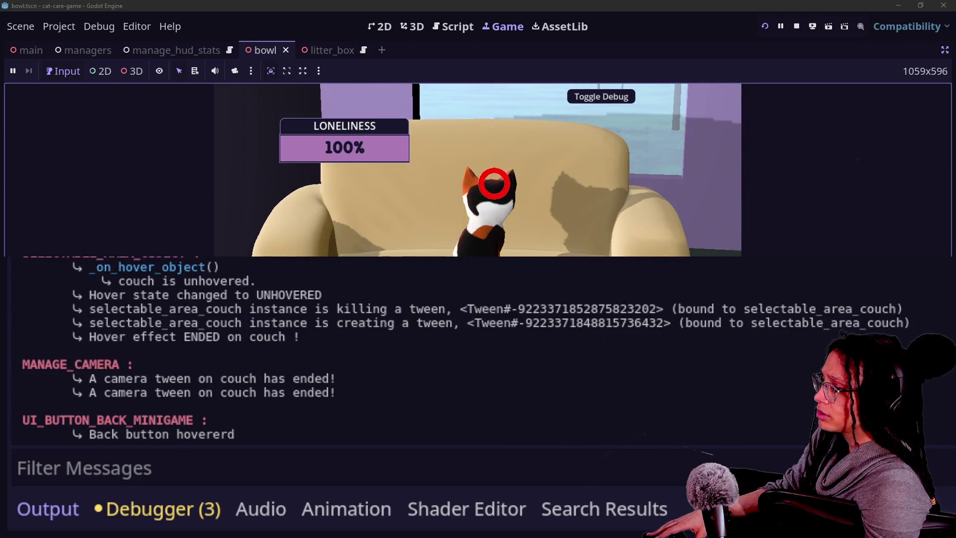
{"action": "left_click", "coordinate": [411, 412]}
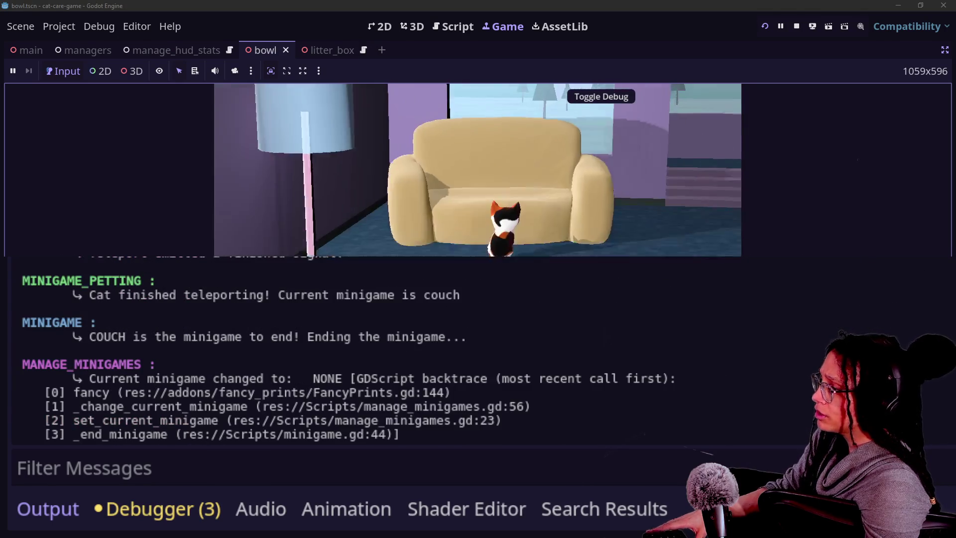
{"action": "scroll", "coordinate": [411, 418], "scroll_direction": "up", "scroll_amount": 15}
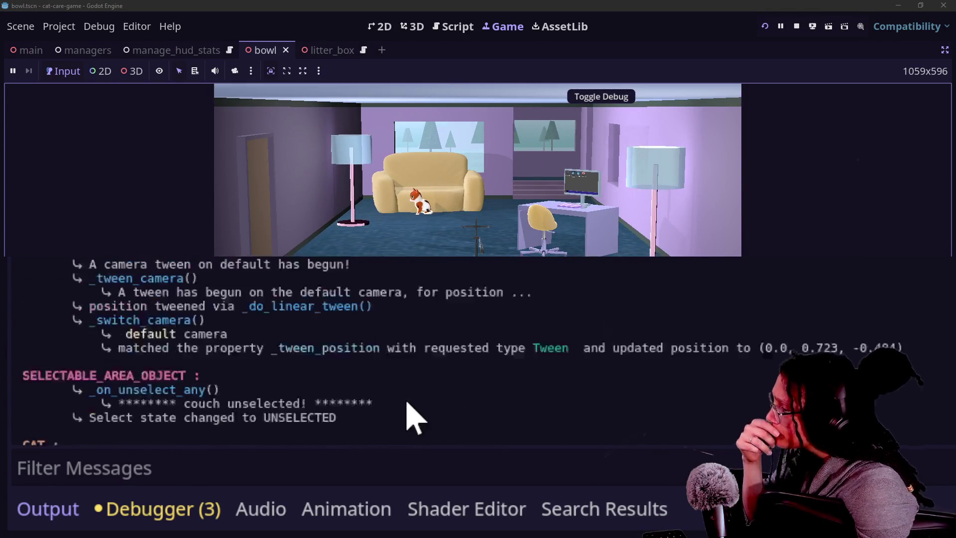
{"action": "scroll", "coordinate": [405, 416], "scroll_direction": "down", "scroll_amount": 2}
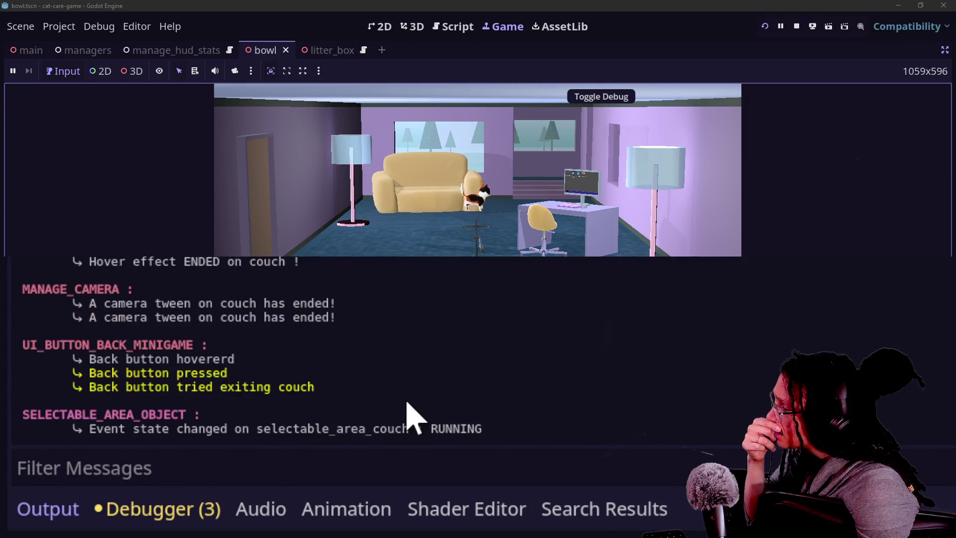
{"action": "scroll", "coordinate": [241, 409], "scroll_direction": "down", "scroll_amount": 3}
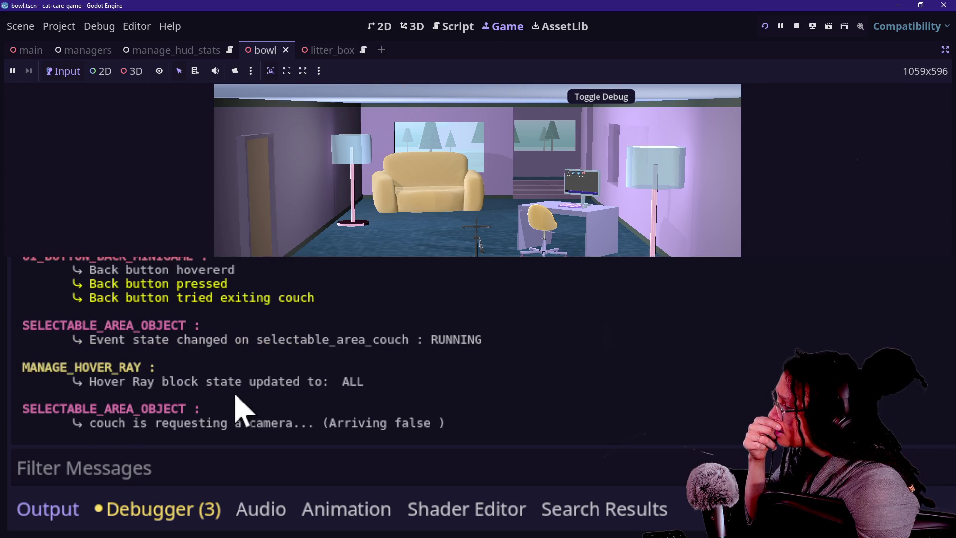
{"action": "triple_click", "coordinate": [224, 424]}
{"action": "left_click", "coordinate": [214, 413]}
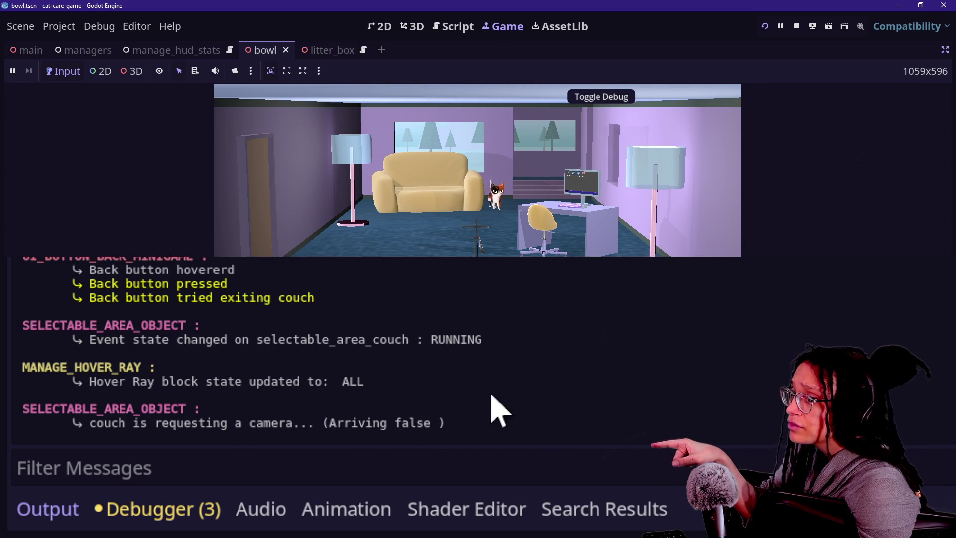
Check the bowl's final event-state log line, then stop the game to return to the script
{"action": "left_click", "coordinate": [583, 139]}
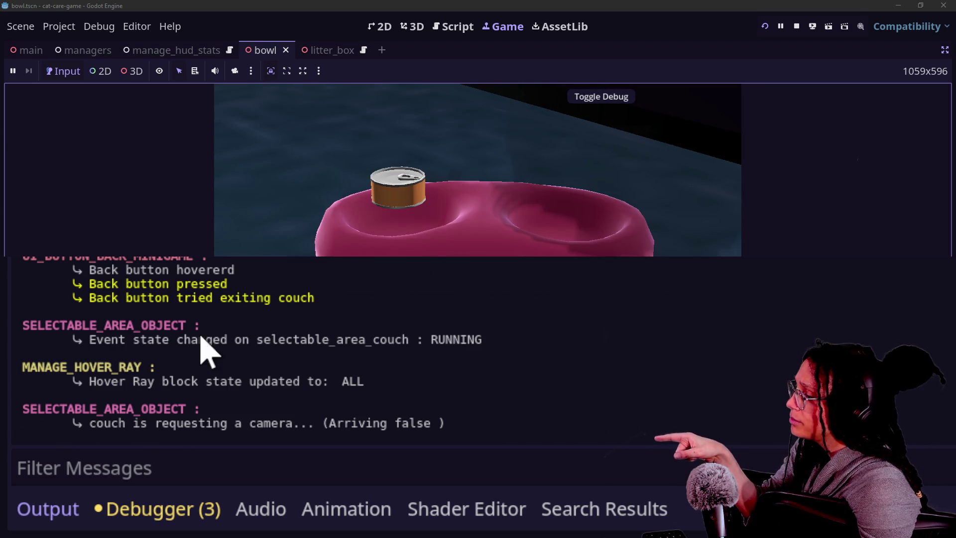
{"action": "scroll", "coordinate": [201, 343], "scroll_direction": "up", "scroll_amount": 5}
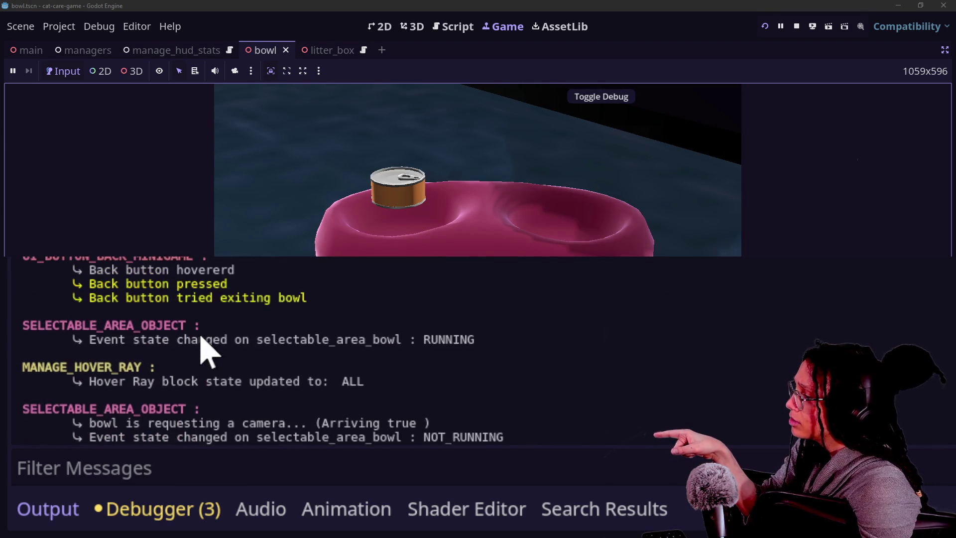
{"action": "scroll", "coordinate": [278, 385], "scroll_direction": "down", "scroll_amount": 3}
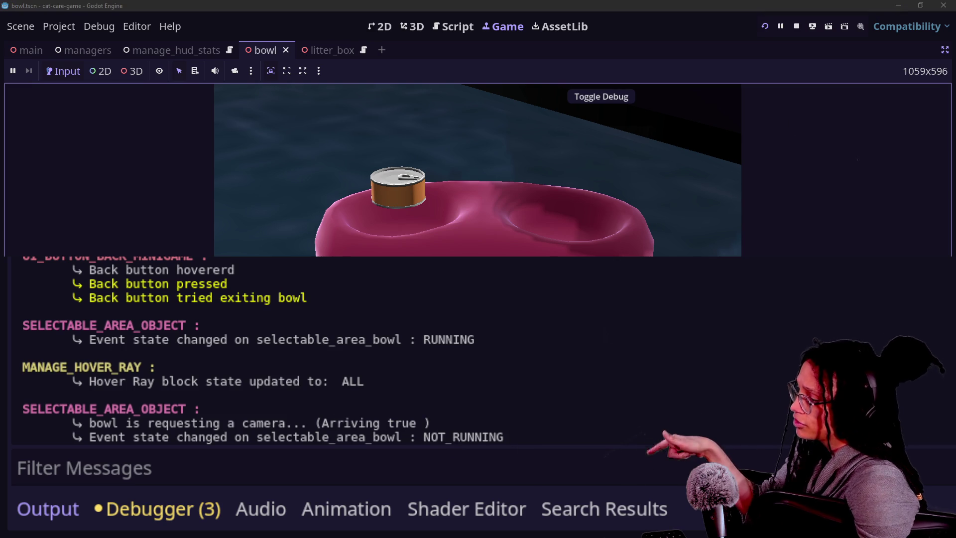
{"action": "left_click_drag", "start_coordinate": [264, 437], "coordinate": [15, 436]}
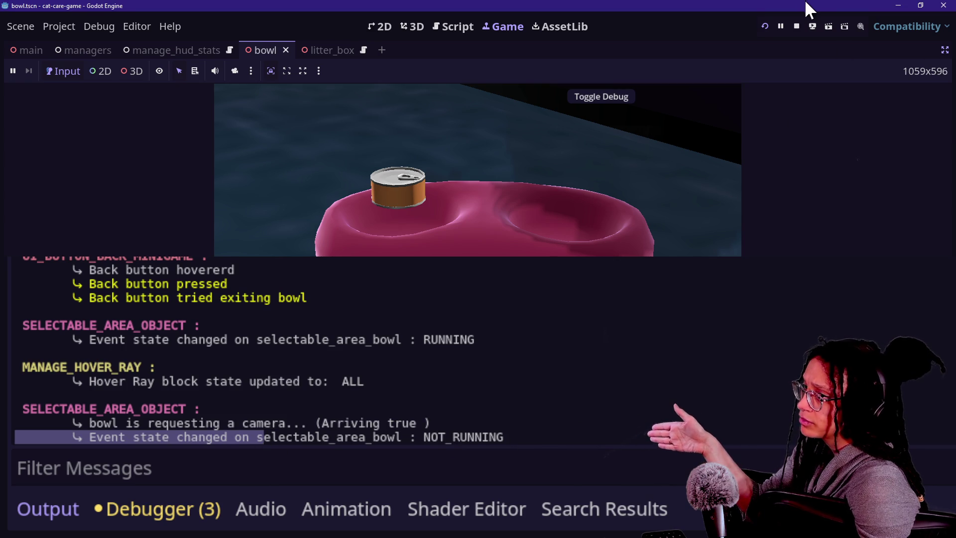
{"action": "left_click", "coordinate": [797, 25]}
{"action": "left_click", "coordinate": [503, 230]}
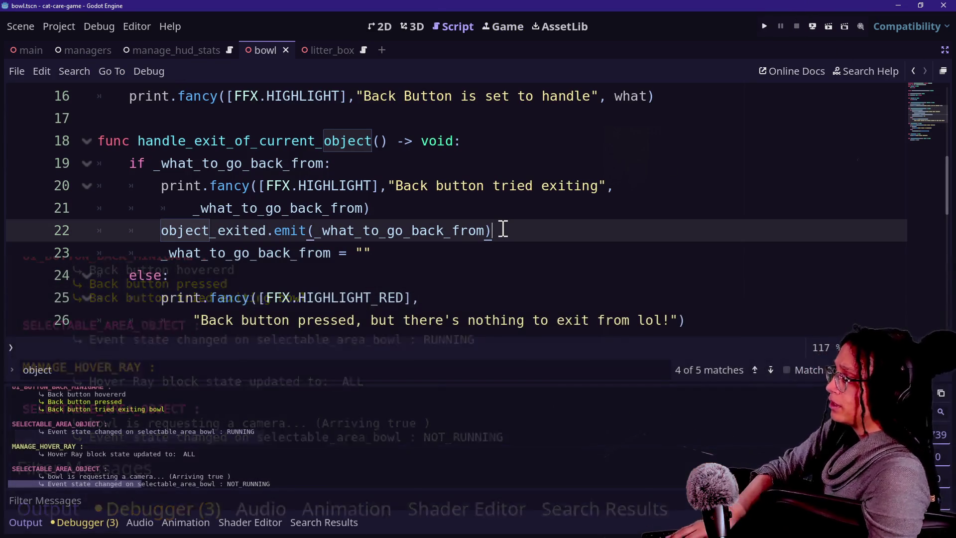
Search all project files for 'arriving' and enlarge the results panel
{"action": "key", "text": "ctrl+shift+f"}
{"action": "type", "text": "ar"}
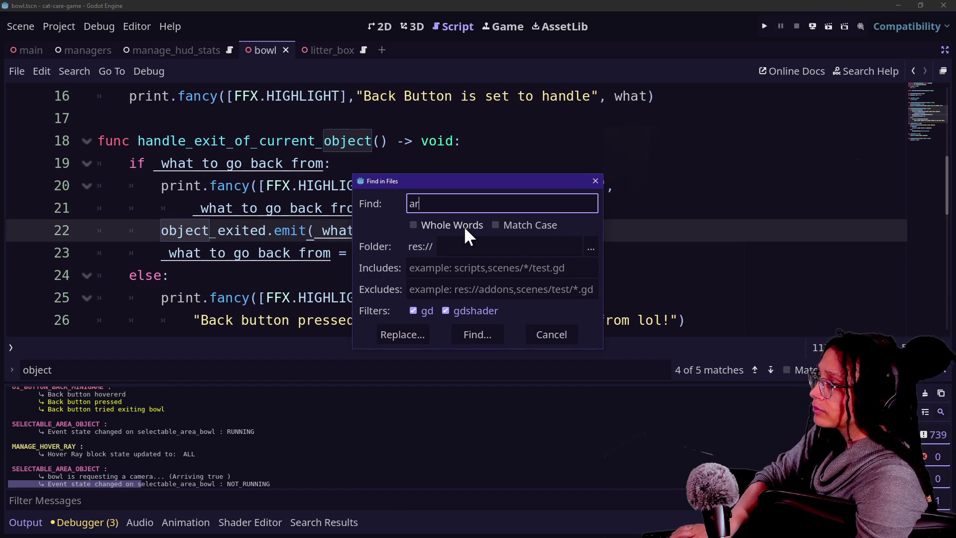
{"action": "type", "text": "riving"}
{"action": "key", "text": "Return"}
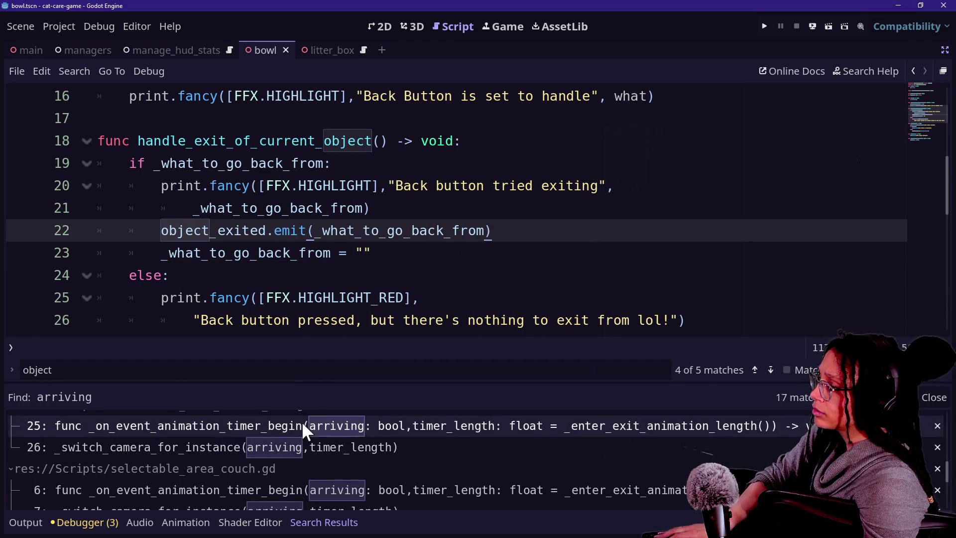
{"action": "scroll", "coordinate": [259, 462], "scroll_direction": "up", "scroll_amount": 1}
{"action": "scroll", "coordinate": [258, 462], "scroll_direction": "down", "scroll_amount": 2}
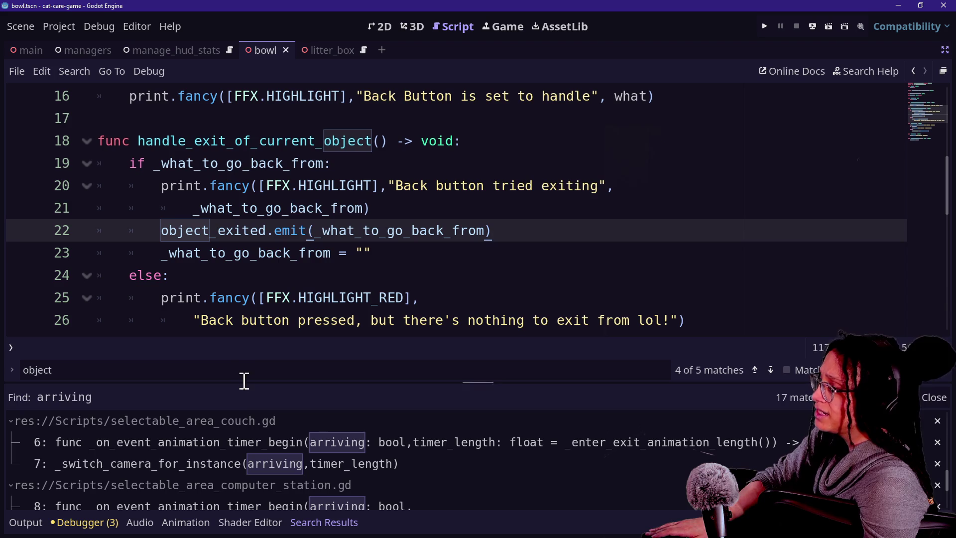
{"action": "mouse_move", "coordinate": [244, 382]}
{"action": "left_mouse_down"}
{"action": "mouse_move", "coordinate": [246, 160]}
{"action": "mouse_move", "coordinate": [282, 104]}
{"action": "left_mouse_up"}
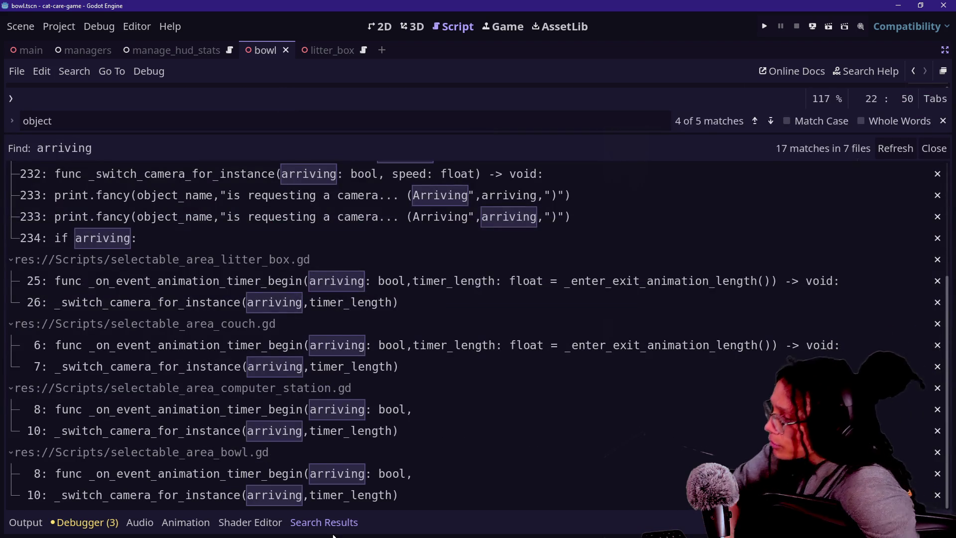
Open the line 233 camera-request match and place the caret on the default camera line
{"action": "scroll", "coordinate": [305, 458], "scroll_direction": "up", "scroll_amount": 3}
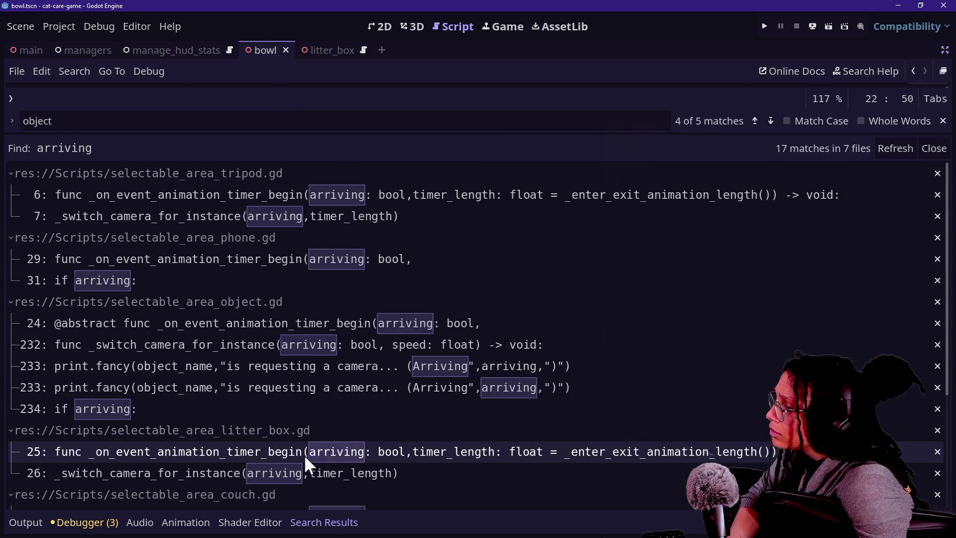
{"action": "left_click", "coordinate": [547, 384]}
{"action": "left_click", "coordinate": [529, 367]}
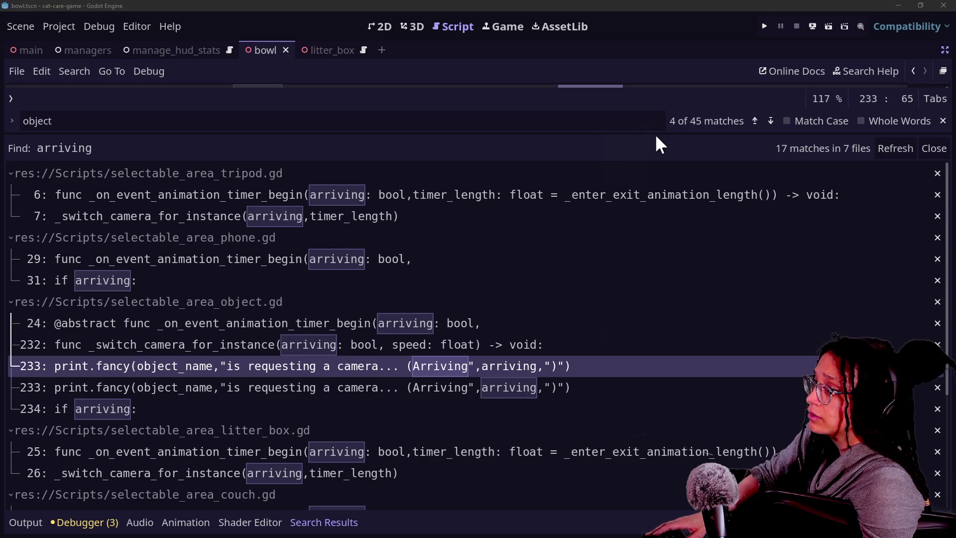
{"action": "left_click_drag", "start_coordinate": [655, 133], "coordinate": [631, 532]}
{"action": "left_click", "coordinate": [482, 257]}
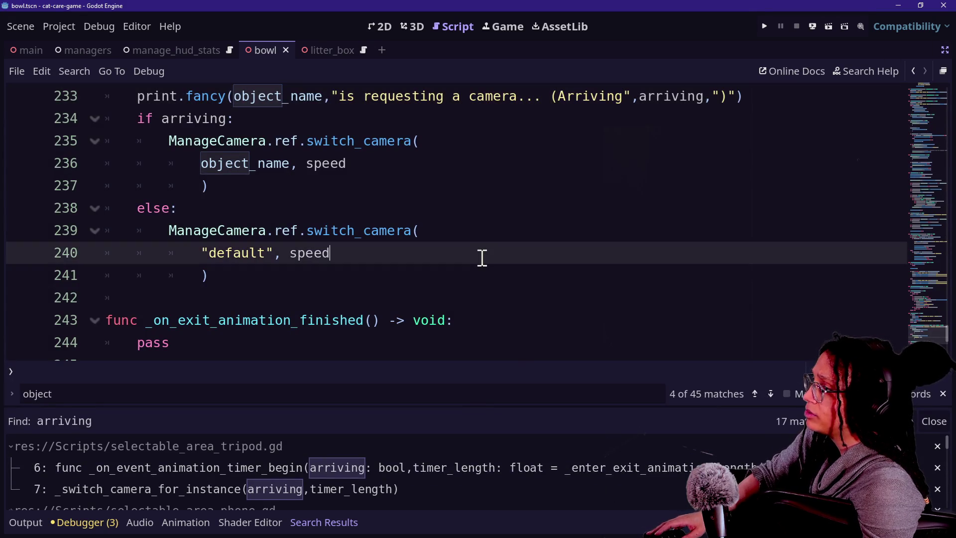
Review the arriving and default camera switch code on lines 232–239, hiding the bottom panel
{"action": "scroll", "coordinate": [482, 257], "scroll_direction": "up", "scroll_amount": 1}
{"action": "double_click", "coordinate": [573, 164]}
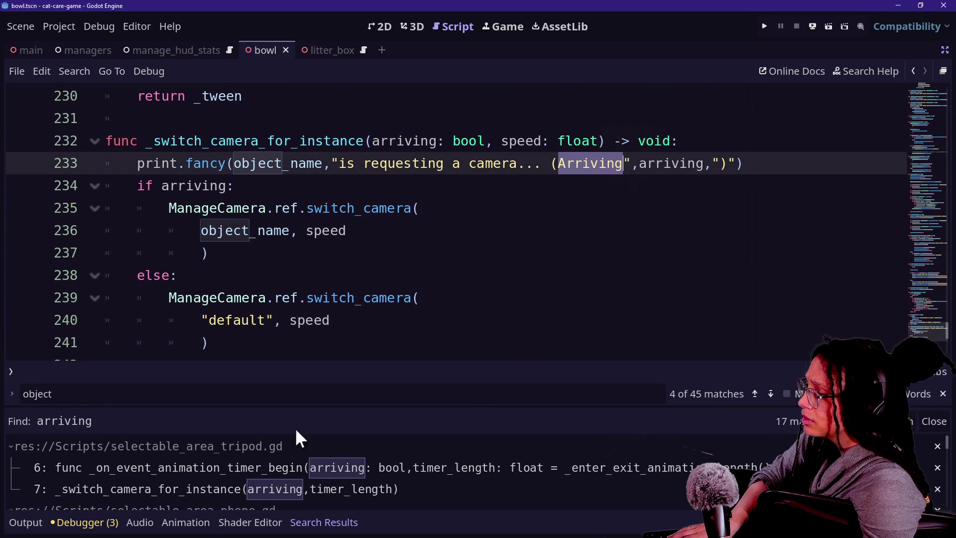
{"action": "scroll", "coordinate": [390, 456], "scroll_direction": "down", "scroll_amount": 3}
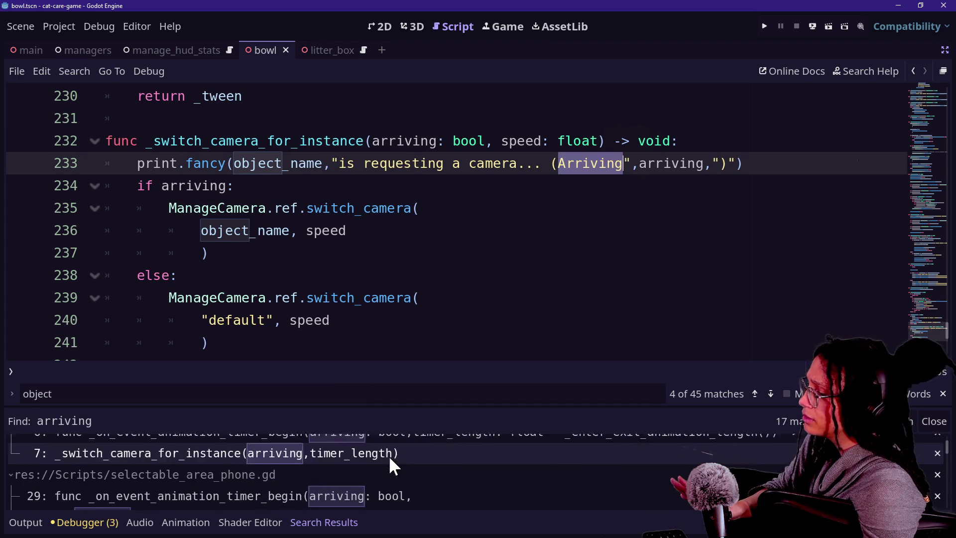
{"action": "scroll", "coordinate": [388, 455], "scroll_direction": "down", "scroll_amount": 5}
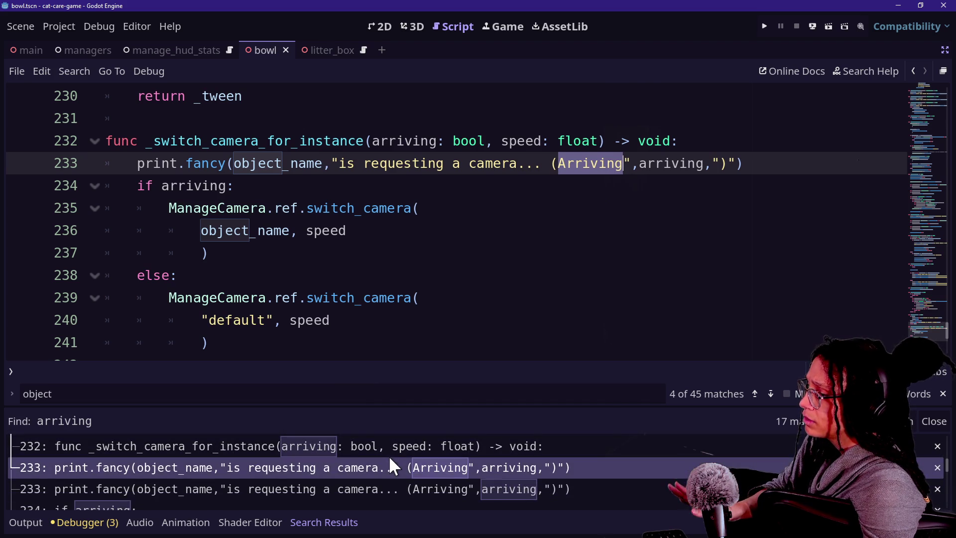
{"action": "left_click", "coordinate": [410, 489]}
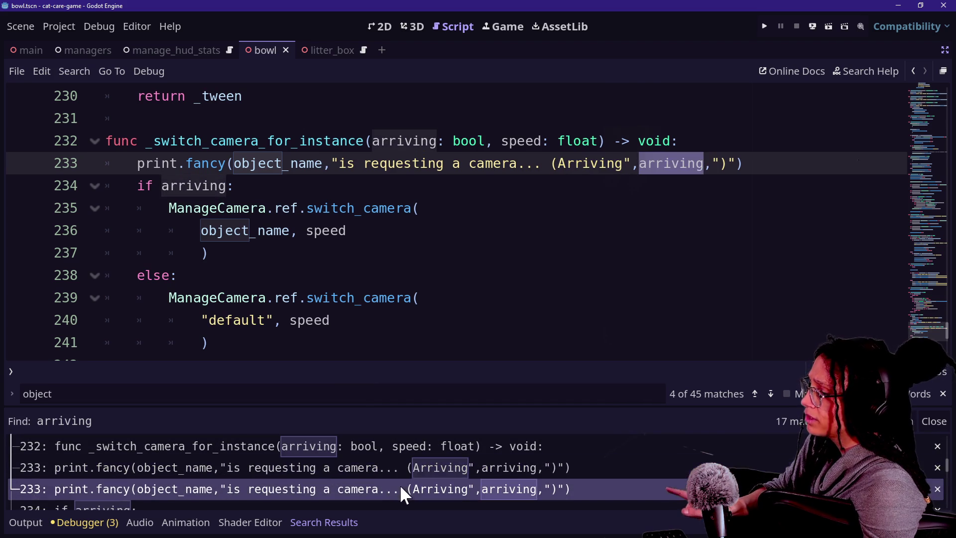
{"action": "left_click", "coordinate": [500, 297]}
{"action": "left_click", "coordinate": [536, 235]}
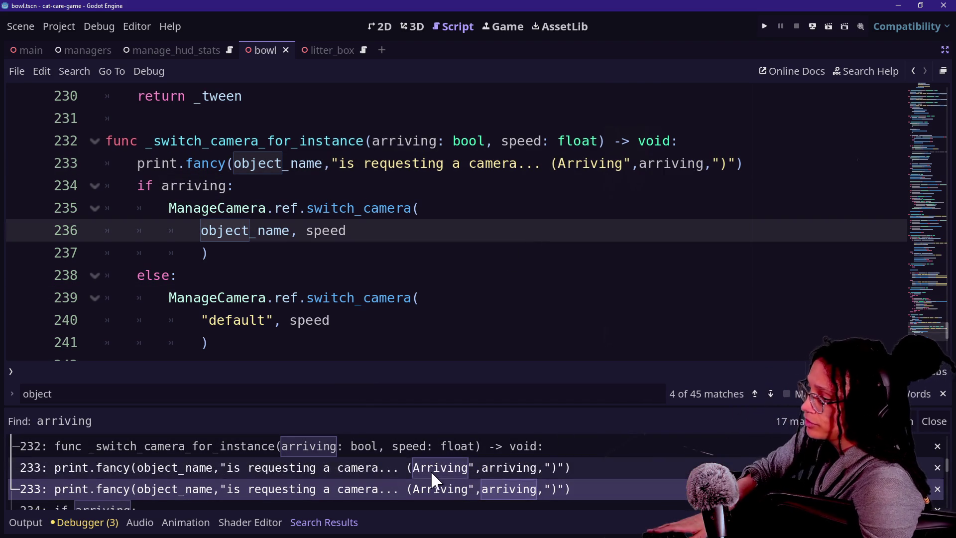
{"action": "left_click", "coordinate": [432, 467]}
{"action": "left_click", "coordinate": [438, 454]}
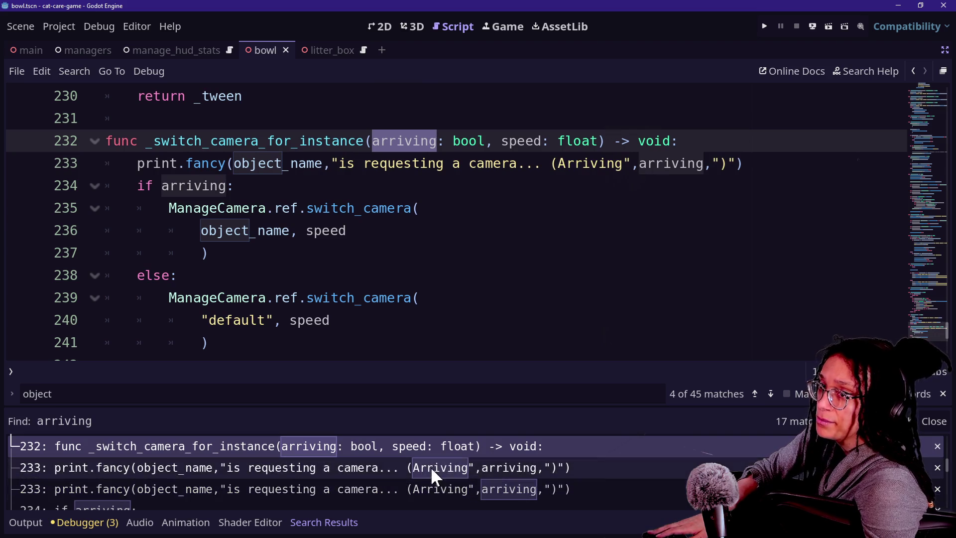
{"action": "left_click", "coordinate": [540, 291]}
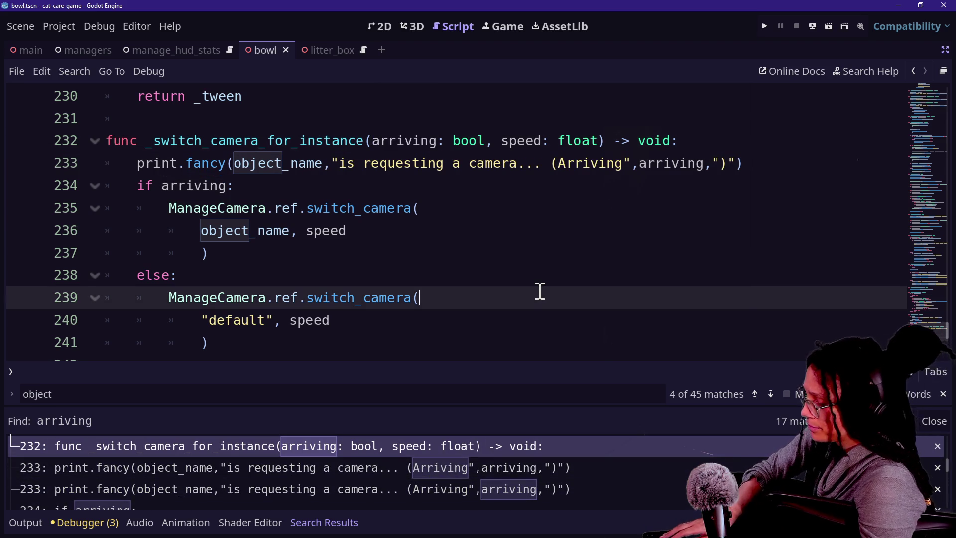
{"action": "key", "text": "ctrl+j"}
{"action": "key", "text": "Up"}
{"action": "key", "text": "Up"}
{"action": "key", "text": "Up"}
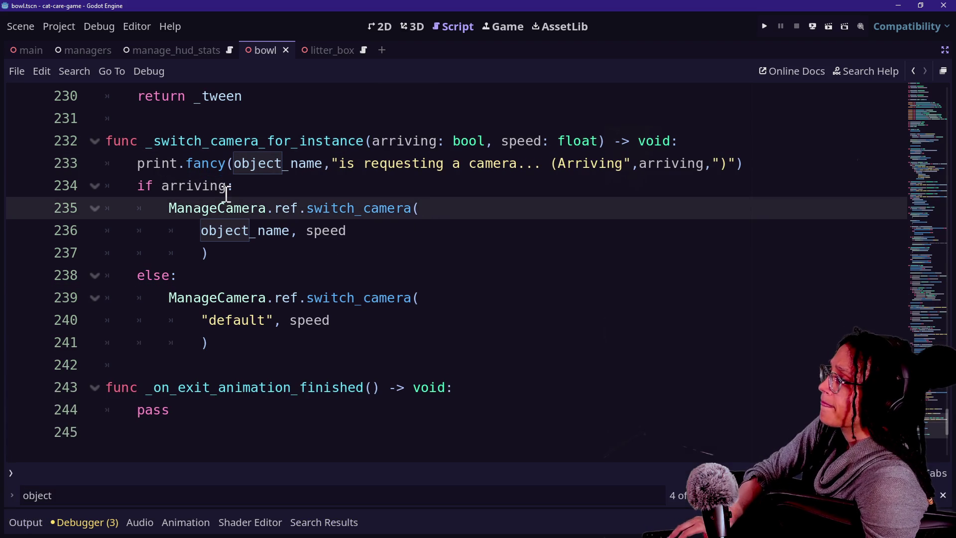
Search the whole project for _switch_camera_for_instance and enlarge the results panel
{"action": "left_click_drag", "start_coordinate": [216, 145], "coordinate": [458, 164]}
{"action": "left_click", "coordinate": [239, 164]}
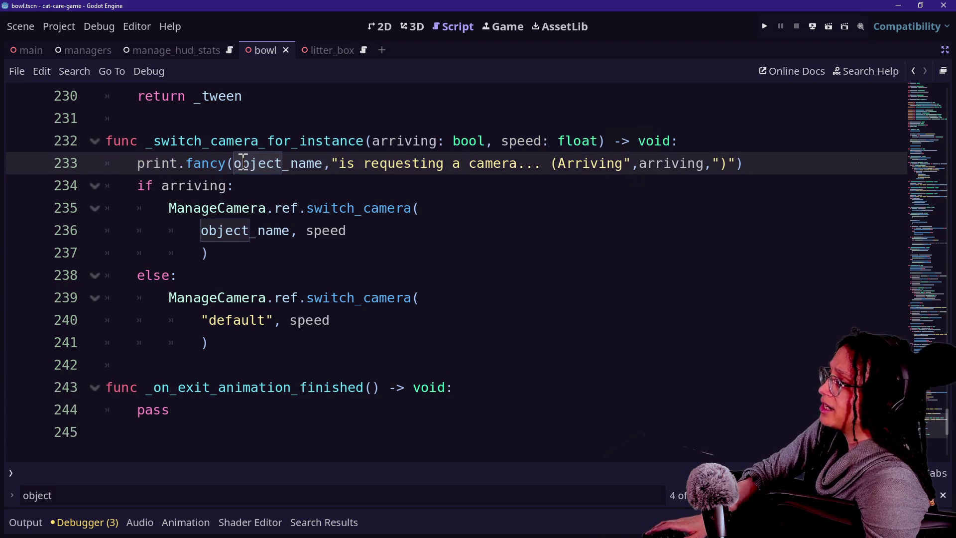
{"action": "left_click", "coordinate": [336, 142]}
{"action": "key", "text": "Up"}
{"action": "key", "text": "Up"}
{"action": "key", "text": "Up"}
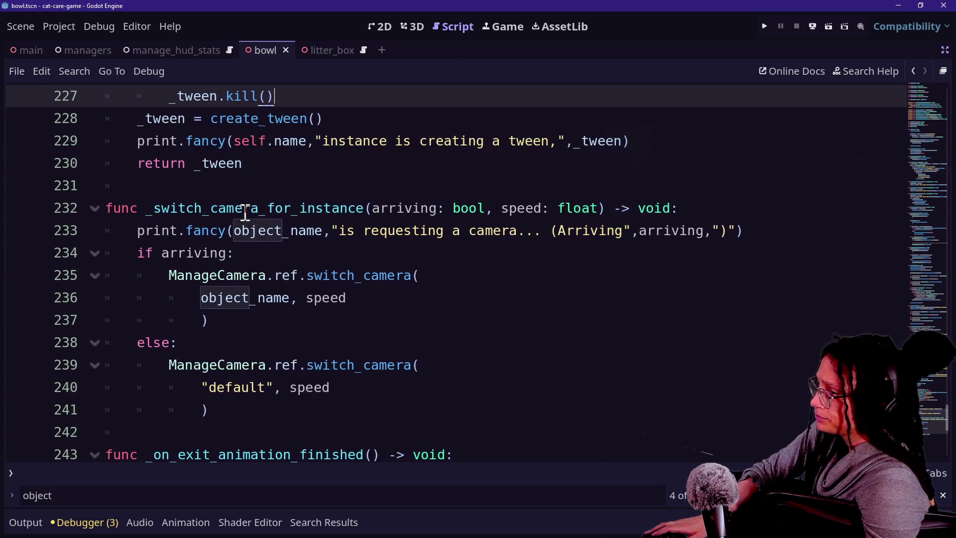
{"action": "left_click", "coordinate": [442, 209]}
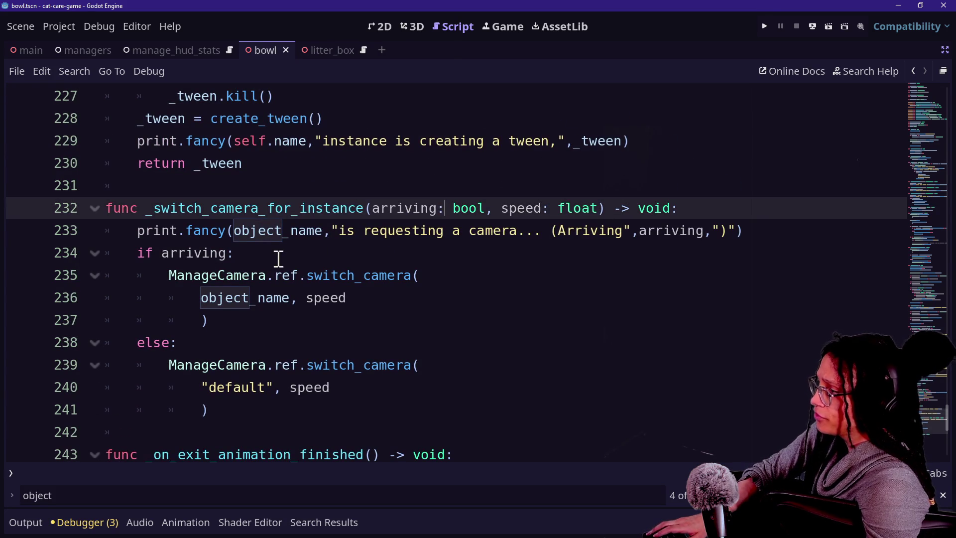
{"action": "left_click_drag", "start_coordinate": [146, 210], "coordinate": [374, 206]}
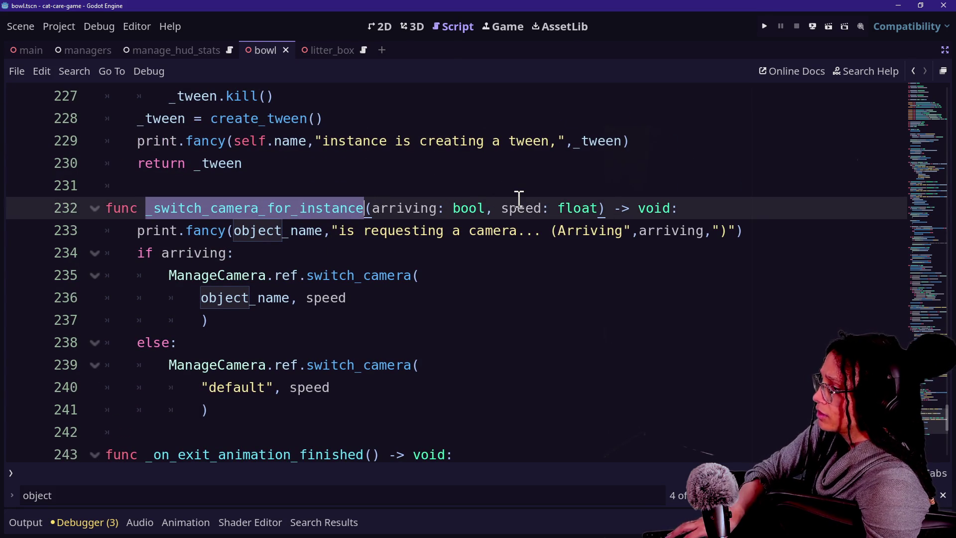
{"action": "key", "text": "ctrl+shift+f"}
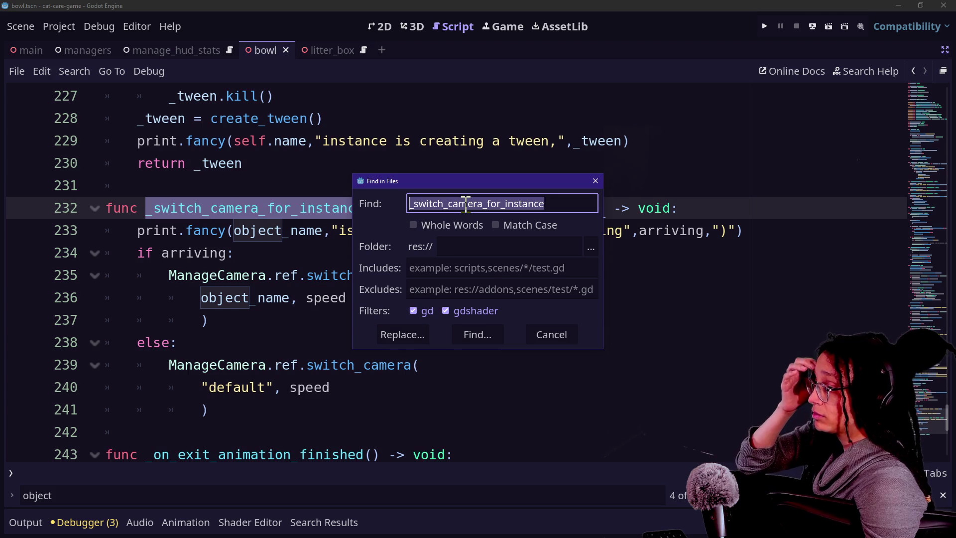
{"action": "key", "text": "Return"}
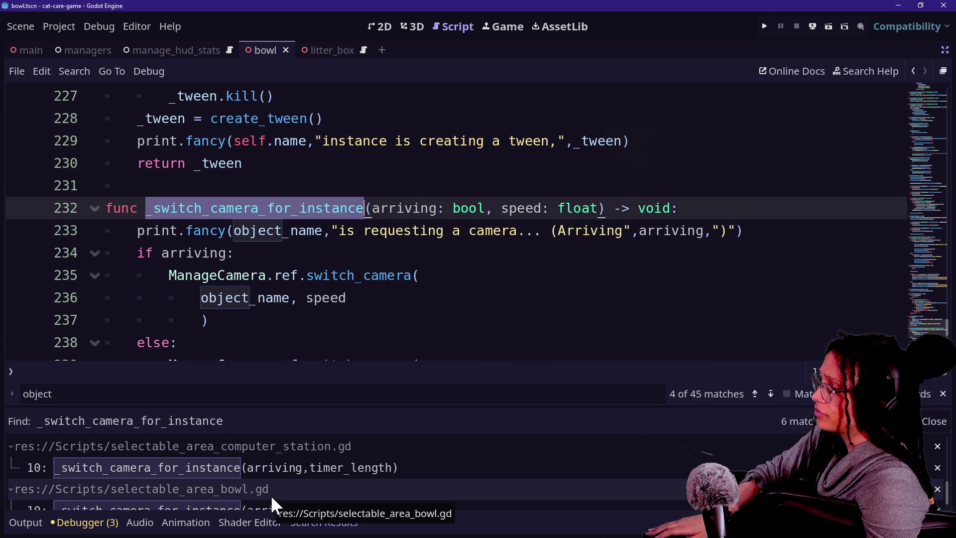
{"action": "left_click_drag", "start_coordinate": [278, 409], "coordinate": [284, 368]}
Open the bowl match to inspect its commented set_current_minigame MINIGAMES.BOWL call, then the computer station match
{"action": "left_click", "coordinate": [300, 491]}
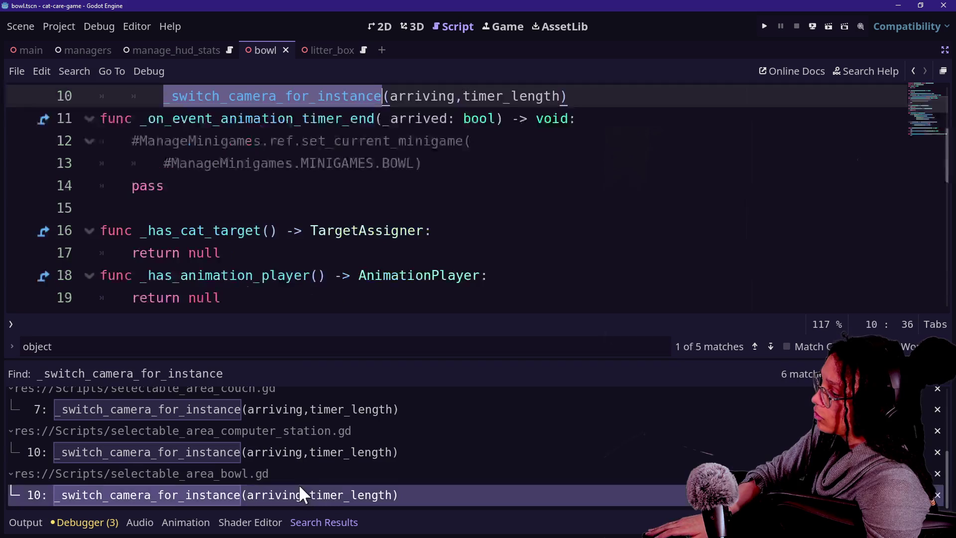
{"action": "scroll", "coordinate": [346, 203], "scroll_direction": "up", "scroll_amount": 3}
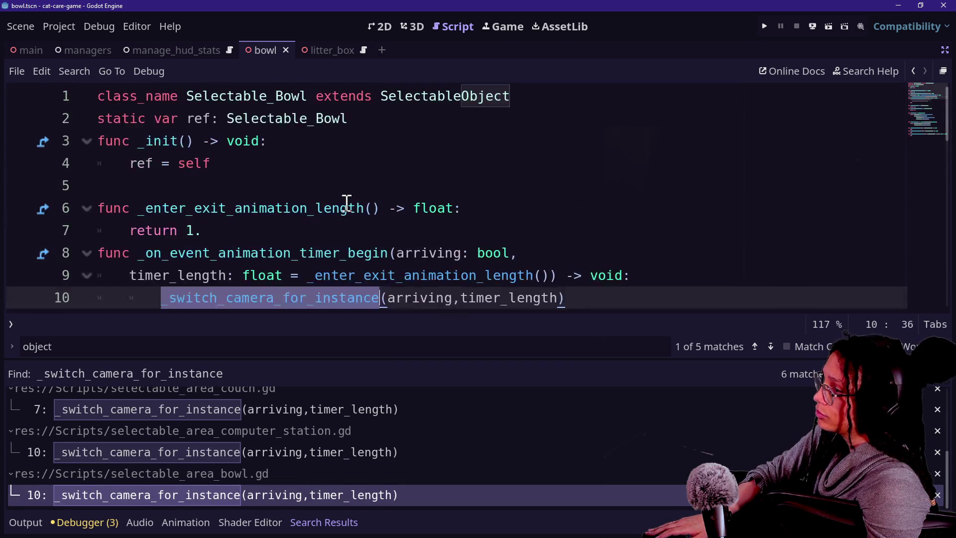
{"action": "scroll", "coordinate": [362, 228], "scroll_direction": "down", "scroll_amount": 2}
{"action": "left_click", "coordinate": [359, 228]}
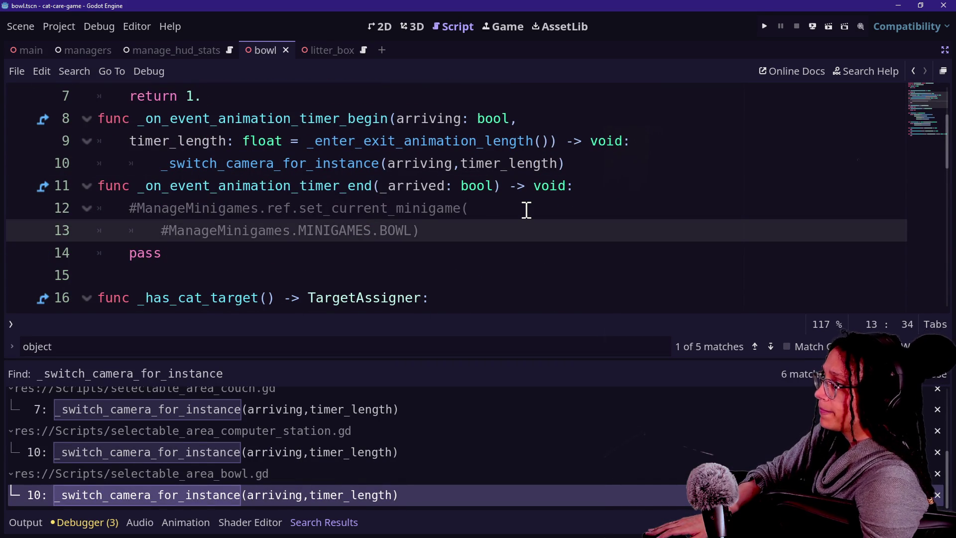
{"action": "left_click", "coordinate": [267, 164]}
{"action": "mouse_move", "coordinate": [269, 208]}
{"action": "left_mouse_down"}
{"action": "mouse_move", "coordinate": [397, 234]}
{"action": "mouse_move", "coordinate": [352, 209]}
{"action": "mouse_move", "coordinate": [374, 219]}
{"action": "left_mouse_up"}
{"action": "left_click", "coordinate": [357, 212]}
{"action": "left_click", "coordinate": [373, 231]}
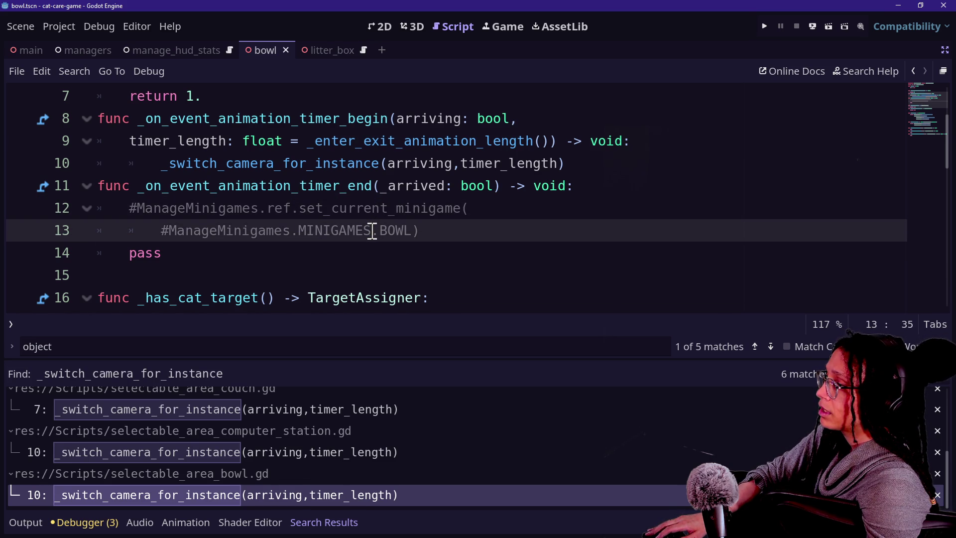
{"action": "left_click_drag", "start_coordinate": [372, 231], "coordinate": [356, 211]}
{"action": "left_click", "coordinate": [286, 451]}
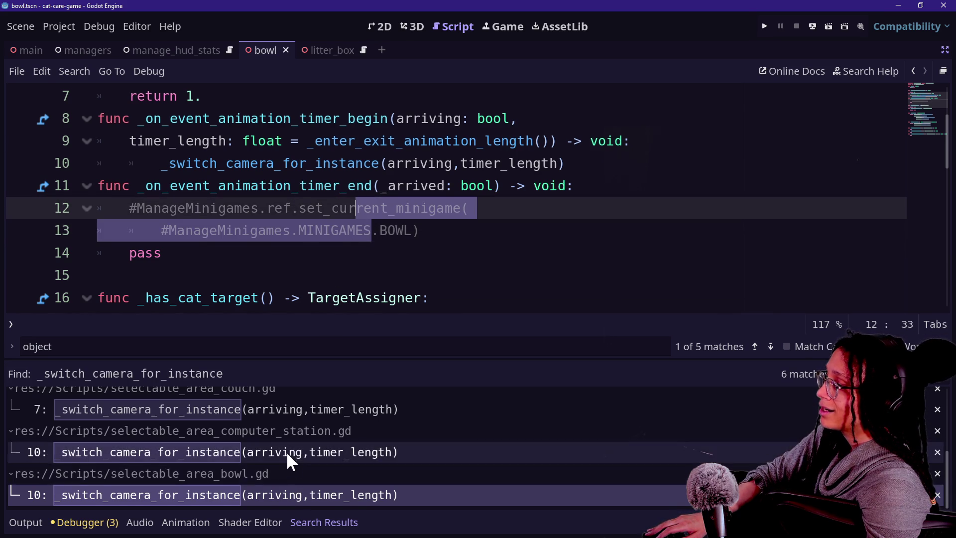
{"action": "scroll", "coordinate": [345, 255], "scroll_direction": "down", "scroll_amount": 3}
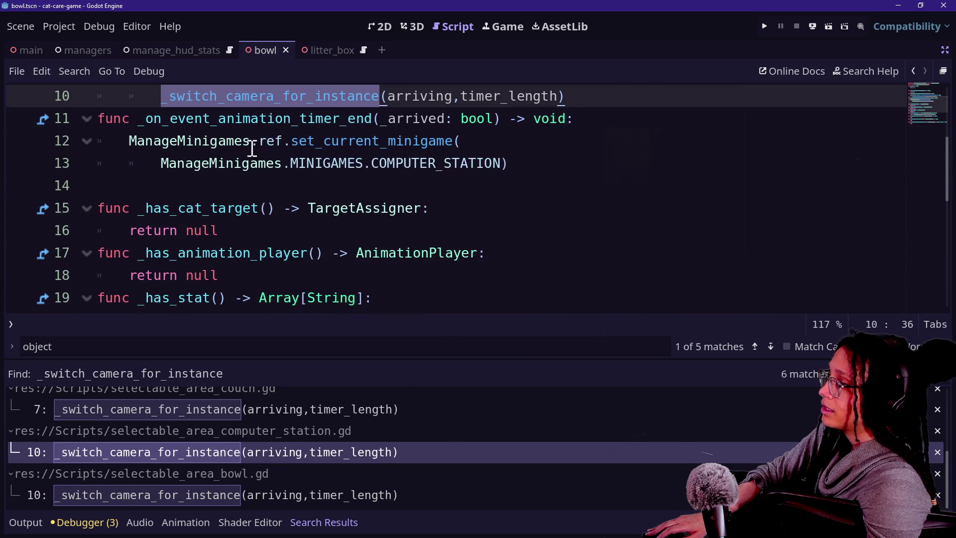
Inspect the computer station script's COMPUTER_STATION minigame call, _has_cat_target declaration and return null line
{"action": "left_click_drag", "start_coordinate": [257, 141], "coordinate": [423, 159]}
{"action": "left_click", "coordinate": [423, 163]}
{"action": "left_click", "coordinate": [436, 160]}
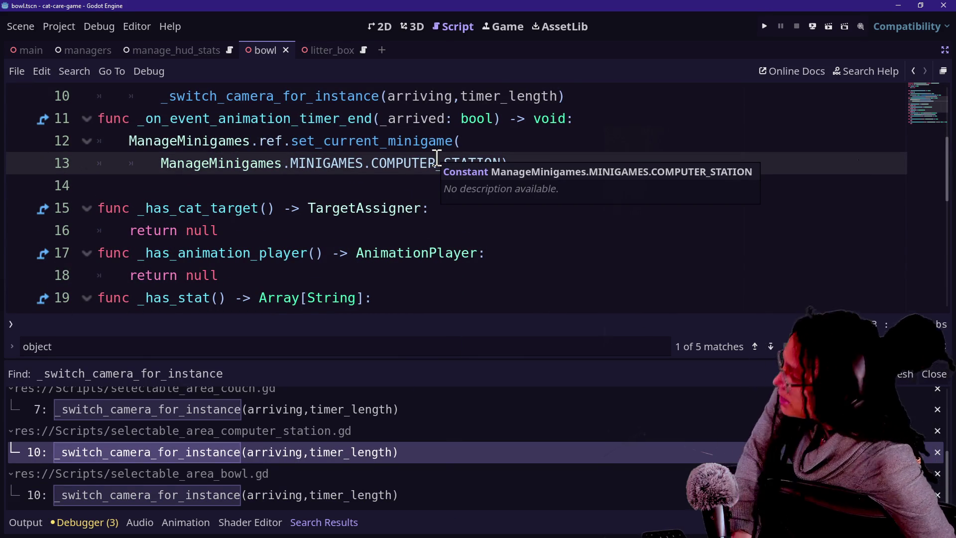
{"action": "left_click", "coordinate": [480, 206]}
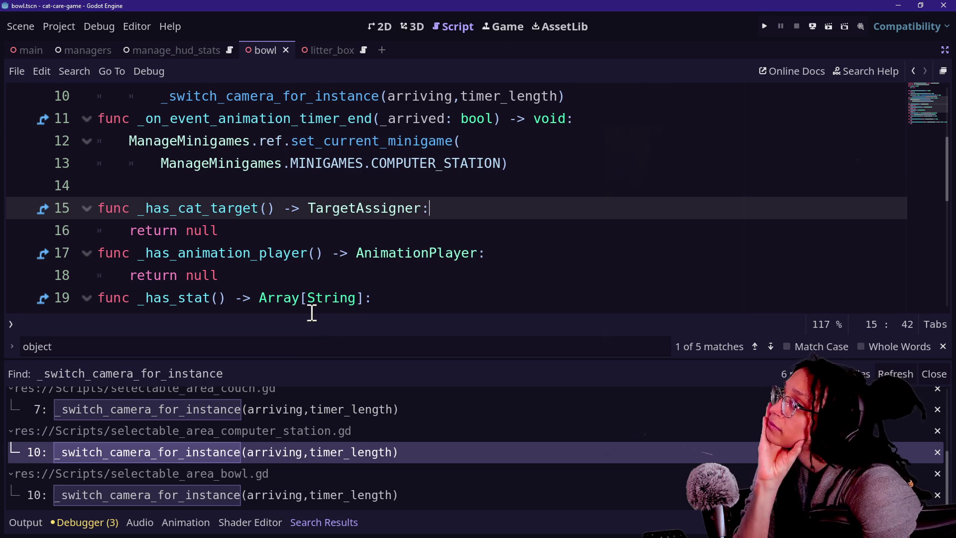
{"action": "left_click", "coordinate": [290, 283]}
{"action": "left_click", "coordinate": [280, 168]}
{"action": "key", "text": "Up"}
{"action": "key", "text": "Up"}
{"action": "key", "text": "Up"}
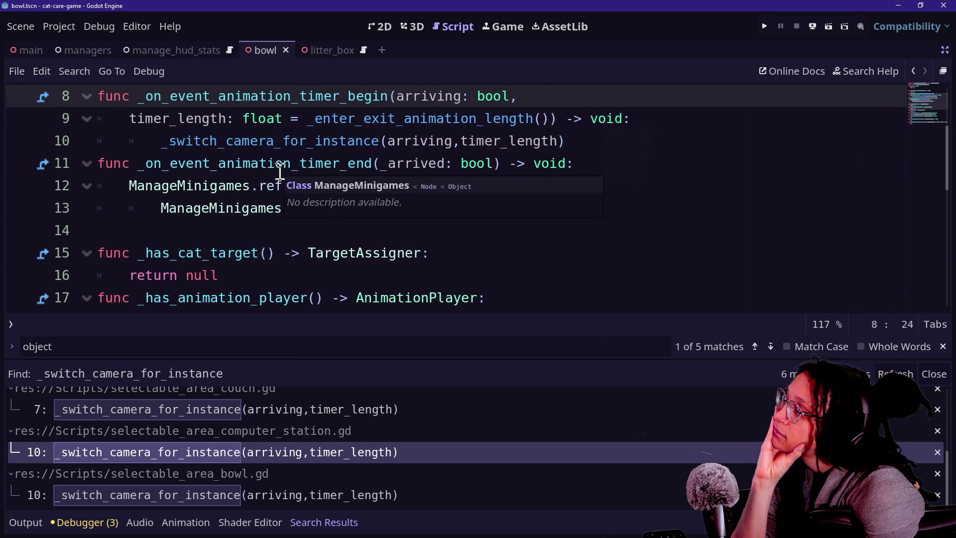
{"action": "left_click", "coordinate": [345, 264]}
{"action": "left_click", "coordinate": [171, 164]}
{"action": "left_click", "coordinate": [284, 229]}
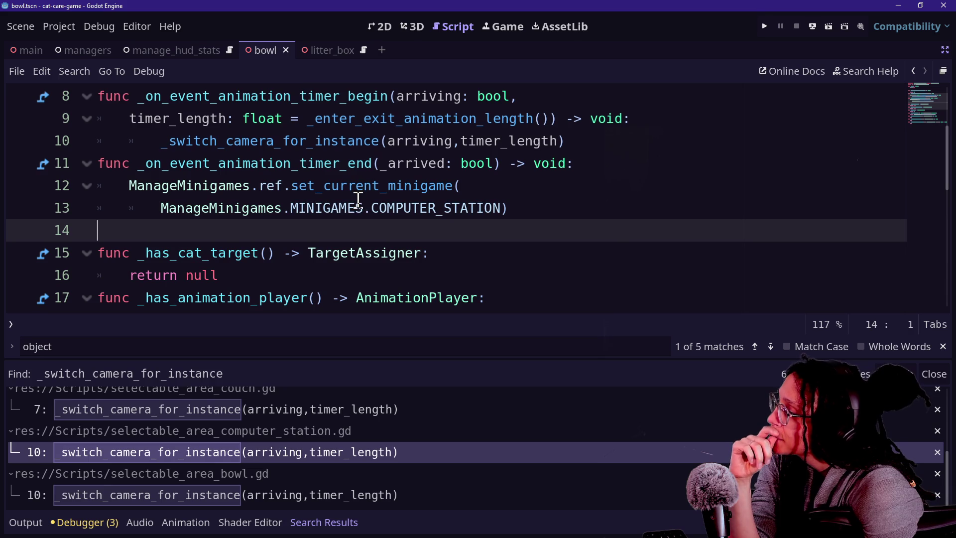
{"action": "mouse_move", "coordinate": [357, 201]}
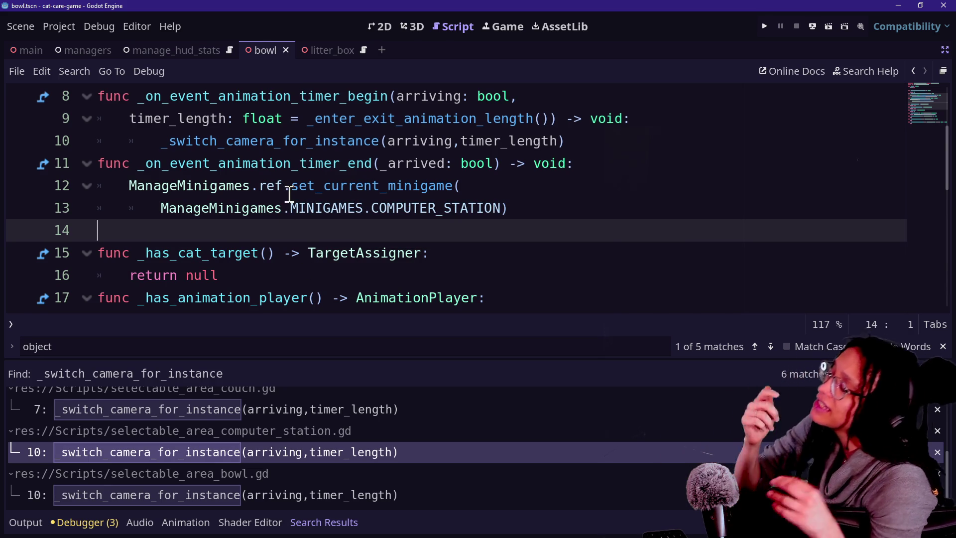
{"action": "mouse_move", "coordinate": [289, 194]}
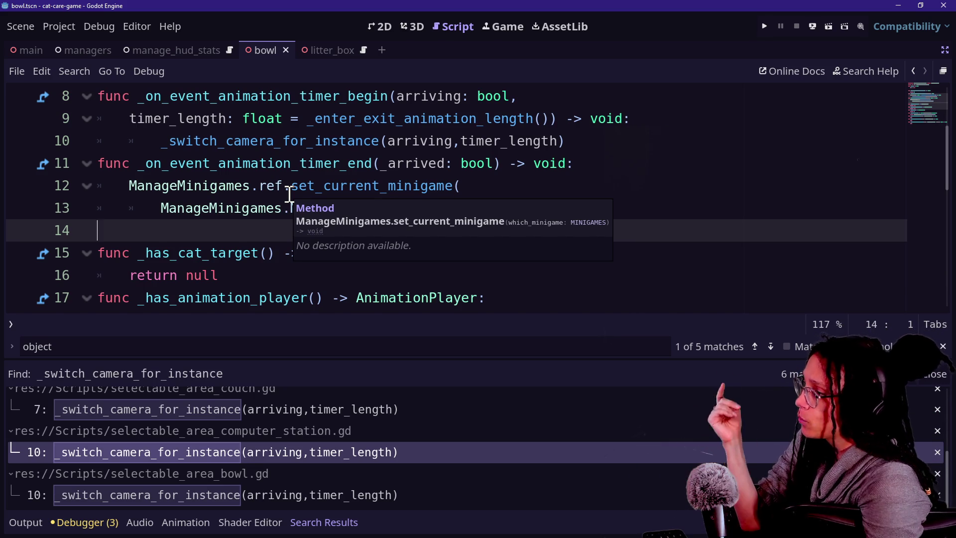
{"action": "left_click_drag", "start_coordinate": [97, 253], "coordinate": [131, 274]}
{"action": "left_click", "coordinate": [345, 208]}
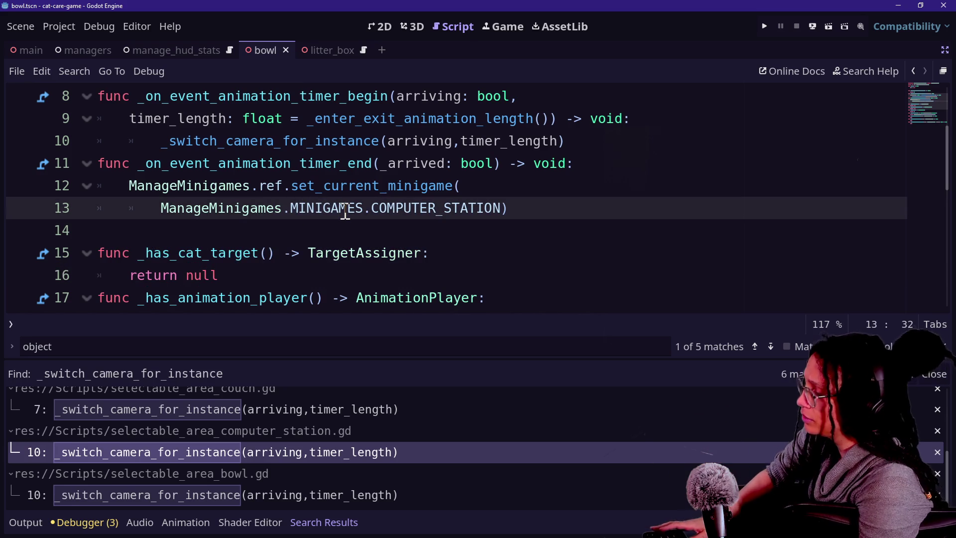
Close the search results, cut and re-paste the COMPUTER_STATION argument, and open set_current_minigame's definition
{"action": "key", "text": "ctrl+j"}
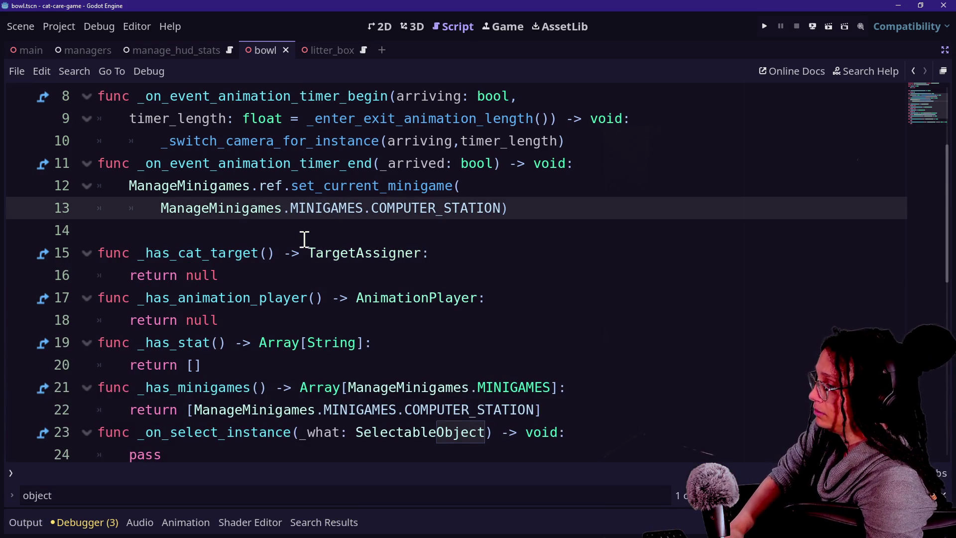
{"action": "scroll", "coordinate": [304, 239], "scroll_direction": "up", "scroll_amount": 1}
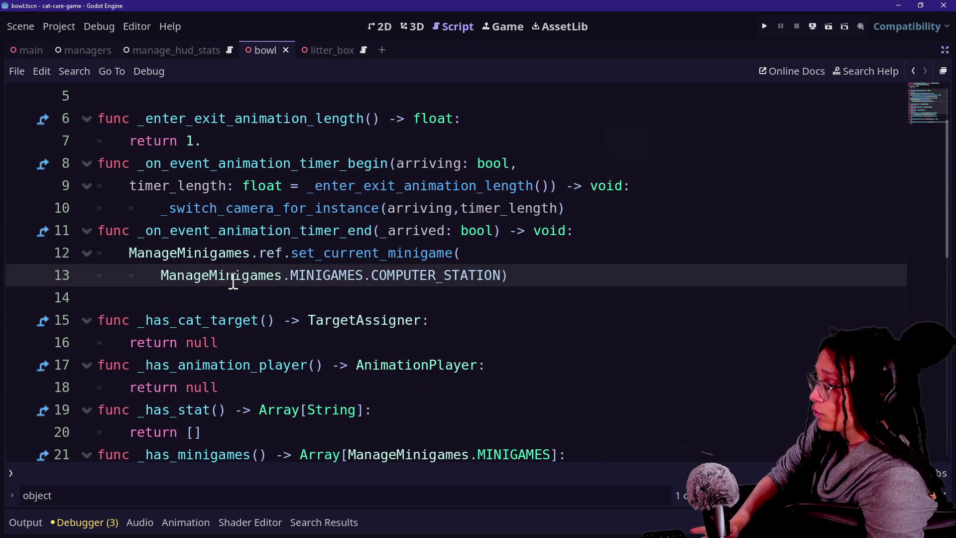
{"action": "left_click_drag", "start_coordinate": [164, 275], "coordinate": [503, 279]}
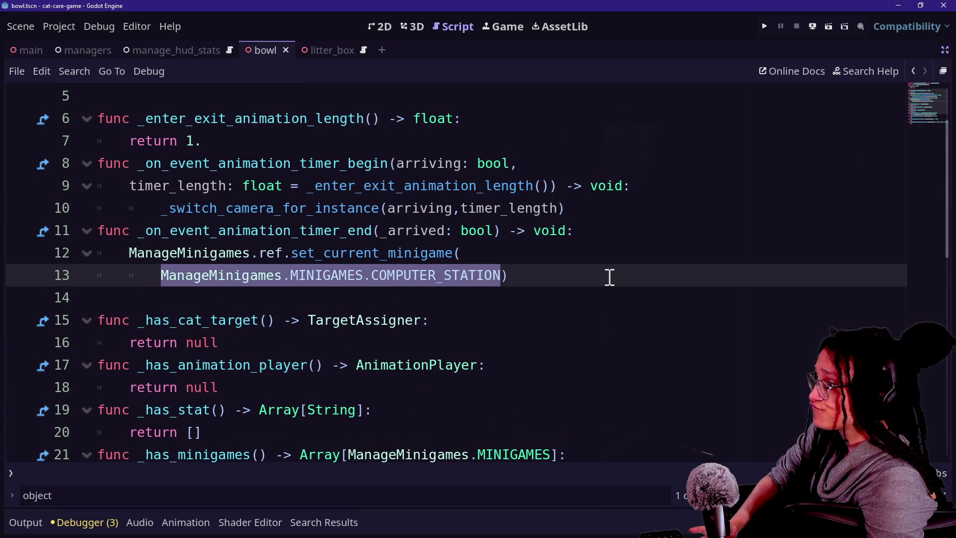
{"action": "key", "text": "ctrl+x"}
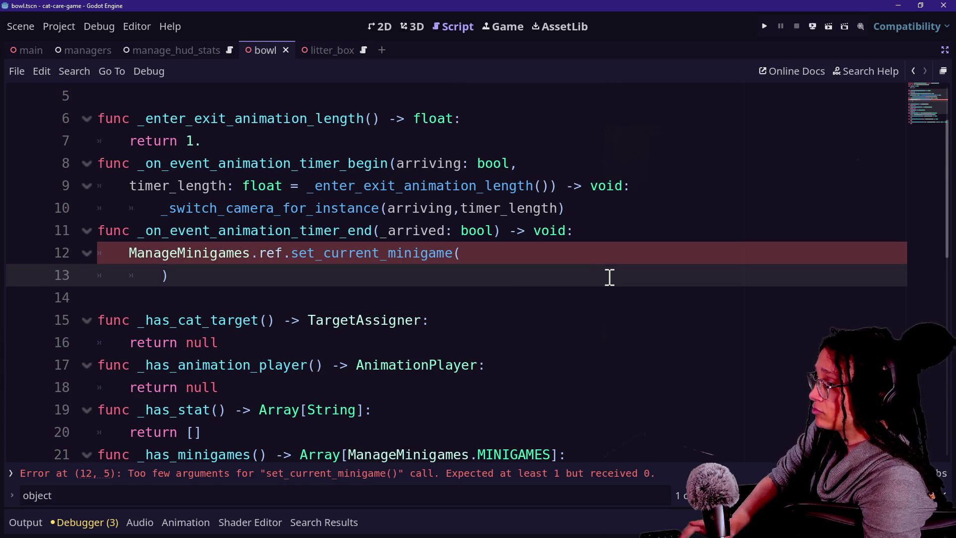
{"action": "key", "text": "ctrl+v"}
{"action": "left_click", "coordinate": [359, 253], "text": "ctrl"}
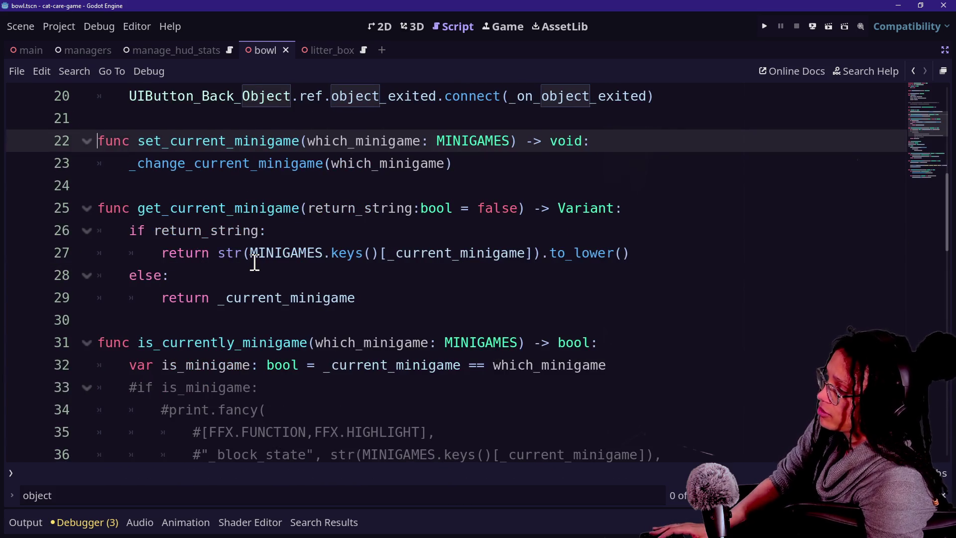
{"action": "scroll", "coordinate": [252, 260], "scroll_direction": "up", "scroll_amount": 1}
{"action": "scroll", "coordinate": [186, 247], "scroll_direction": "up", "scroll_amount": 5}
{"action": "scroll", "coordinate": [187, 247], "scroll_direction": "down", "scroll_amount": 3}
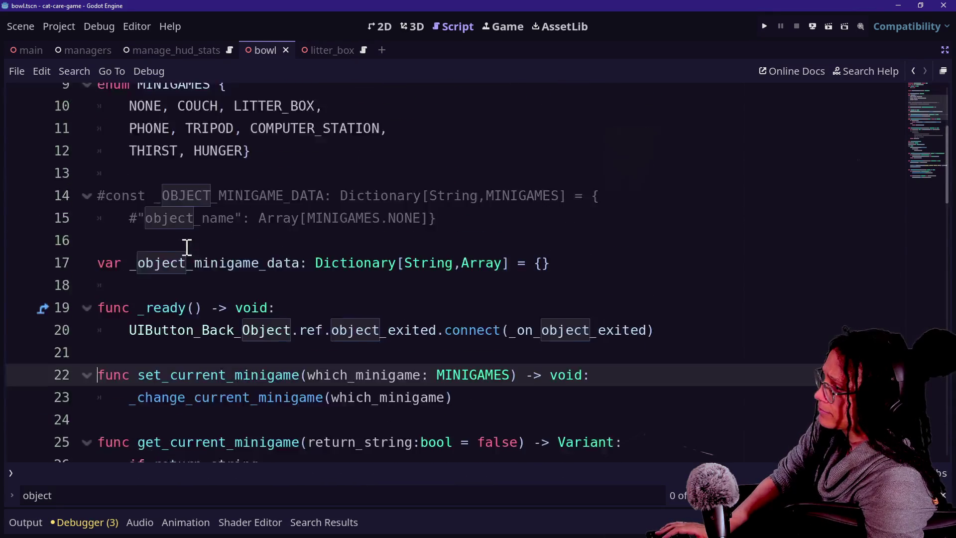
{"action": "scroll", "coordinate": [179, 248], "scroll_direction": "down", "scroll_amount": 4}
{"action": "left_click", "coordinate": [192, 122], "text": "ctrl"}
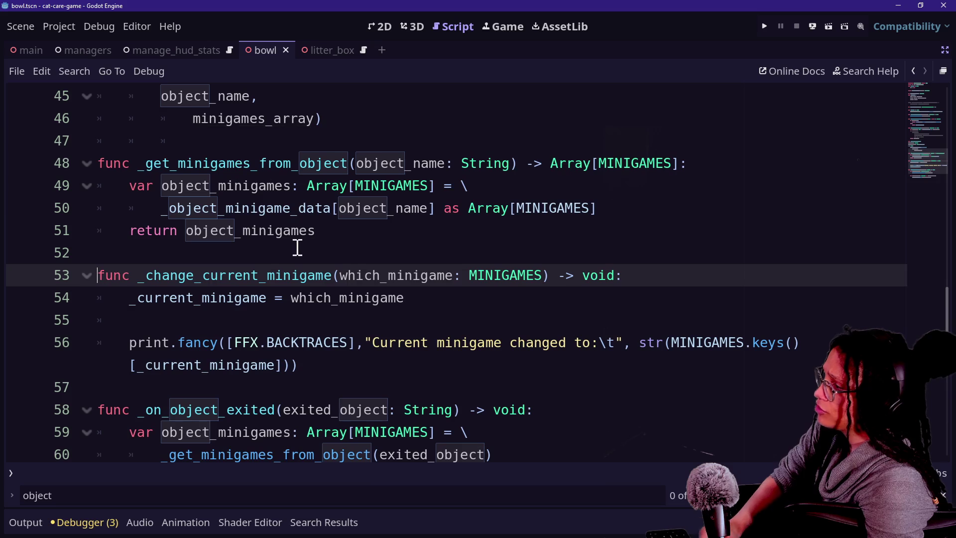
{"action": "scroll", "coordinate": [304, 317], "scroll_direction": "down", "scroll_amount": 1}
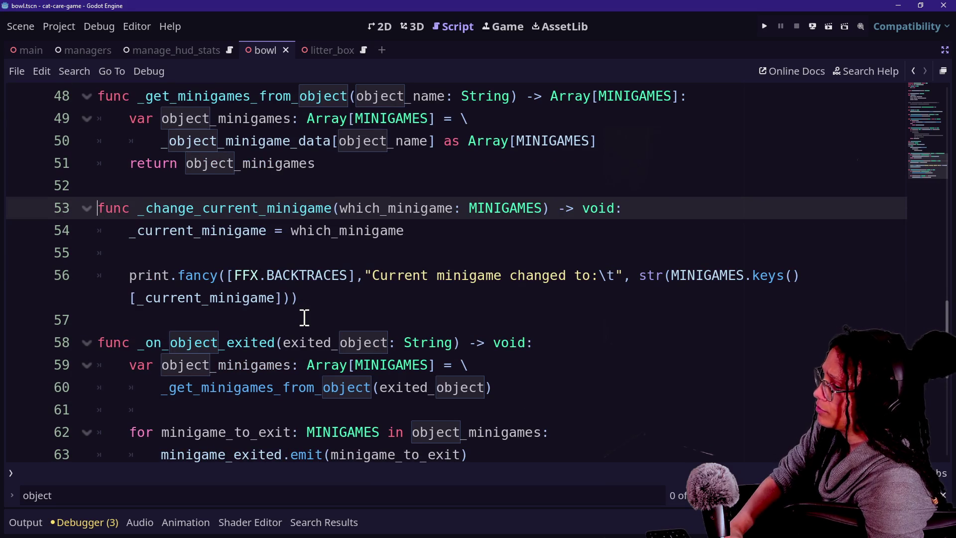
{"action": "left_click", "coordinate": [117, 251]}
{"action": "left_click", "coordinate": [254, 234]}
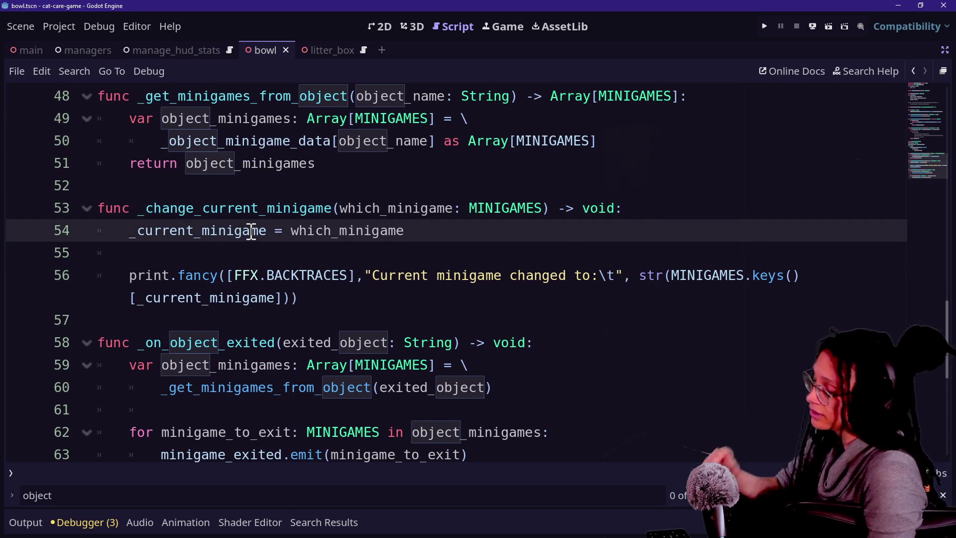
{"action": "left_click_drag", "start_coordinate": [130, 230], "coordinate": [270, 230]}
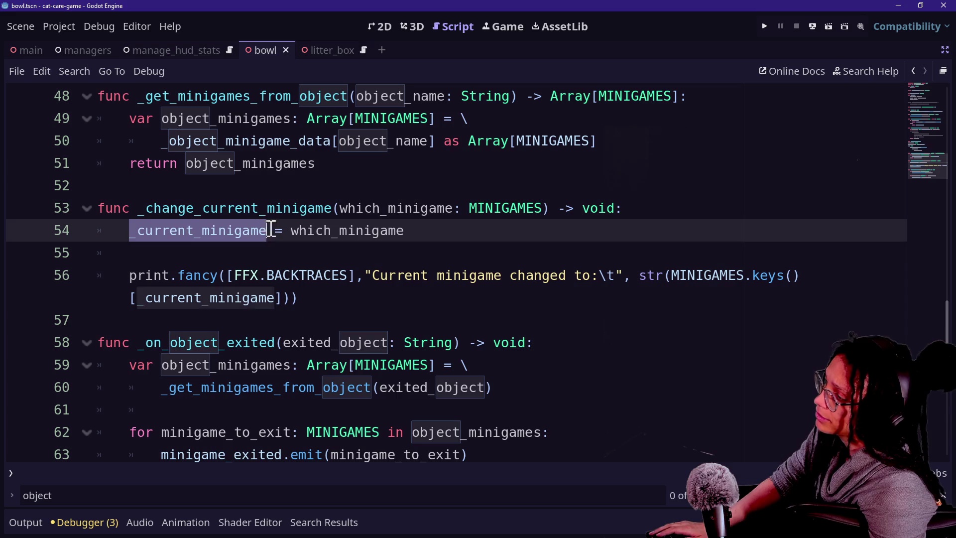
{"action": "scroll", "coordinate": [273, 229], "scroll_direction": "up", "scroll_amount": 7}
{"action": "scroll", "coordinate": [273, 229], "scroll_direction": "up", "scroll_amount": 9}
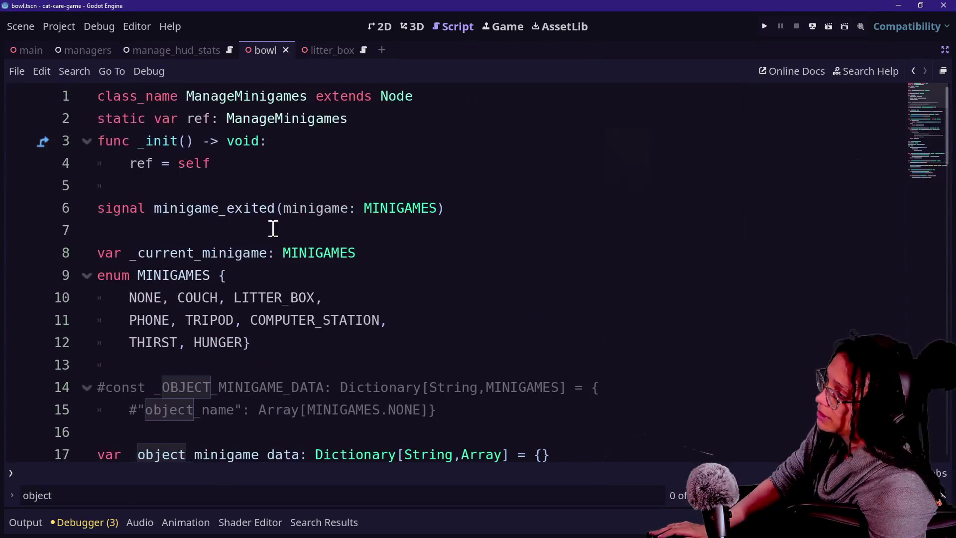
{"action": "left_click_drag", "start_coordinate": [135, 258], "coordinate": [368, 260]}
{"action": "left_click", "coordinate": [369, 260]}
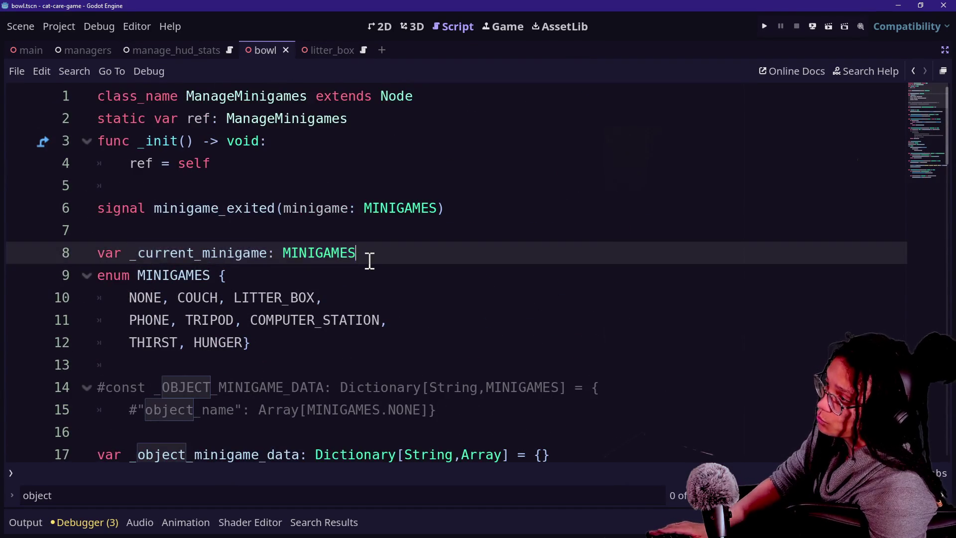
{"action": "scroll", "coordinate": [369, 261], "scroll_direction": "down", "scroll_amount": 3}
{"action": "scroll", "coordinate": [369, 261], "scroll_direction": "up", "scroll_amount": 3}
{"action": "scroll", "coordinate": [369, 260], "scroll_direction": "down", "scroll_amount": 2}
{"action": "scroll", "coordinate": [369, 260], "scroll_direction": "up", "scroll_amount": 2}
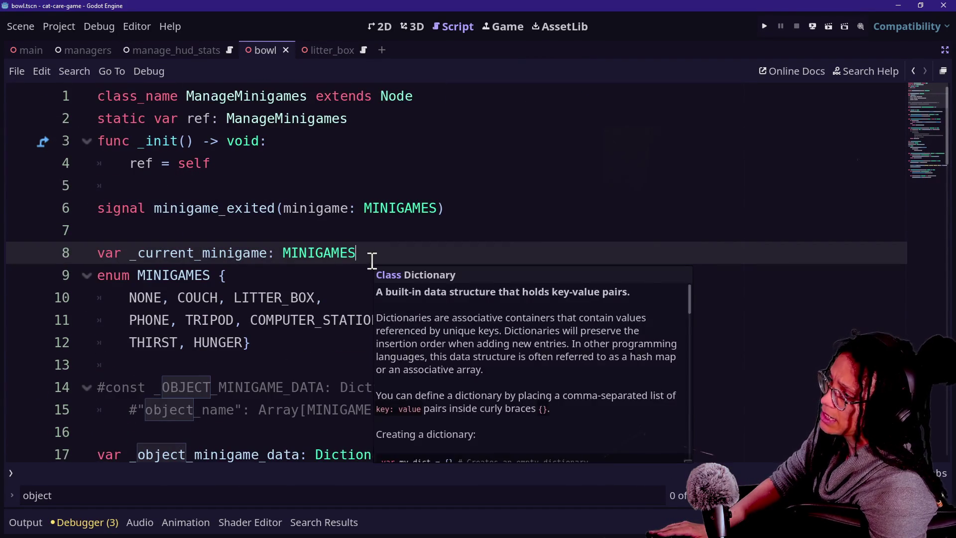
{"action": "scroll", "coordinate": [347, 275], "scroll_direction": "down", "scroll_amount": 2}
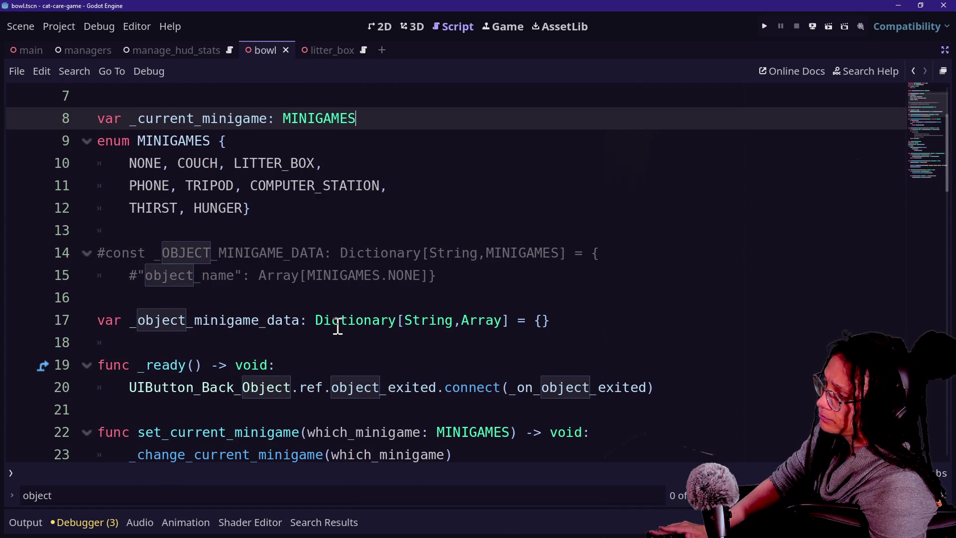
{"action": "scroll", "coordinate": [337, 326], "scroll_direction": "down", "scroll_amount": 10}
{"action": "scroll", "coordinate": [337, 326], "scroll_direction": "down", "scroll_amount": 2}
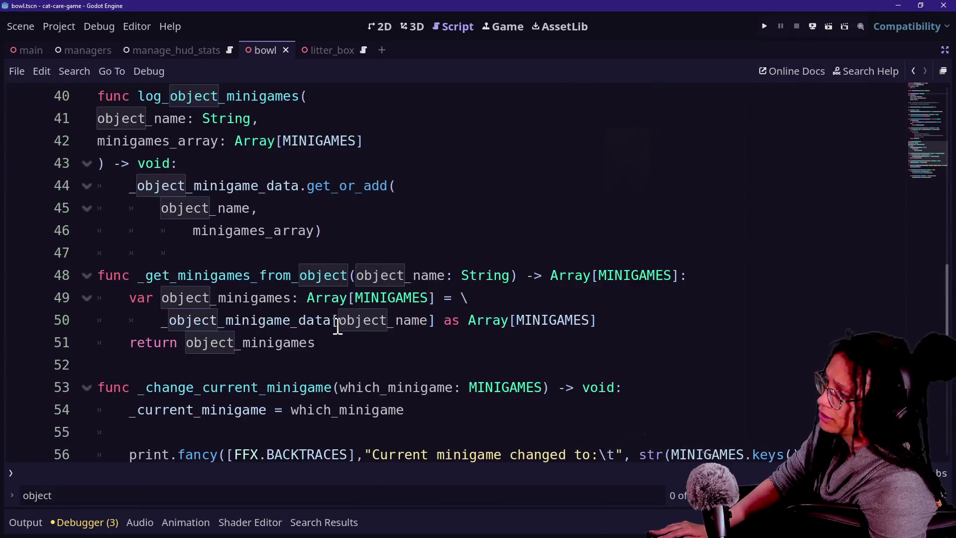
{"action": "scroll", "coordinate": [337, 326], "scroll_direction": "up", "scroll_amount": 2}
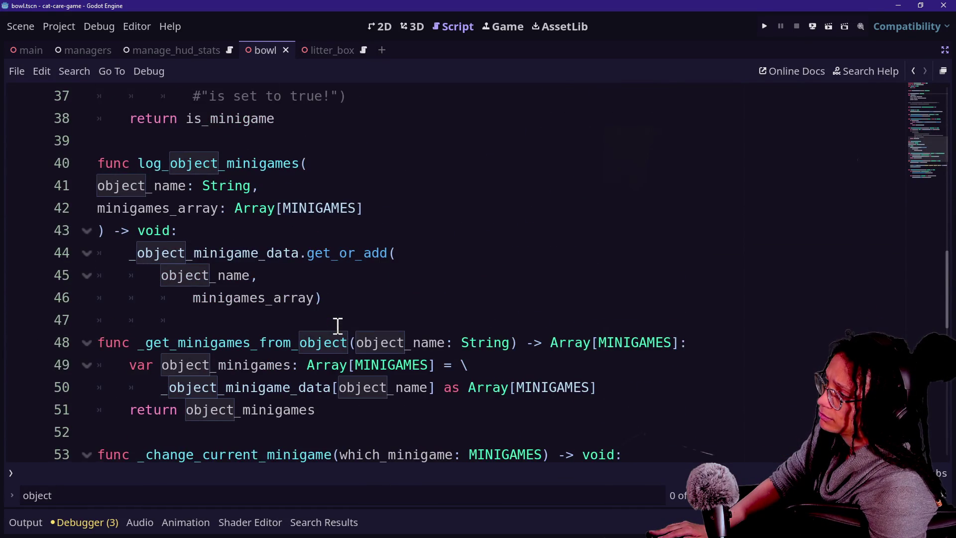
{"action": "scroll", "coordinate": [337, 326], "scroll_direction": "down", "scroll_amount": 4}
{"action": "scroll", "coordinate": [338, 326], "scroll_direction": "up", "scroll_amount": 2}
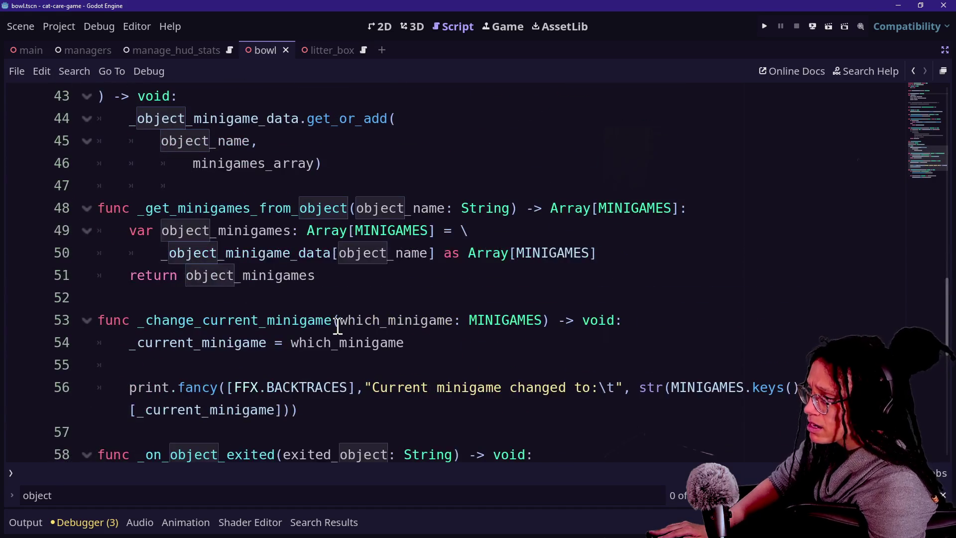
{"action": "scroll", "coordinate": [309, 303], "scroll_direction": "up", "scroll_amount": 14}
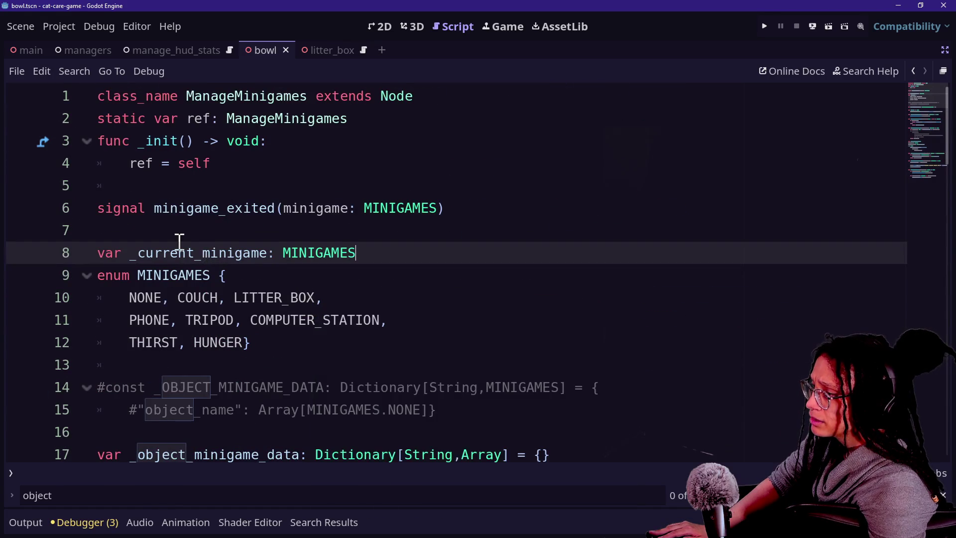
{"action": "scroll", "coordinate": [179, 242], "scroll_direction": "down", "scroll_amount": 7}
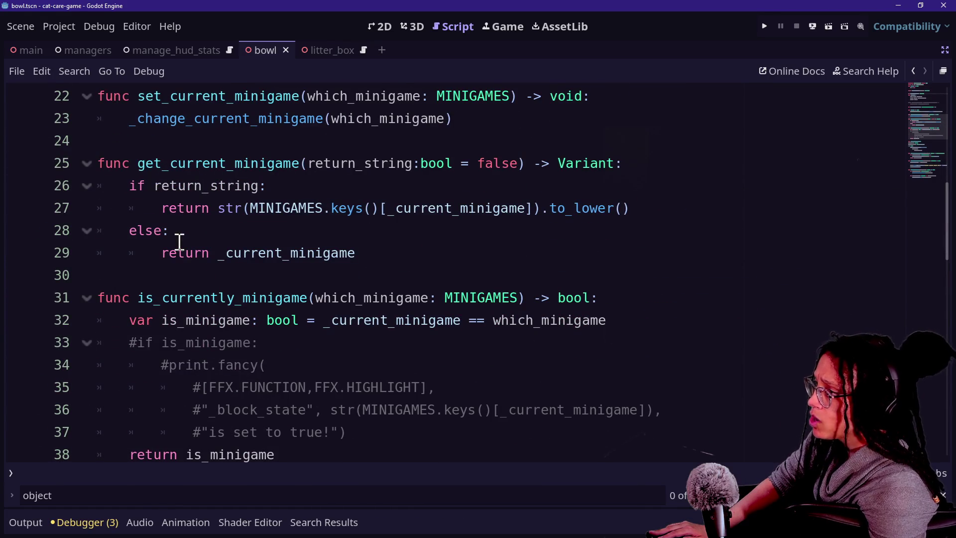
{"action": "left_click_drag", "start_coordinate": [134, 165], "coordinate": [299, 164]}
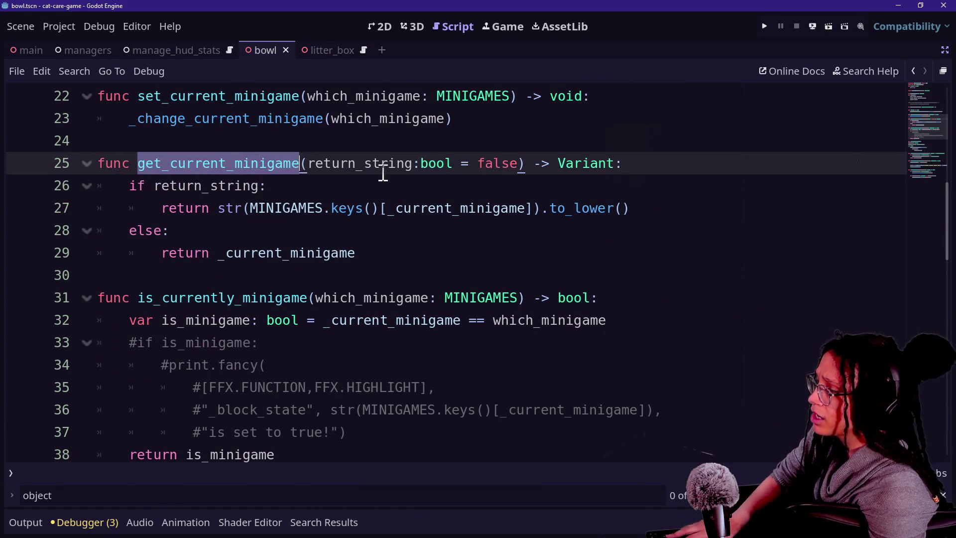
{"action": "key", "text": "ctrl+shift+f"}
{"action": "key", "text": "Return"}
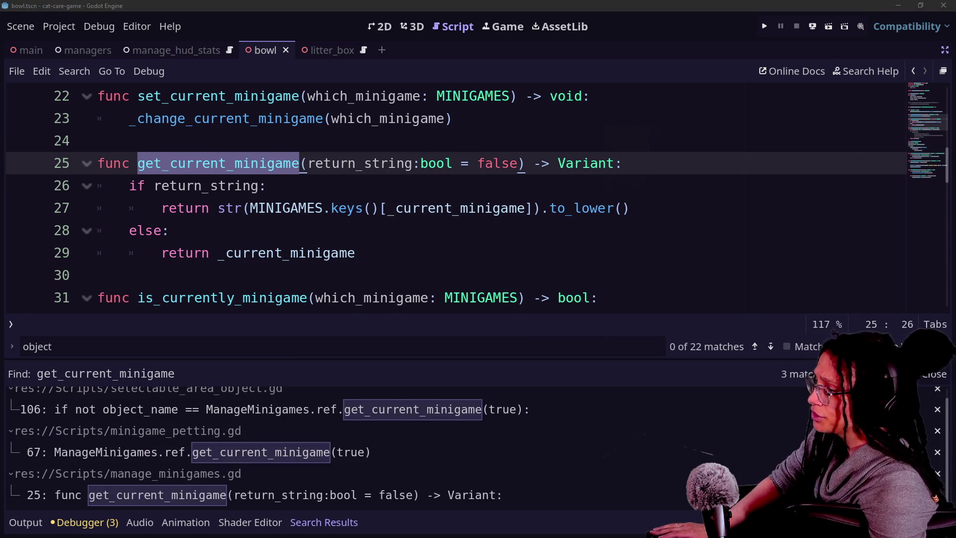
Enlarge the get_current_minigame results and open the line 106 match in selectable_area_object.gd
{"action": "left_click", "coordinate": [261, 351]}
{"action": "mouse_move", "coordinate": [268, 359]}
{"action": "left_mouse_down"}
{"action": "mouse_move", "coordinate": [240, 189]}
{"action": "mouse_move", "coordinate": [247, 160]}
{"action": "left_mouse_up"}
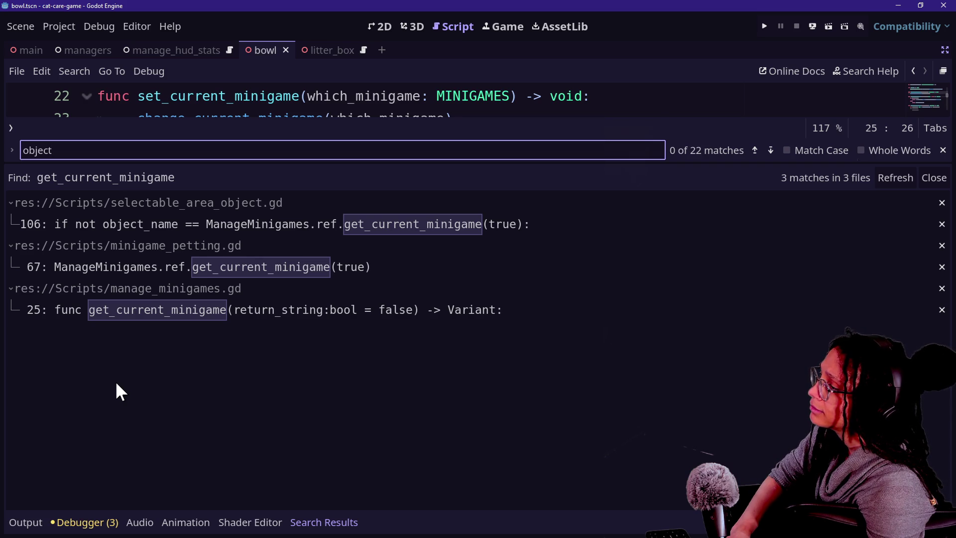
{"action": "left_click", "coordinate": [206, 226]}
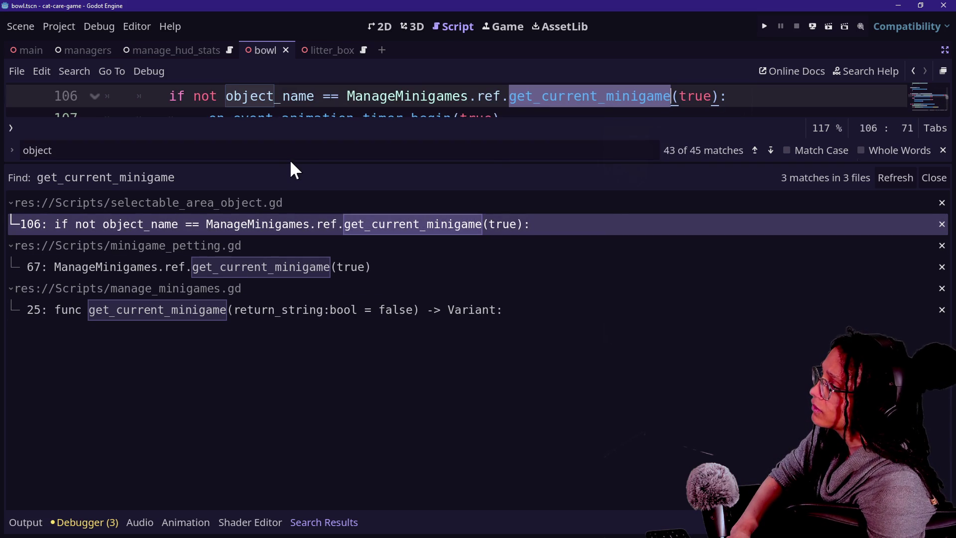
{"action": "left_click_drag", "start_coordinate": [289, 166], "coordinate": [287, 323]}
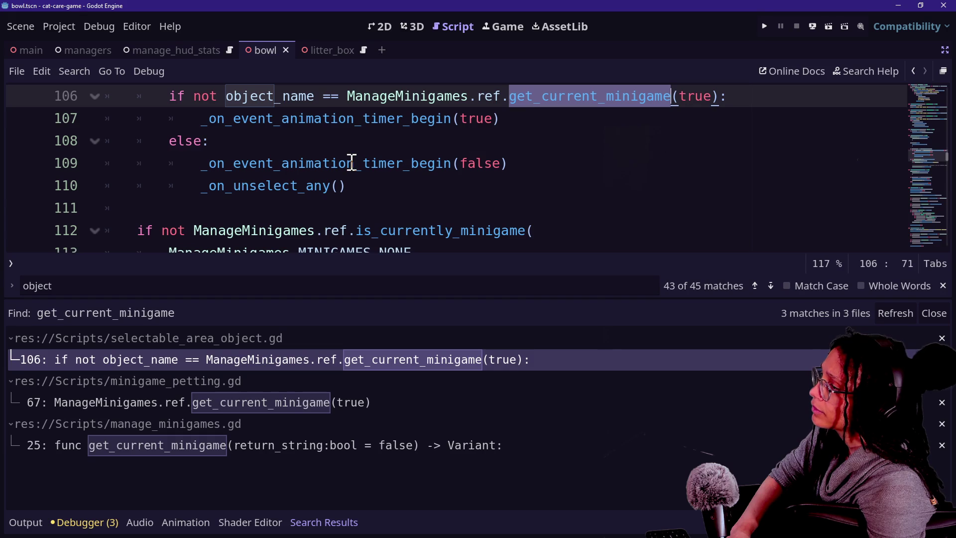
Hide the search results and step through the _select_state if/else branch on lines 105–112
{"action": "scroll", "coordinate": [352, 163], "scroll_direction": "up", "scroll_amount": 1}
{"action": "key", "text": "ctrl+j"}
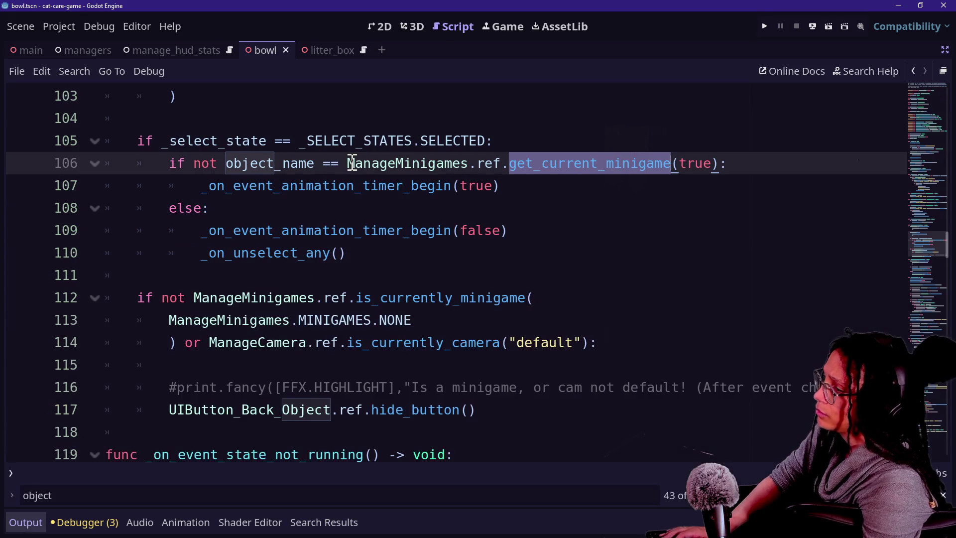
{"action": "key", "text": "Up"}
{"action": "key", "text": "Up"}
{"action": "key", "text": "Up"}
{"action": "key", "text": "Up"}
{"action": "key", "text": "Up"}
{"action": "key", "text": "Up"}
{"action": "left_click", "coordinate": [228, 368]}
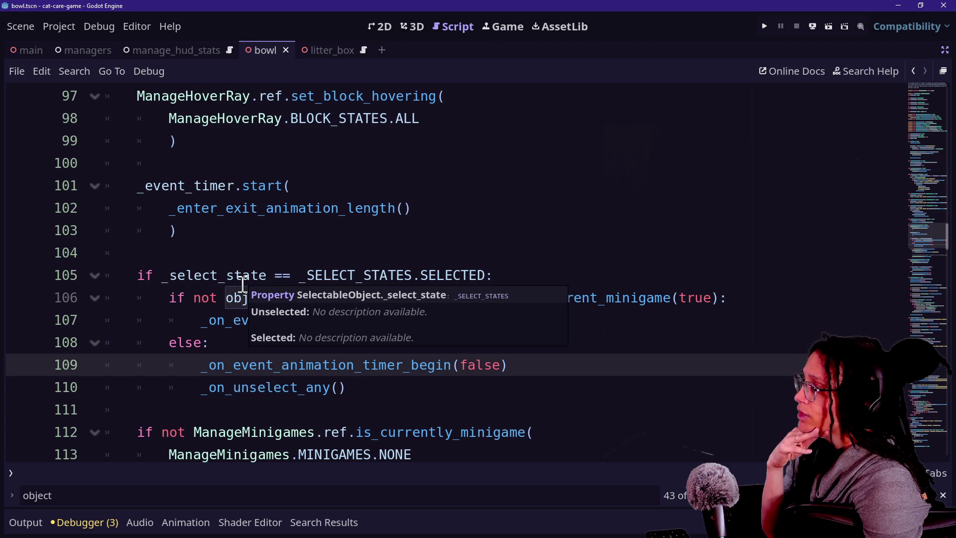
{"action": "double_click", "coordinate": [198, 277]}
{"action": "left_click", "coordinate": [250, 296]}
{"action": "left_click", "coordinate": [469, 281]}
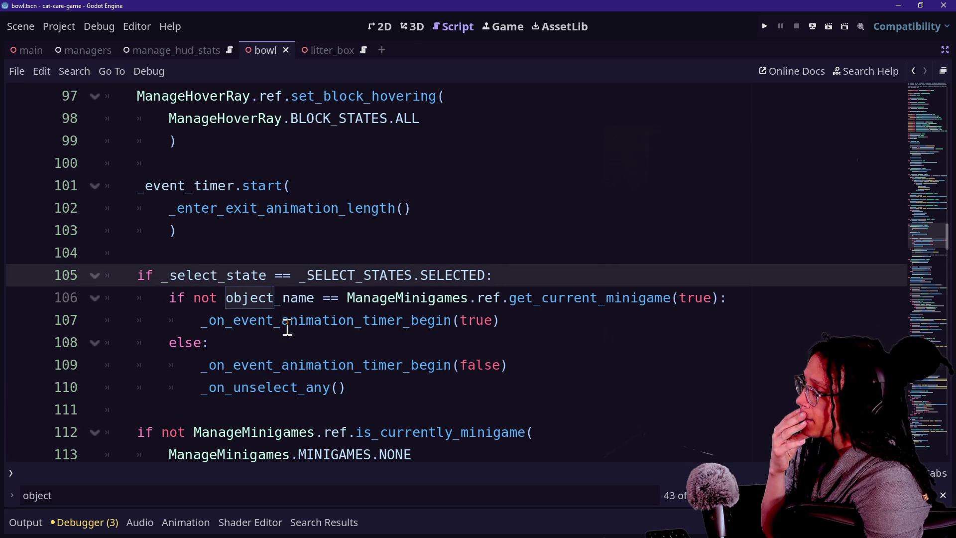
{"action": "left_click", "coordinate": [379, 345]}
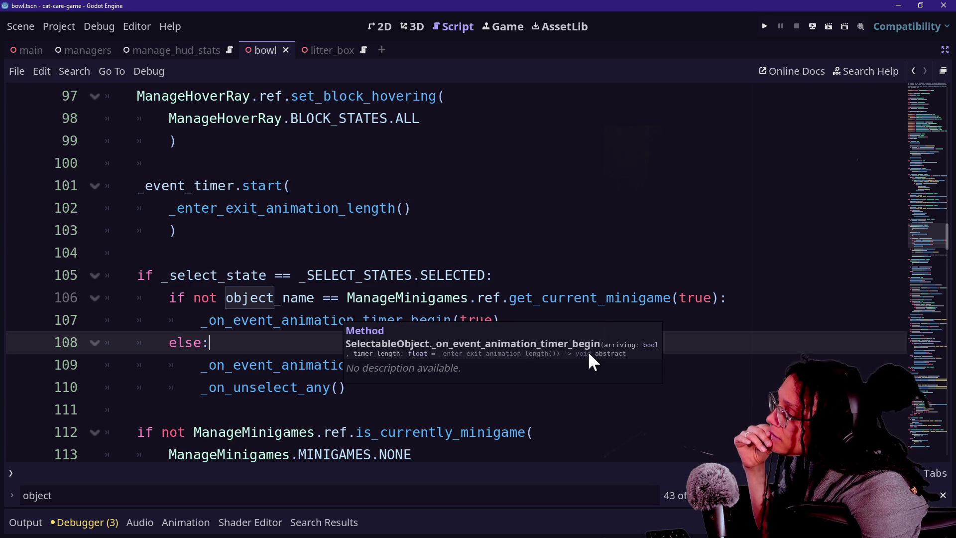
{"action": "left_click", "coordinate": [417, 422]}
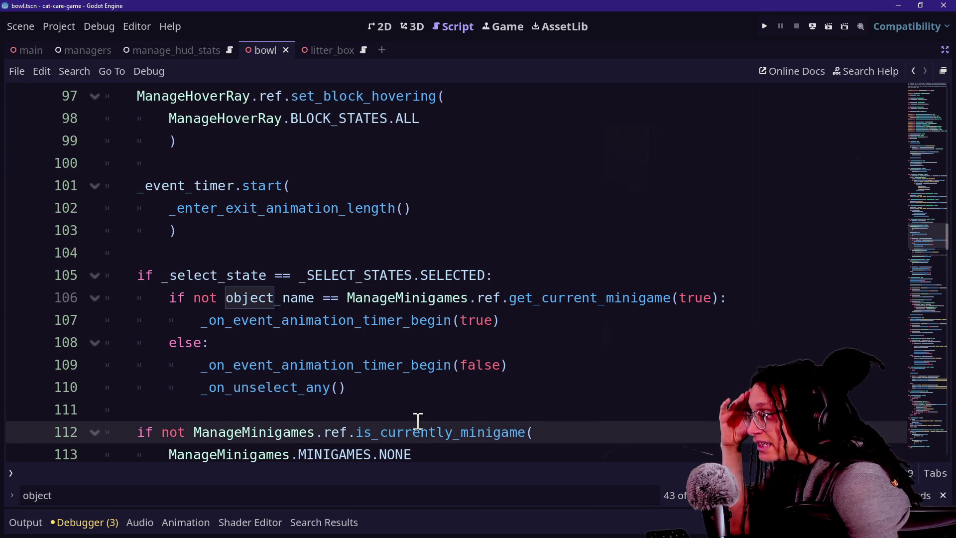
{"action": "mouse_move", "coordinate": [546, 305]}
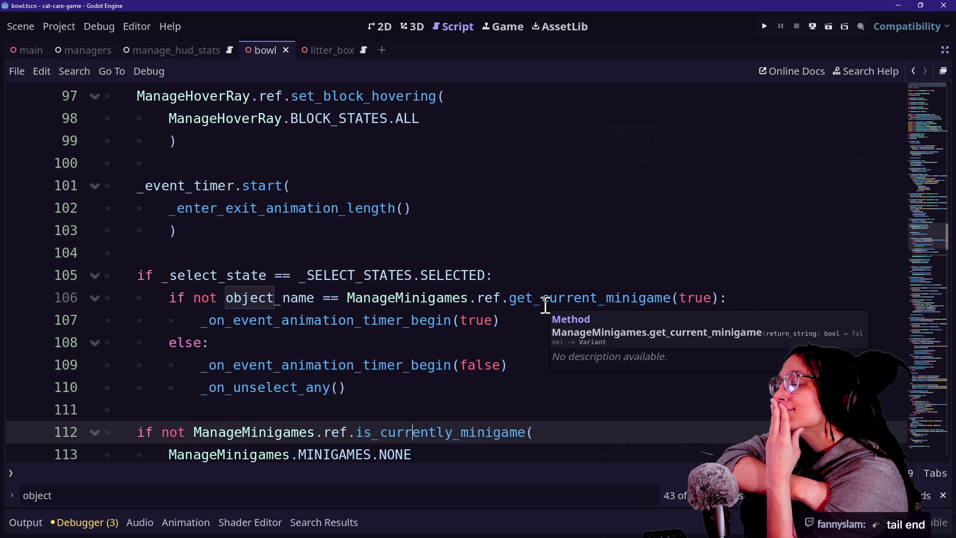
{"action": "left_click", "coordinate": [492, 371]}
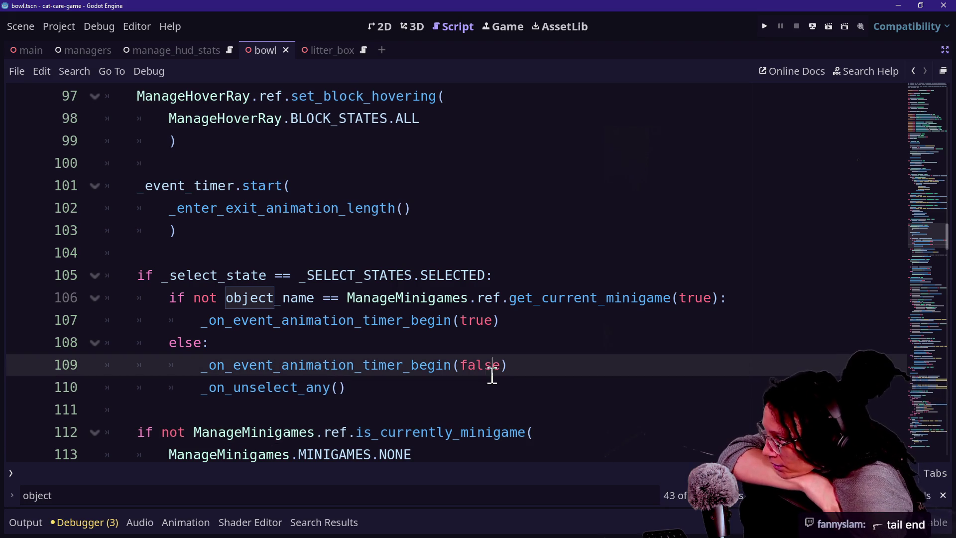
{"action": "left_click", "coordinate": [393, 342]}
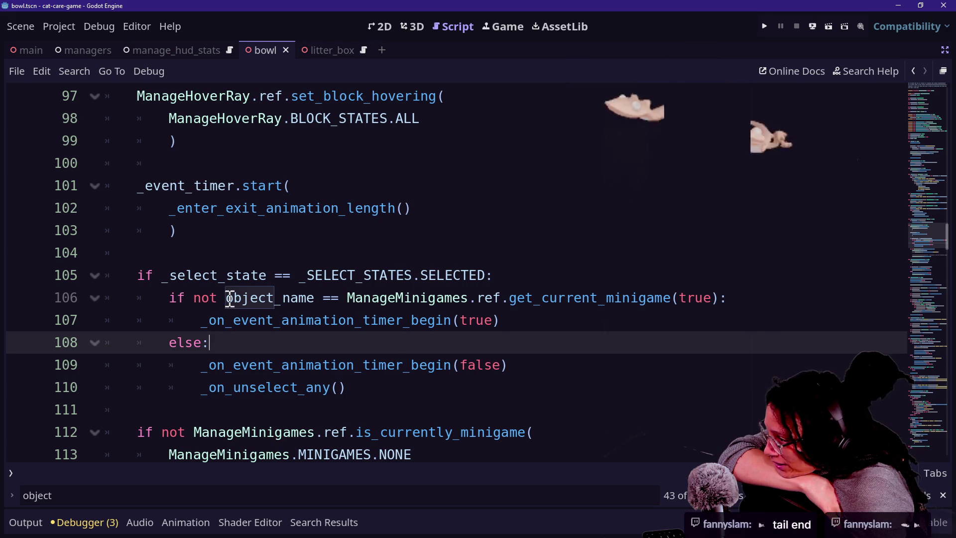
{"action": "left_click", "coordinate": [322, 301]}
{"action": "left_click", "coordinate": [513, 308]}
{"action": "left_click", "coordinate": [659, 320]}
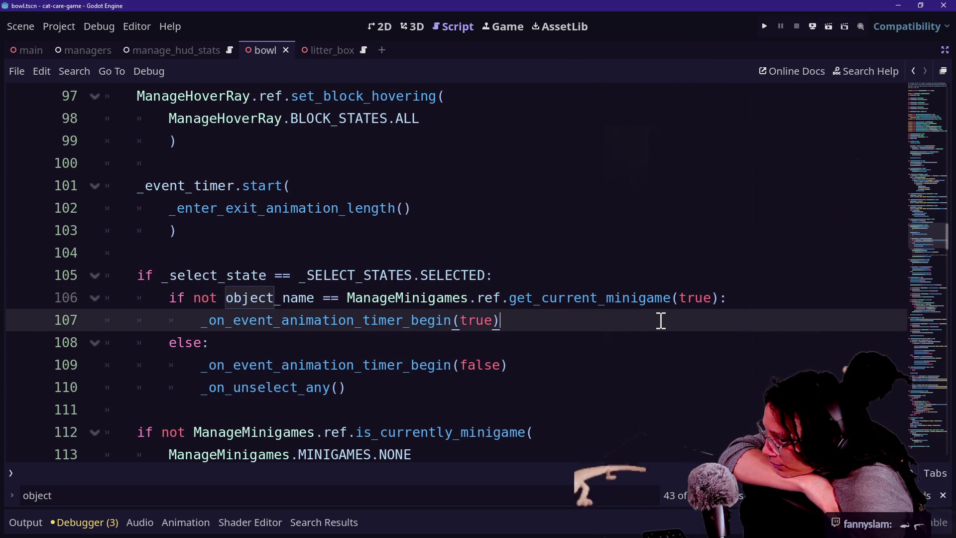
{"action": "mouse_move", "coordinate": [548, 300]}
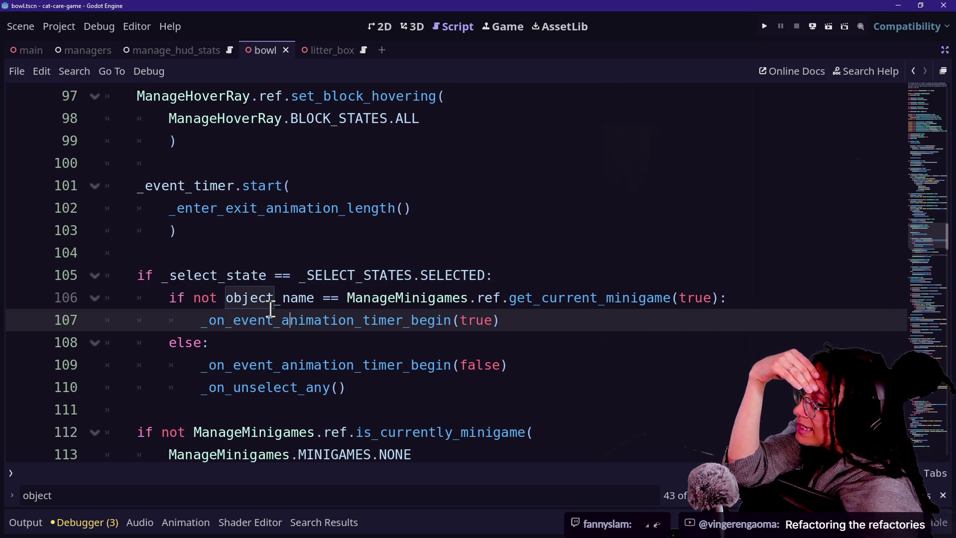
Comment out line 107's _on_event_animation_timer_begin(true) call, add pass below, and run the game
{"action": "mouse_move", "coordinate": [435, 310]}
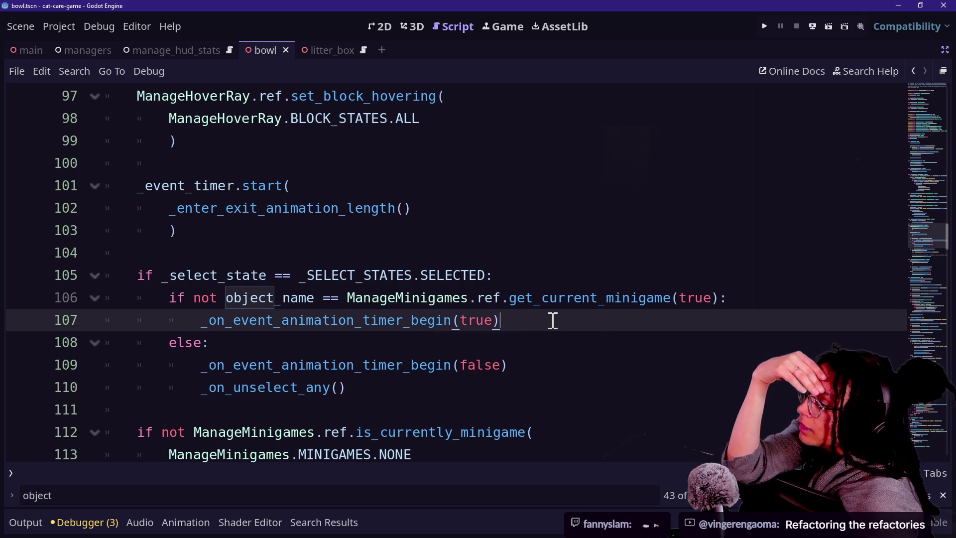
{"action": "key", "text": "ctrl+k"}
{"action": "key", "text": "Return"}
{"action": "type", "text": "as"}
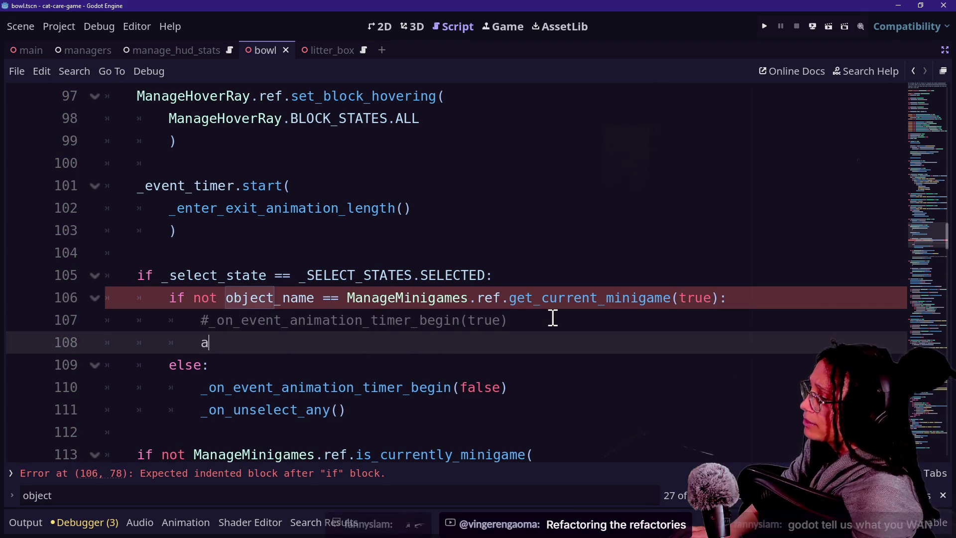
{"action": "key", "text": "BackSpace"}
{"action": "key", "text": "BackSpace"}
{"action": "type", "text": "pass"}
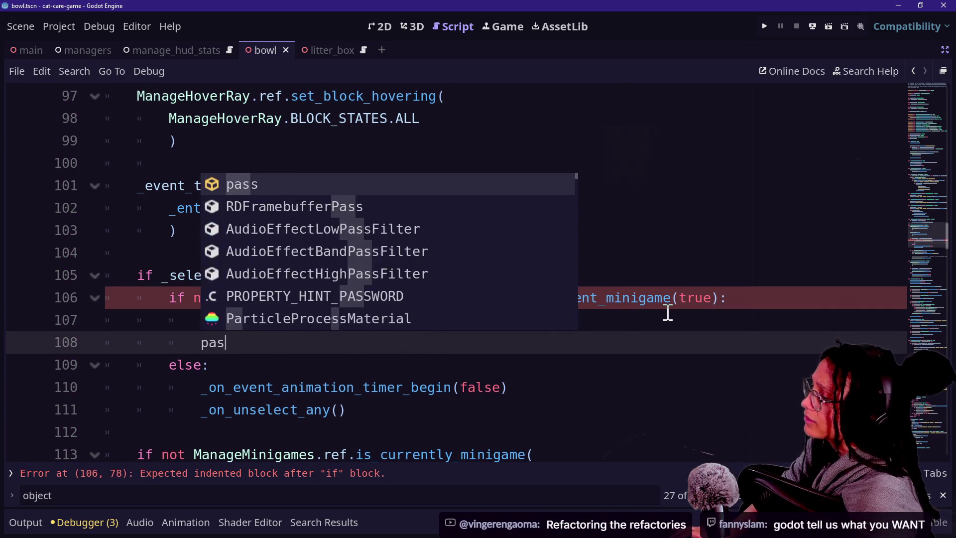
{"action": "left_click", "coordinate": [770, 24]}
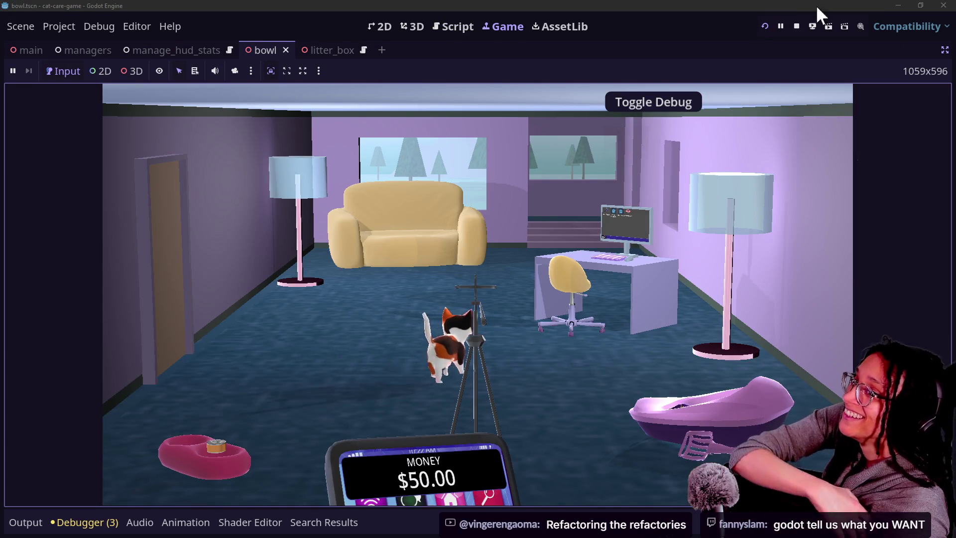
Drag the cat onto the couch in the running game, then go back to the script editor
{"action": "mouse_move", "coordinate": [513, 328]}
{"action": "left_mouse_down"}
{"action": "mouse_move", "coordinate": [497, 284]}
{"action": "mouse_move", "coordinate": [405, 266]}
{"action": "left_mouse_up"}
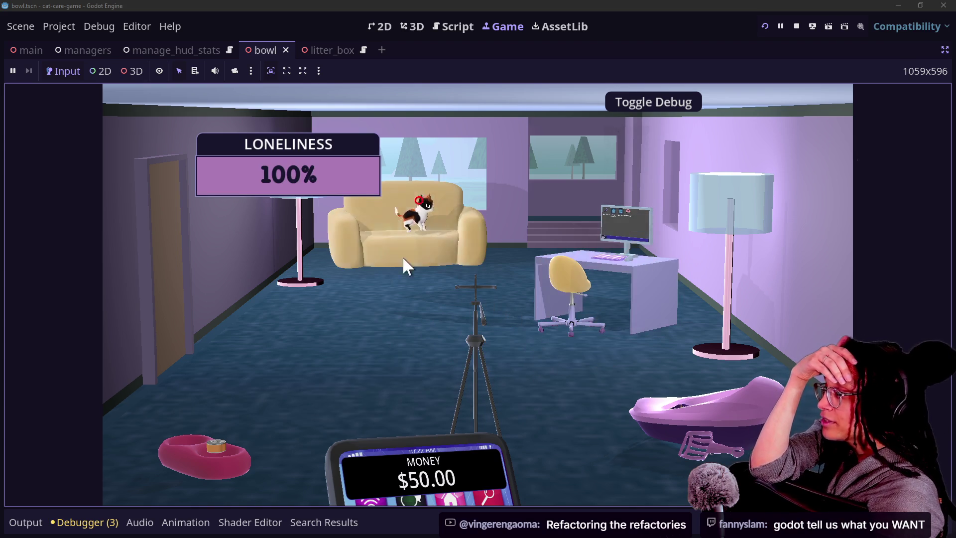
{"action": "left_click", "coordinate": [413, 26]}
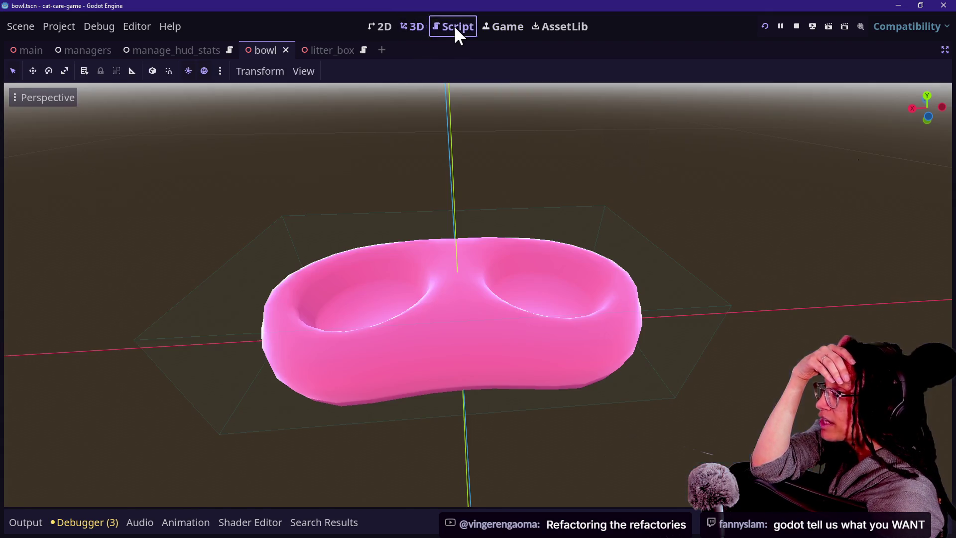
{"action": "left_click", "coordinate": [451, 26]}
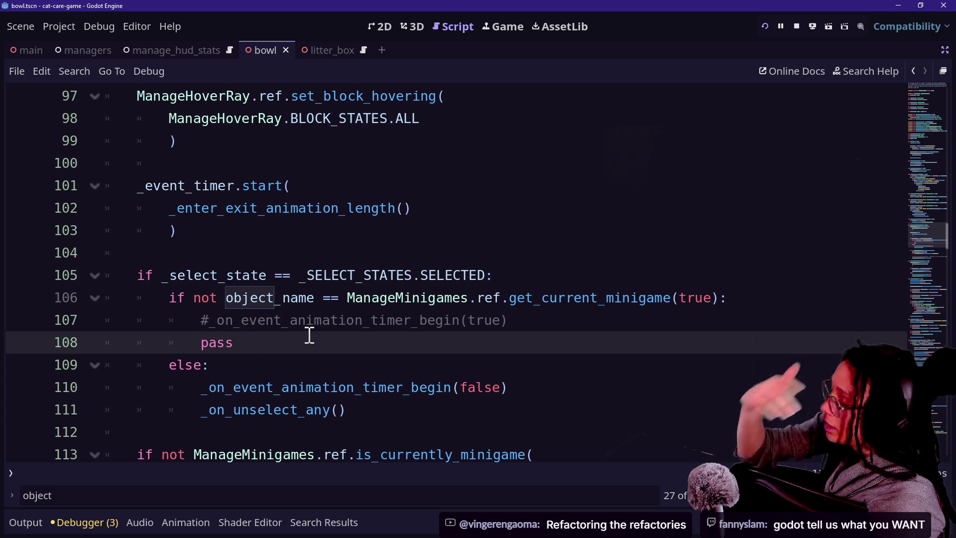
Undo the pass edit to restore the uncommented timer call on line 107
{"action": "key", "text": "BackSpace"}
{"action": "key", "text": "BackSpace"}
{"action": "key", "text": "BackSpace"}
{"action": "type", "text": "ss"}
{"action": "key", "text": "ctrl+z"}
{"action": "key", "text": "ctrl+z"}
{"action": "key", "text": "ctrl+z"}
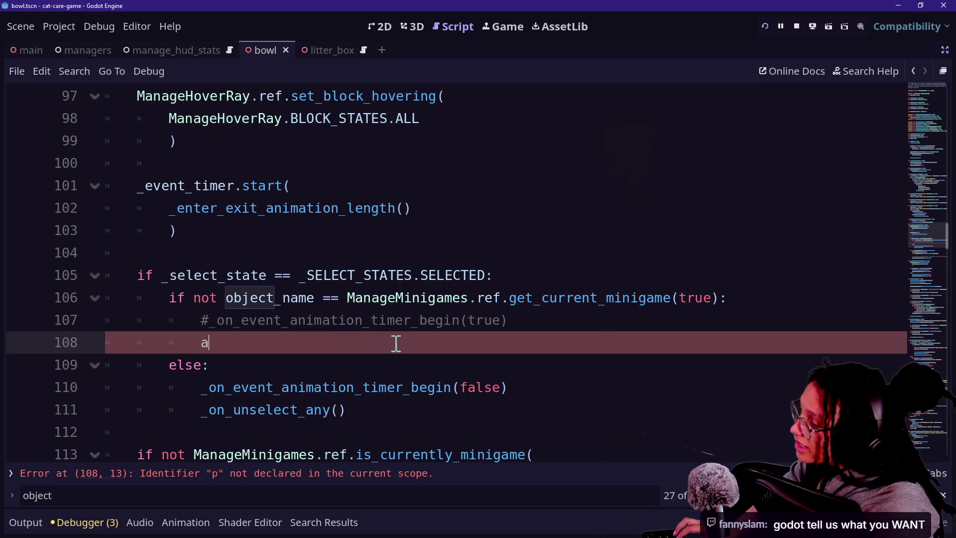
{"action": "key", "text": "ctrl+z"}
{"action": "key", "text": "ctrl+z"}
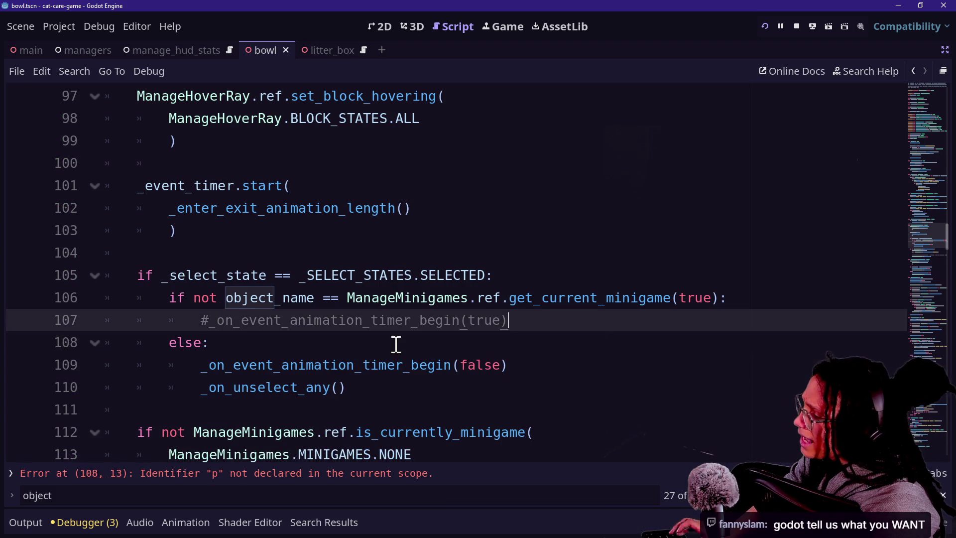
Comment out the two else-branch calls on lines 109–110 and add pass below them
{"action": "left_click_drag", "start_coordinate": [470, 390], "coordinate": [469, 368]}
{"action": "key", "text": "ctrl+k"}
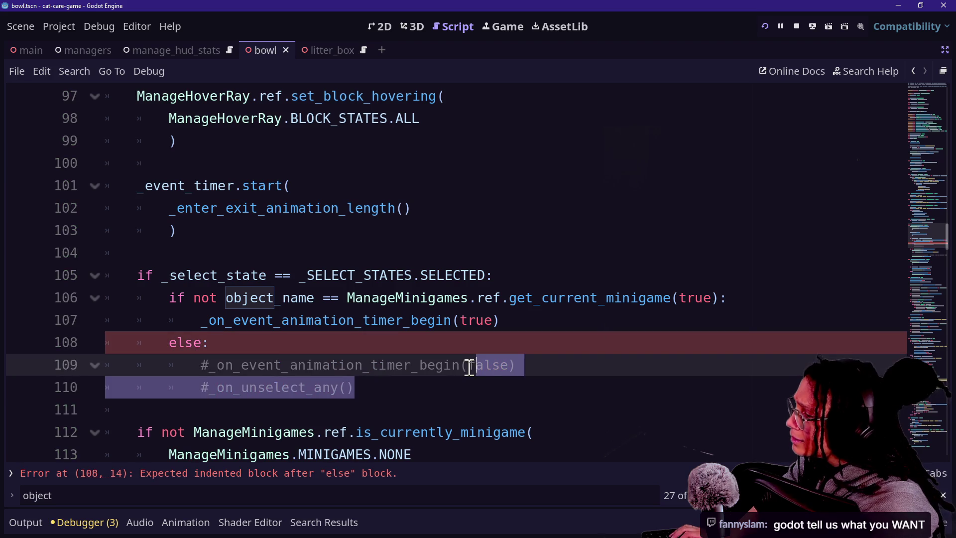
{"action": "left_click", "coordinate": [457, 383]}
{"action": "key", "text": "Return"}
{"action": "type", "text": "ss"}
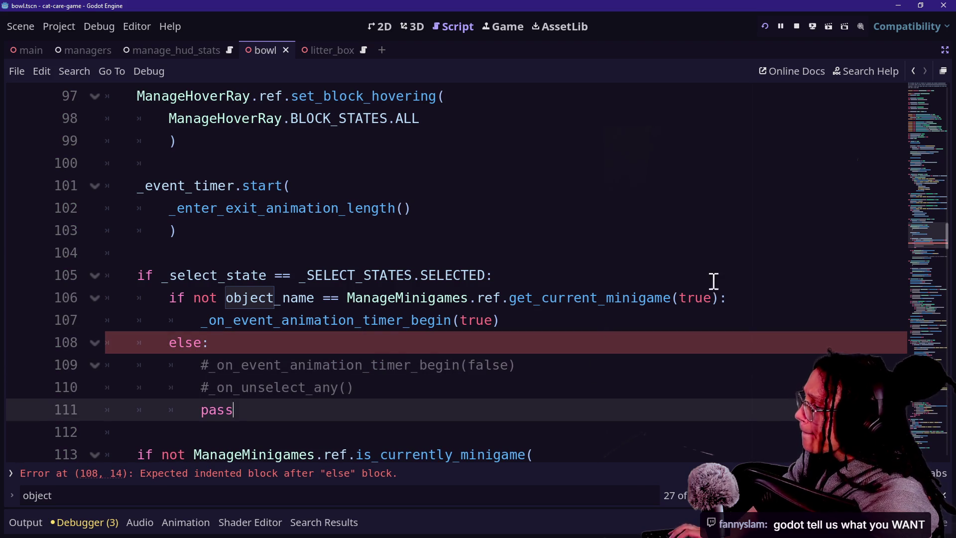
{"action": "key", "text": "Return"}
Add a print.fancy("YEP IT DOES") debug line in the else branch
{"action": "type", "text": "print"}
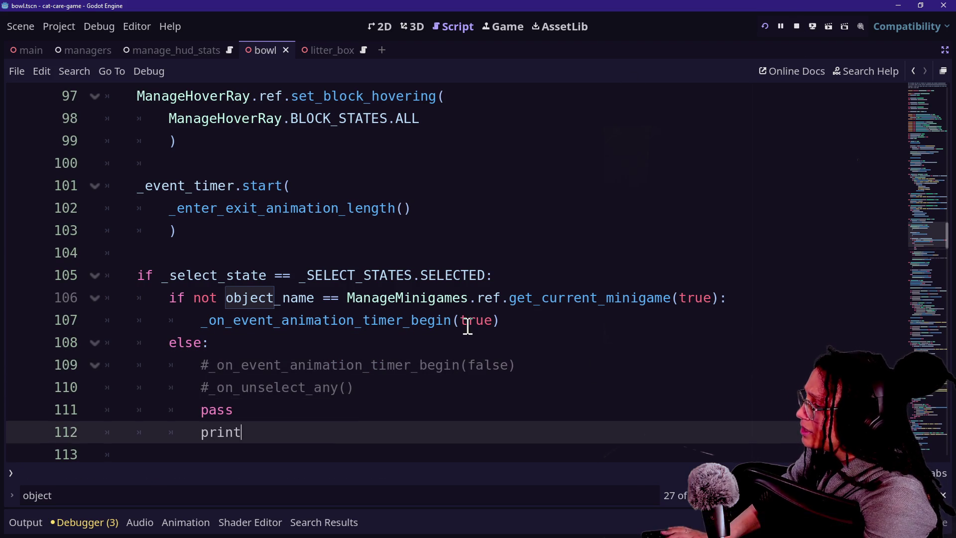
{"action": "type", "text": ".fancy"}
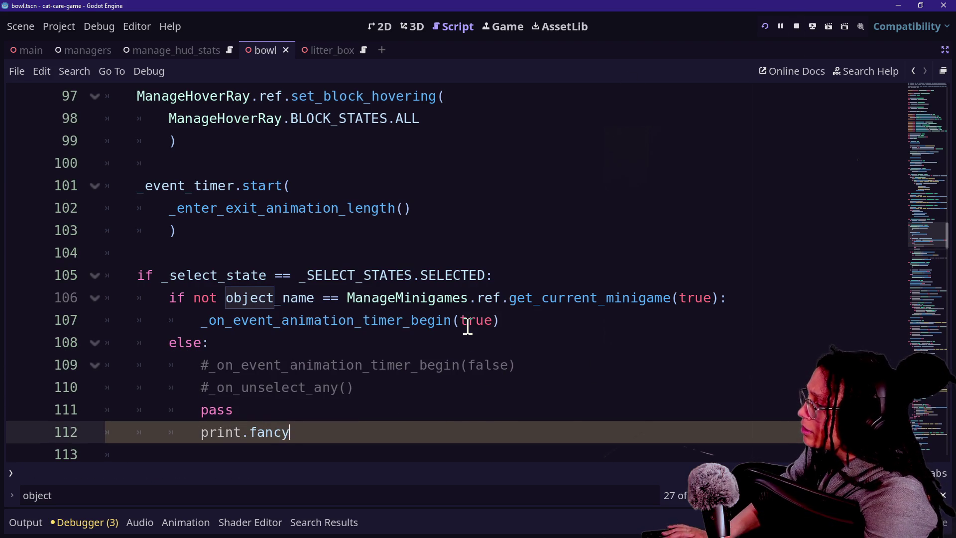
{"action": "type", "text": "(\"YEP IT DOES\"\")"}
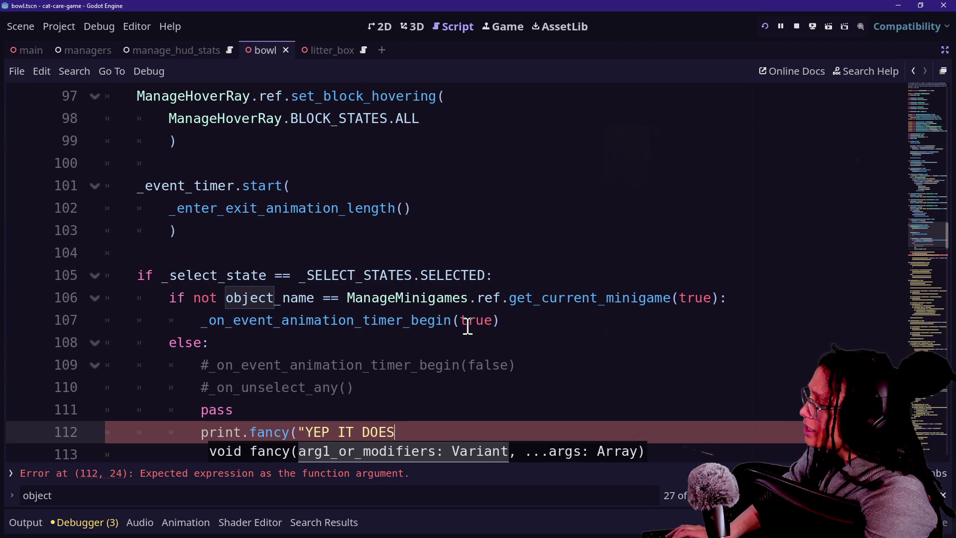
{"action": "type", "text": ")"}
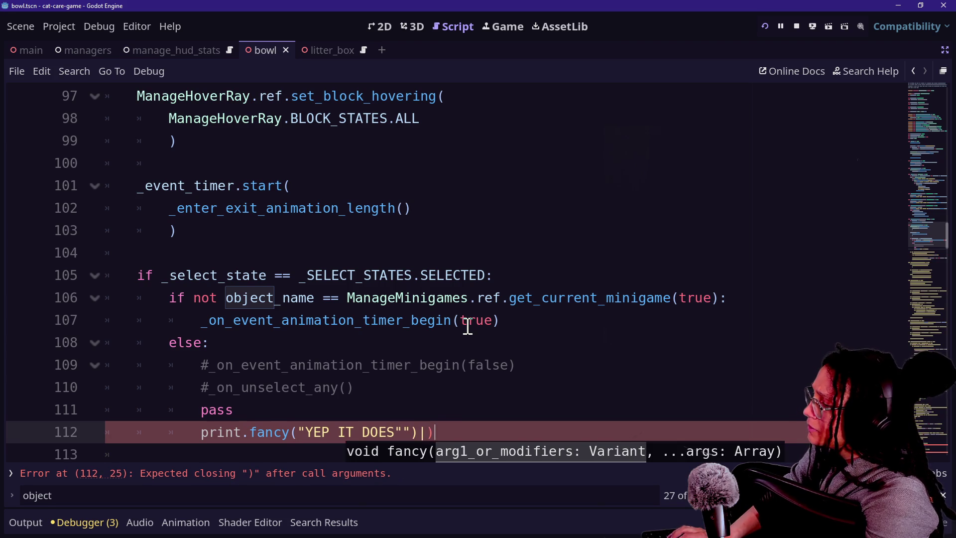
{"action": "key", "text": "BackSpace"}
{"action": "type", "text": ")"}
{"action": "key", "text": "Left"}
{"action": "key", "text": "shift+Left"}
{"action": "key", "text": "shift+Left"}
{"action": "key", "text": "shift+Left"}
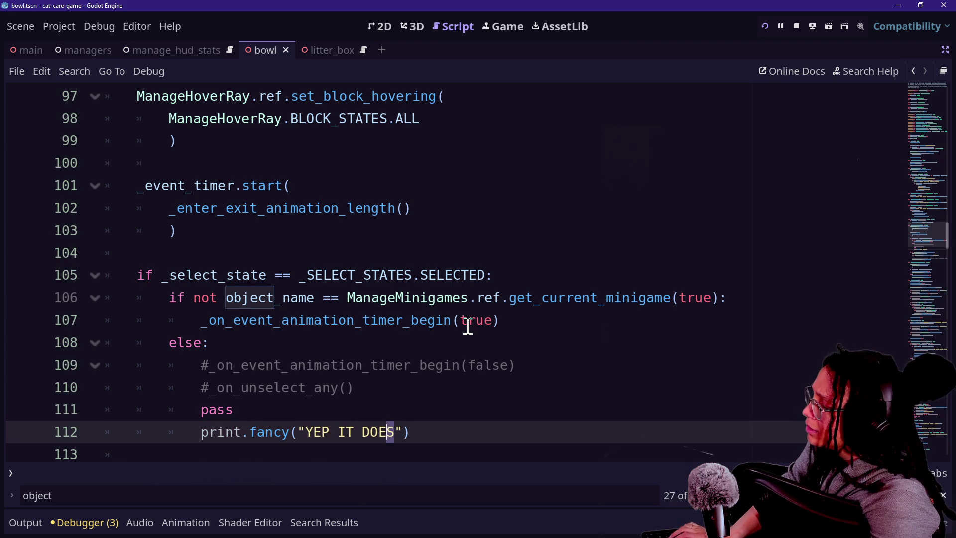
{"action": "left_click", "coordinate": [431, 413]}
Extend the debug message to "YEP IT DOES, when", object_name, "matches" arguments
{"action": "left_click", "coordinate": [396, 430]}
{"action": "type", "text": ":"}
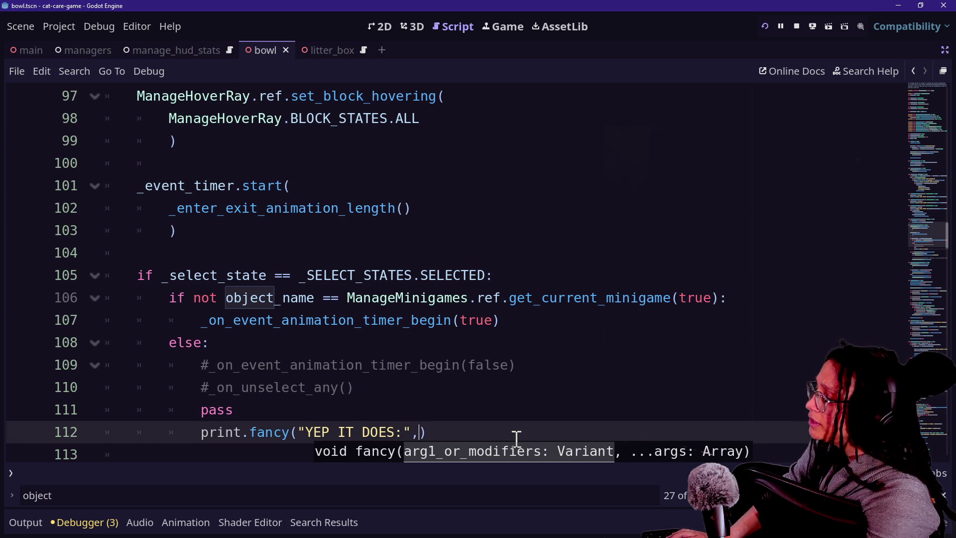
{"action": "key", "text": "BackSpace"}
{"action": "key", "text": "BackSpace"}
{"action": "key", "text": "BackSpace"}
{"action": "type", "text": ", on"}
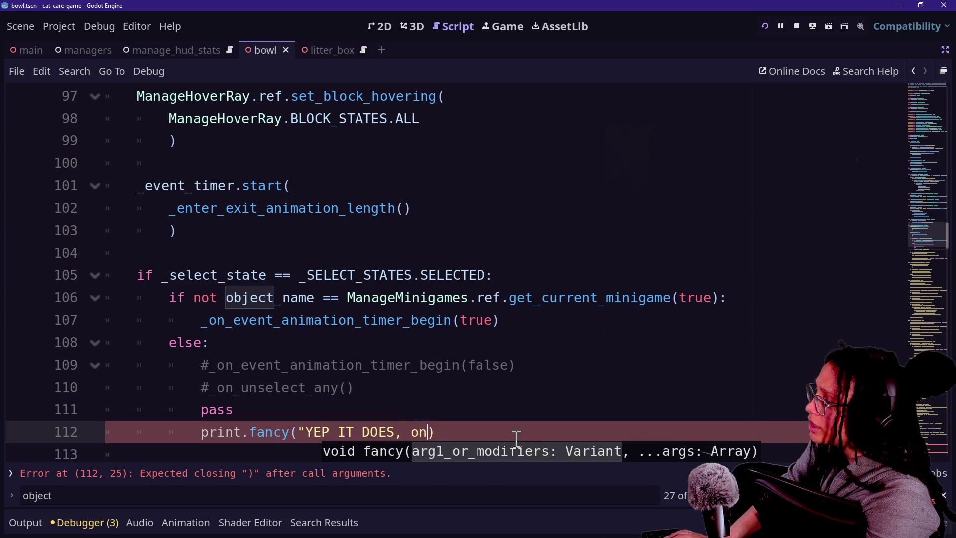
{"action": "key", "text": "BackSpace"}
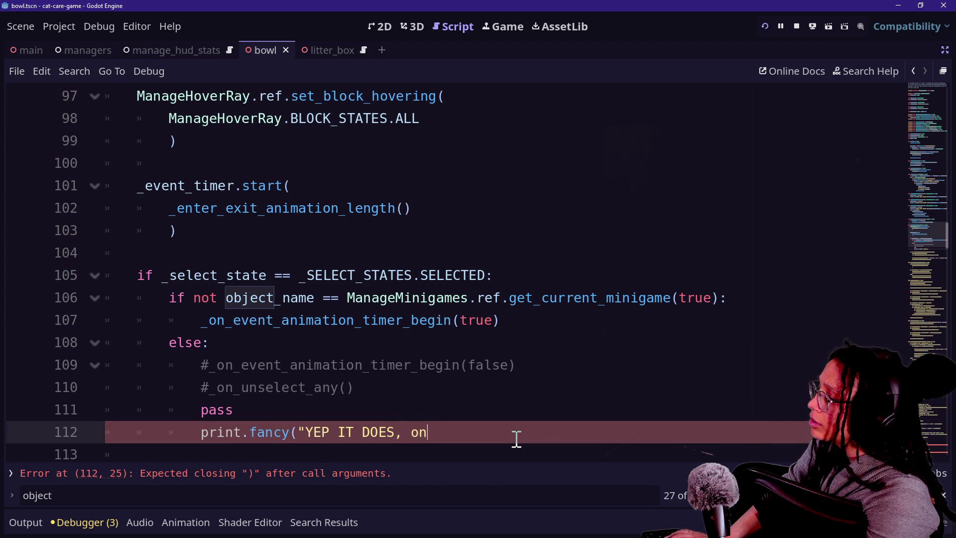
{"action": "type", "text": "when\","}
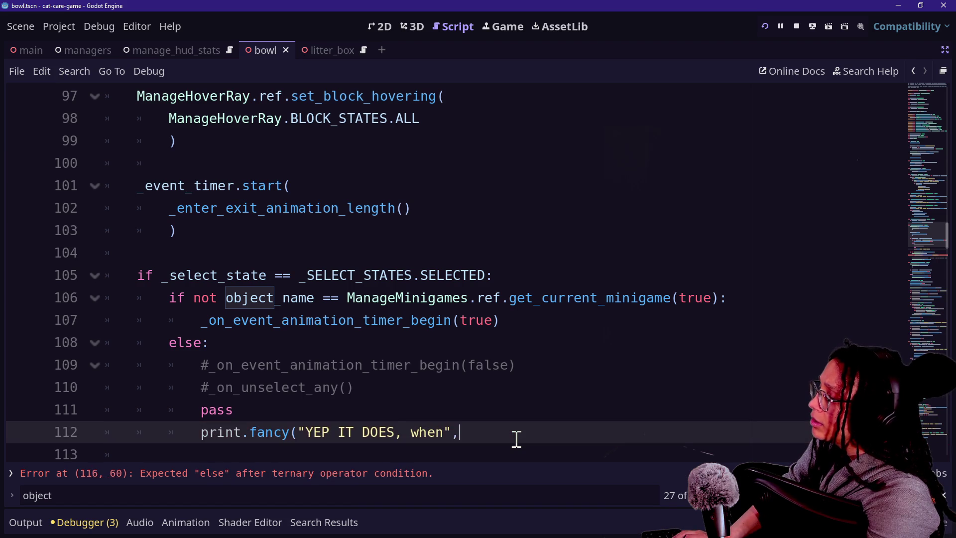
{"action": "type", "text": "object"}
{"action": "key", "text": "BackSpace"}
{"action": "type", "text": "ame"}
{"action": "key", "text": "BackSpace"}
{"action": "key", "text": "BackSpace"}
{"action": "key", "text": "Return"}
{"action": "type", "text": "\""}
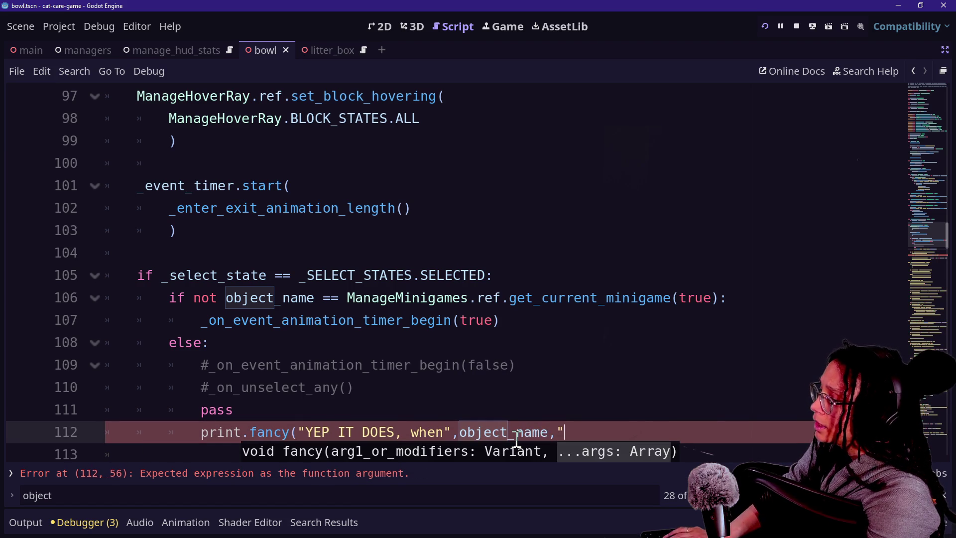
{"action": "type", "text": "matches\","}
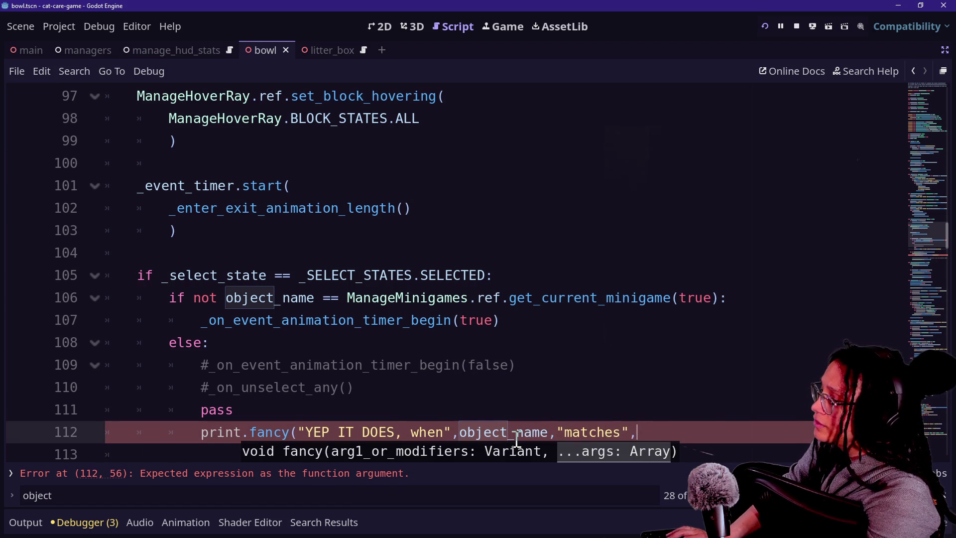
{"action": "key", "text": "Return"}
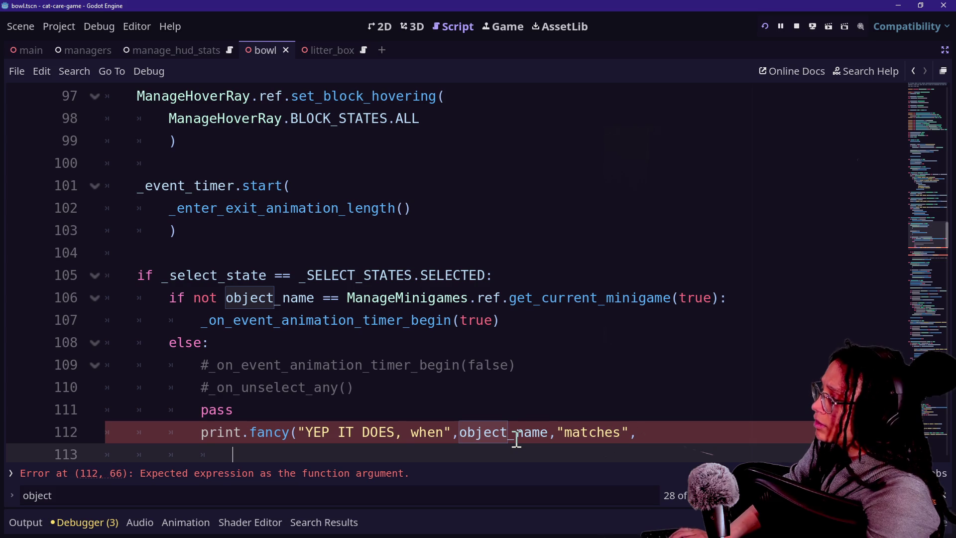
Copy get_current_minigame(true) from line 106 into the print call and save the script
{"action": "mouse_move", "coordinate": [348, 297]}
{"action": "left_mouse_down"}
{"action": "mouse_move", "coordinate": [755, 309]}
{"action": "mouse_move", "coordinate": [724, 300]}
{"action": "left_mouse_up"}
{"action": "key", "text": "ctrl+c"}
{"action": "left_click", "coordinate": [305, 453]}
{"action": "key", "text": "ctrl+v"}
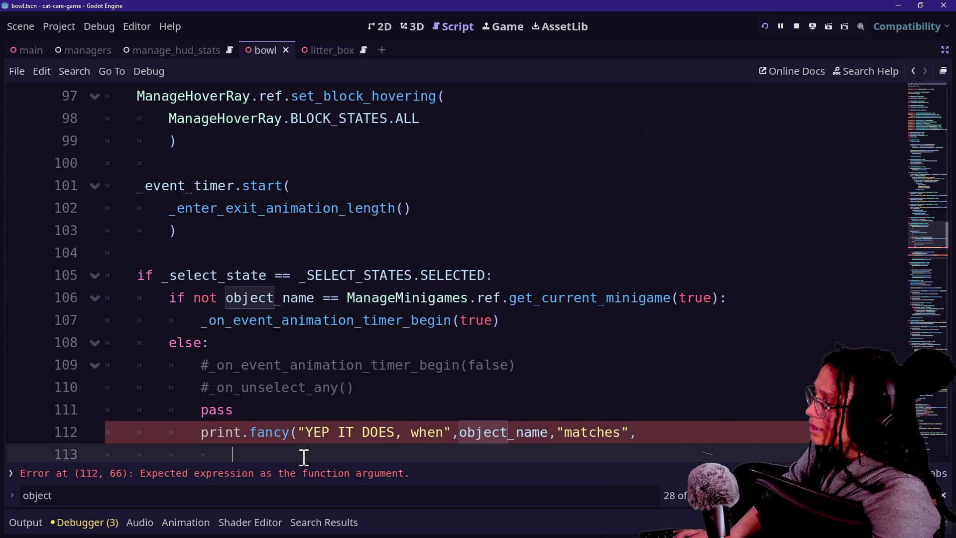
{"action": "key", "text": "ctrl+s"}
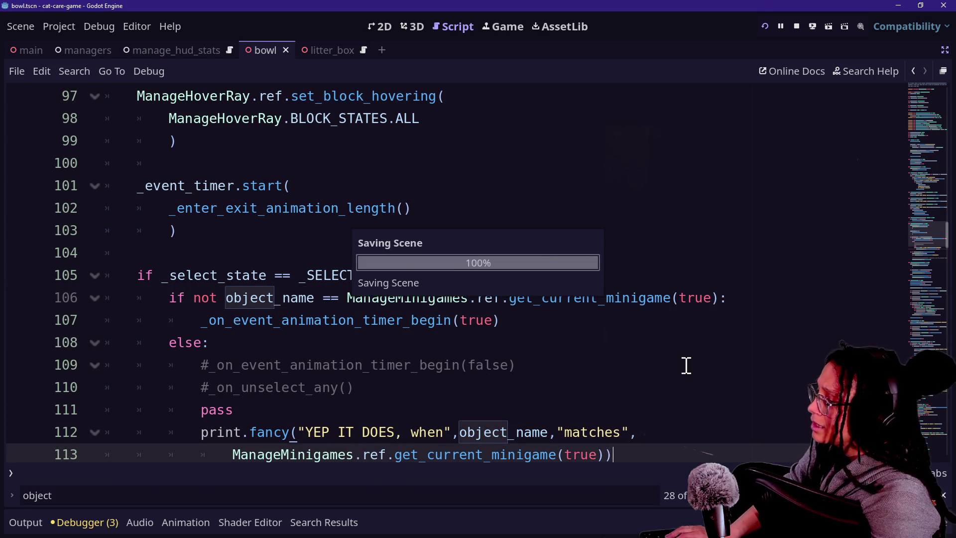
Run the game, filter the output for 'yep it does', and select the couch
{"action": "left_click", "coordinate": [766, 28]}
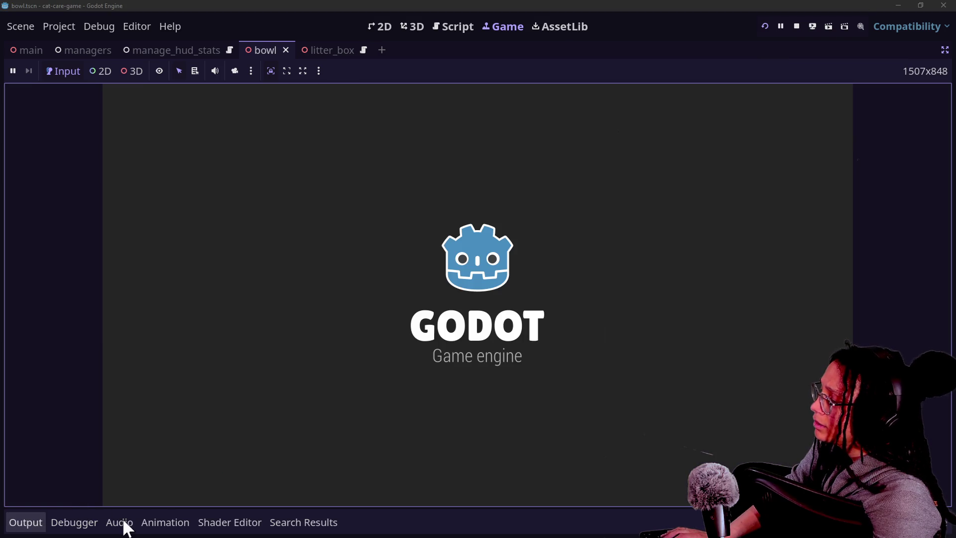
{"action": "left_click", "coordinate": [94, 500]}
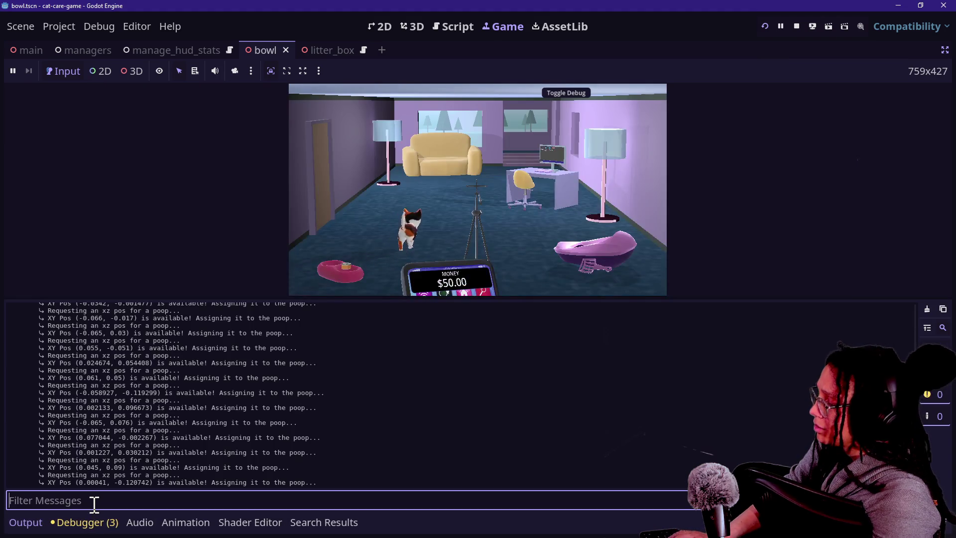
{"action": "type", "text": "yep it does"}
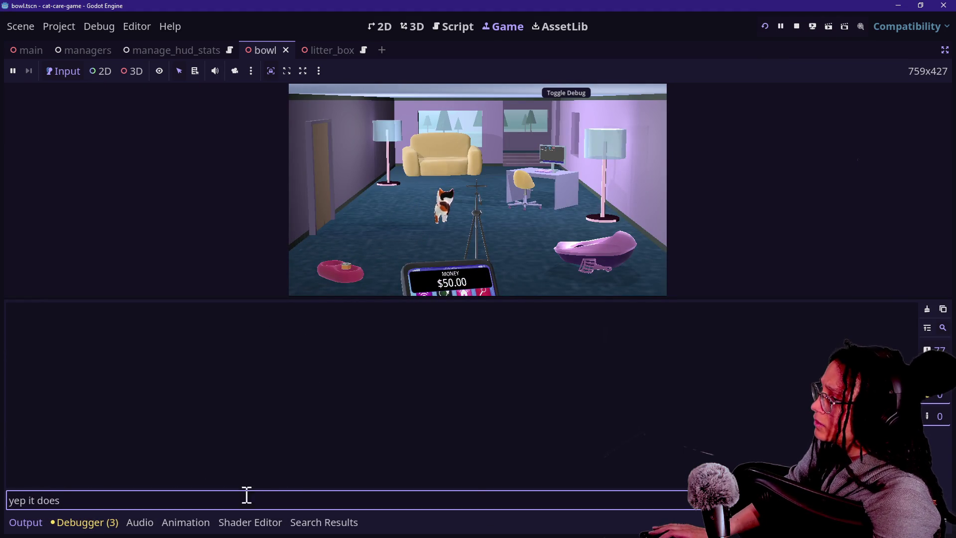
{"action": "left_click", "coordinate": [453, 171]}
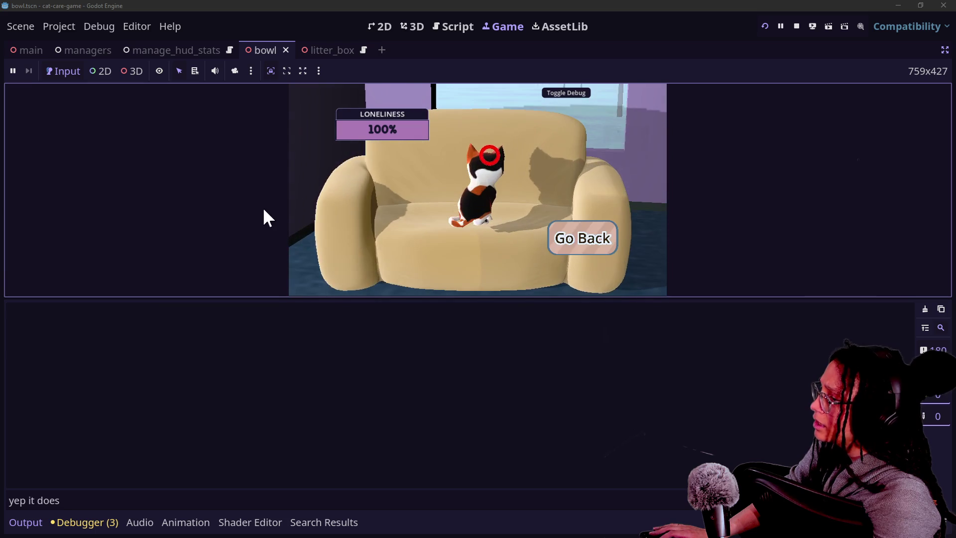
{"action": "left_click", "coordinate": [582, 239]}
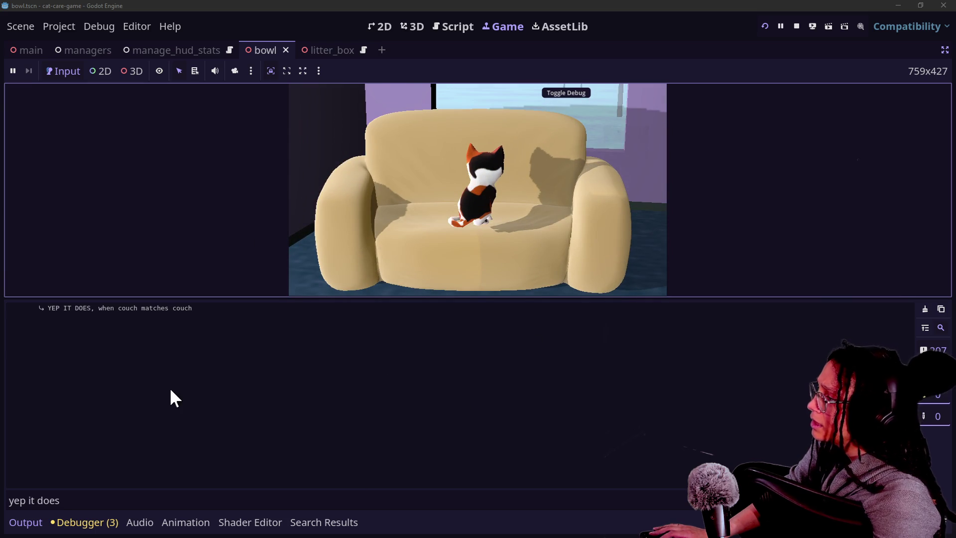
Restart the game, open the food bowl close-up, then return to the script editor
{"action": "left_click", "coordinate": [112, 307]}
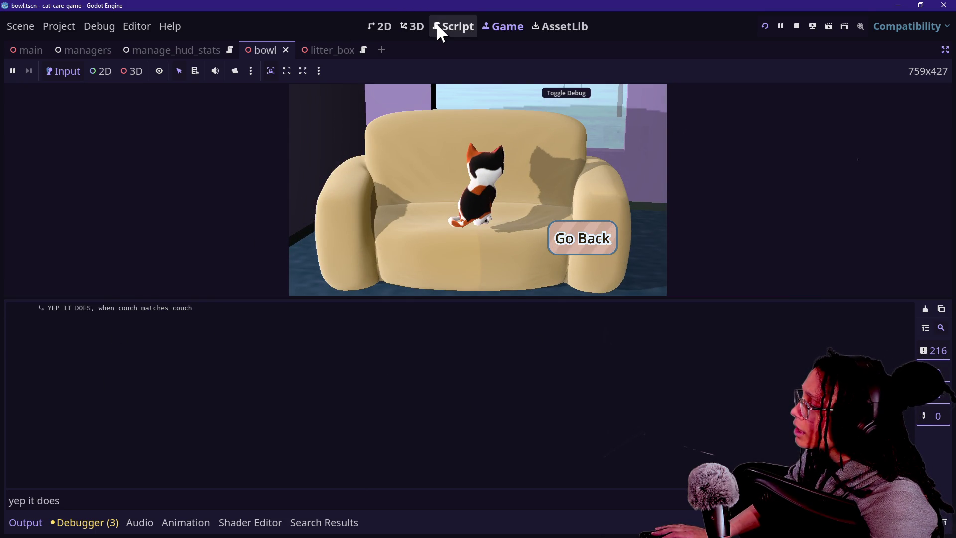
{"action": "left_click", "coordinate": [764, 26]}
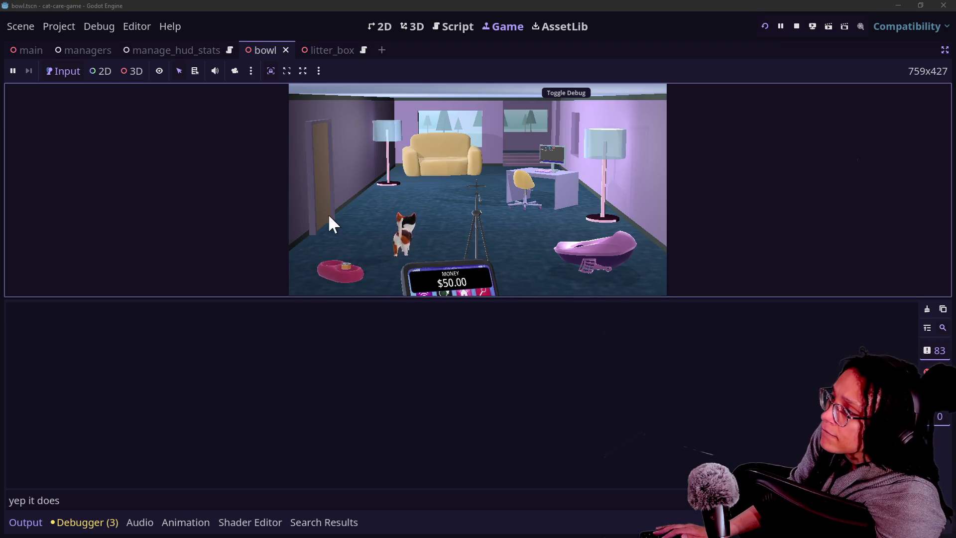
{"action": "left_click", "coordinate": [339, 272]}
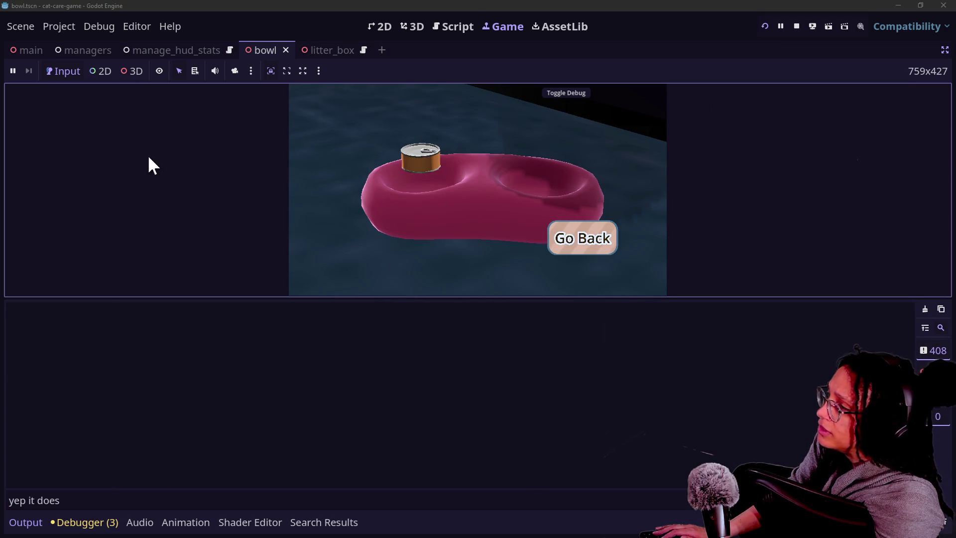
{"action": "left_click", "coordinate": [456, 26]}
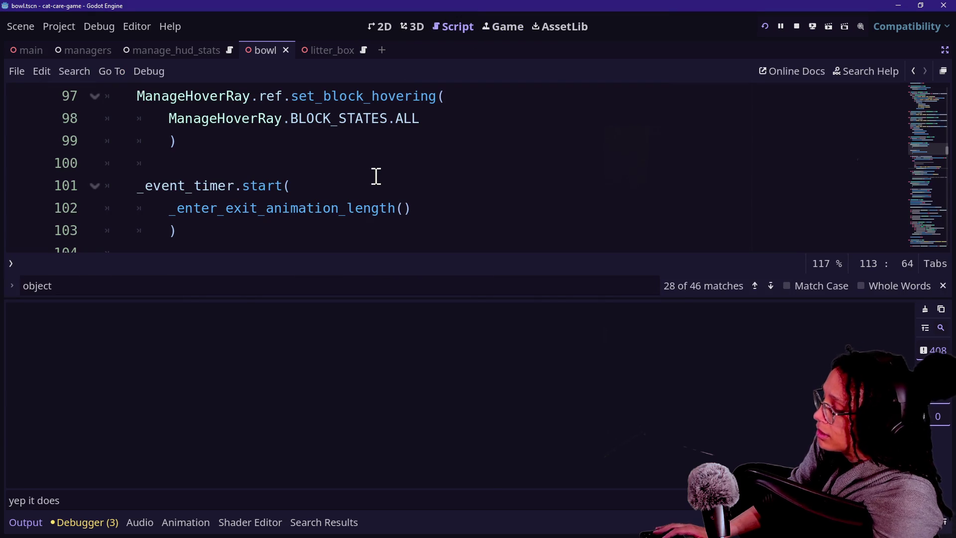
Copy the two-line print.fancy debug statement into a new line 107 in the if branch and save
{"action": "left_click", "coordinate": [766, 301]}
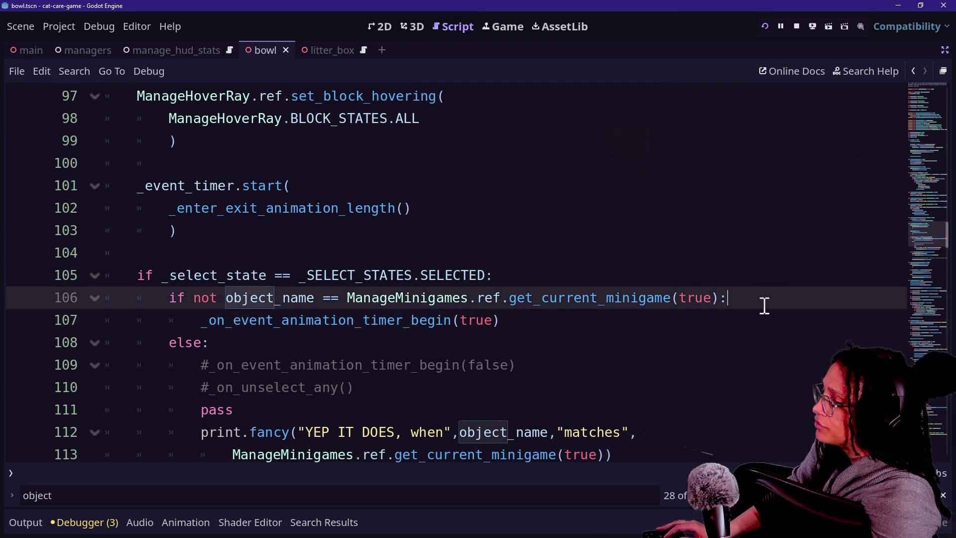
{"action": "key", "text": "Return"}
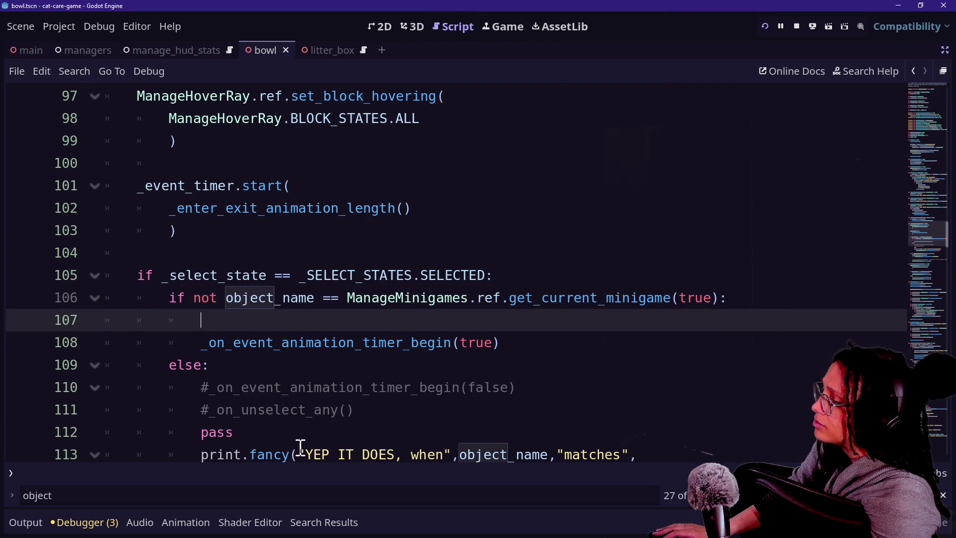
{"action": "left_click_drag", "start_coordinate": [198, 452], "coordinate": [499, 433]}
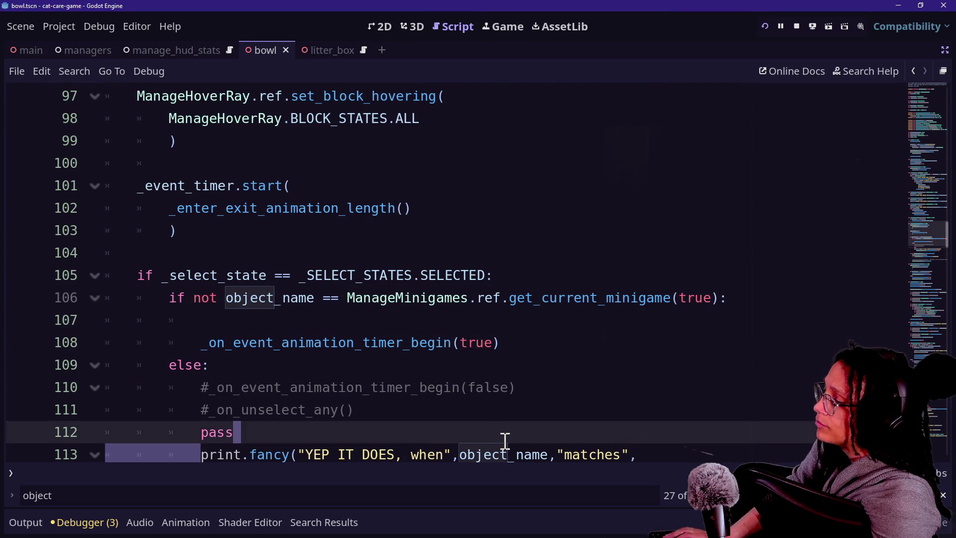
{"action": "scroll", "coordinate": [505, 440], "scroll_direction": "down", "scroll_amount": 7}
{"action": "scroll", "coordinate": [423, 445], "scroll_direction": "up", "scroll_amount": 3}
{"action": "mouse_move", "coordinate": [665, 208]}
{"action": "left_mouse_down"}
{"action": "mouse_move", "coordinate": [631, 207]}
{"action": "mouse_move", "coordinate": [644, 192]}
{"action": "left_mouse_up"}
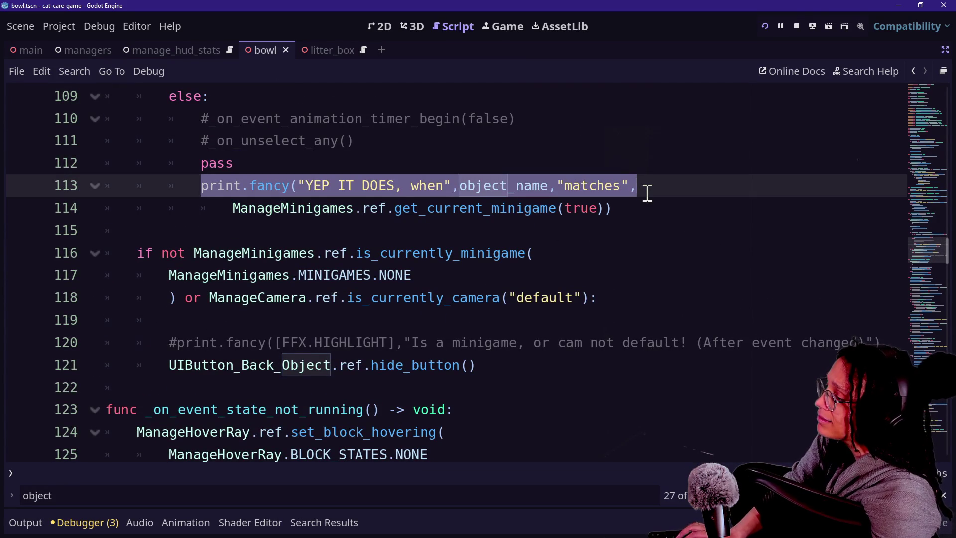
{"action": "scroll", "coordinate": [647, 194], "scroll_direction": "up", "scroll_amount": 3}
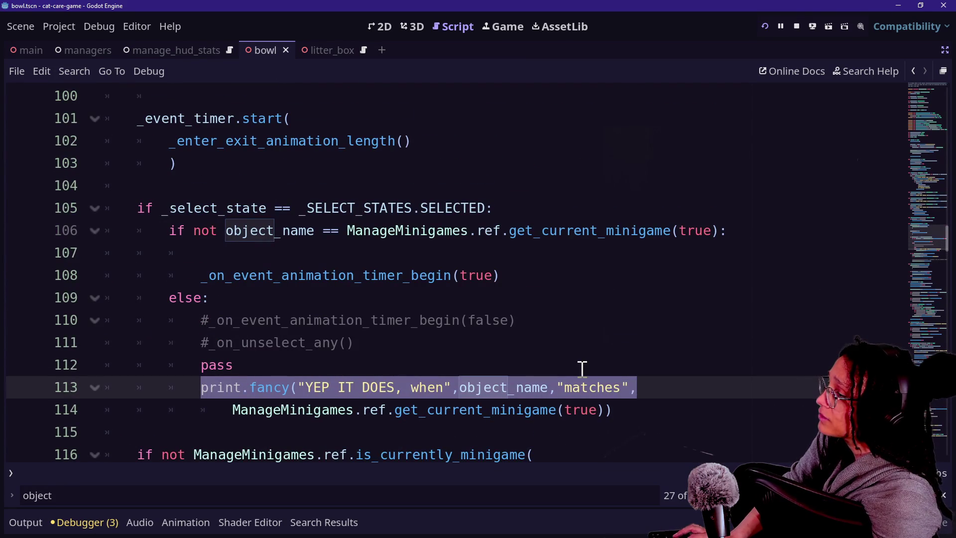
{"action": "left_click", "coordinate": [621, 414], "text": "shift"}
{"action": "key", "text": "ctrl+c"}
{"action": "left_click", "coordinate": [480, 253]}
{"action": "key", "text": "ctrl+v"}
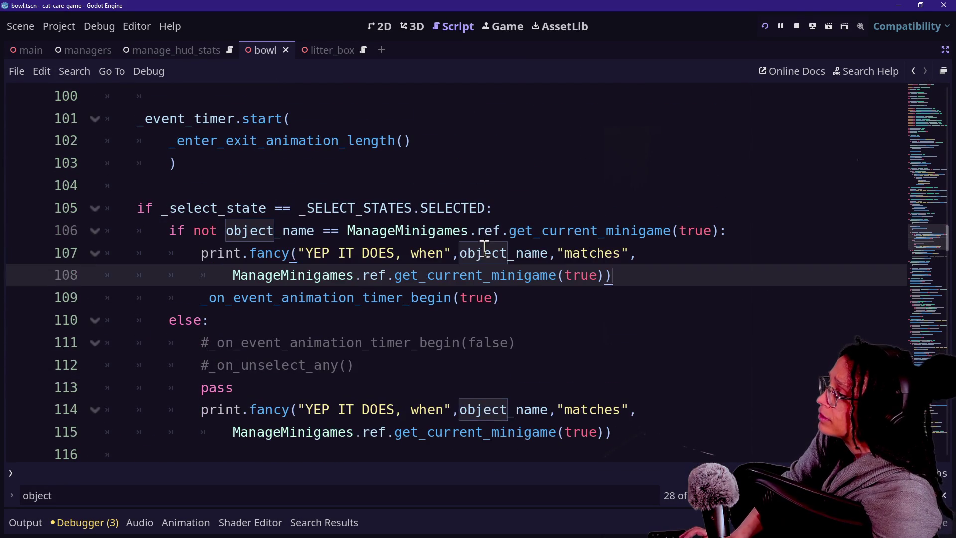
{"action": "key", "text": "ctrl+s"}
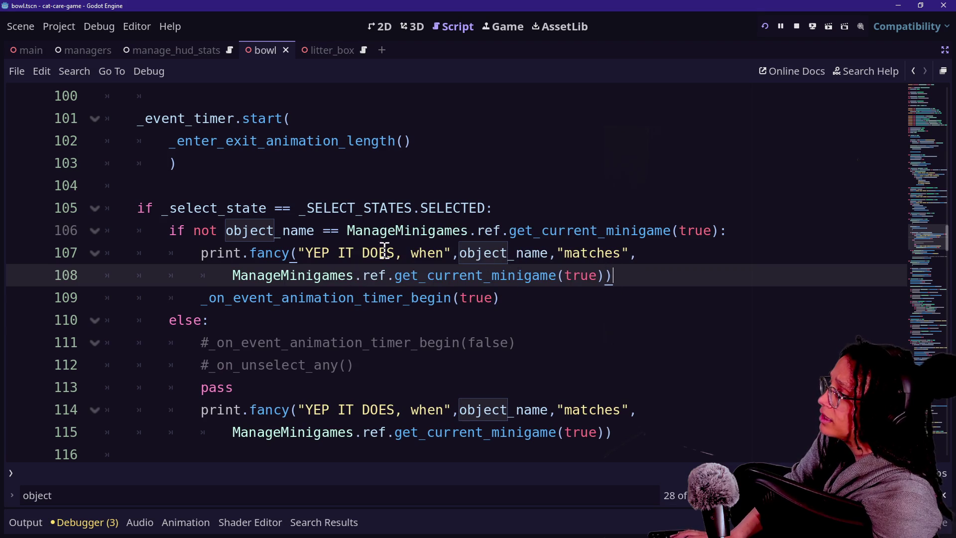
Insert 'but not' before 'when' in the copied message and run the project
{"action": "left_click_drag", "start_coordinate": [299, 252], "coordinate": [398, 252]}
{"action": "left_click", "coordinate": [408, 253]}
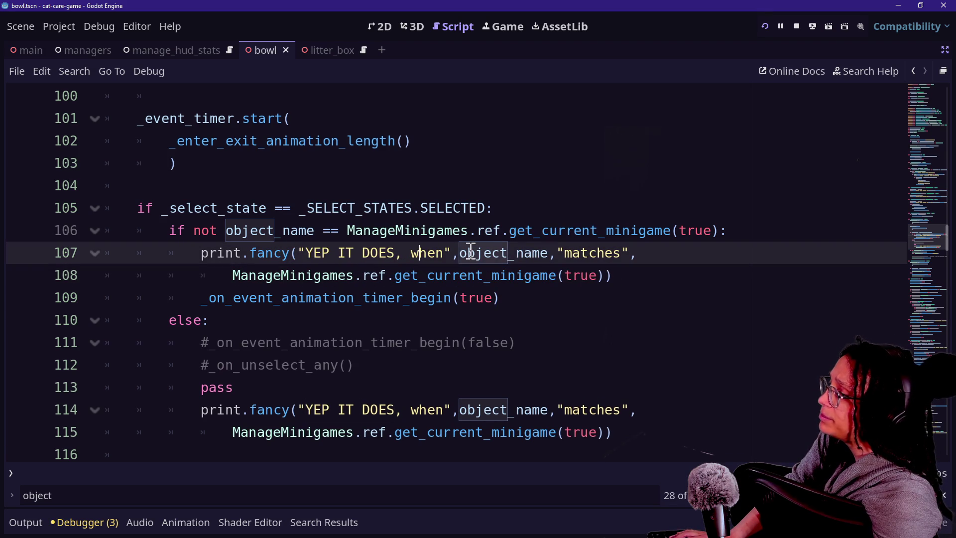
{"action": "type", "text": "but not"}
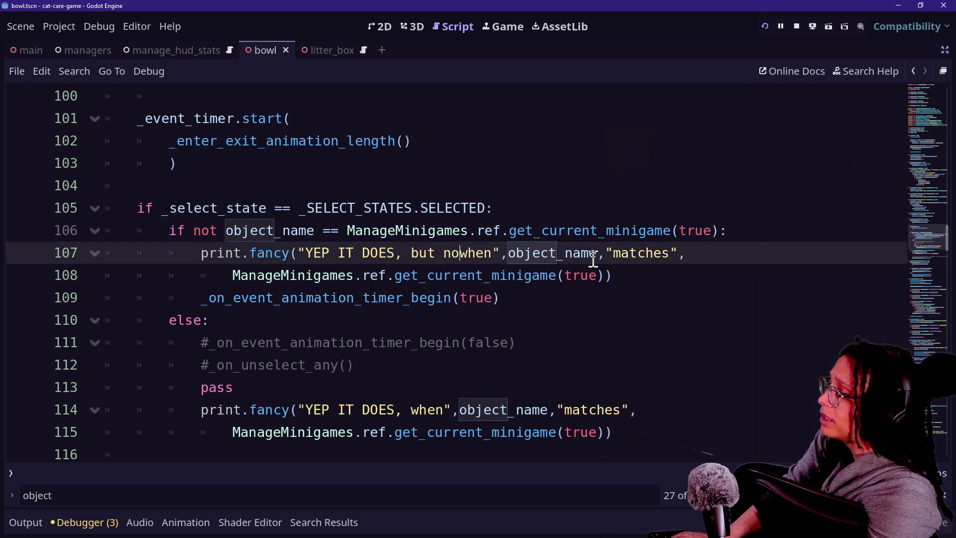
{"action": "left_click", "coordinate": [764, 25]}
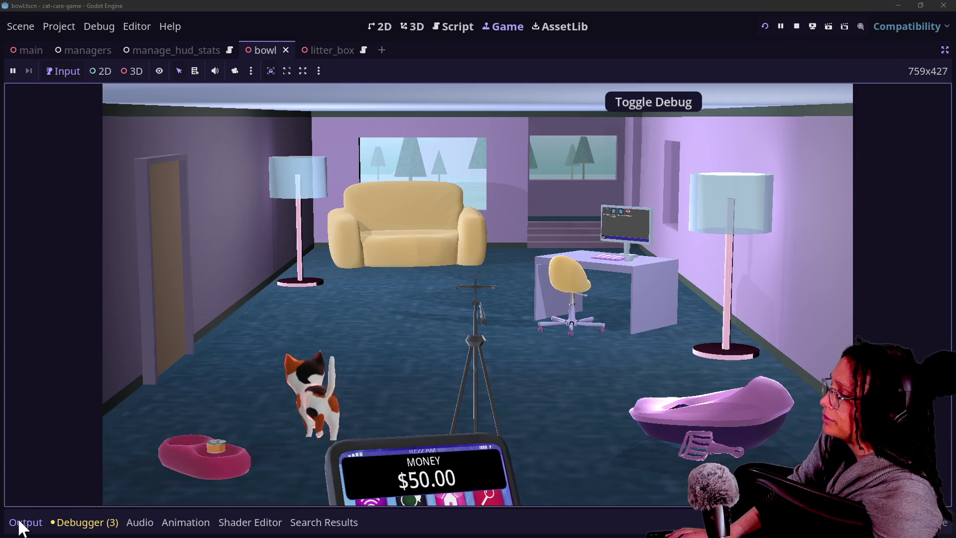
Show the Output log and enlarge the game view above it
{"action": "left_click", "coordinate": [22, 523]}
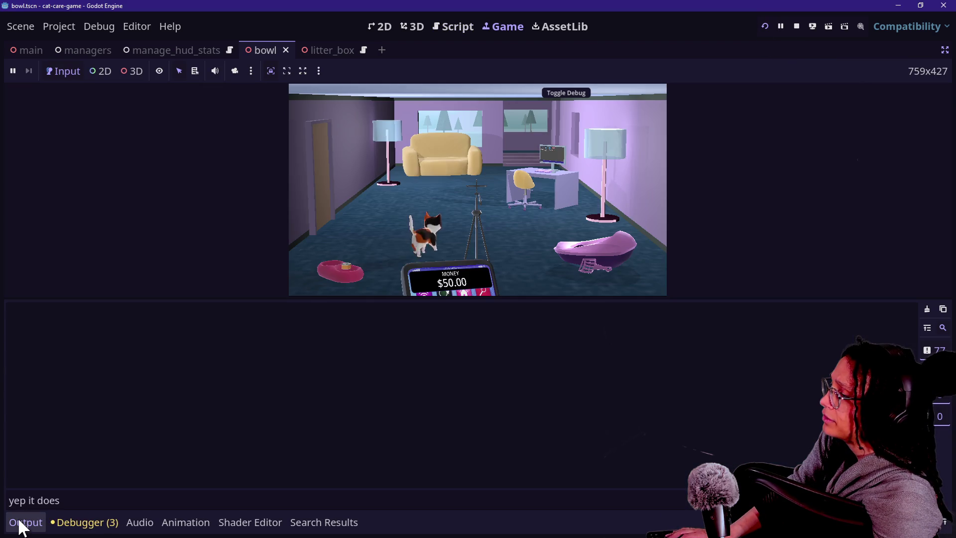
{"action": "left_click", "coordinate": [317, 298]}
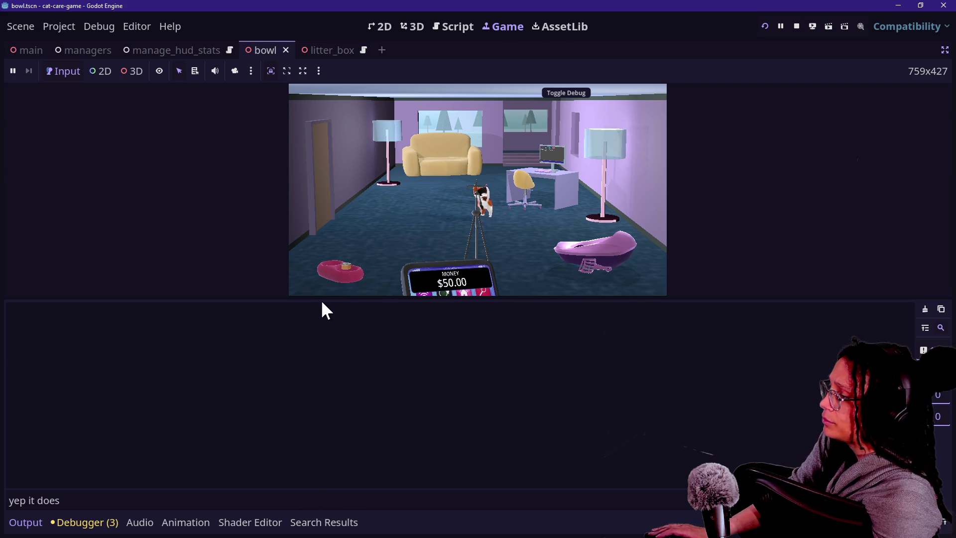
{"action": "left_click_drag", "start_coordinate": [320, 297], "coordinate": [320, 384]}
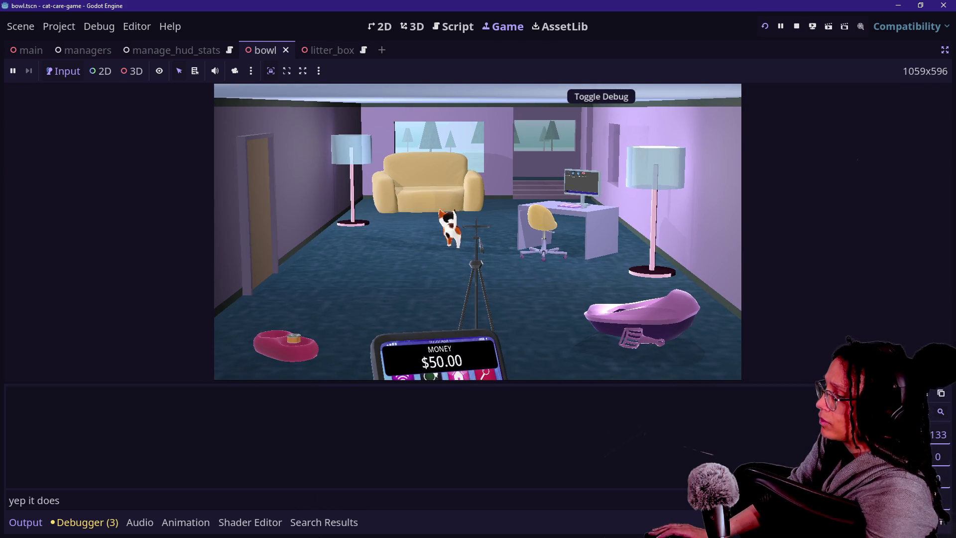
Test the food bowl in the running game, return to the room, then switch to the 3D view
{"action": "left_click", "coordinate": [489, 204]}
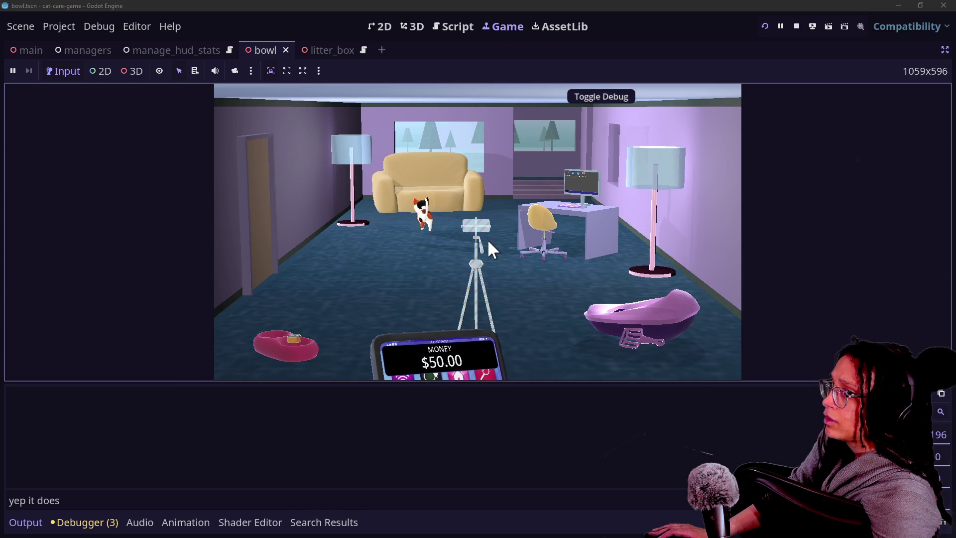
{"action": "left_click", "coordinate": [262, 343]}
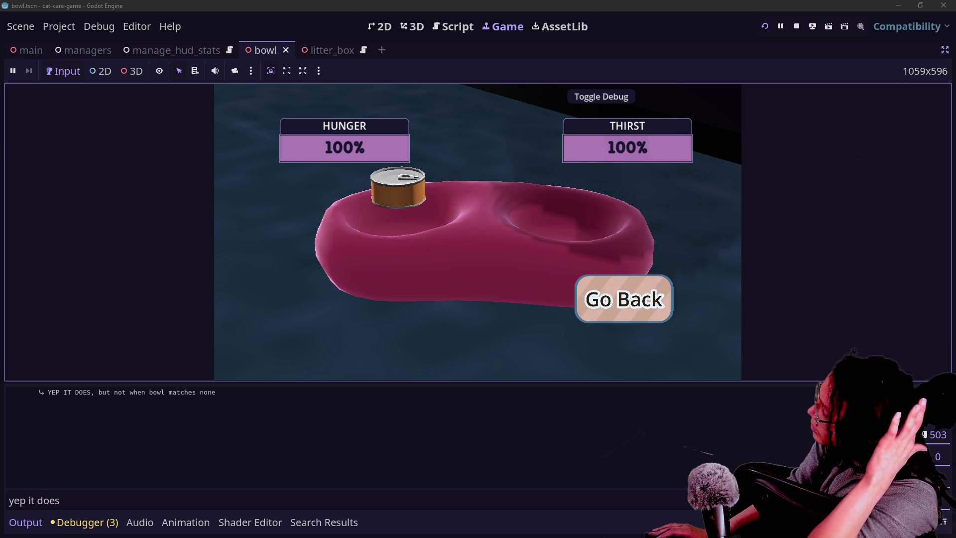
{"action": "left_click", "coordinate": [653, 318]}
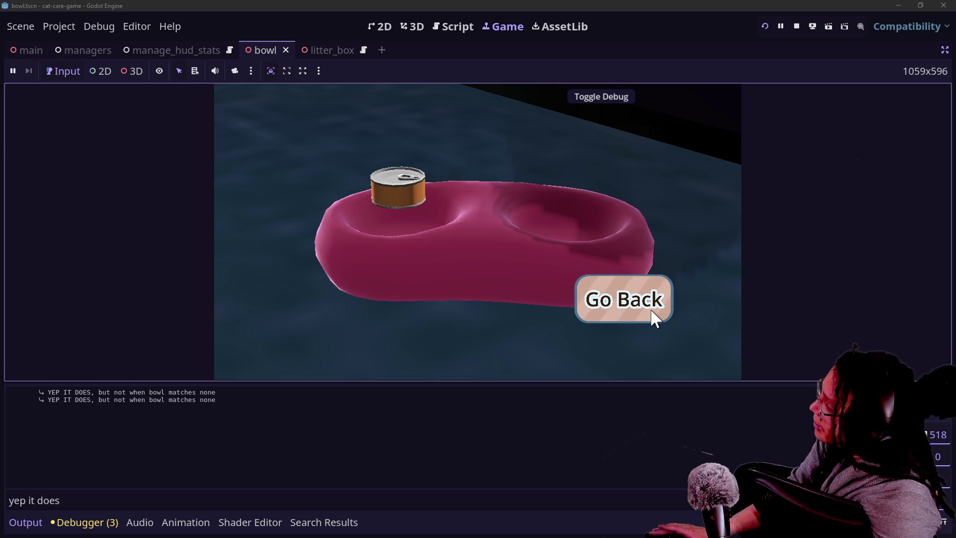
{"action": "left_click", "coordinate": [184, 427]}
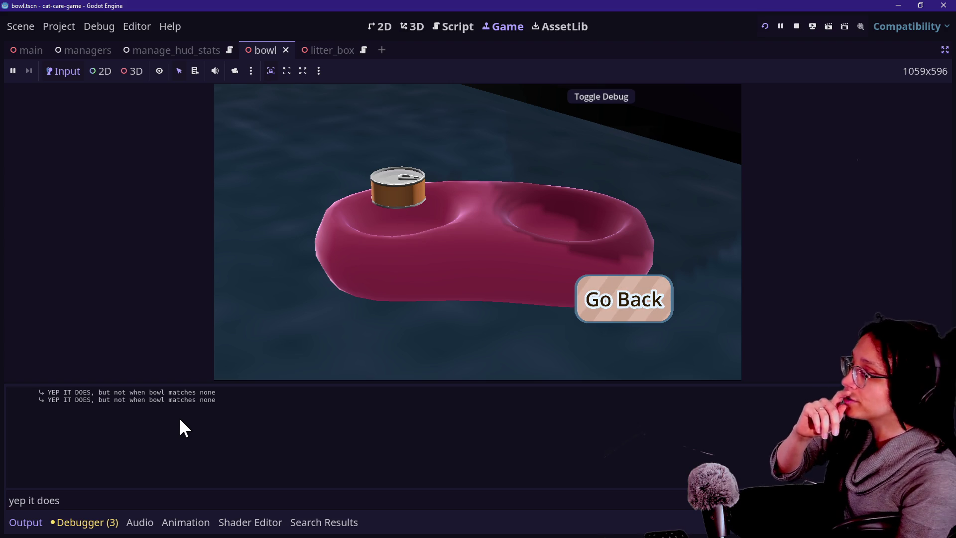
{"action": "left_click", "coordinate": [415, 26]}
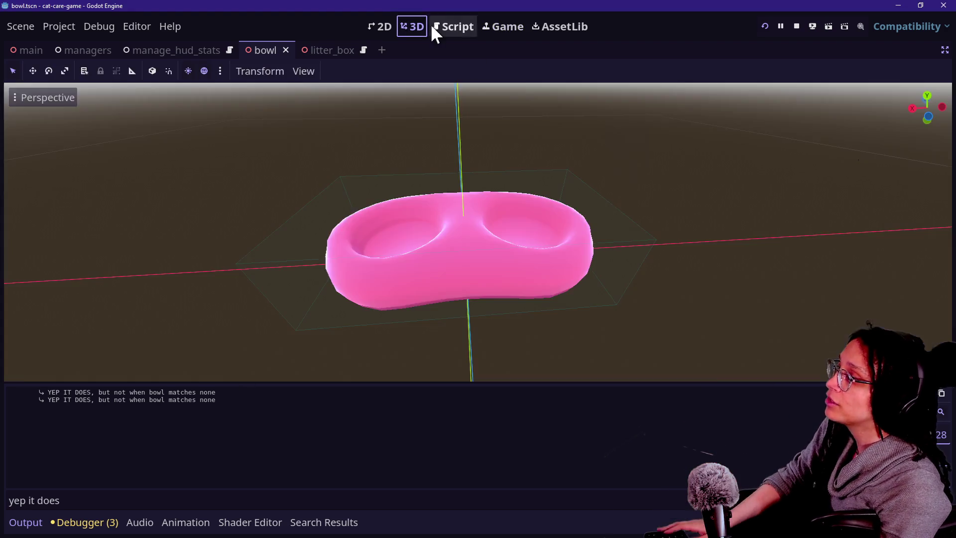
Open the selectable_area script via Quick Open in the script workspace
{"action": "left_click", "coordinate": [432, 27]}
{"action": "key", "text": "shift+alt+o"}
{"action": "type", "text": "se"}
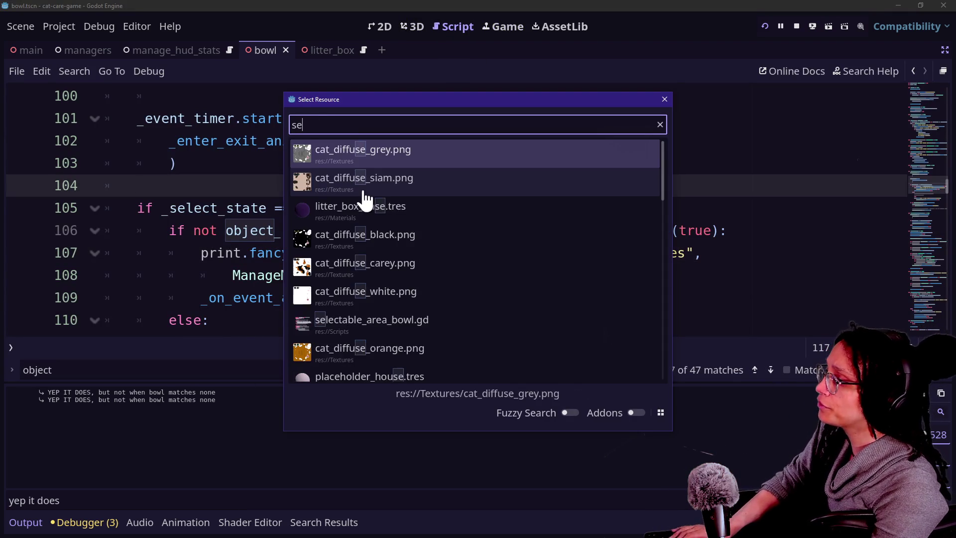
{"action": "type", "text": "lectab"}
{"action": "key", "text": "Return"}
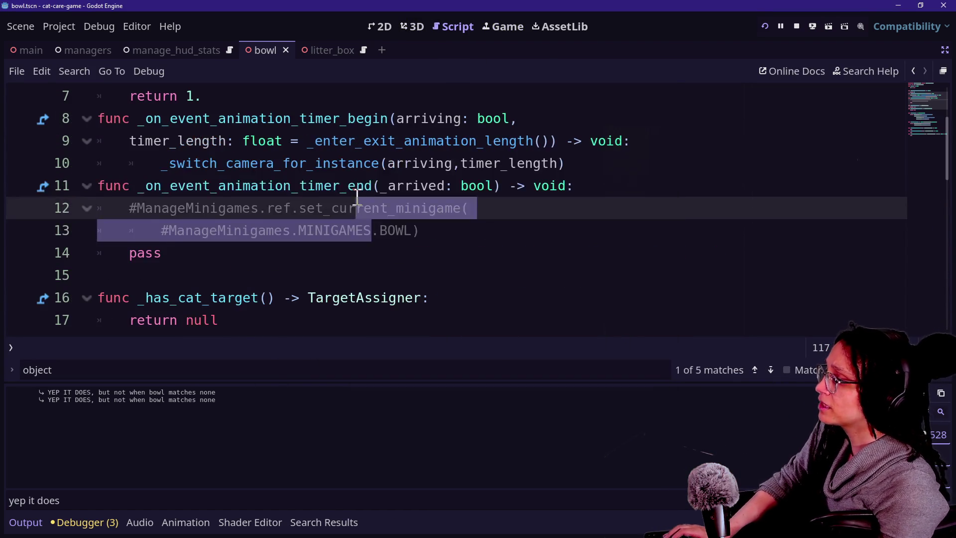
Inspect the commented minigame call with .BOWL) on lines 12–13, then return to the bowl script
{"action": "left_click", "coordinate": [181, 186]}
{"action": "mouse_move", "coordinate": [467, 236]}
{"action": "left_mouse_down"}
{"action": "mouse_move", "coordinate": [192, 230]}
{"action": "mouse_move", "coordinate": [192, 207]}
{"action": "left_mouse_up"}
{"action": "left_click", "coordinate": [373, 209]}
{"action": "left_click_drag", "start_coordinate": [372, 230], "coordinate": [446, 232]}
{"action": "left_click", "coordinate": [446, 233]}
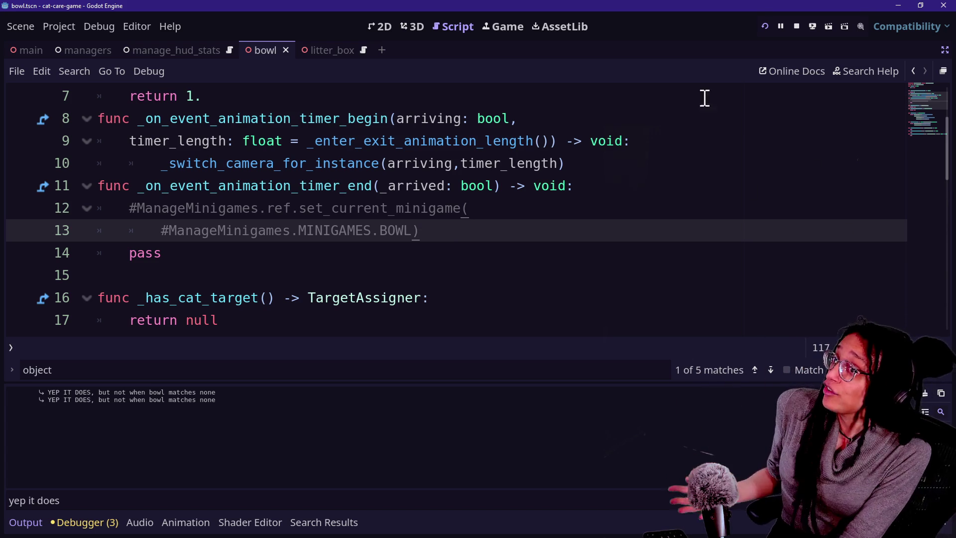
{"action": "left_click", "coordinate": [913, 71]}
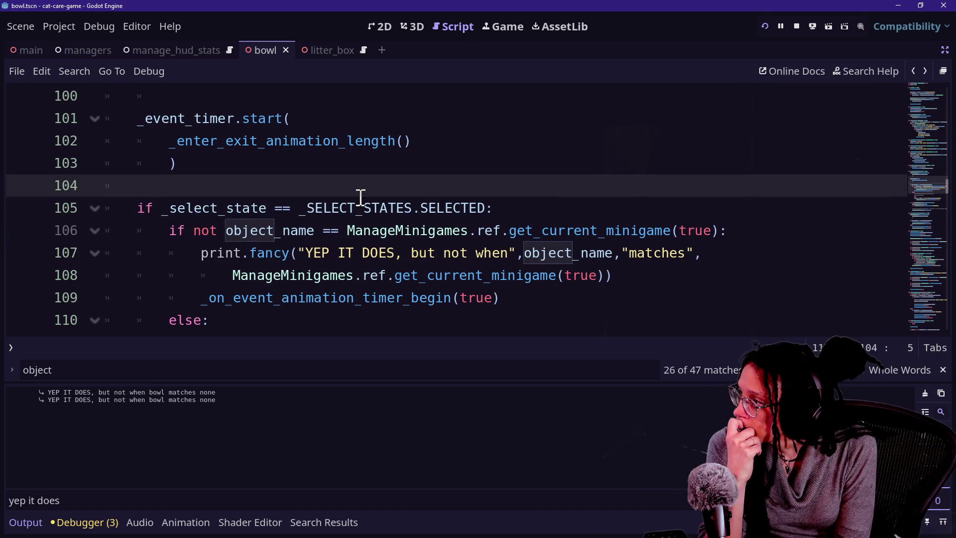
{"action": "scroll", "coordinate": [360, 196], "scroll_direction": "up", "scroll_amount": 1}
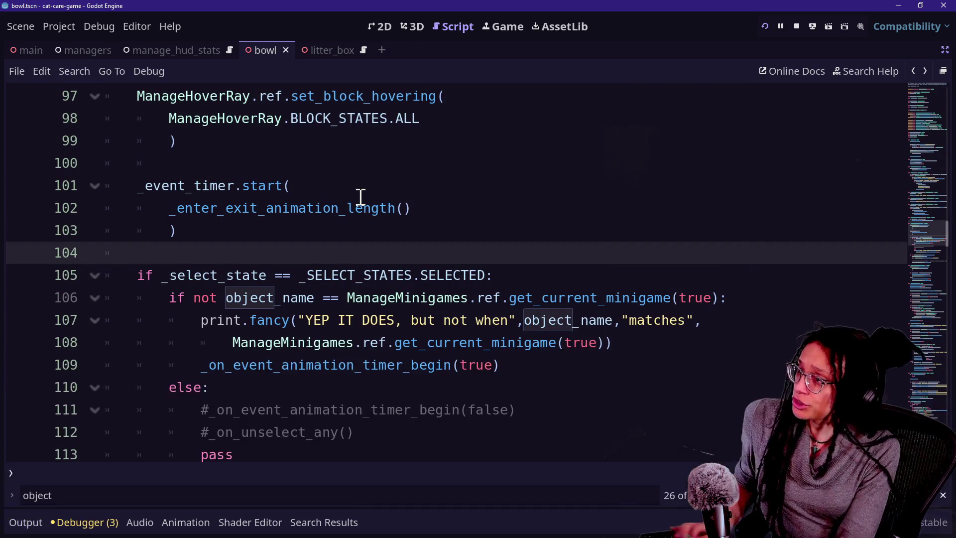
{"action": "scroll", "coordinate": [360, 195], "scroll_direction": "up", "scroll_amount": 2}
{"action": "left_click", "coordinate": [360, 194]}
{"action": "left_click", "coordinate": [341, 251]}
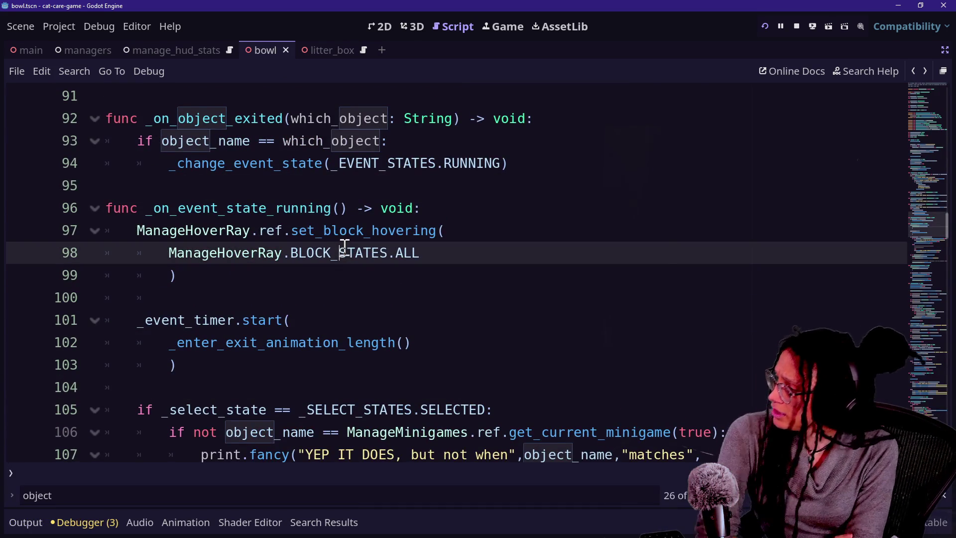
{"action": "key", "text": "Down"}
{"action": "key", "text": "Down"}
{"action": "key", "text": "Down"}
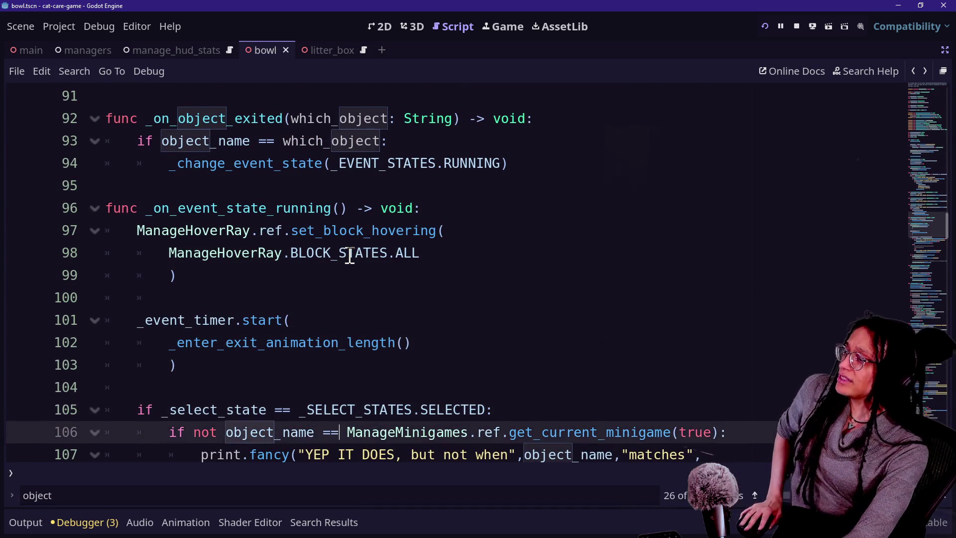
{"action": "key", "text": "Down"}
{"action": "key", "text": "Down"}
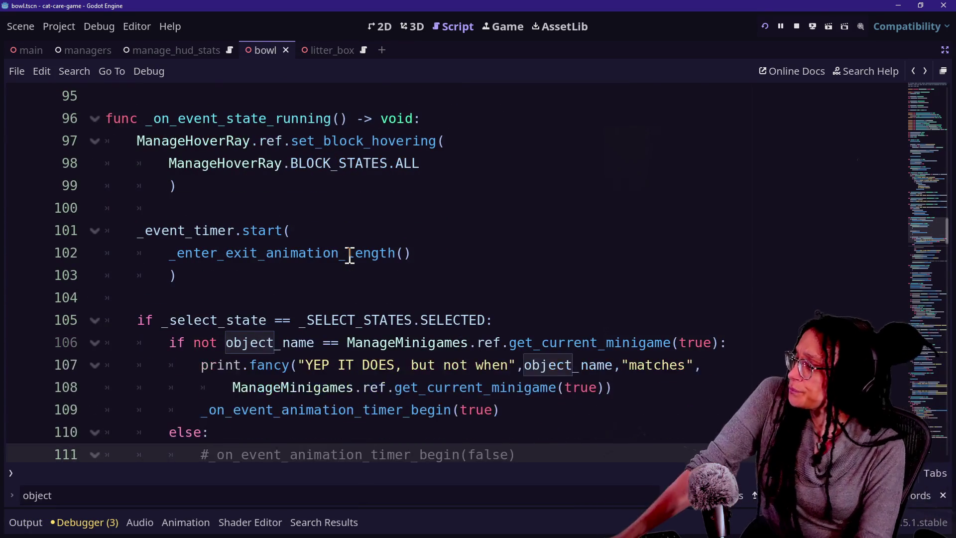
{"action": "left_click", "coordinate": [228, 121]}
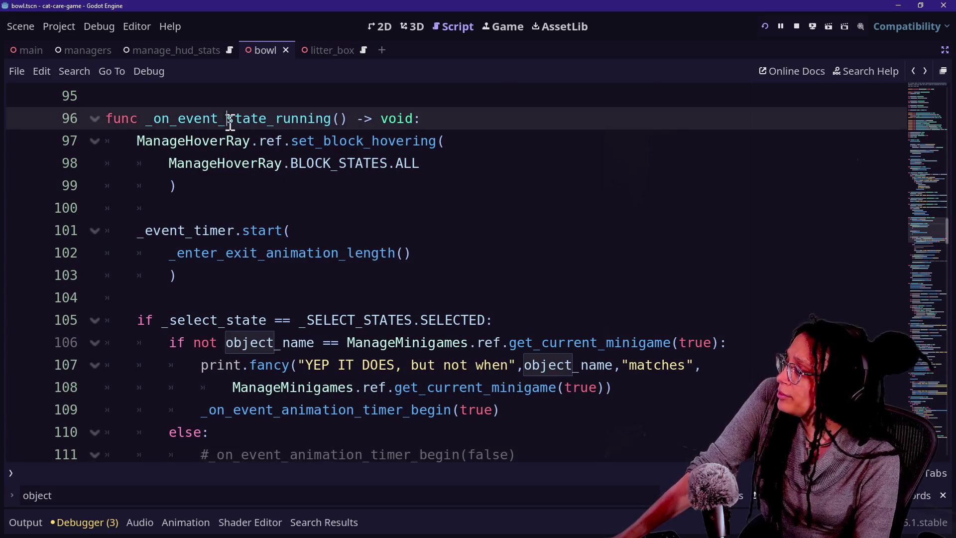
{"action": "left_click_drag", "start_coordinate": [307, 165], "coordinate": [311, 178]}
{"action": "key", "text": "Right"}
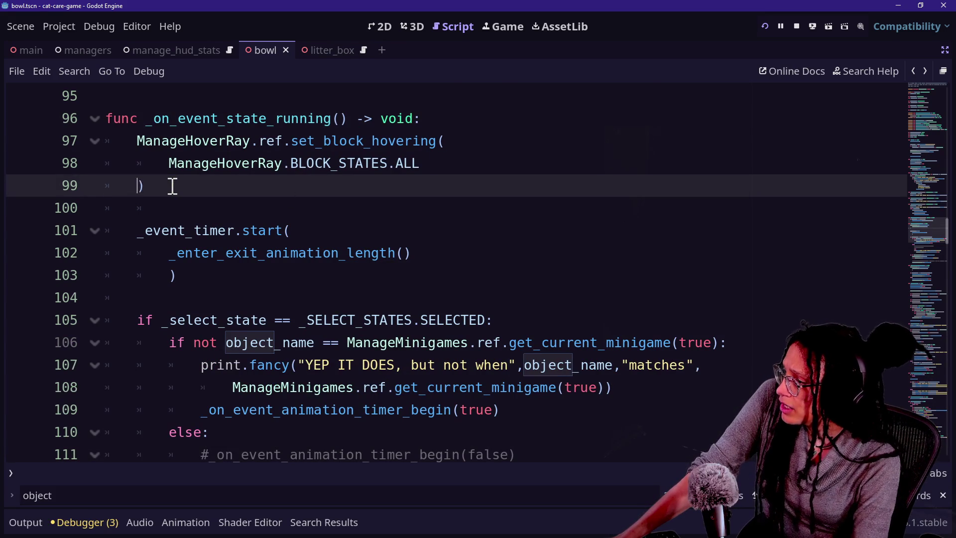
{"action": "key", "text": "BackSpace"}
{"action": "key", "text": "BackSpace"}
{"action": "key", "text": "Down"}
{"action": "key", "text": "Down"}
{"action": "key", "text": "Down"}
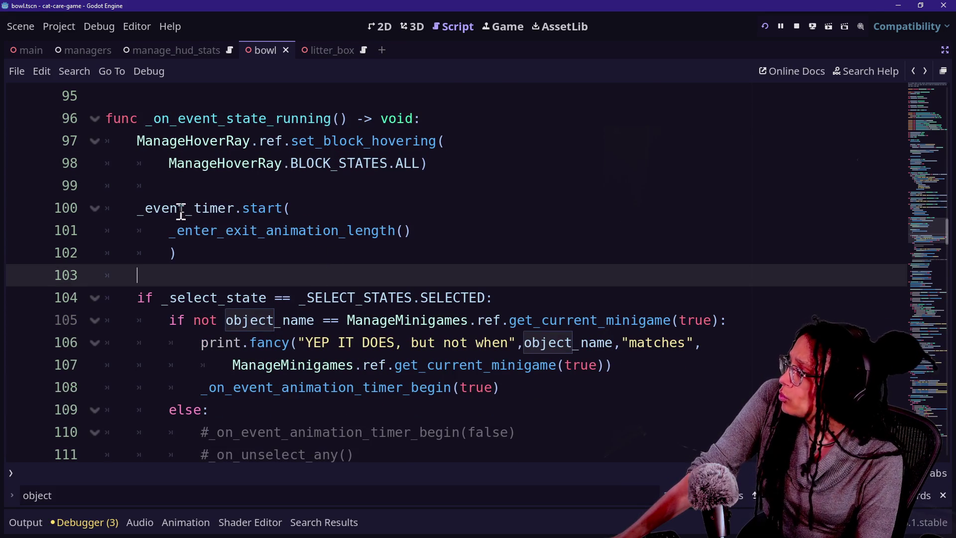
{"action": "key", "text": "Up"}
{"action": "key", "text": "BackSpace"}
{"action": "key", "text": "BackSpace"}
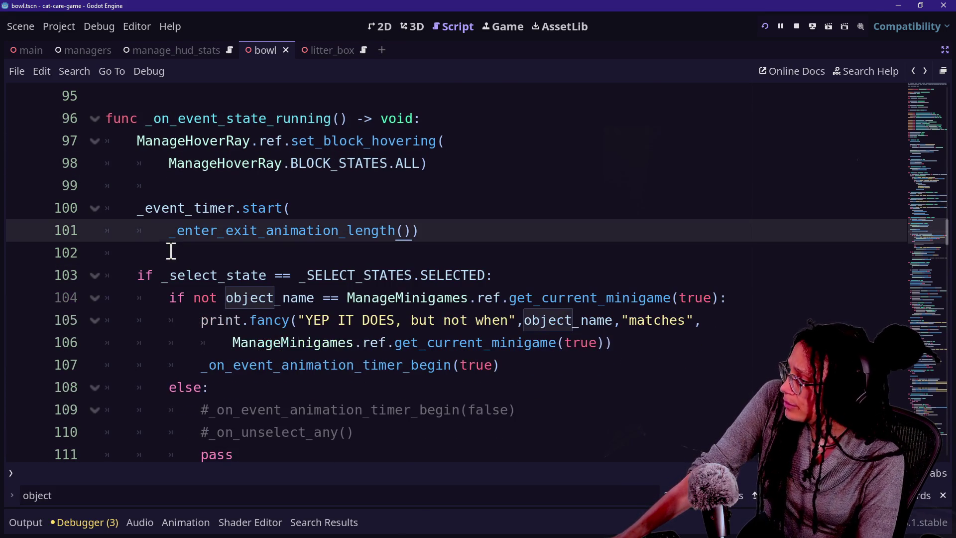
{"action": "key", "text": "Down"}
{"action": "key", "text": "Down"}
{"action": "key", "text": "Down"}
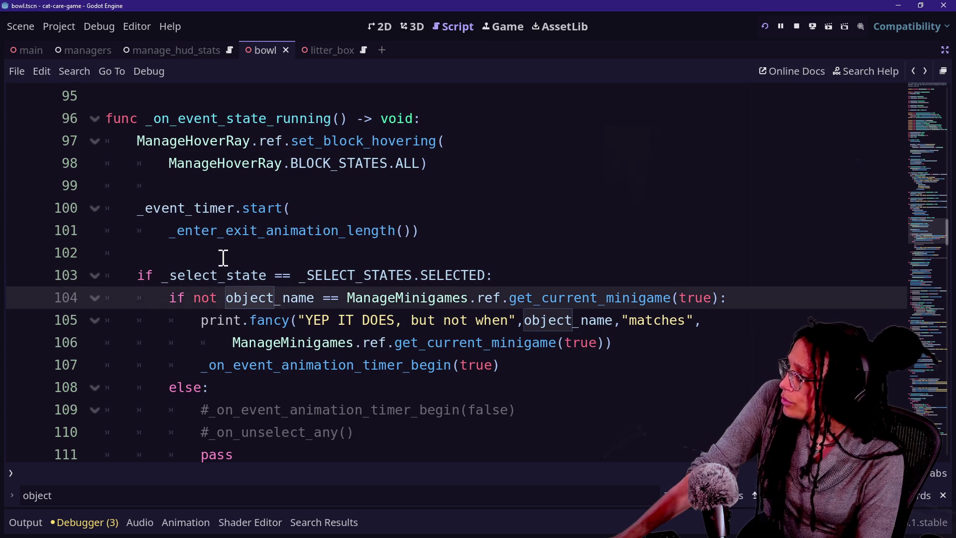
{"action": "left_click", "coordinate": [189, 234]}
{"action": "left_click_drag", "start_coordinate": [174, 227], "coordinate": [299, 245]}
{"action": "left_click", "coordinate": [298, 246]}
{"action": "left_click_drag", "start_coordinate": [174, 228], "coordinate": [421, 230]}
{"action": "left_click", "coordinate": [412, 230]}
{"action": "key", "text": "Down"}
{"action": "key", "text": "Down"}
{"action": "key", "text": "Down"}
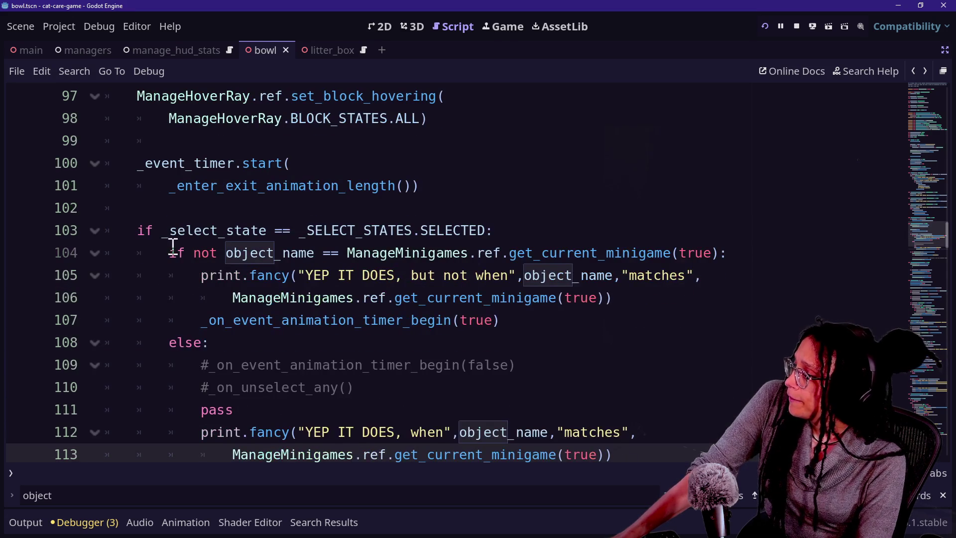
{"action": "mouse_move", "coordinate": [220, 269]}
{"action": "scroll", "coordinate": [221, 269], "scroll_direction": "down", "scroll_amount": 1}
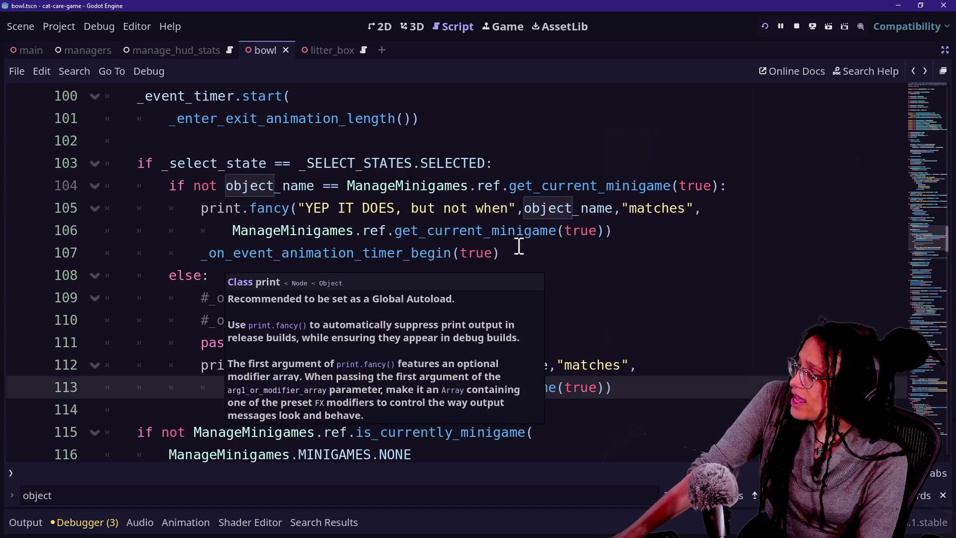
{"action": "left_click", "coordinate": [519, 245]}
{"action": "left_click", "coordinate": [259, 167]}
{"action": "left_click", "coordinate": [475, 324]}
{"action": "left_click", "coordinate": [597, 428]}
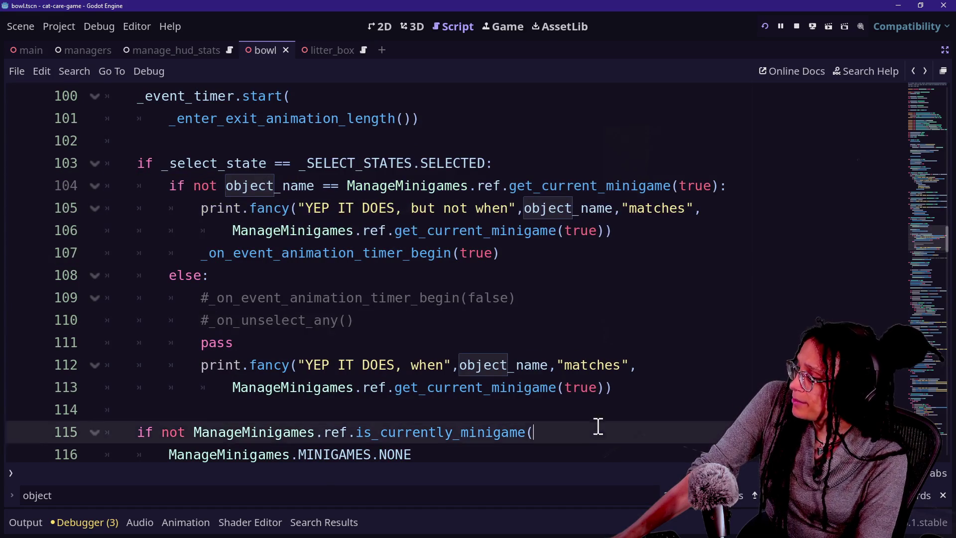
{"action": "left_click_drag", "start_coordinate": [597, 427], "coordinate": [450, 83]}
{"action": "left_click_drag", "start_coordinate": [137, 162], "coordinate": [518, 301]}
{"action": "left_click_drag", "start_coordinate": [577, 395], "coordinate": [518, 215]}
{"action": "left_click_drag", "start_coordinate": [467, 162], "coordinate": [566, 365]}
{"action": "left_click", "coordinate": [567, 378]}
{"action": "left_click_drag", "start_coordinate": [533, 139], "coordinate": [604, 371]}
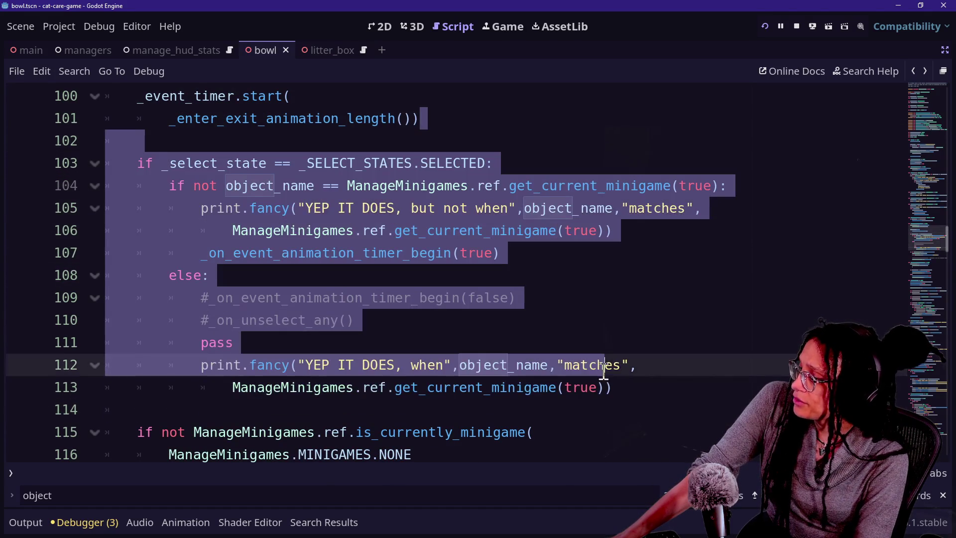
{"action": "scroll", "coordinate": [627, 353], "scroll_direction": "down", "scroll_amount": 1}
{"action": "left_click", "coordinate": [631, 348]}
{"action": "key", "text": "Up"}
{"action": "key", "text": "Up"}
{"action": "key", "text": "Up"}
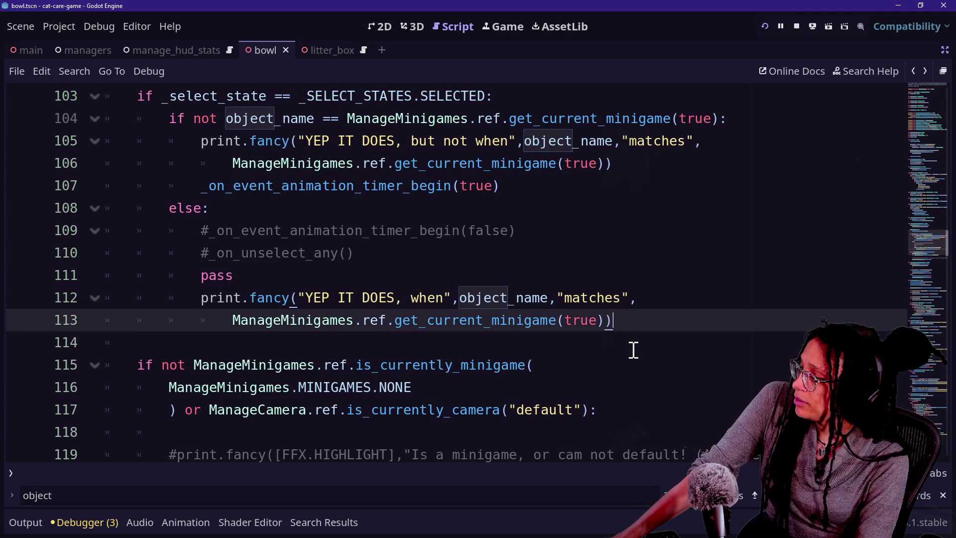
{"action": "key", "text": "Up"}
{"action": "key", "text": "Up"}
{"action": "key", "text": "Up"}
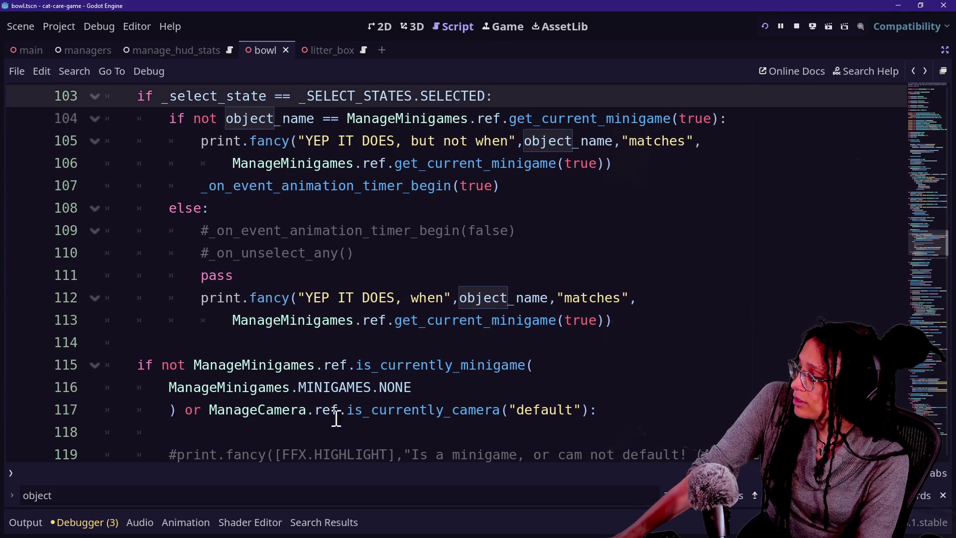
{"action": "left_click", "coordinate": [299, 388]}
{"action": "key", "text": "Down"}
{"action": "key", "text": "Down"}
{"action": "scroll", "coordinate": [404, 387], "scroll_direction": "up", "scroll_amount": 1}
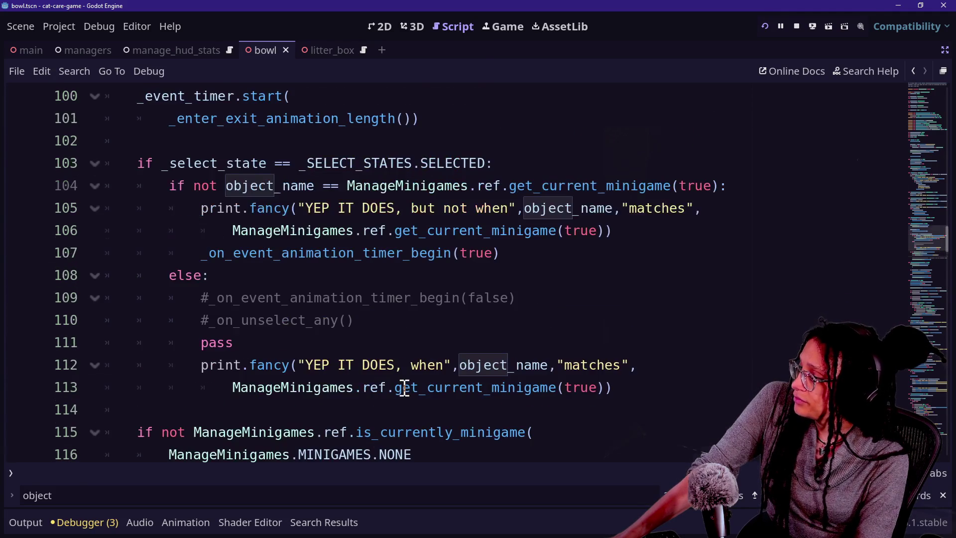
{"action": "left_click", "coordinate": [407, 277]}
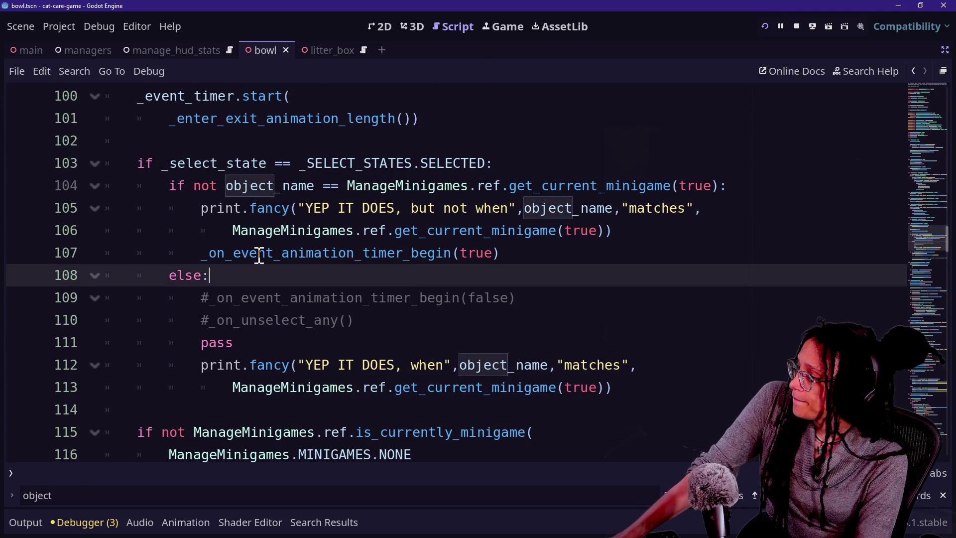
{"action": "scroll", "coordinate": [246, 256], "scroll_direction": "up", "scroll_amount": 1}
{"action": "left_click_drag", "start_coordinate": [201, 320], "coordinate": [187, 343]}
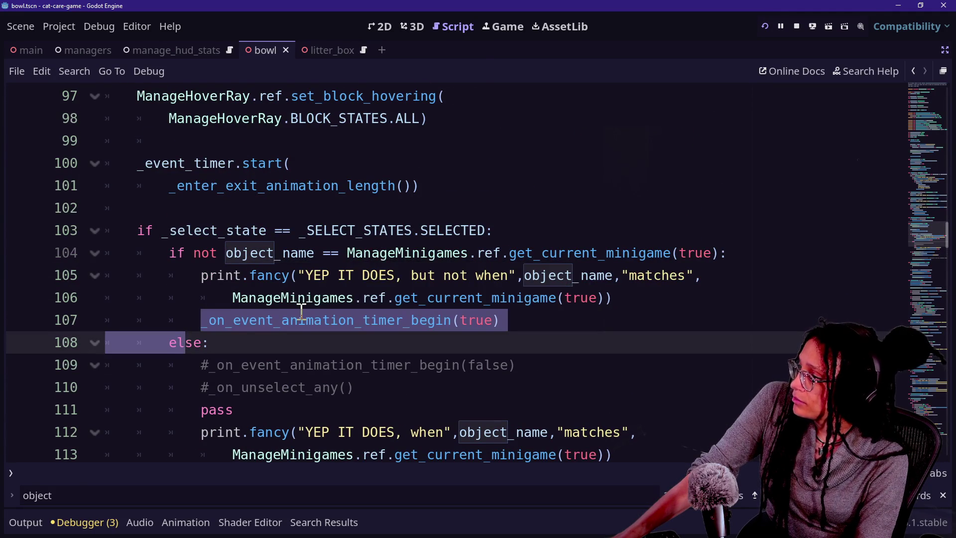
{"action": "scroll", "coordinate": [298, 309], "scroll_direction": "up", "scroll_amount": 2}
{"action": "scroll", "coordinate": [359, 321], "scroll_direction": "down", "scroll_amount": 1}
{"action": "left_click", "coordinate": [178, 385]}
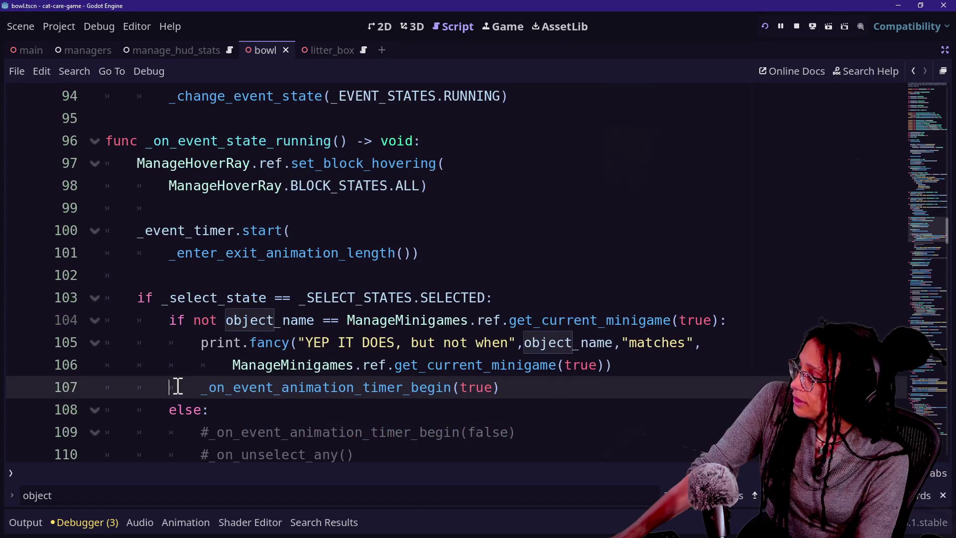
{"action": "scroll", "coordinate": [209, 385], "scroll_direction": "down", "scroll_amount": 2}
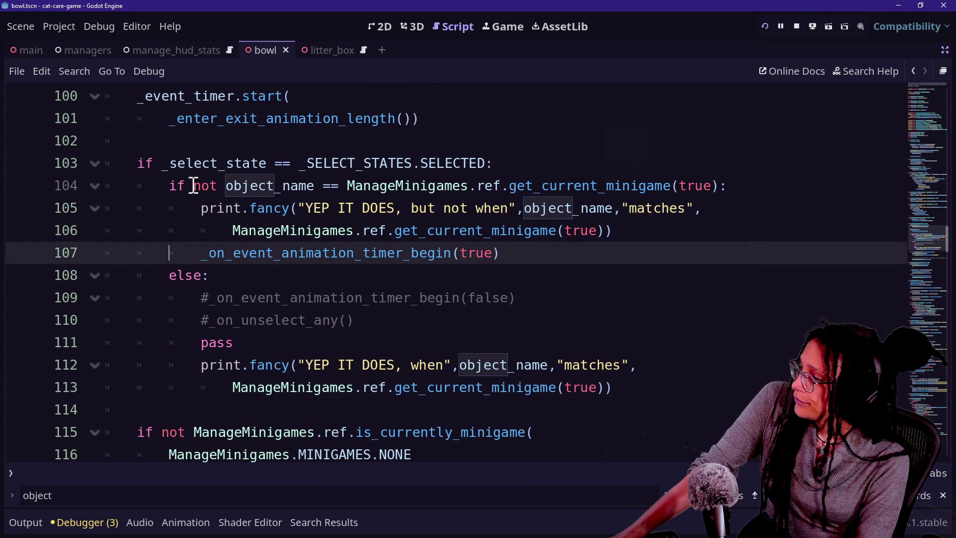
{"action": "left_click_drag", "start_coordinate": [193, 185], "coordinate": [405, 207]}
{"action": "left_click", "coordinate": [457, 207]}
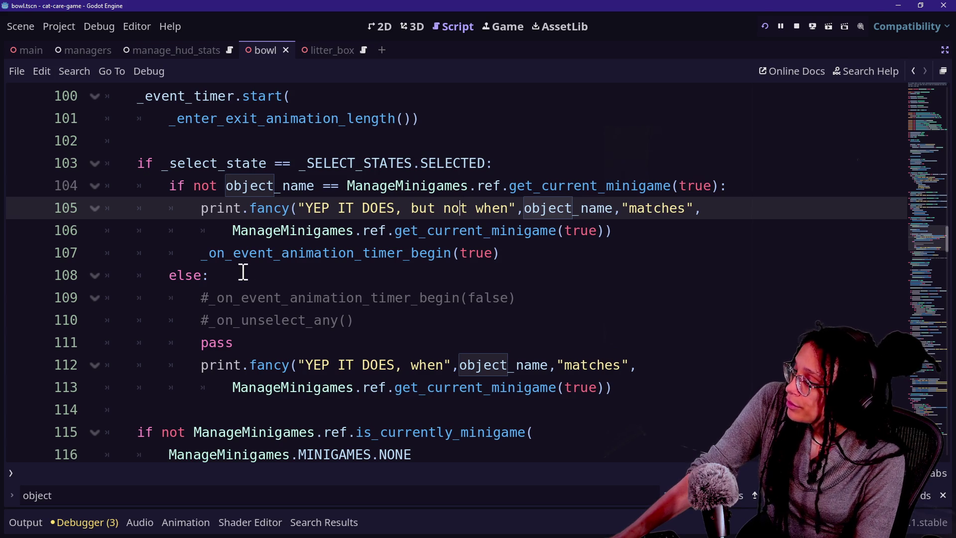
{"action": "left_click_drag", "start_coordinate": [214, 257], "coordinate": [448, 272]}
{"action": "left_click", "coordinate": [472, 269]}
{"action": "mouse_move", "coordinate": [527, 258]}
{"action": "left_mouse_down"}
{"action": "mouse_move", "coordinate": [239, 228]}
{"action": "mouse_move", "coordinate": [184, 249]}
{"action": "left_mouse_up"}
{"action": "left_click", "coordinate": [170, 252]}
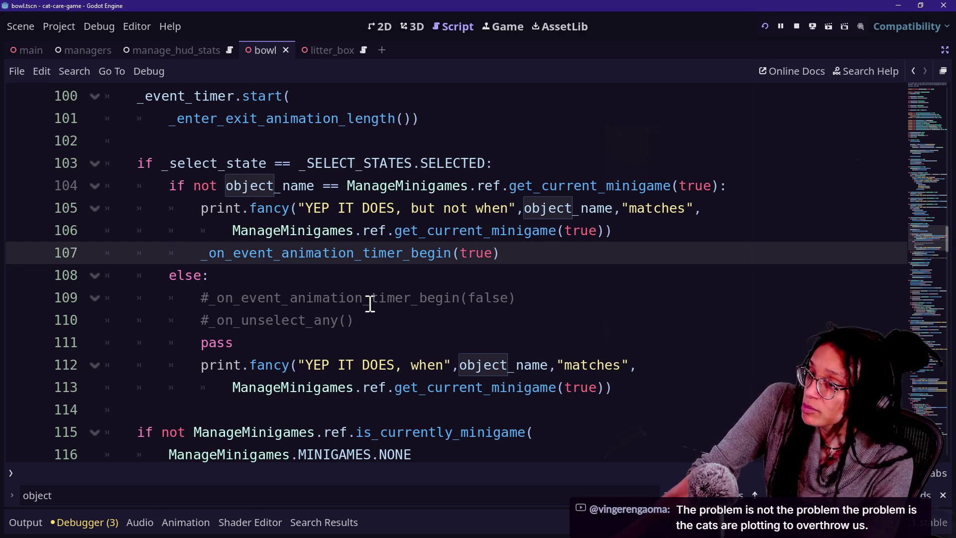
{"action": "key", "text": "Down"}
{"action": "key", "text": "Down"}
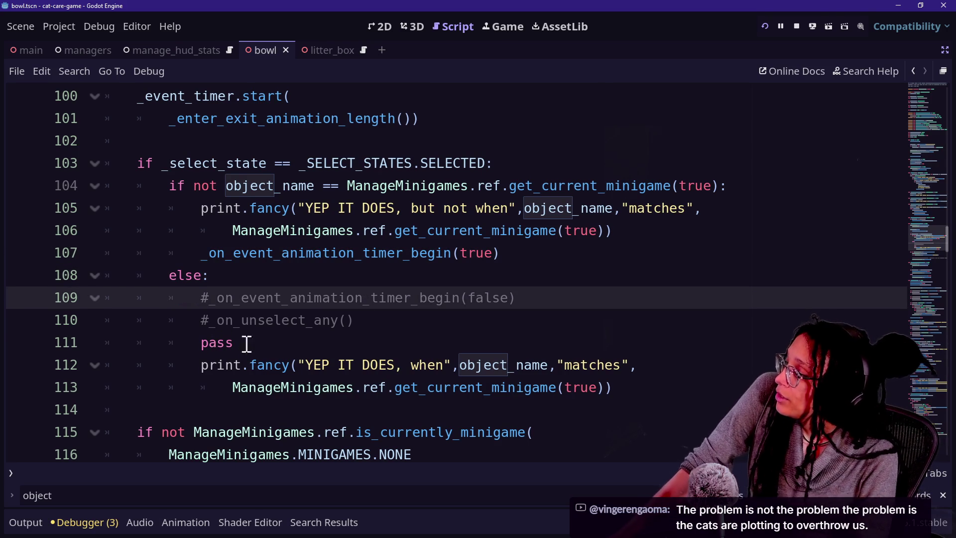
{"action": "left_click", "coordinate": [241, 232]}
{"action": "left_click_drag", "start_coordinate": [195, 242], "coordinate": [494, 256]}
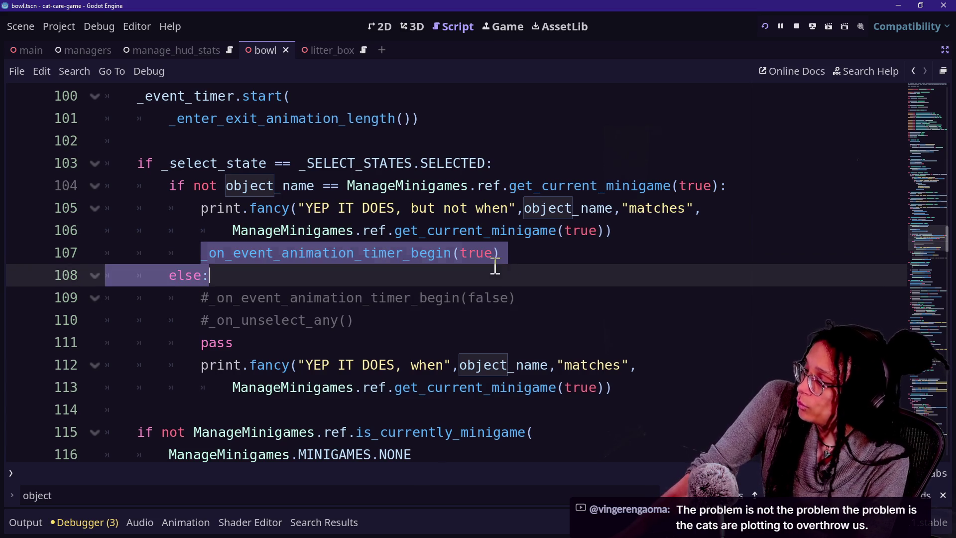
{"action": "left_click", "coordinate": [516, 258]}
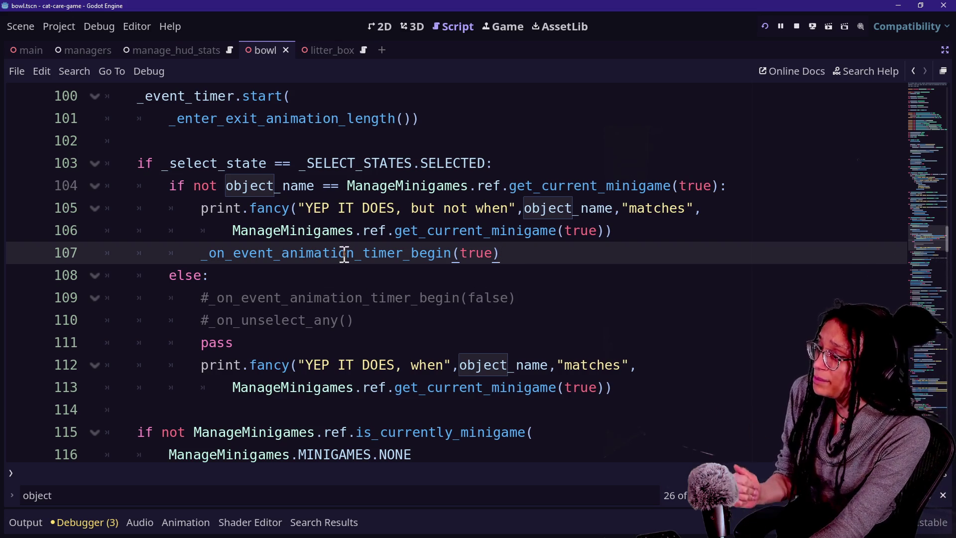
Uncomment _on_event_animation_timer_begin(false) and _on_unselect_any() in the else branch with Ctrl+K
{"action": "left_click_drag", "start_coordinate": [347, 253], "coordinate": [503, 269]}
{"action": "left_click", "coordinate": [499, 269]}
{"action": "left_click_drag", "start_coordinate": [315, 298], "coordinate": [507, 302]}
{"action": "left_click", "coordinate": [506, 301]}
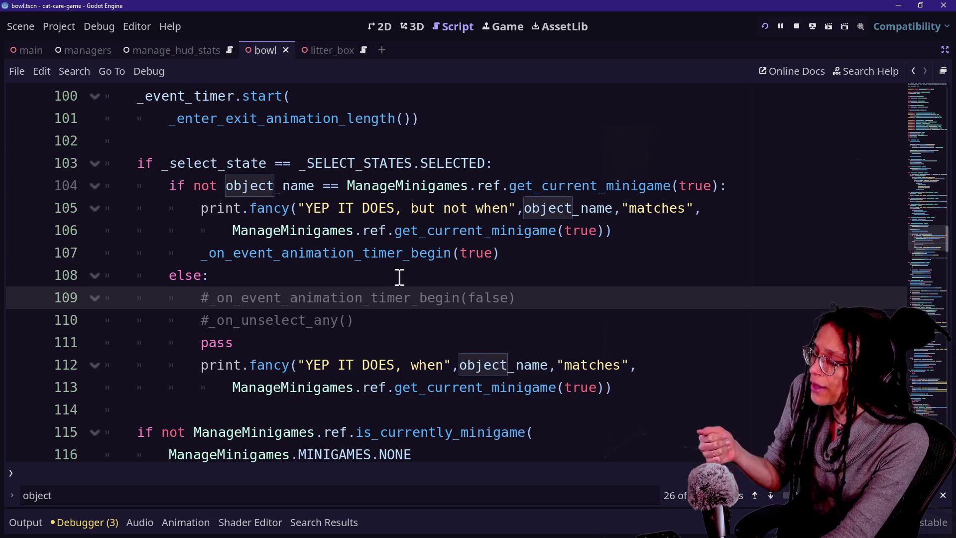
{"action": "left_click_drag", "start_coordinate": [387, 308], "coordinate": [386, 310]}
{"action": "key", "text": "ctrl+k"}
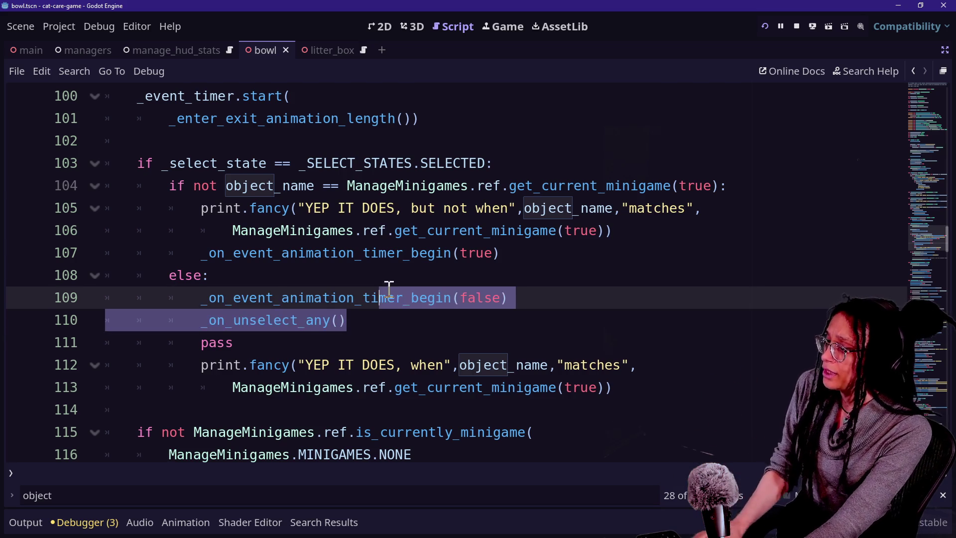
{"action": "left_click", "coordinate": [388, 252]}
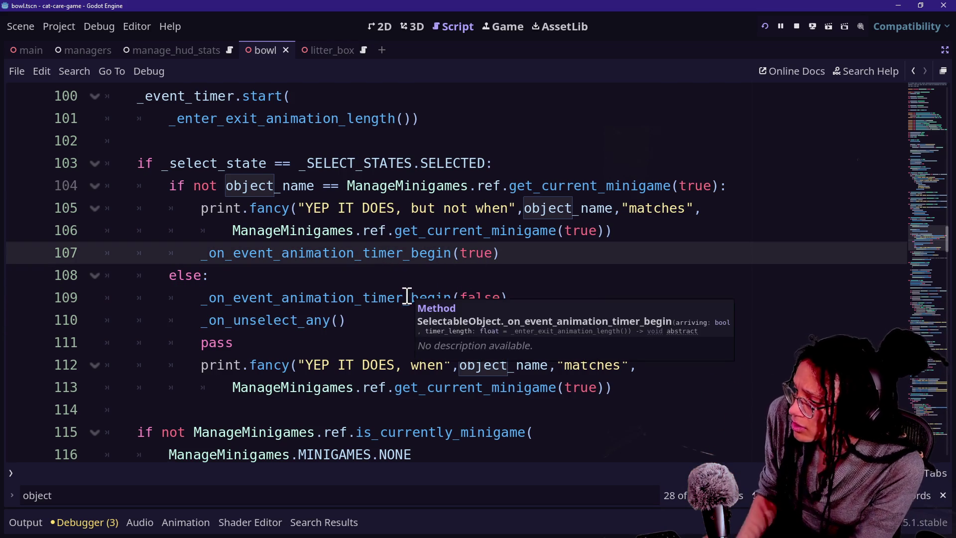
{"action": "mouse_move", "coordinate": [407, 296]}
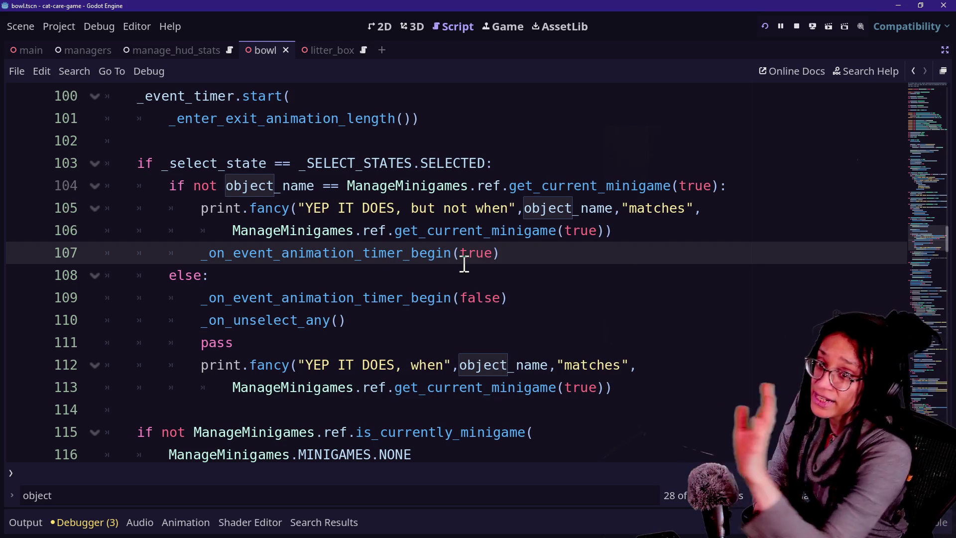
{"action": "left_click", "coordinate": [422, 287]}
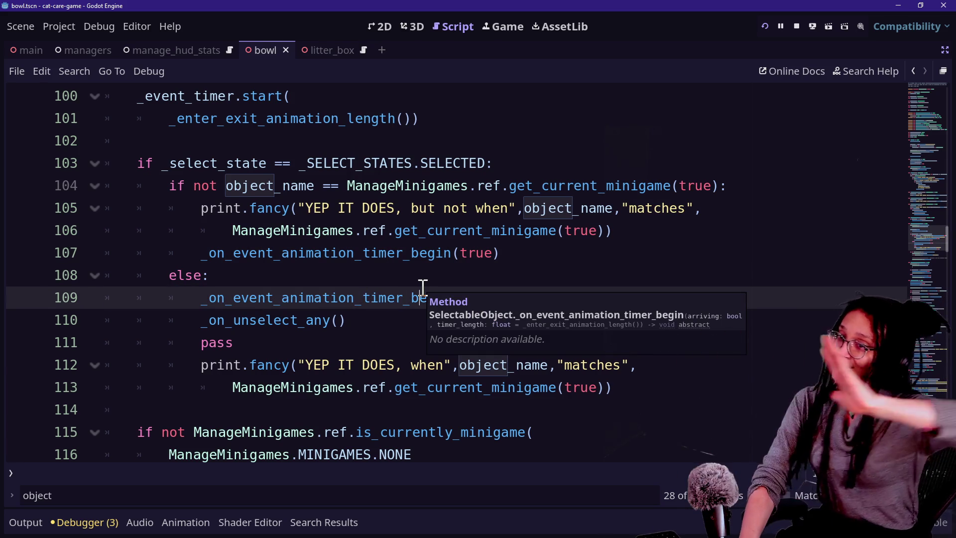
{"action": "left_click", "coordinate": [419, 253]}
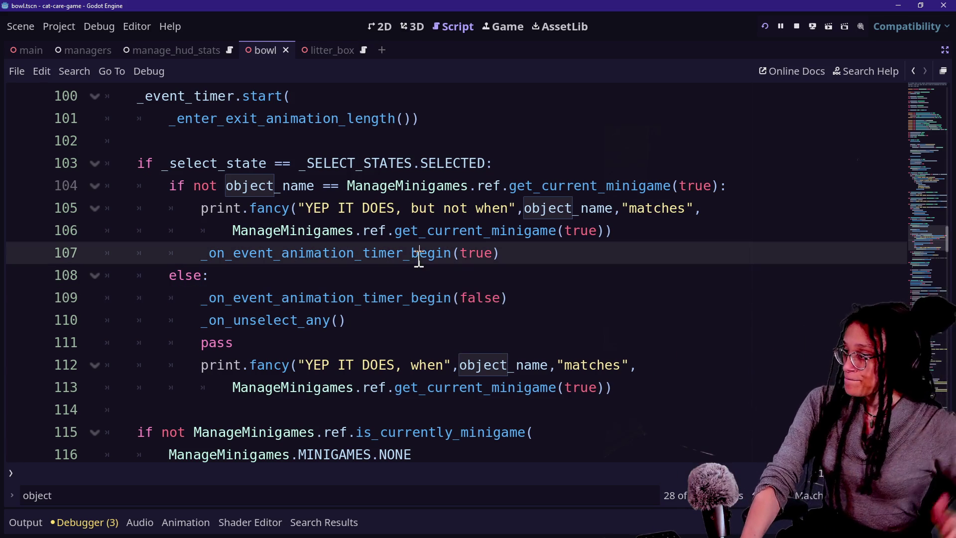
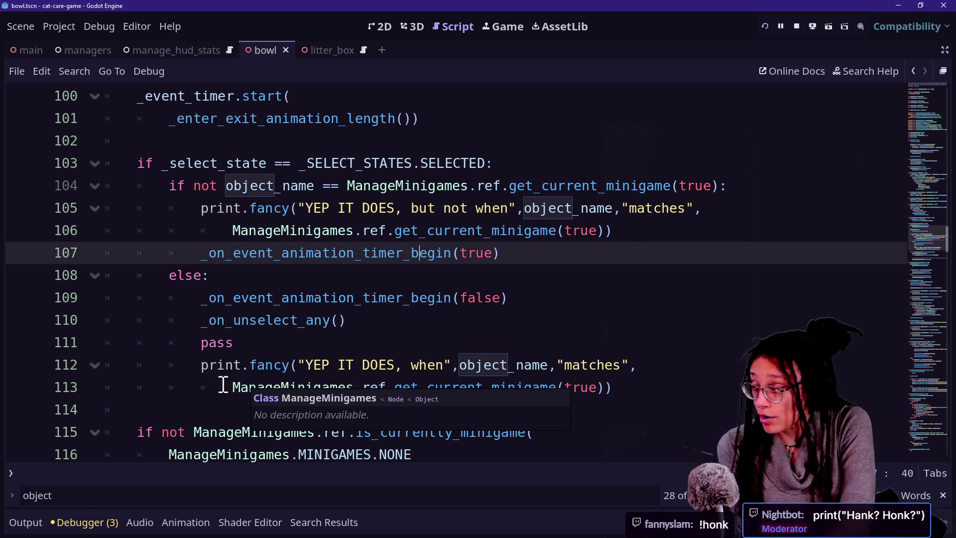
Bring up the running cat-care game and scroll the Output log to read its couch and teleport messages
{"action": "mouse_move", "coordinate": [354, 397]}
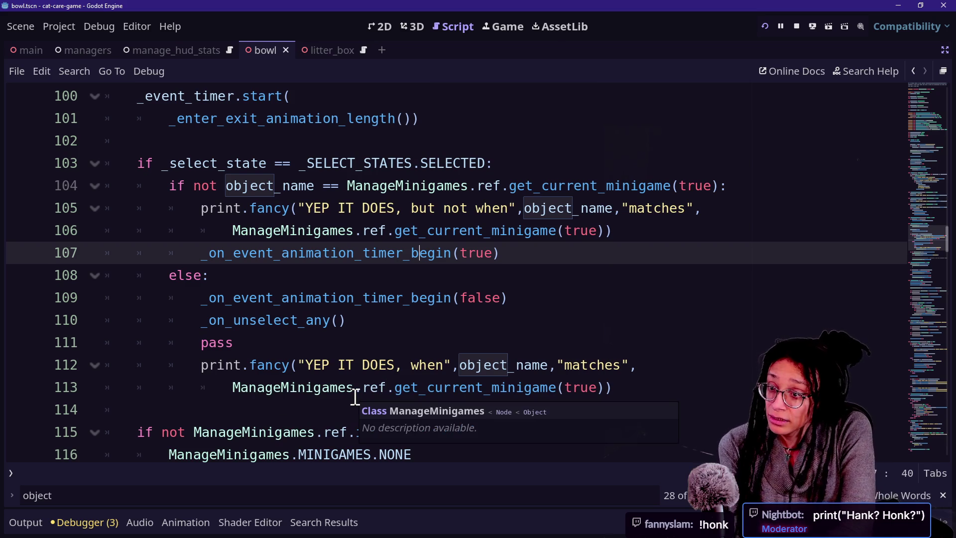
{"action": "key", "text": "ctrl+F4"}
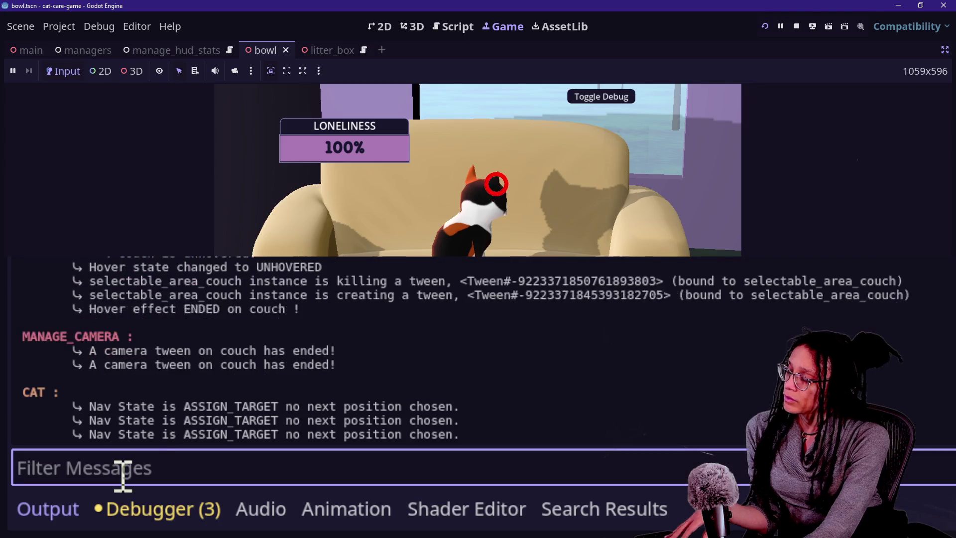
{"action": "scroll", "coordinate": [215, 440], "scroll_direction": "up", "scroll_amount": 10}
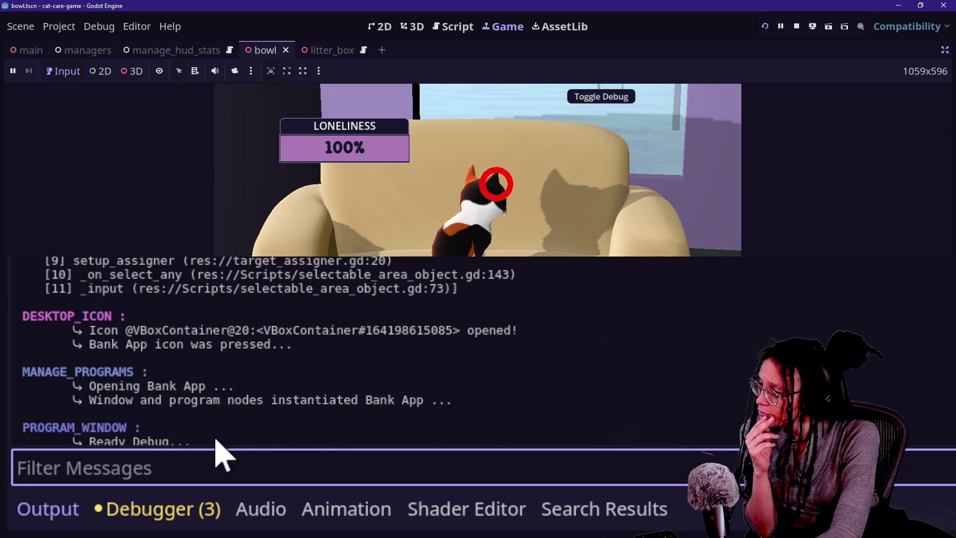
{"action": "scroll", "coordinate": [215, 440], "scroll_direction": "down", "scroll_amount": 10}
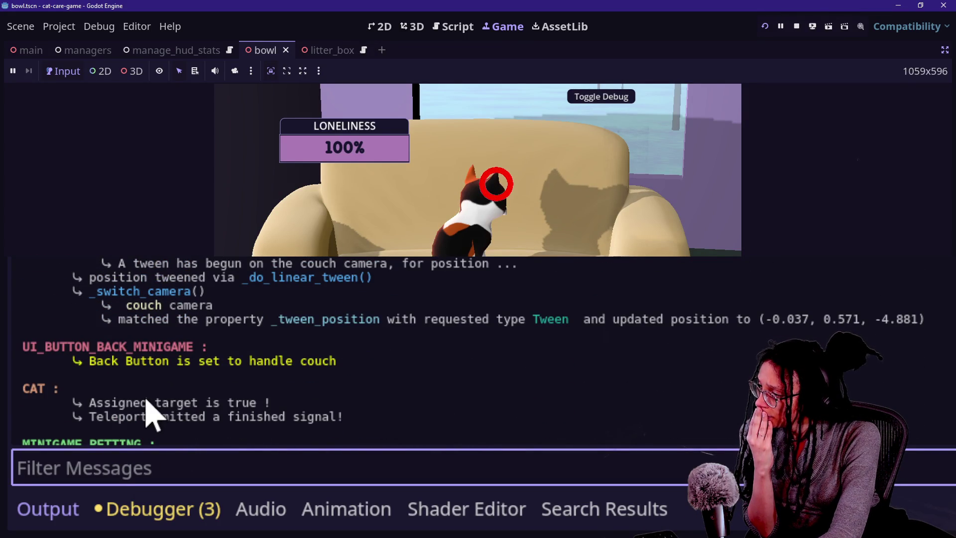
{"action": "scroll", "coordinate": [149, 413], "scroll_direction": "up", "scroll_amount": 10}
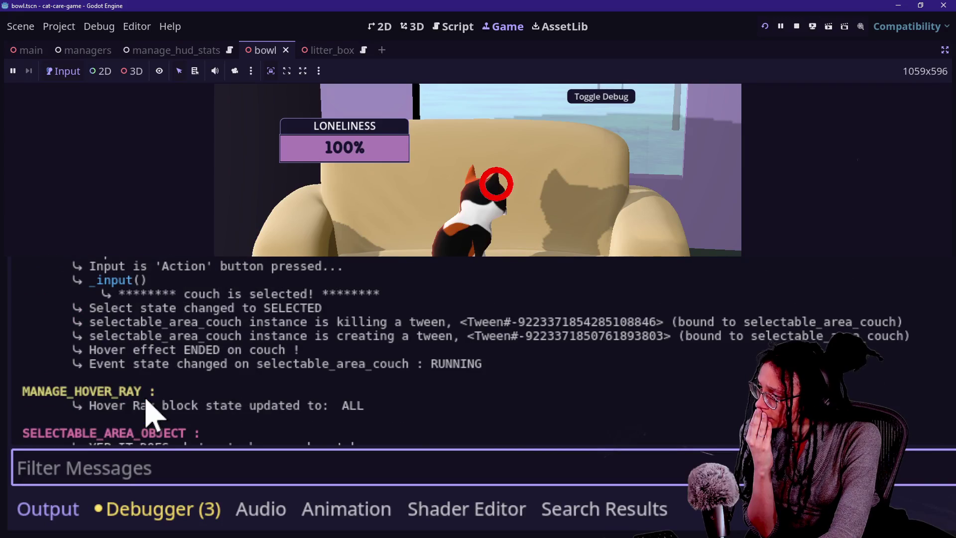
{"action": "scroll", "coordinate": [150, 413], "scroll_direction": "up", "scroll_amount": 2}
{"action": "left_click_drag", "start_coordinate": [60, 355], "coordinate": [441, 399]}
{"action": "left_click", "coordinate": [441, 398]}
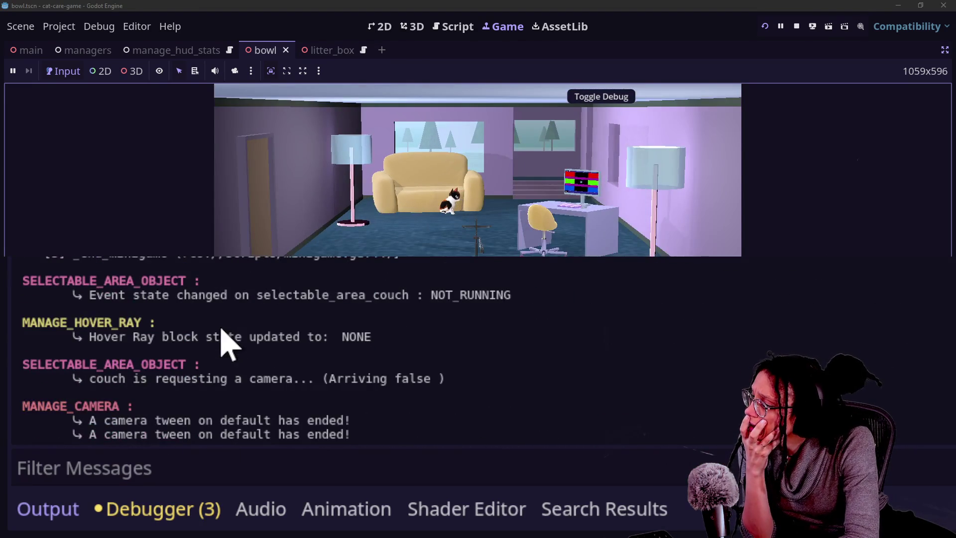
{"action": "scroll", "coordinate": [227, 348], "scroll_direction": "up", "scroll_amount": 5}
{"action": "scroll", "coordinate": [225, 351], "scroll_direction": "up", "scroll_amount": 5}
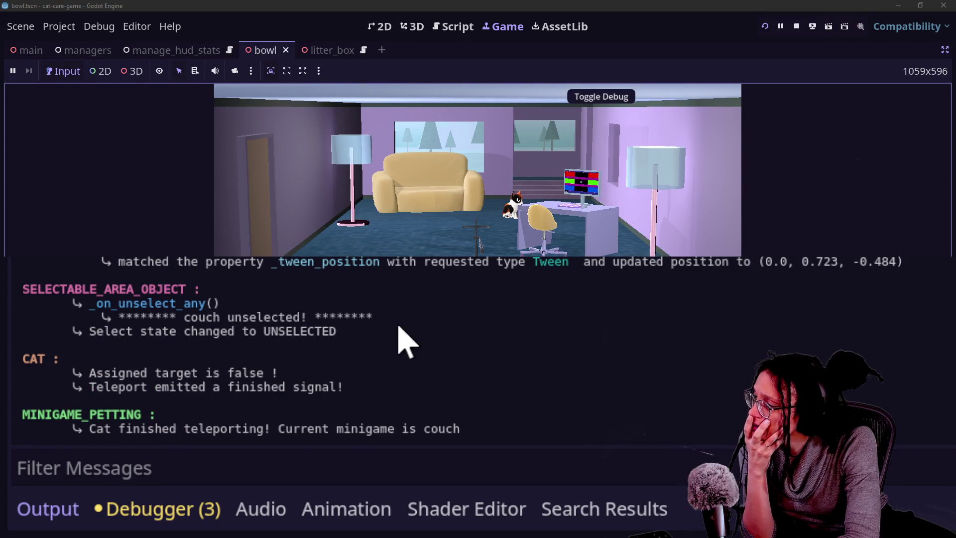
{"action": "scroll", "coordinate": [406, 340], "scroll_direction": "up", "scroll_amount": 3}
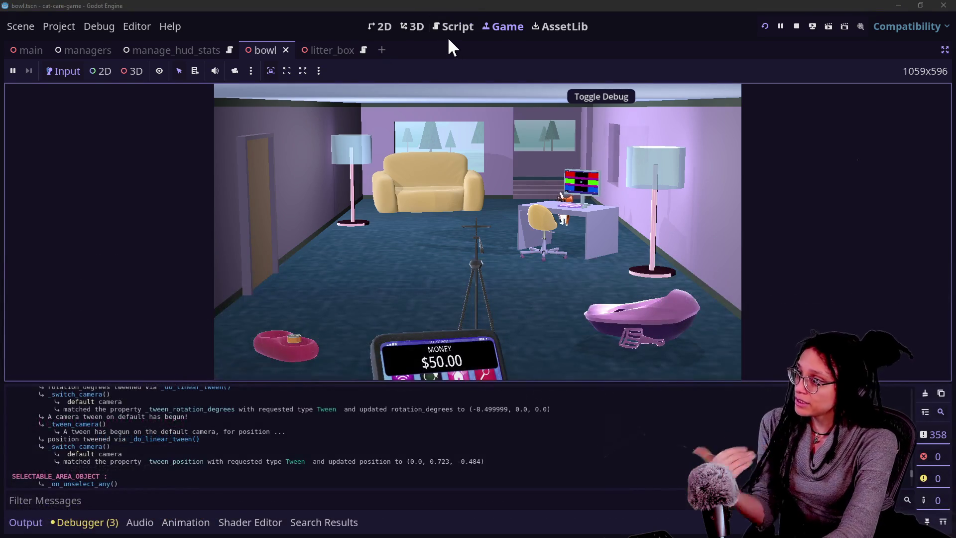
Open ui_button_back_minigame.gd in the script editor through Quick Open
{"action": "left_click", "coordinate": [451, 28]}
{"action": "key", "text": "shift+alt+o"}
{"action": "type", "text": "back_"}
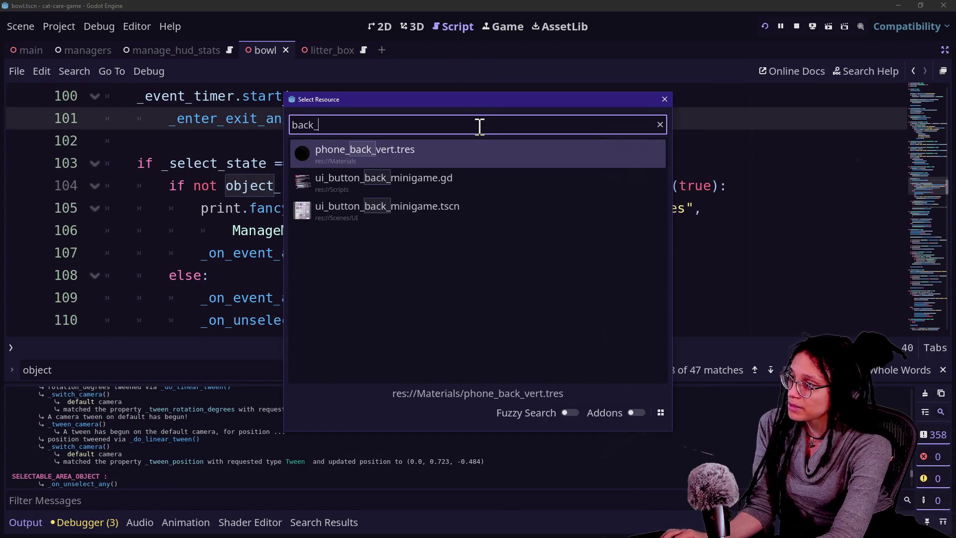
{"action": "key", "text": "Up"}
{"action": "key", "text": "Up"}
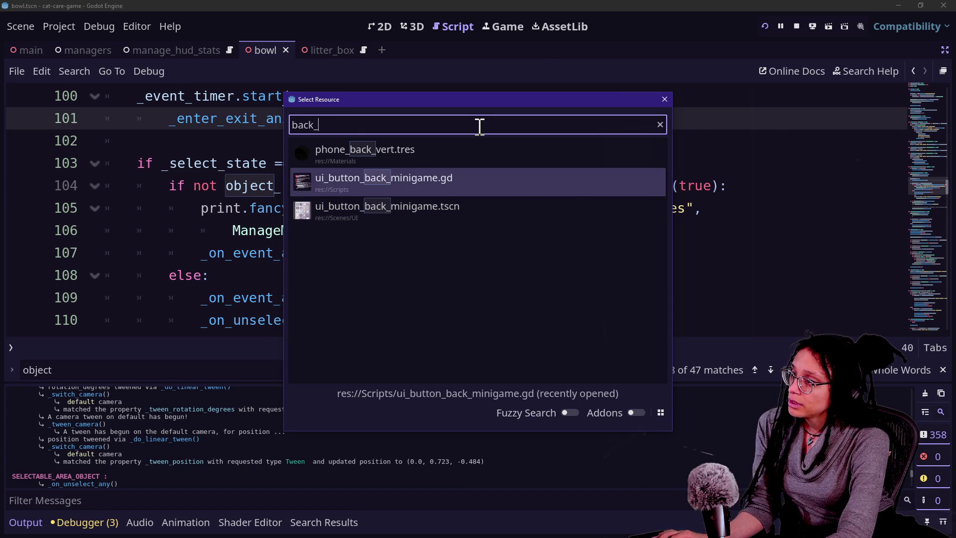
{"action": "key", "text": "Return"}
{"action": "scroll", "coordinate": [407, 160], "scroll_direction": "up", "scroll_amount": 5}
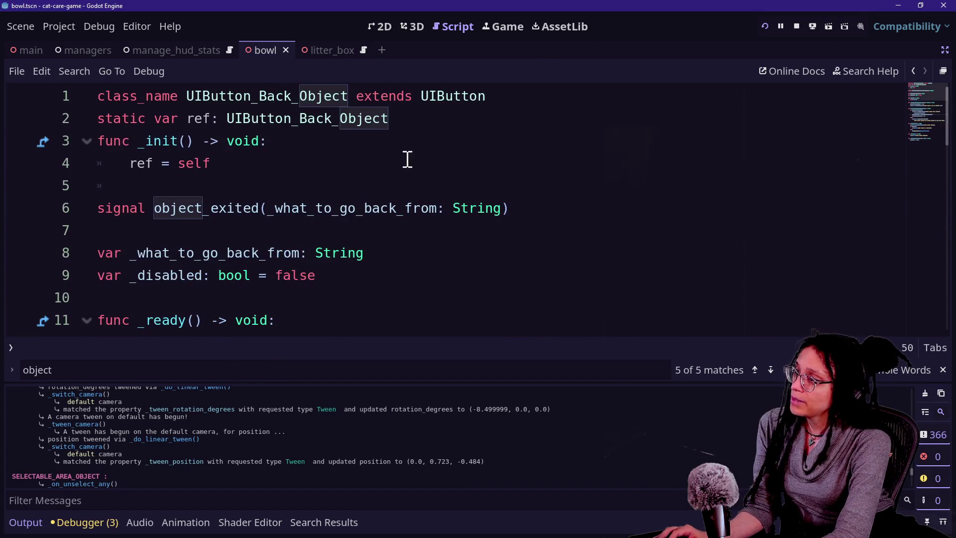
Restore the side docks and filter the FileSystem panel by 'back_min'
{"action": "key", "text": "ctrl+shift+F11"}
{"action": "double_click", "coordinate": [141, 442]}
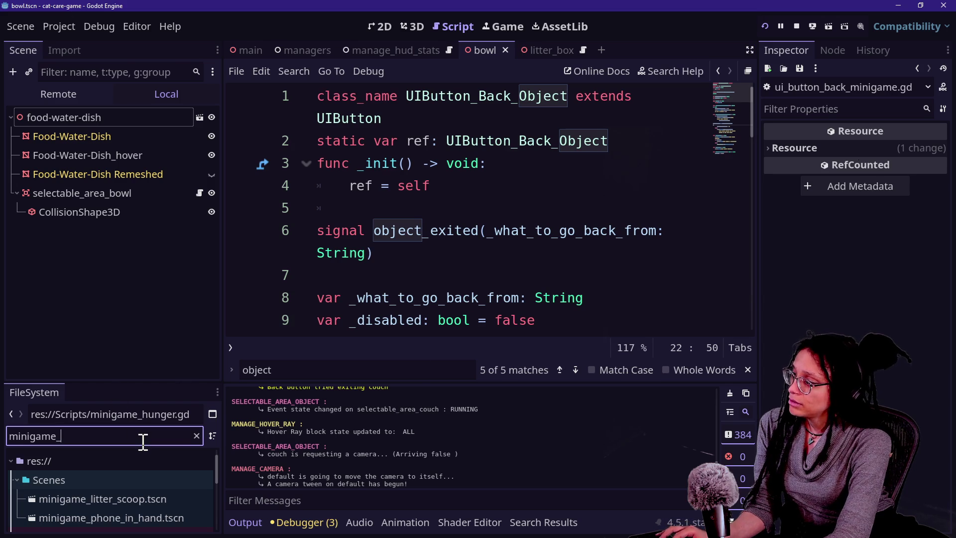
{"action": "type", "text": "back_min"}
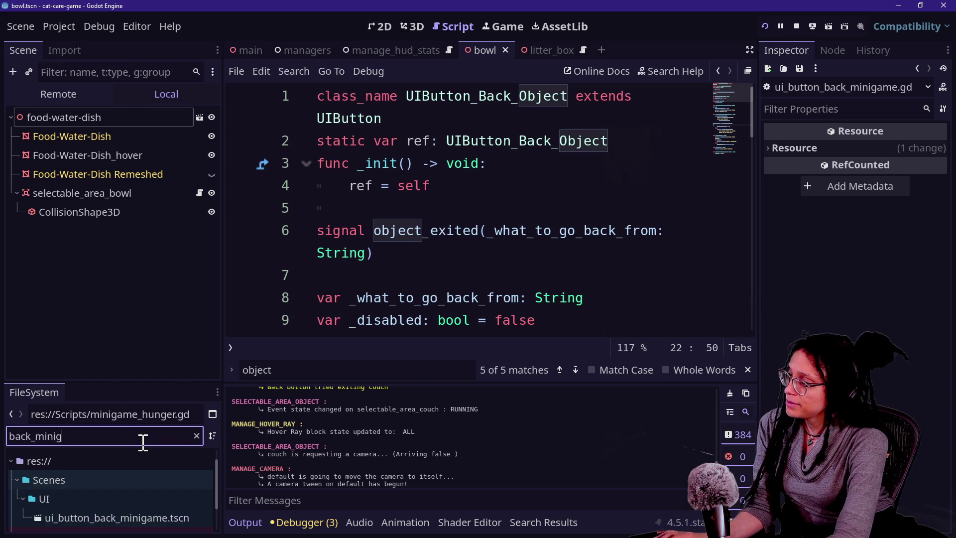
{"action": "left_click_drag", "start_coordinate": [138, 382], "coordinate": [129, 280]}
Rename the back-button .tscn scene, replacing 'minigame' with 'obj'
{"action": "right_click", "coordinate": [141, 424]}
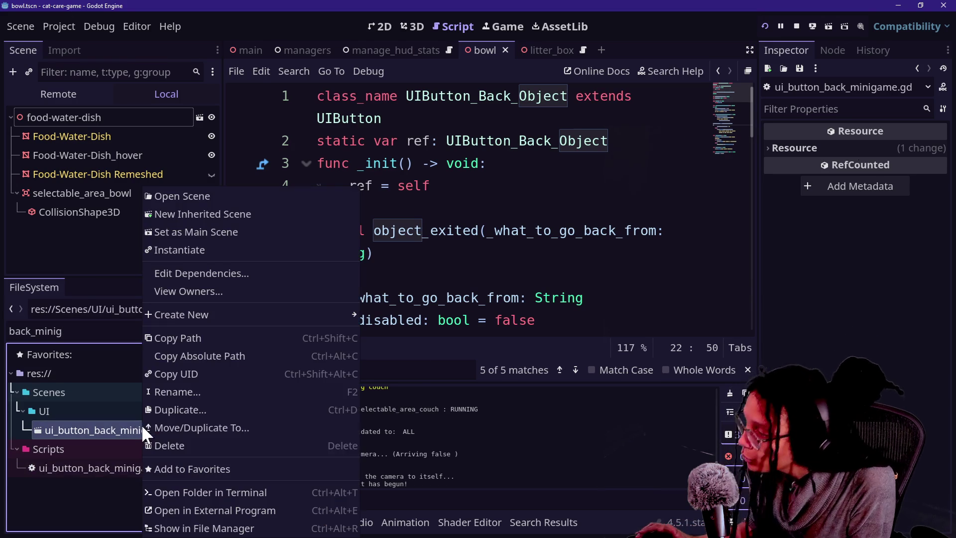
{"action": "left_click", "coordinate": [182, 389]}
{"action": "key", "text": "Right"}
{"action": "key", "text": "BackSpace"}
{"action": "key", "text": "BackSpace"}
{"action": "key", "text": "BackSpace"}
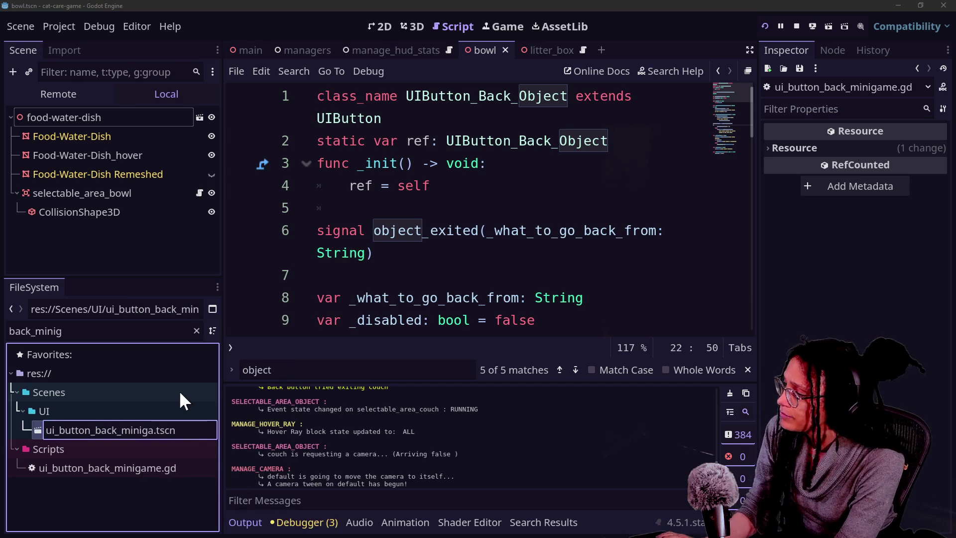
{"action": "type", "text": "obj"}
{"action": "key", "text": "Return"}
Rename the back-button .gd script, replacing 'minigame' with 'obj', and give the code editor full width
{"action": "right_click", "coordinate": [150, 475]}
{"action": "left_click", "coordinate": [123, 414]}
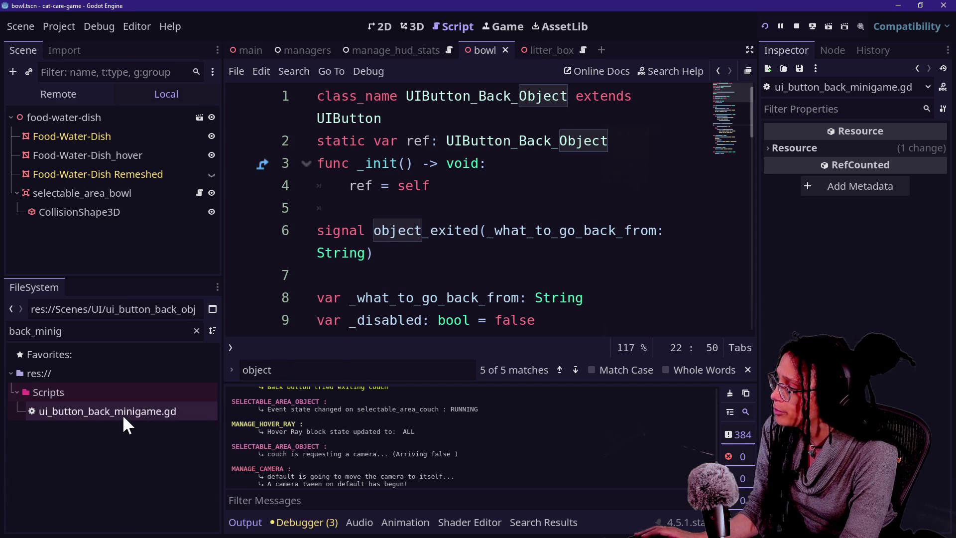
{"action": "right_click", "coordinate": [122, 414]}
{"action": "left_click", "coordinate": [164, 394]}
{"action": "key", "text": "Right"}
{"action": "key", "text": "BackSpace"}
{"action": "key", "text": "BackSpace"}
{"action": "key", "text": "BackSpace"}
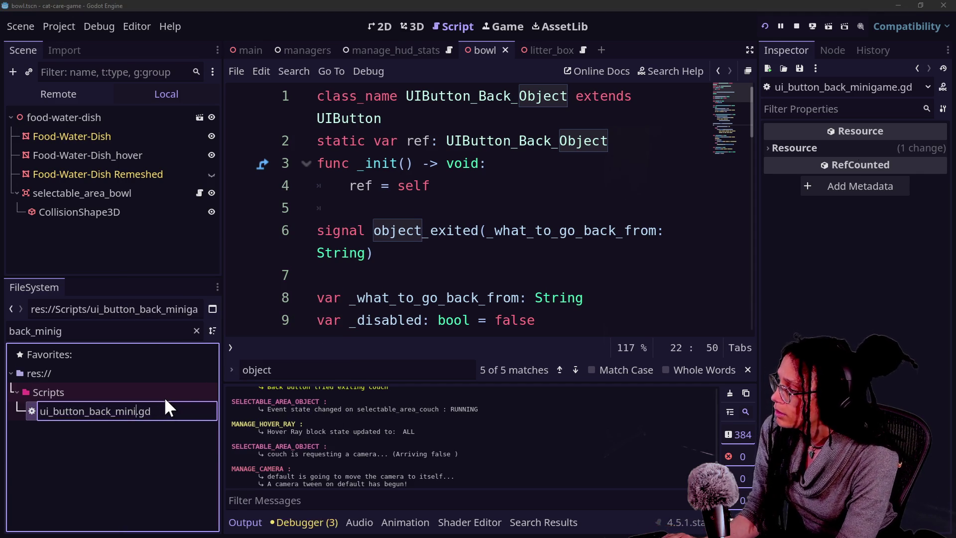
{"action": "type", "text": "obj"}
{"action": "key", "text": "Return"}
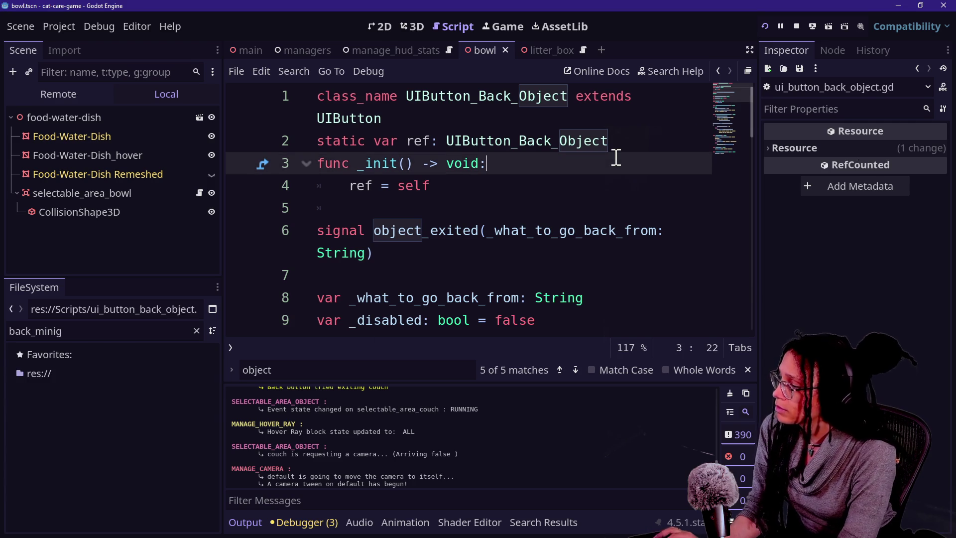
{"action": "key", "text": "ctrl+shift+F11"}
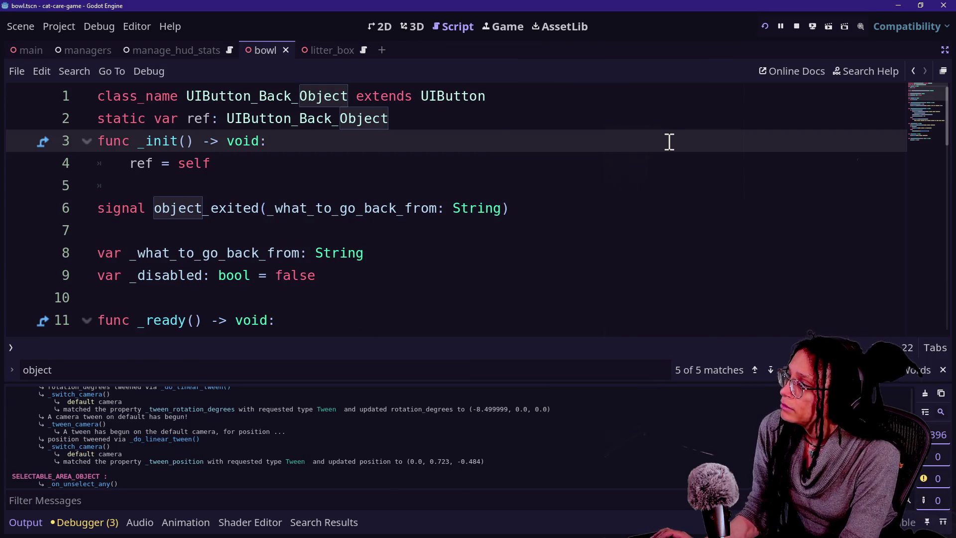
Collapse the output panel and inspect the object_exited signal declaration
{"action": "key", "text": "ctrl+j"}
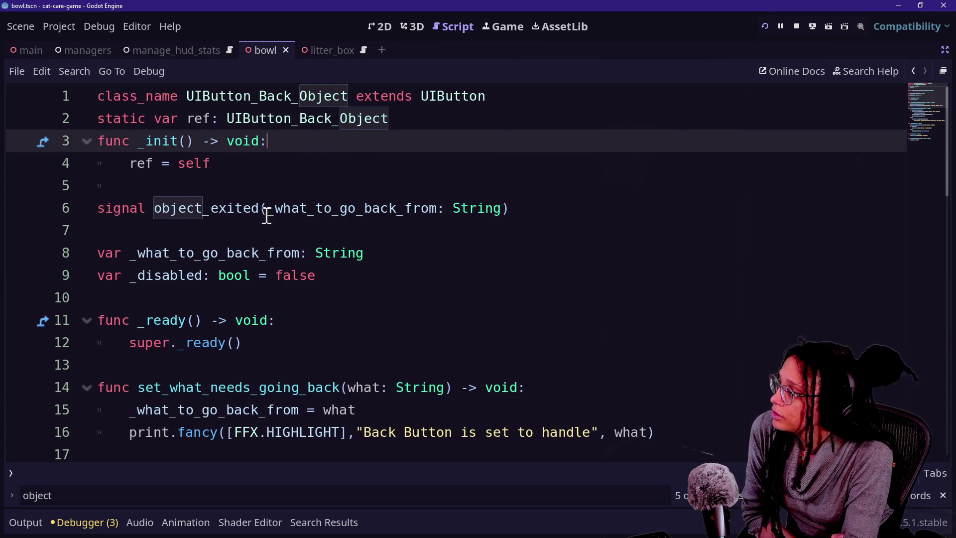
{"action": "left_click_drag", "start_coordinate": [154, 208], "coordinate": [459, 207]}
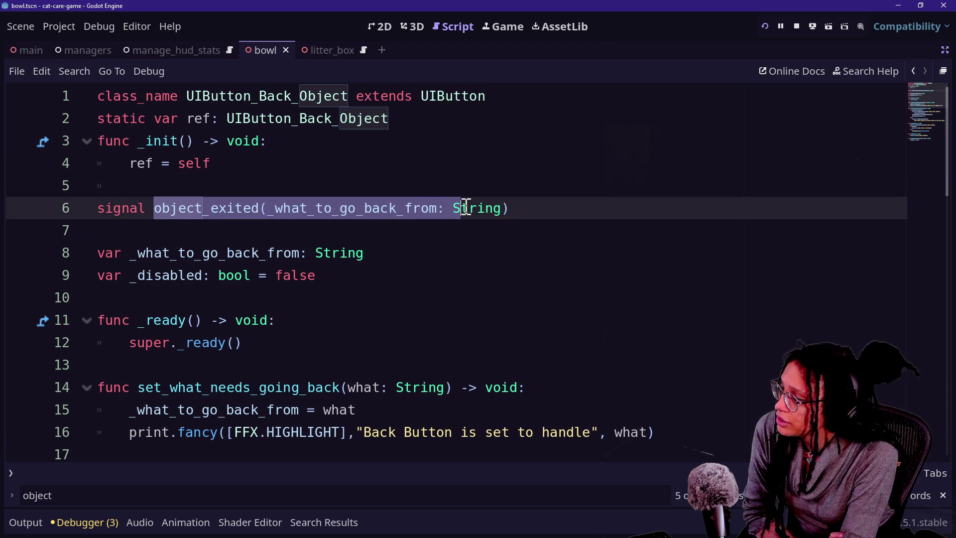
{"action": "scroll", "coordinate": [464, 207], "scroll_direction": "down", "scroll_amount": 4}
Inspect line 23's reset statement in handle_exit_of_current_object, then bring up Quick Open
{"action": "left_click_drag", "start_coordinate": [159, 320], "coordinate": [374, 320]}
{"action": "left_click", "coordinate": [368, 321]}
{"action": "double_click", "coordinate": [365, 321]}
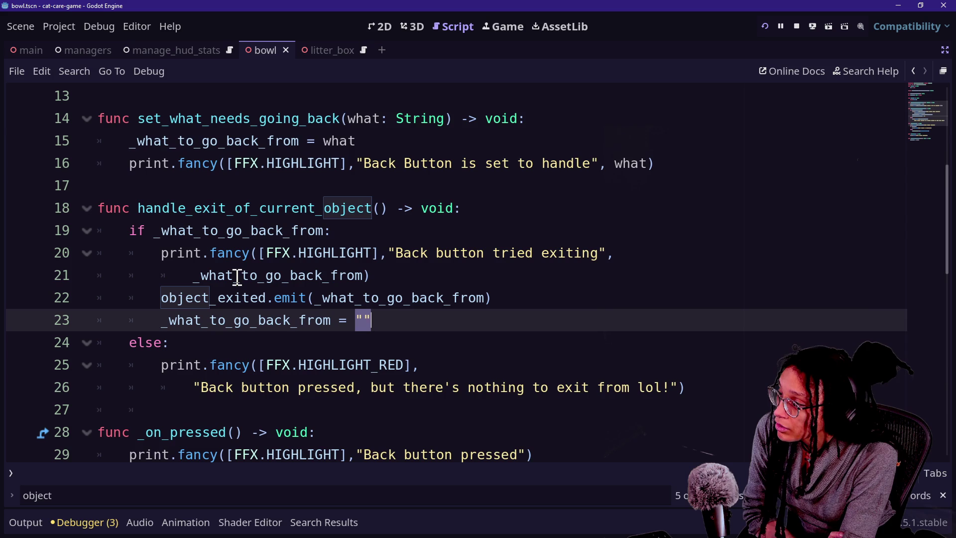
{"action": "left_click_drag", "start_coordinate": [316, 320], "coordinate": [518, 328]}
{"action": "left_click", "coordinate": [519, 329]}
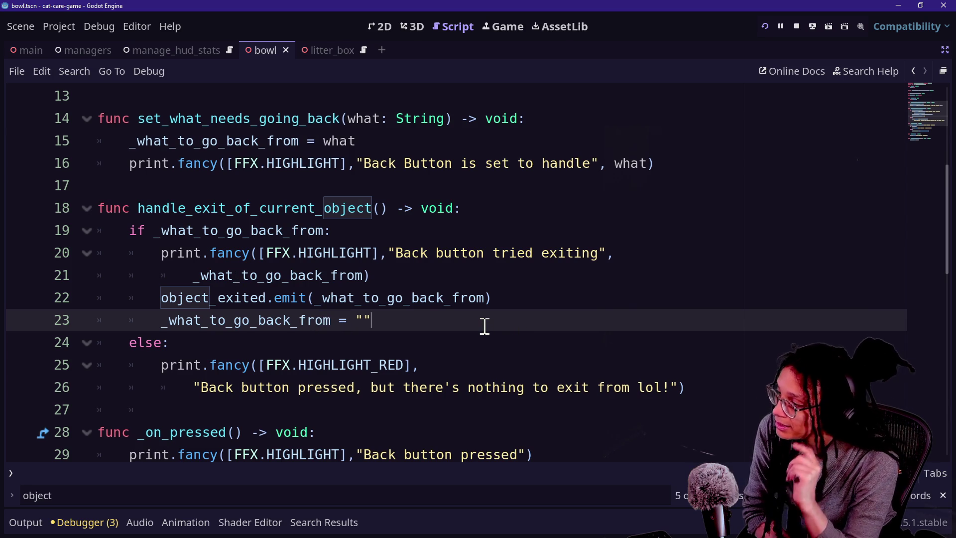
{"action": "key", "text": "shift+alt+o"}
{"action": "key", "text": "Down"}
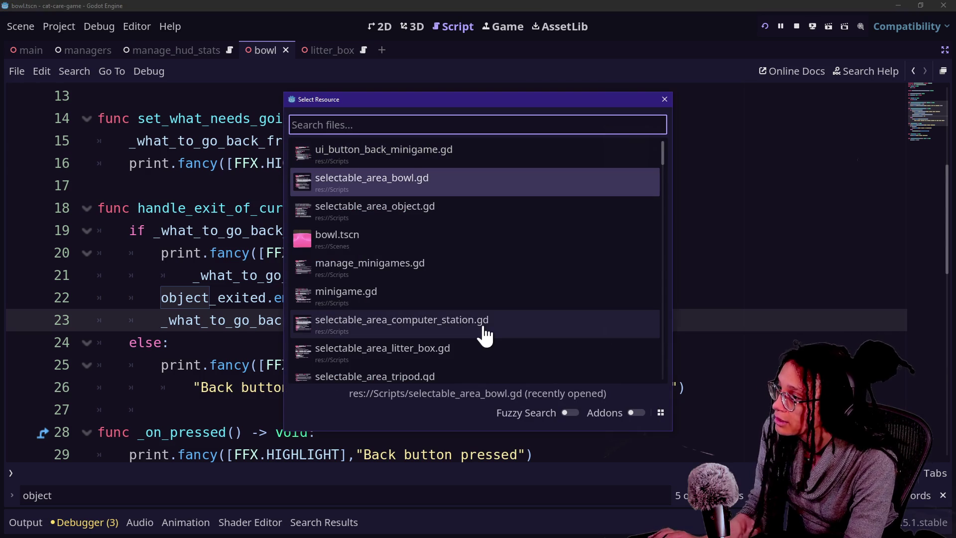
Open selectable_area_bowl.gd from the Quick Open list
{"action": "key", "text": "Up"}
{"action": "key", "text": "Down"}
{"action": "key", "text": "Down"}
{"action": "key", "text": "Up"}
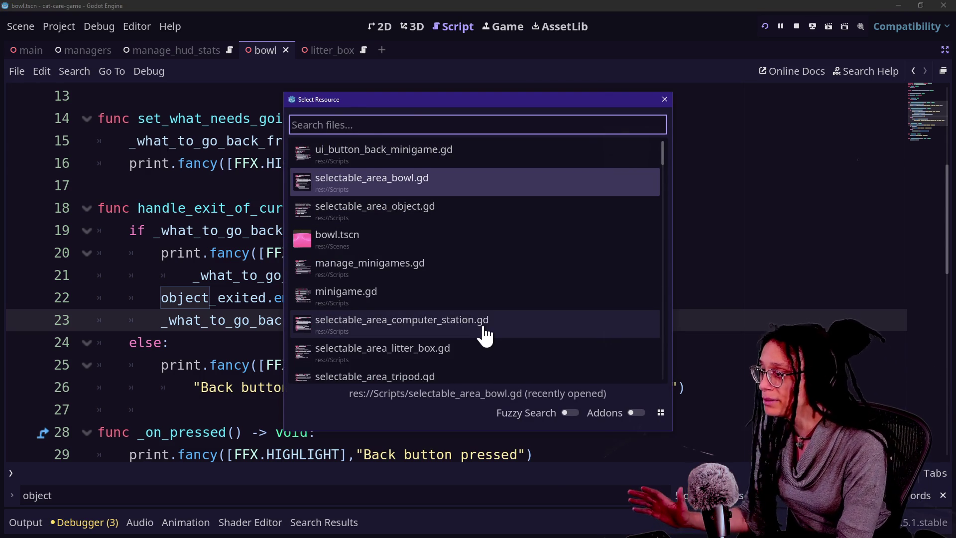
{"action": "key", "text": "Return"}
{"action": "left_click", "coordinate": [358, 268]}
{"action": "scroll", "coordinate": [359, 269], "scroll_direction": "up", "scroll_amount": 2}
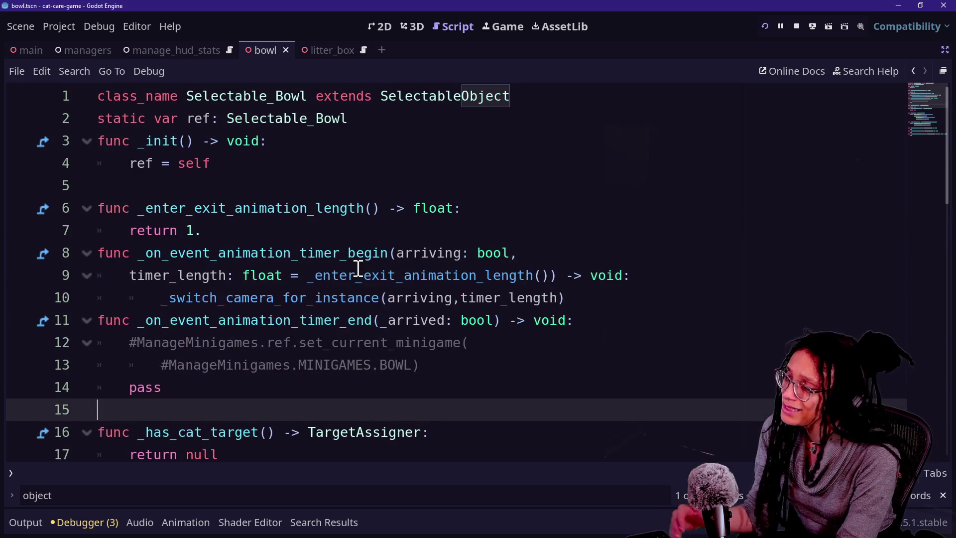
Inspect the commented-out set_current_minigame lines 12–13 and the pass line in the bowl script
{"action": "left_click_drag", "start_coordinate": [277, 343], "coordinate": [418, 365]}
{"action": "left_click", "coordinate": [468, 343]}
{"action": "left_click", "coordinate": [466, 363]}
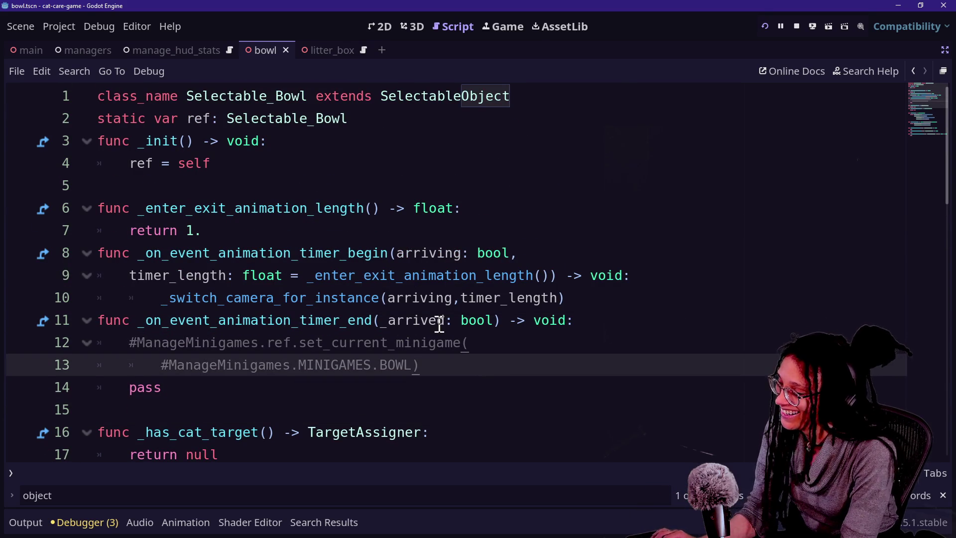
{"action": "left_click_drag", "start_coordinate": [325, 359], "coordinate": [384, 341]}
{"action": "left_click", "coordinate": [498, 368]}
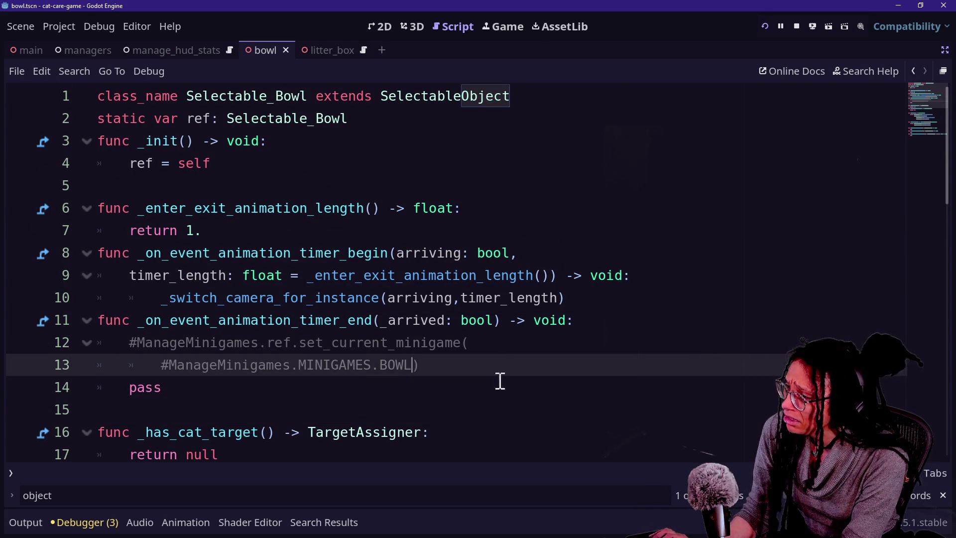
{"action": "left_click", "coordinate": [516, 386]}
Switch to the SelectableObject script at its selected-state checks around lines 107–109
{"action": "key", "text": "shift+alt+o"}
{"action": "key", "text": "Escape"}
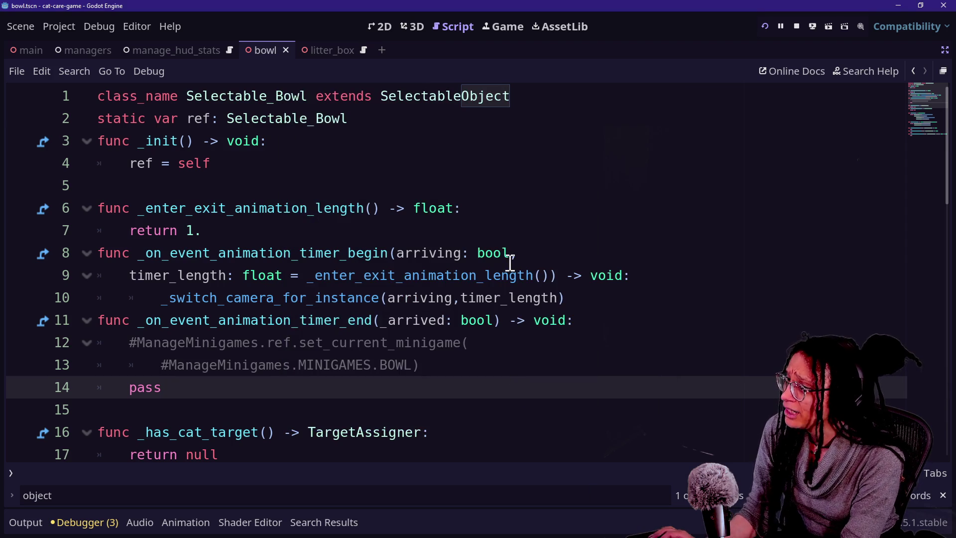
{"action": "left_click", "coordinate": [458, 96], "text": "ctrl"}
{"action": "left_click", "coordinate": [444, 302]}
{"action": "left_click", "coordinate": [523, 262]}
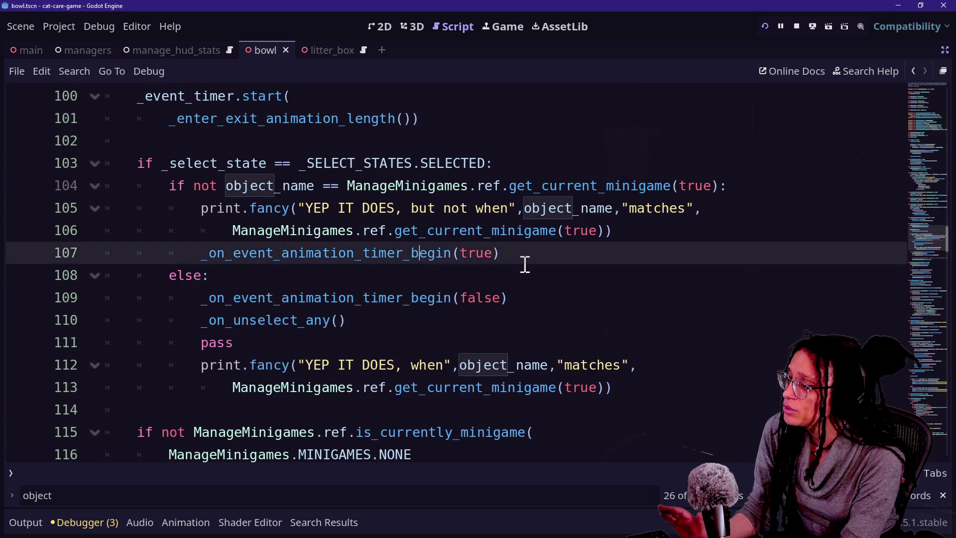
Examine the selected-state minigame block around lines 104–107, undoing an accidental text move
{"action": "left_click_drag", "start_coordinate": [554, 251], "coordinate": [482, 230]}
{"action": "left_click_drag", "start_coordinate": [218, 164], "coordinate": [138, 140]}
{"action": "left_click_drag", "start_coordinate": [181, 163], "coordinate": [475, 209]}
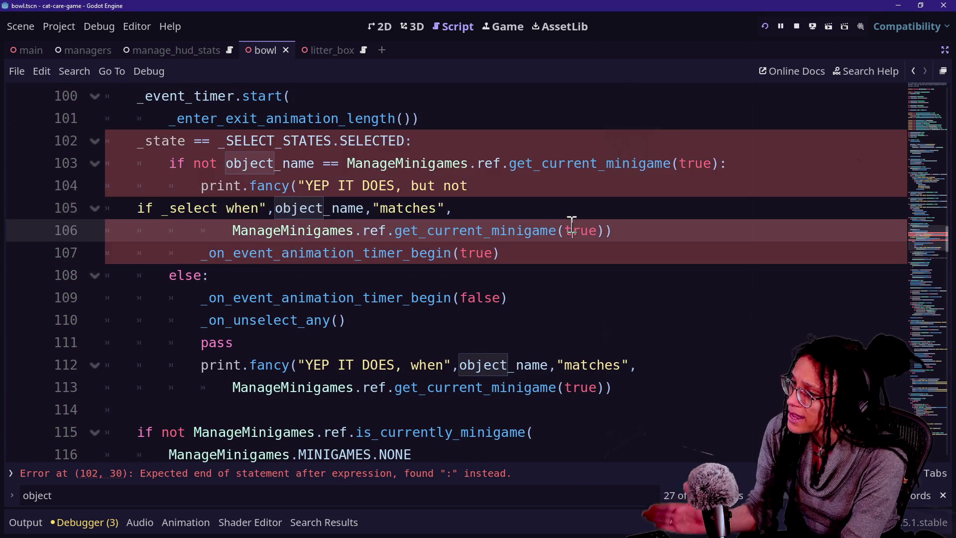
{"action": "key", "text": "ctrl+z"}
{"action": "mouse_move", "coordinate": [499, 253]}
{"action": "left_mouse_down"}
{"action": "mouse_move", "coordinate": [117, 214]}
{"action": "mouse_move", "coordinate": [166, 200]}
{"action": "mouse_move", "coordinate": [171, 185]}
{"action": "left_mouse_up"}
{"action": "left_click", "coordinate": [172, 185]}
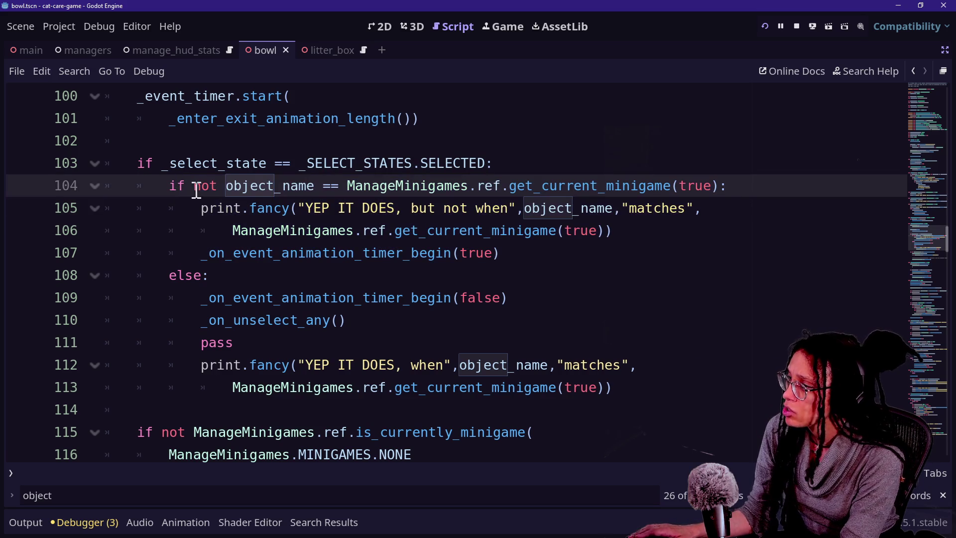
Delete the get_current_minigame comparison from line 104's if-condition
{"action": "mouse_move", "coordinate": [347, 185]}
{"action": "left_mouse_down"}
{"action": "mouse_move", "coordinate": [564, 188]}
{"action": "mouse_move", "coordinate": [719, 172]}
{"action": "mouse_move", "coordinate": [717, 183]}
{"action": "left_mouse_up"}
{"action": "key", "text": "ctrl+c"}
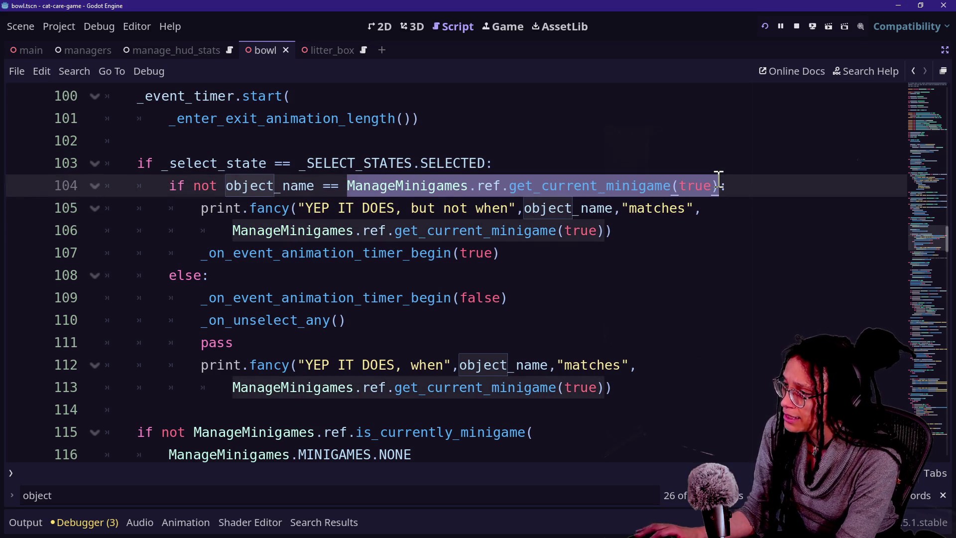
{"action": "key", "text": "BackSpace"}
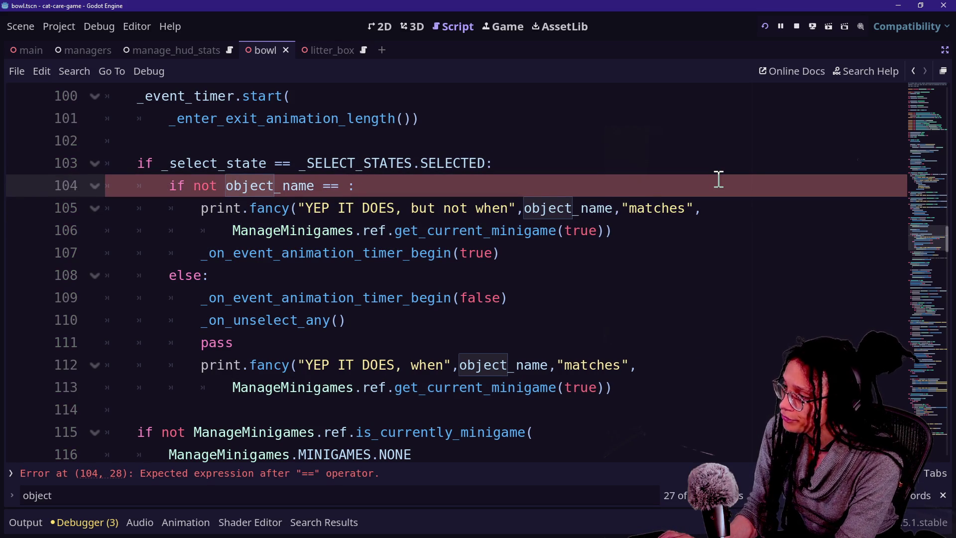
{"action": "type", "text": "U"}
{"action": "key", "text": "BackSpace"}
{"action": "key", "text": "BackSpace"}
{"action": "key", "text": "BackSpace"}
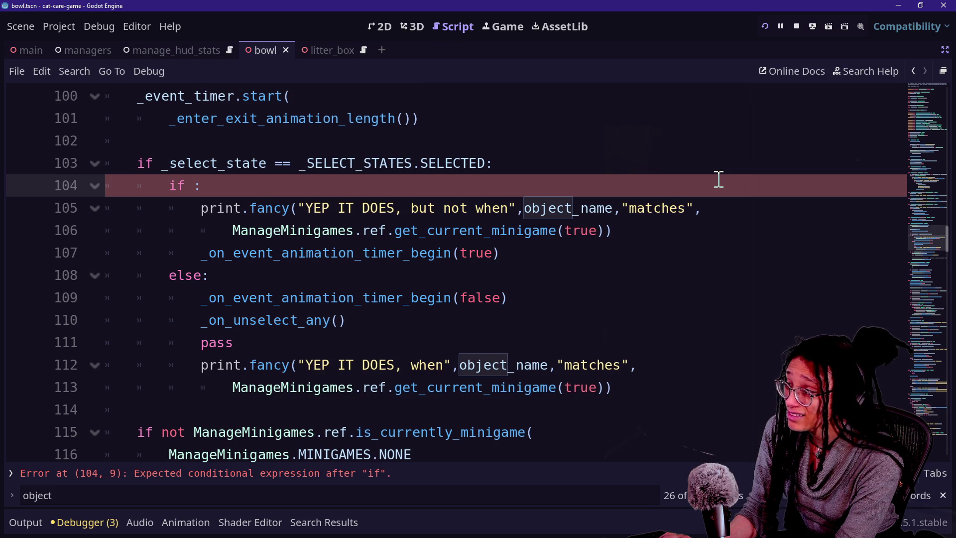
Scroll up and select both on_event_state_running occurrences
{"action": "scroll", "coordinate": [718, 179], "scroll_direction": "up", "scroll_amount": 2}
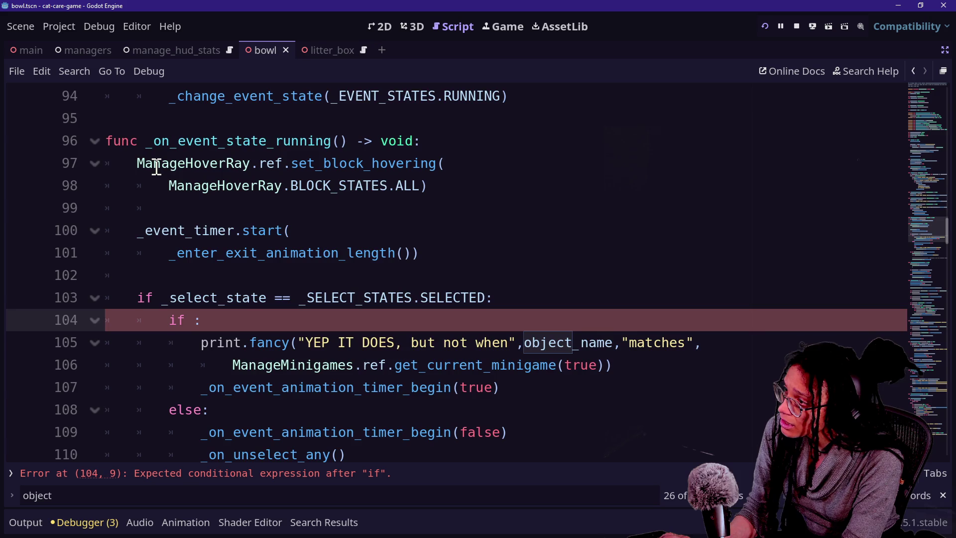
{"action": "scroll", "coordinate": [156, 167], "scroll_direction": "up", "scroll_amount": 1}
{"action": "left_click_drag", "start_coordinate": [153, 208], "coordinate": [335, 207]}
{"action": "scroll", "coordinate": [412, 213], "scroll_direction": "up", "scroll_amount": 1}
{"action": "key", "text": "ctrl+d"}
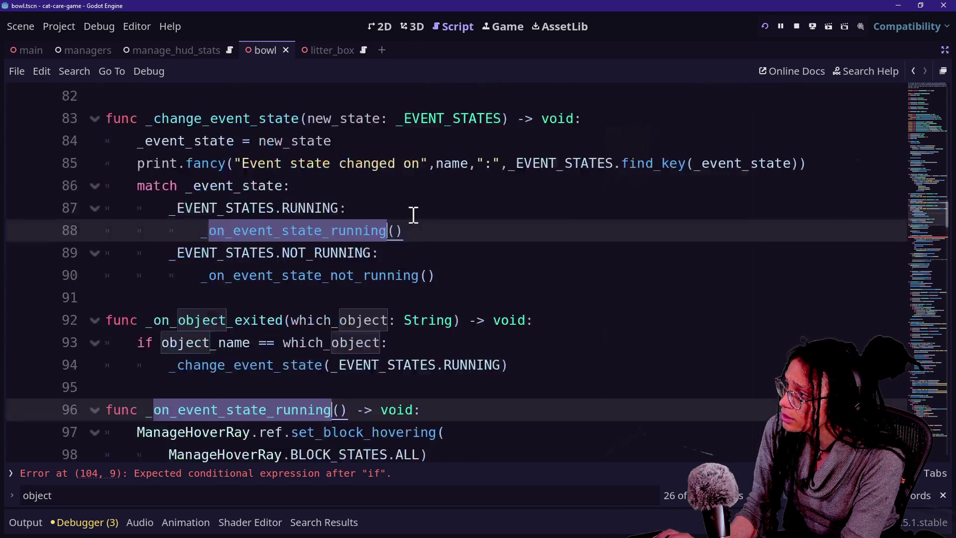
{"action": "scroll", "coordinate": [414, 215], "scroll_direction": "up", "scroll_amount": 2}
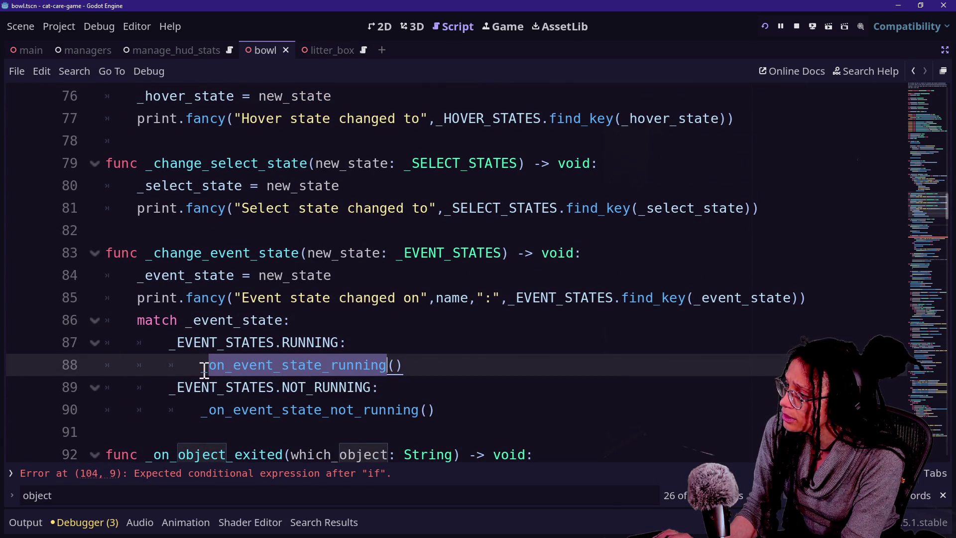
{"action": "scroll", "coordinate": [257, 376], "scroll_direction": "down", "scroll_amount": 6}
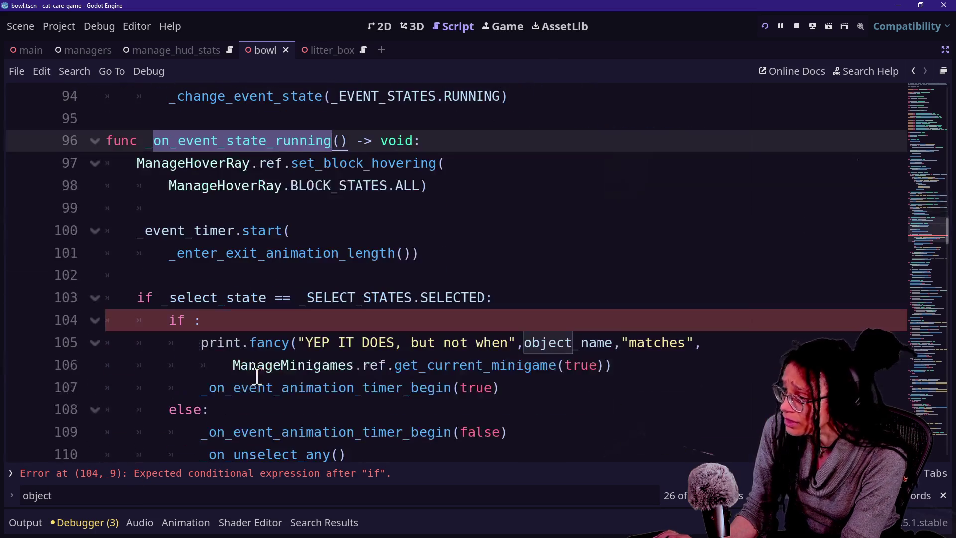
Try a 'not object_name ==' condition on line 104, then clear the condition entirely
{"action": "left_click", "coordinate": [272, 323]}
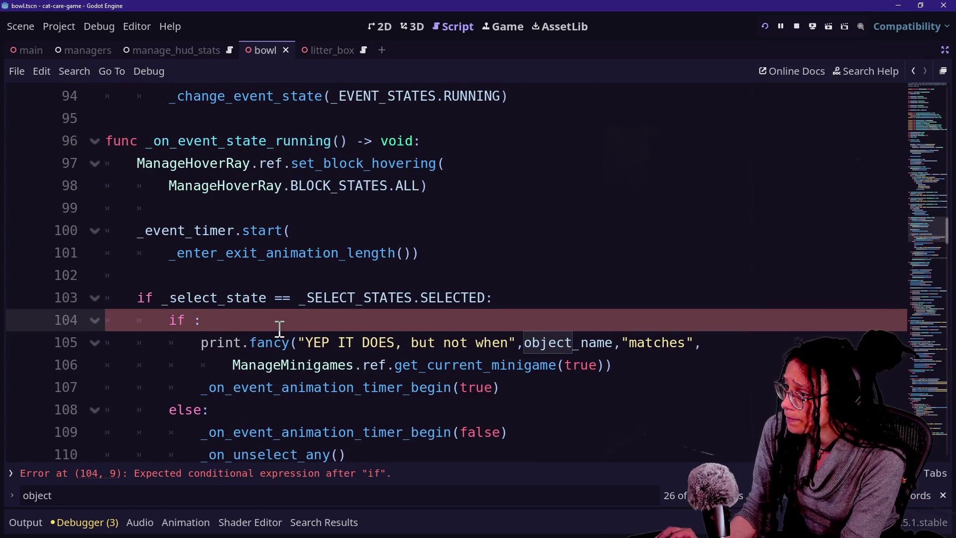
{"action": "type", "text": "not object_name =="}
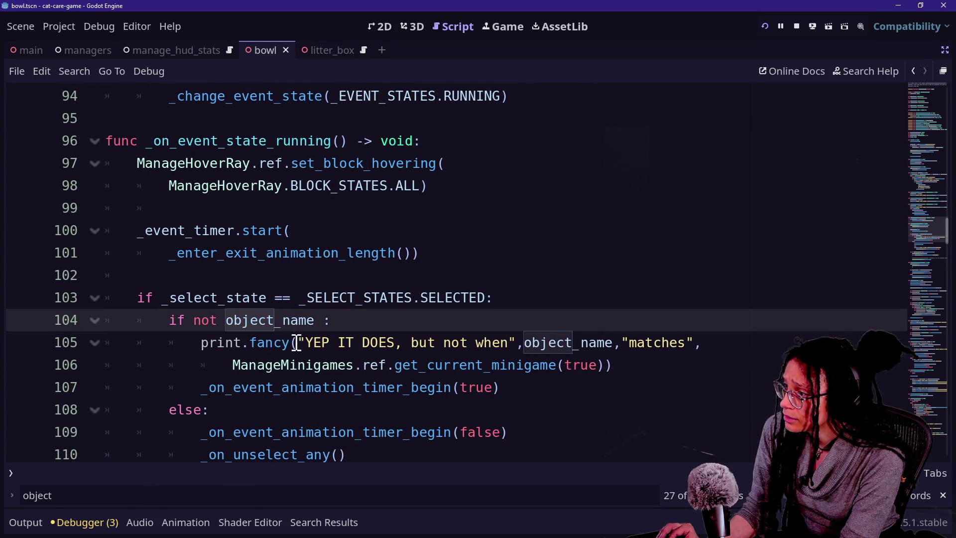
{"action": "type", "text": " U"}
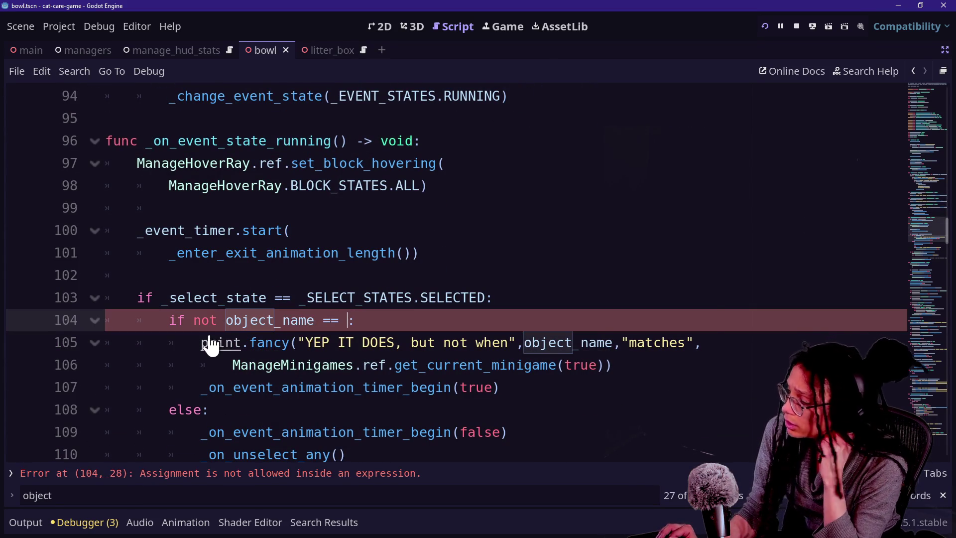
{"action": "key", "text": "ctrl+v"}
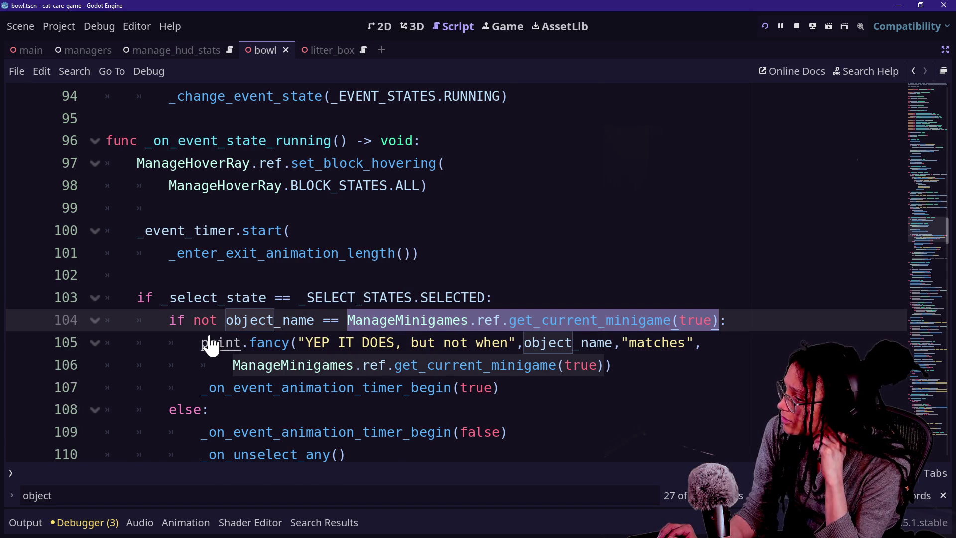
{"action": "type", "text": "U:"}
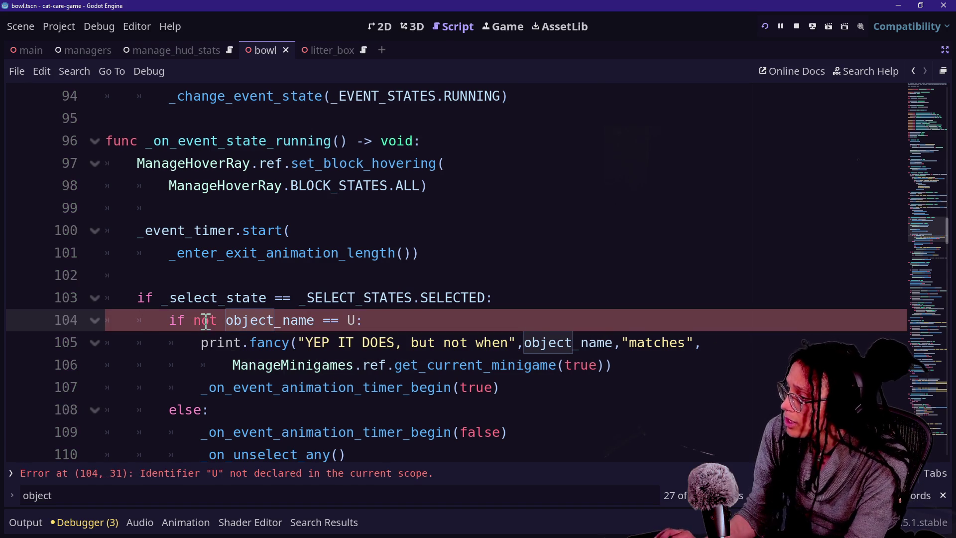
{"action": "left_click_drag", "start_coordinate": [198, 320], "coordinate": [379, 324]}
{"action": "key", "text": "BackSpace"}
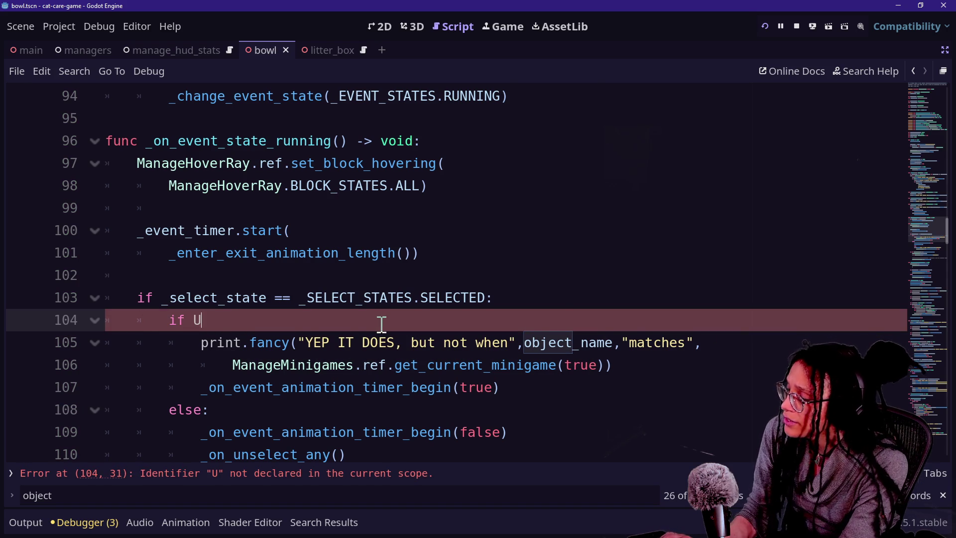
Start line 104's condition with UIButton_Back_Object.ref and jump into the UIButton_Back_Object script
{"action": "type", "text": "I"}
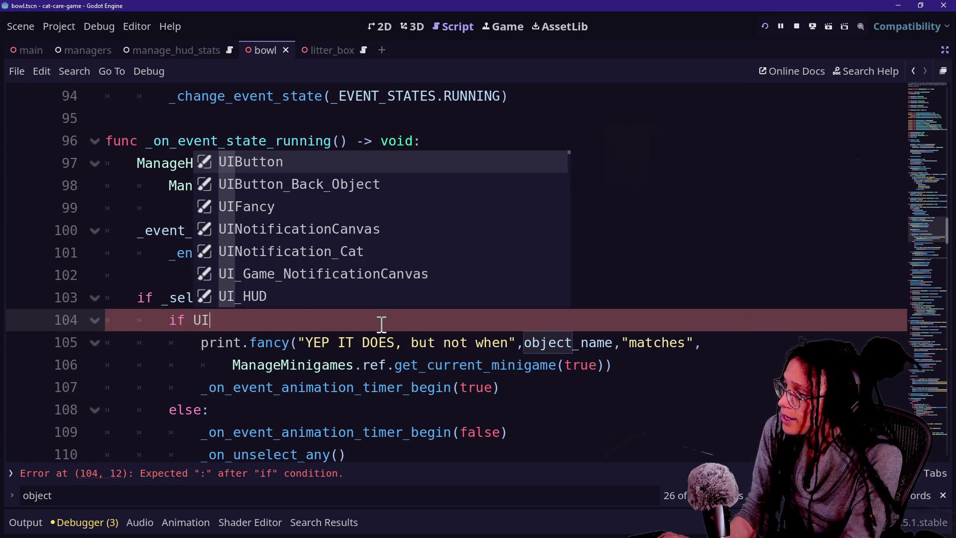
{"action": "key", "text": "Down"}
{"action": "key", "text": "Return"}
{"action": "type", "text": ".re"}
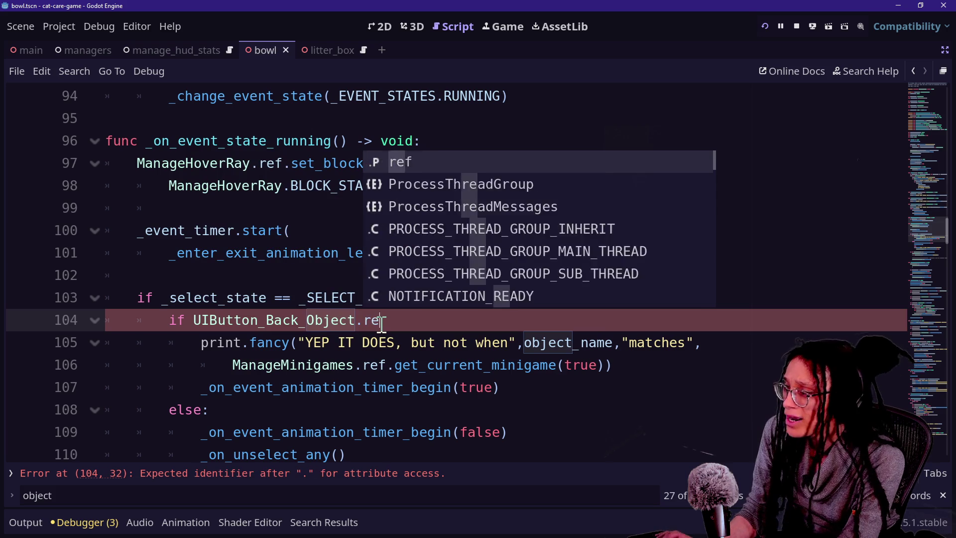
{"action": "type", "text": "f."}
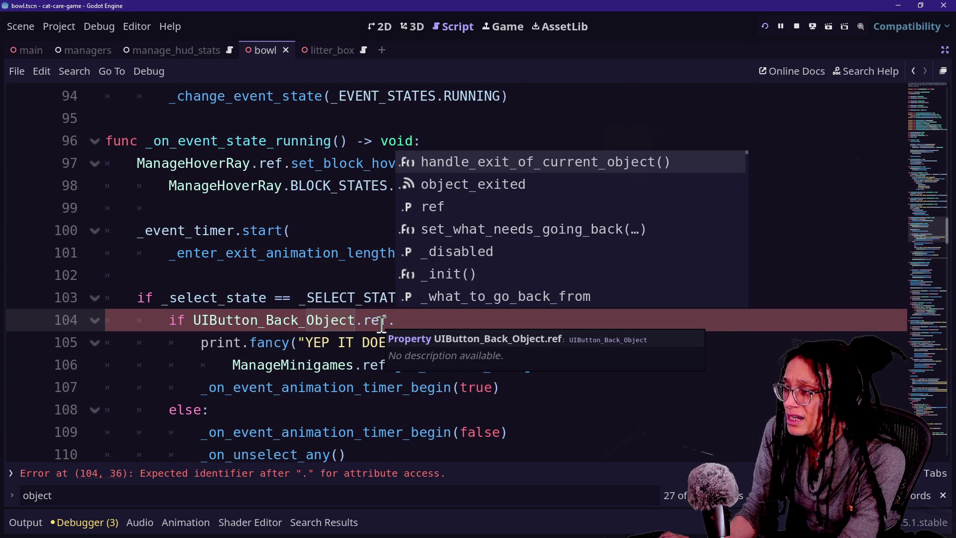
{"action": "key", "text": "Down"}
{"action": "key", "text": "Down"}
{"action": "key", "text": "Down"}
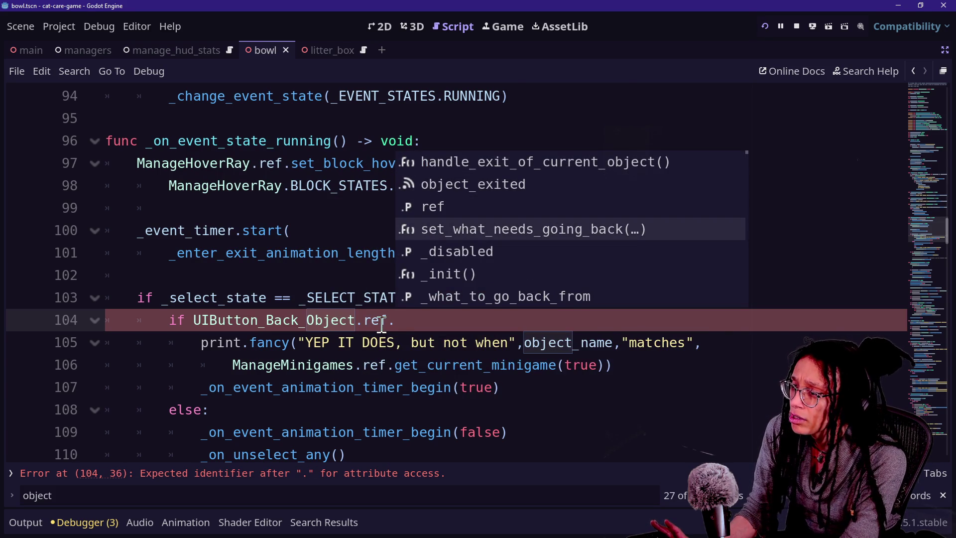
{"action": "key", "text": "Return"}
{"action": "key", "text": "BackSpace"}
{"action": "key", "text": "BackSpace"}
{"action": "key", "text": "BackSpace"}
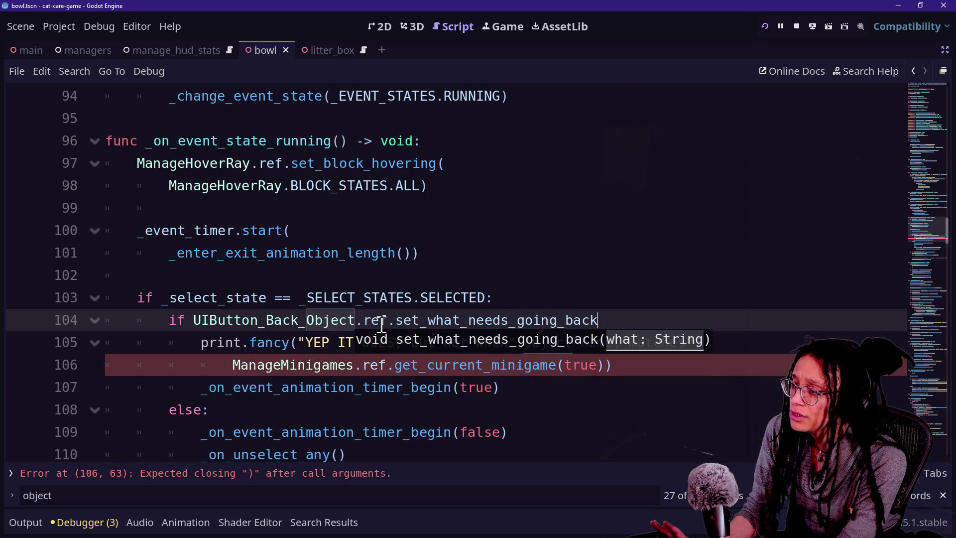
{"action": "key", "text": "BackSpace"}
{"action": "key", "text": "BackSpace"}
{"action": "key", "text": "BackSpace"}
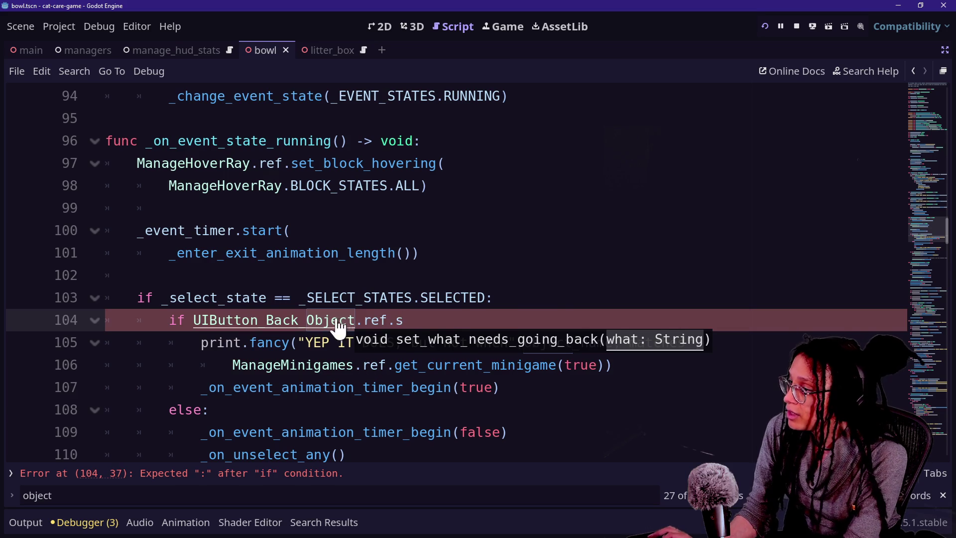
{"action": "left_click", "coordinate": [335, 324], "text": "ctrl"}
{"action": "scroll", "coordinate": [515, 221], "scroll_direction": "up", "scroll_amount": 4}
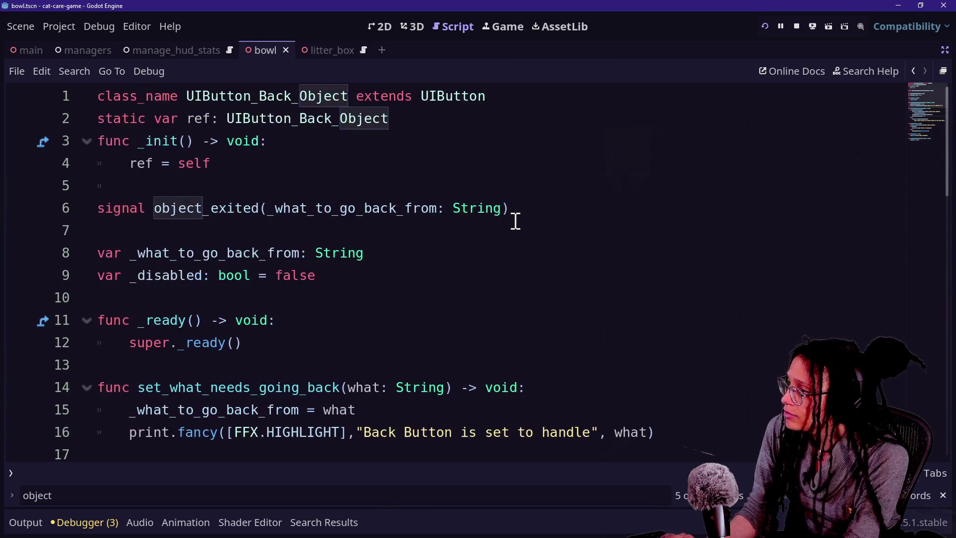
Add a get_what_needs_going_back() function returning String below _ready
{"action": "scroll", "coordinate": [515, 221], "scroll_direction": "down", "scroll_amount": 2}
{"action": "left_click", "coordinate": [573, 213]}
{"action": "key", "text": "Return"}
{"action": "key", "text": "Return"}
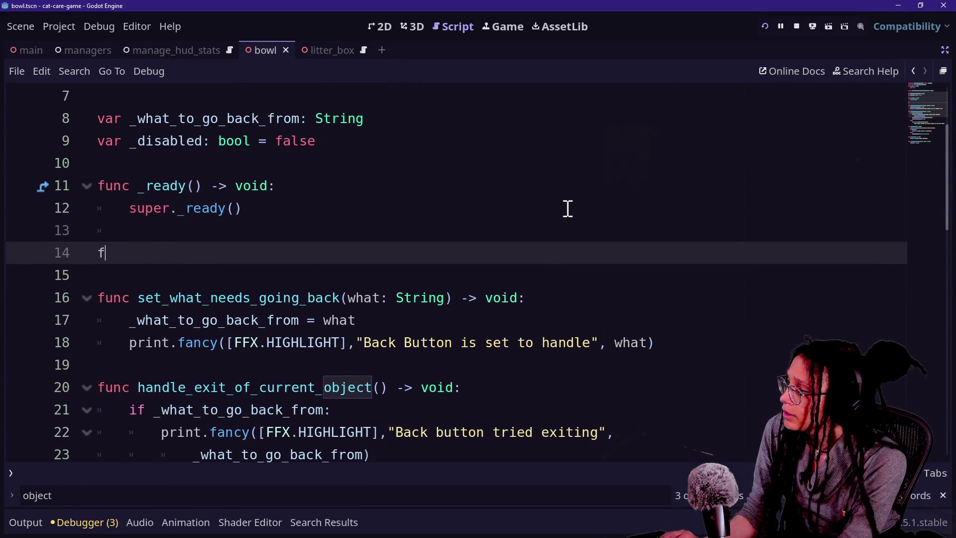
{"action": "type", "text": "unc get_what_needs-"}
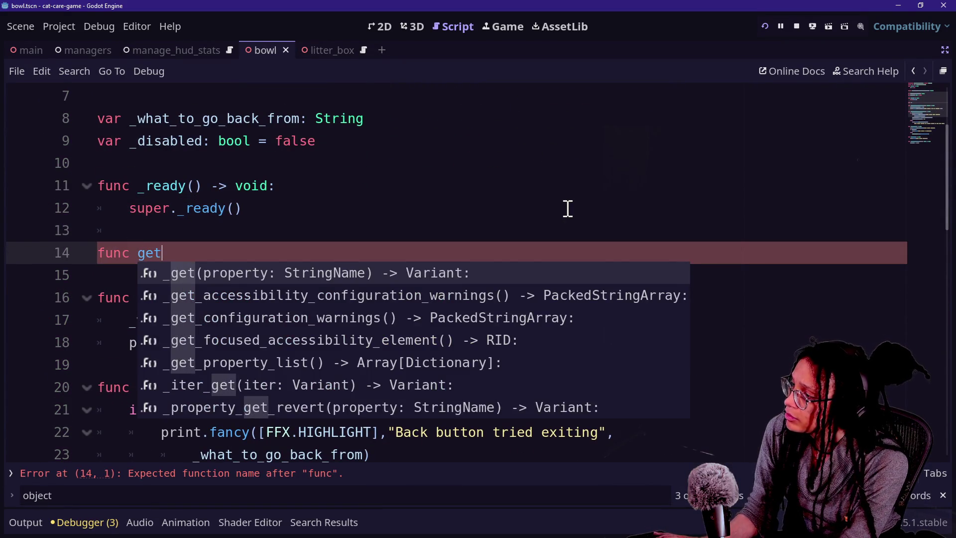
{"action": "type", "text": "going_"}
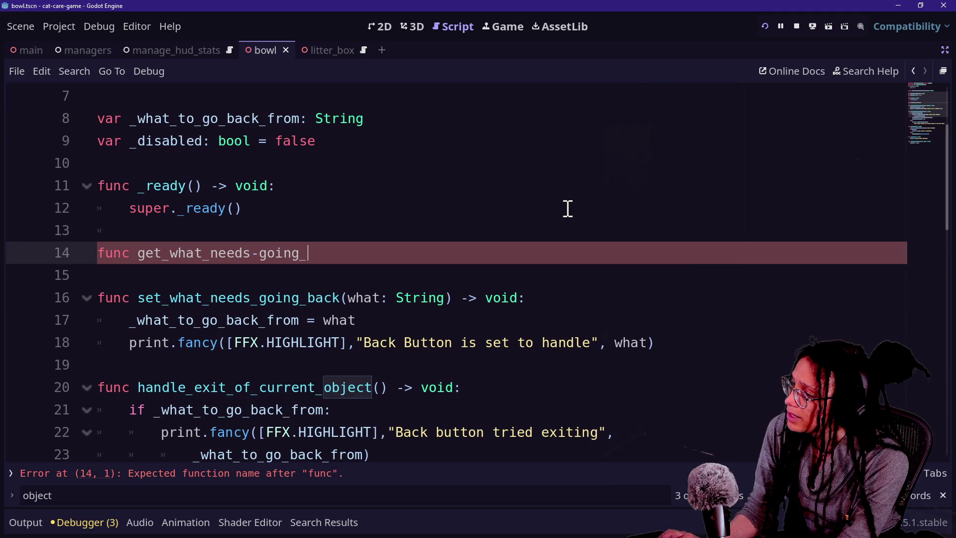
{"action": "type", "text": "back(what:"}
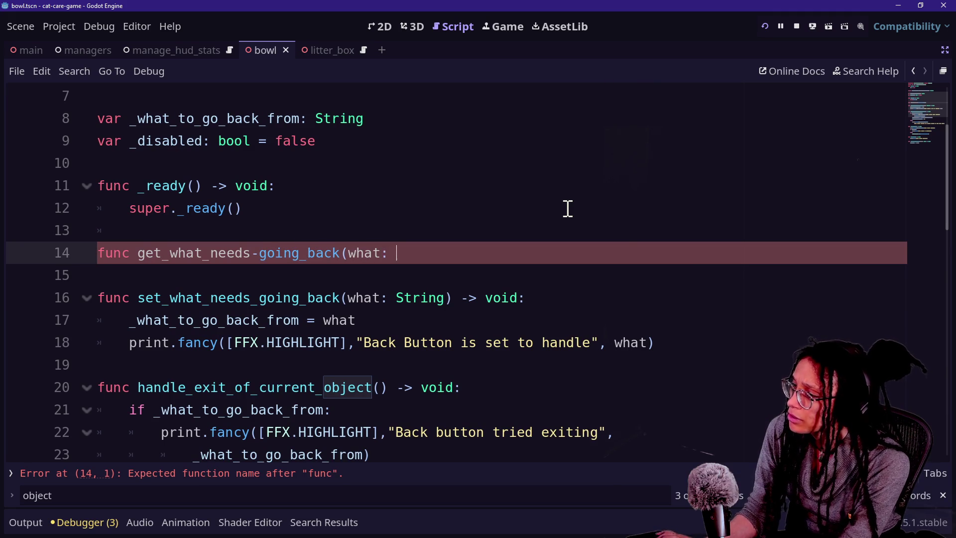
{"action": "key", "text": "BackSpace"}
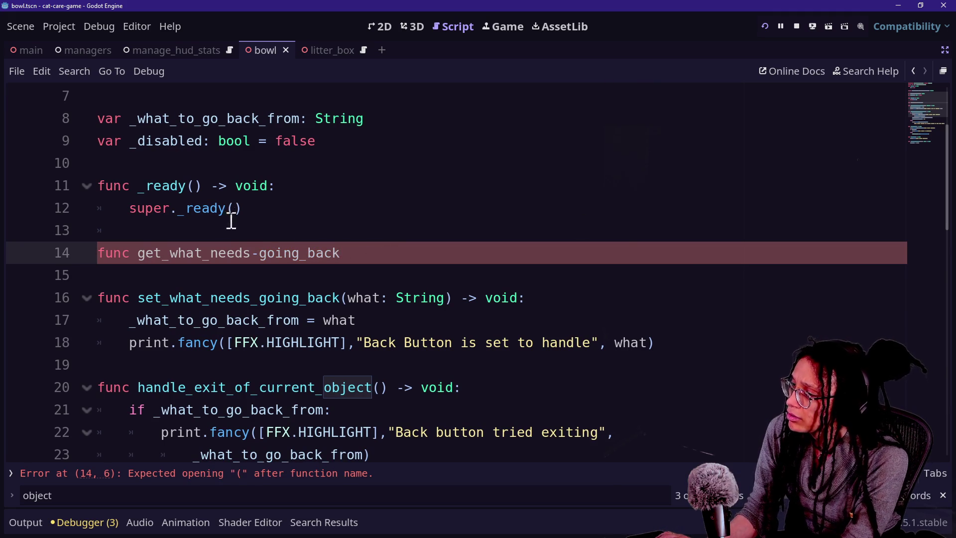
{"action": "scroll", "coordinate": [257, 253], "scroll_direction": "up", "scroll_amount": 1}
{"action": "key", "text": "BackSpace"}
{"action": "type", "text": "_"}
{"action": "left_click", "coordinate": [435, 263]}
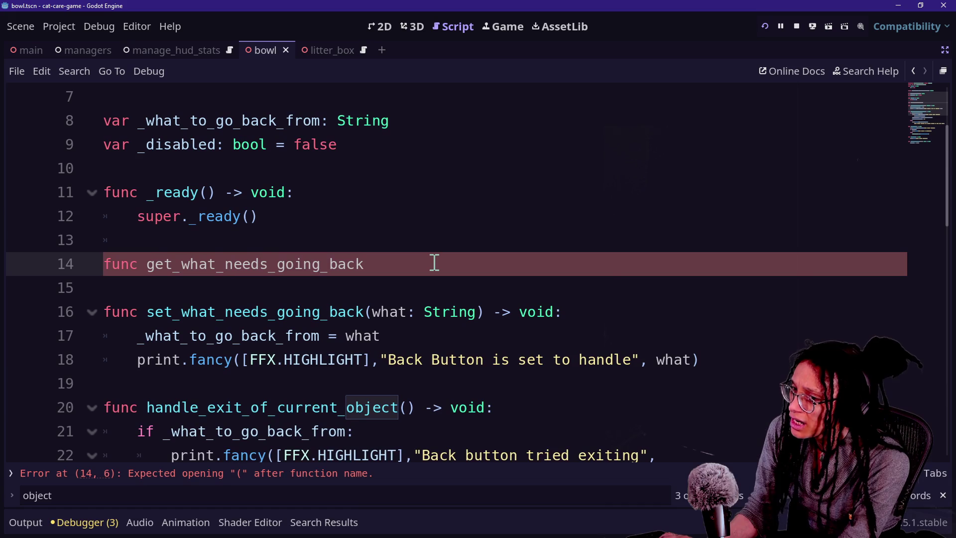
{"action": "key", "text": "BackSpace"}
{"action": "key", "text": "BackSpace"}
{"action": "type", "text": "() -> S"}
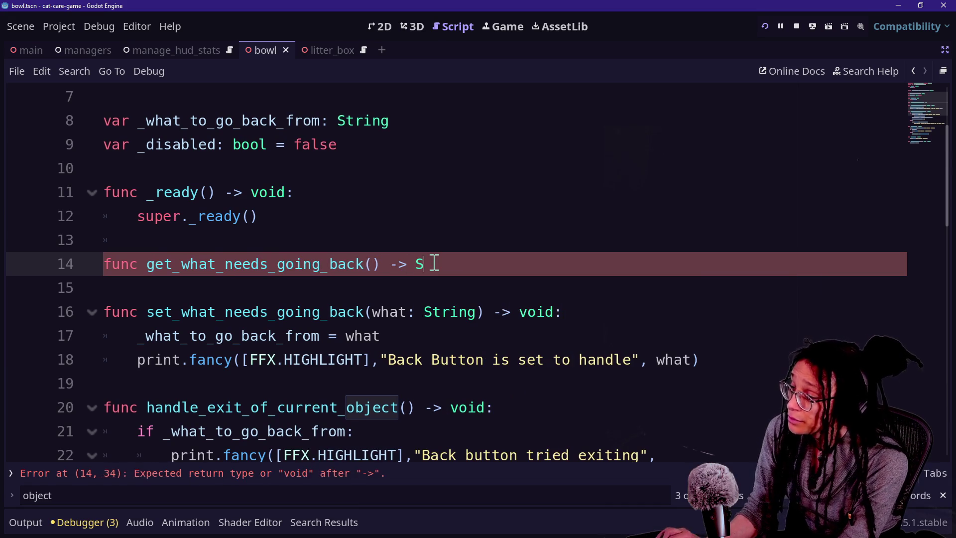
{"action": "type", "text": "tring:"}
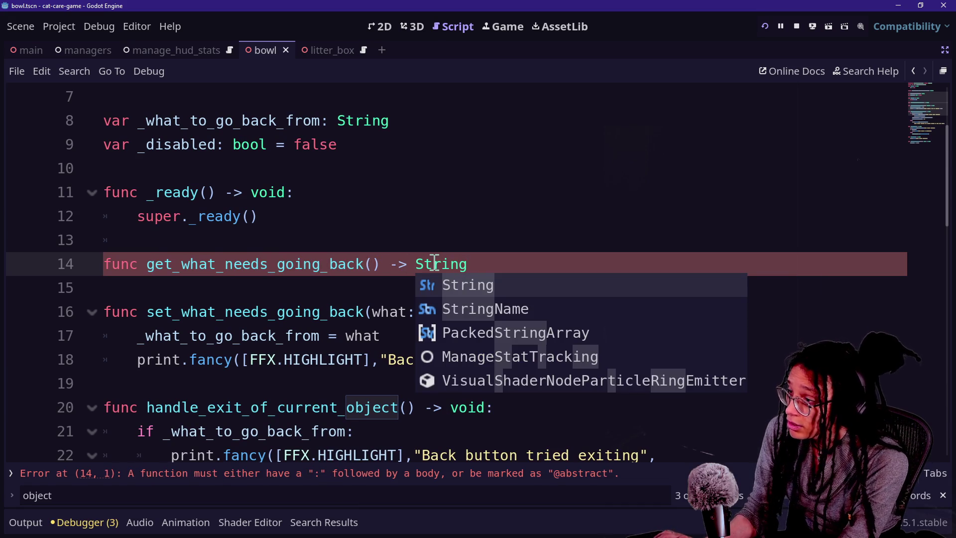
{"action": "key", "text": "Return"}
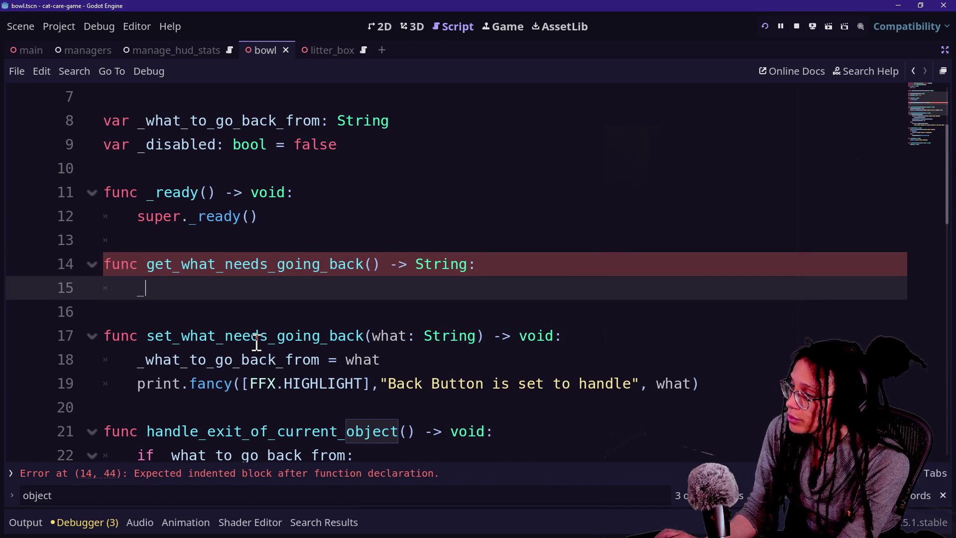
{"action": "type", "text": "re"}
Declare var what_to_get: String = _what_to_go_back_from in the function body
{"action": "key", "text": "BackSpace"}
{"action": "type", "text": "et"}
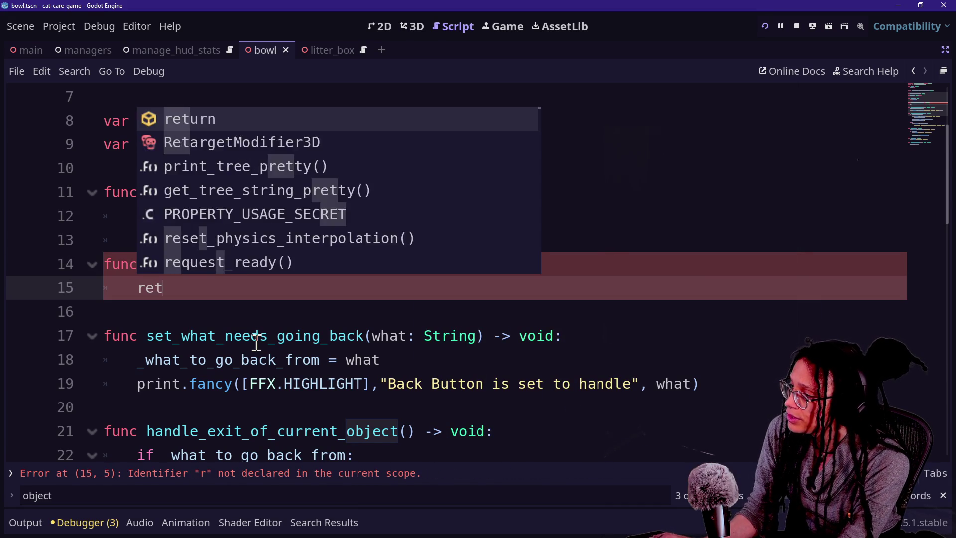
{"action": "key", "text": "BackSpace"}
{"action": "key", "text": "BackSpace"}
{"action": "key", "text": "BackSpace"}
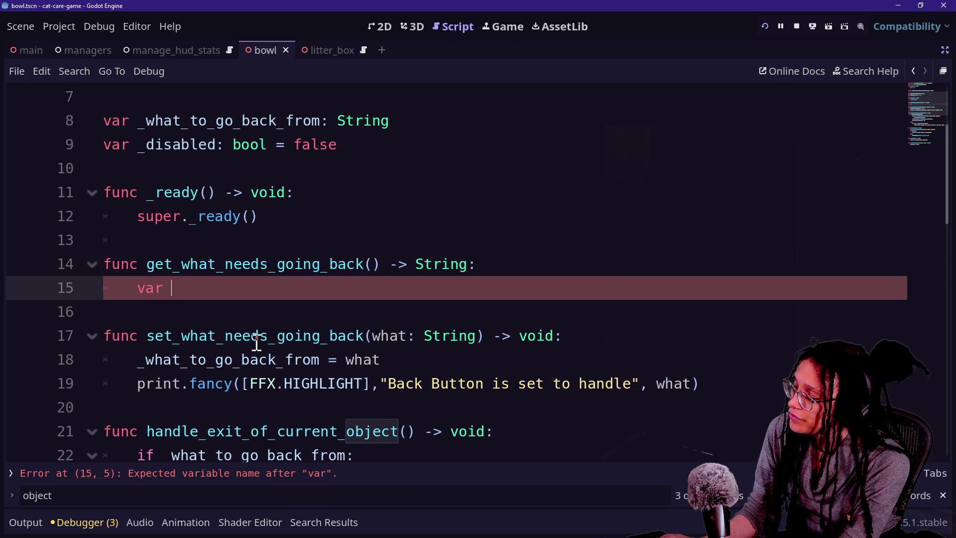
{"action": "type", "text": "var"}
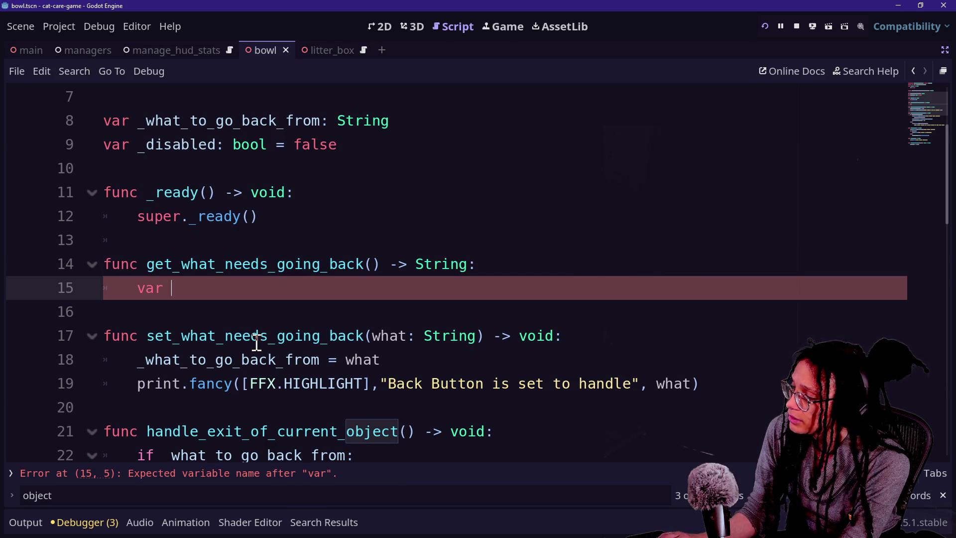
{"action": "type", "text": "what_"}
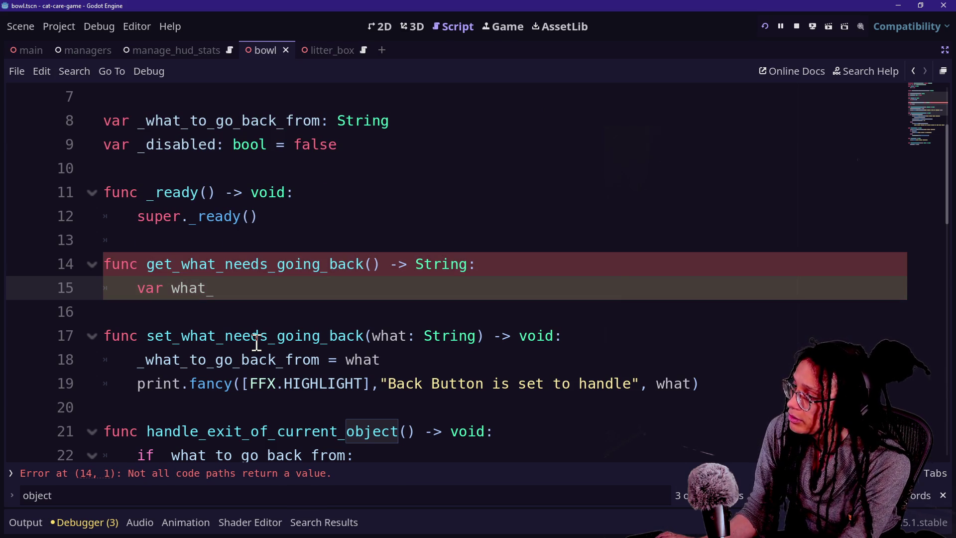
{"action": "type", "text": "retu"}
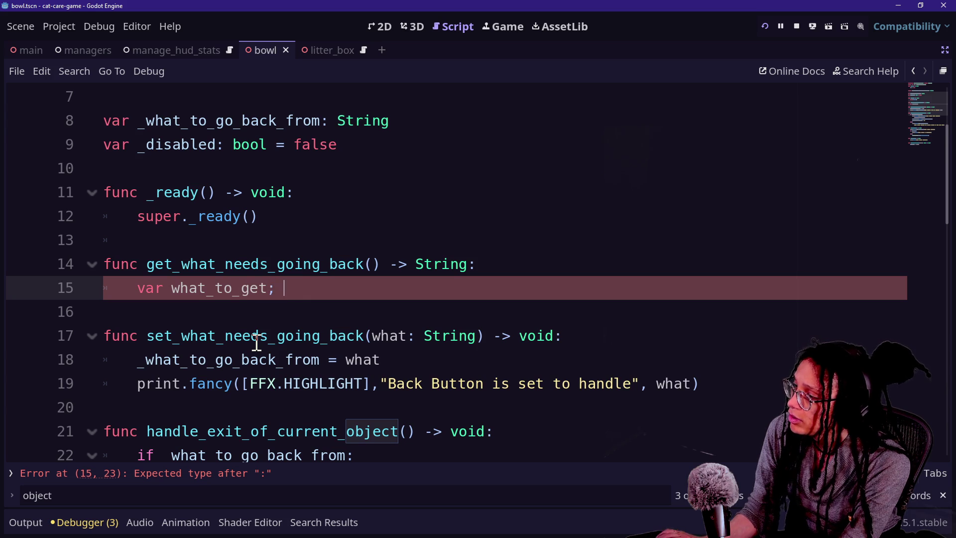
{"action": "type", "text": "tring"}
{"action": "type", "text": "what"}
{"action": "key", "text": "BackSpace"}
{"action": "key", "text": "BackSpace"}
{"action": "key", "text": "BackSpace"}
{"action": "type", "text": "what"}
{"action": "key", "text": "Down"}
{"action": "key", "text": "Up"}
{"action": "key", "text": "Return"}
{"action": "key", "text": "Return"}
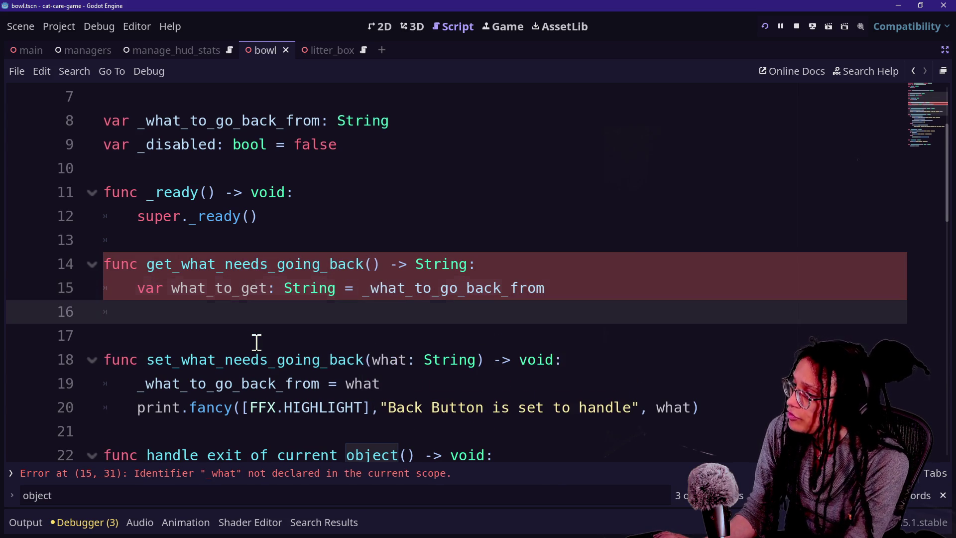
Finish the function with return what_to_get
{"action": "type", "text": "return"}
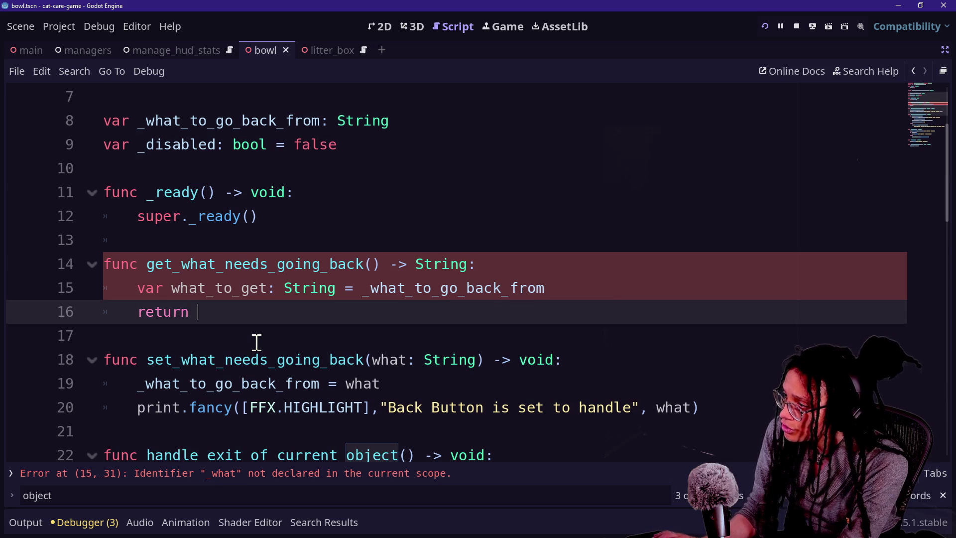
{"action": "key", "text": "BackSpace"}
{"action": "type", "text": "what_to_g"}
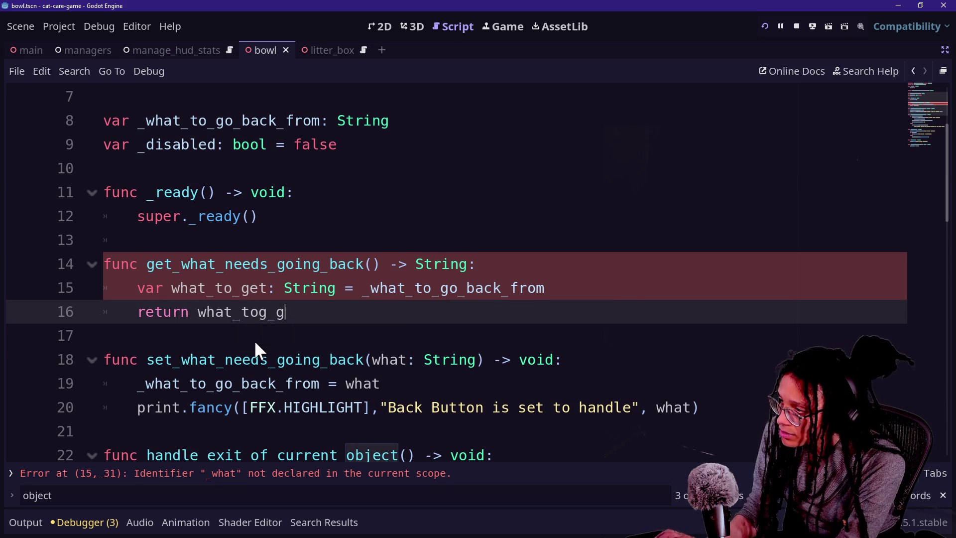
{"action": "key", "text": "BackSpace"}
{"action": "key", "text": "BackSpace"}
{"action": "key", "text": "BackSpace"}
{"action": "type", "text": "_ge"}
{"action": "key", "text": "Return"}
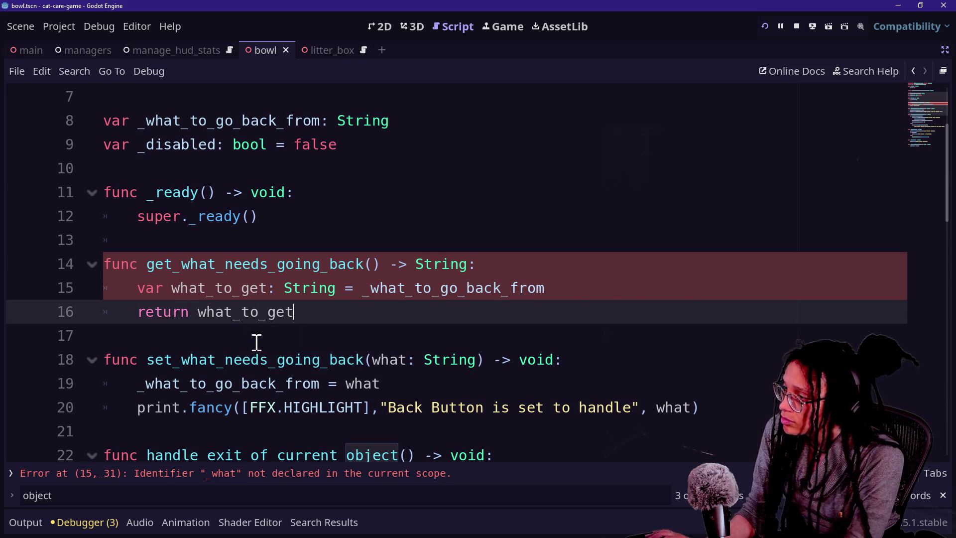
Save the back-button script with Ctrl+S
{"action": "left_click_drag", "start_coordinate": [293, 359], "coordinate": [337, 359]}
{"action": "key", "text": "ctrl+s"}
{"action": "key", "text": "shift+alt+o"}
{"action": "key", "text": "Escape"}
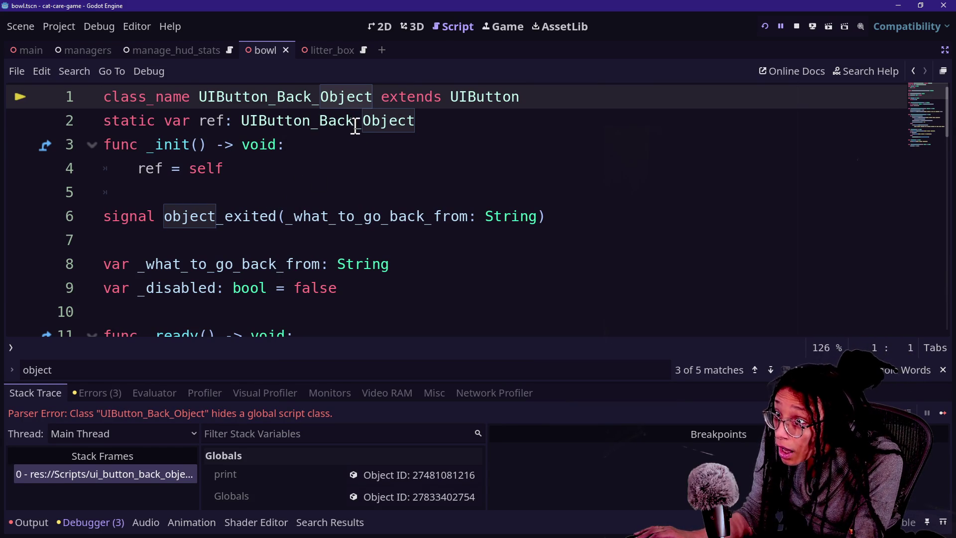
Stop the running game and move to selectable_area_object.gd in Quick Open
{"action": "left_click", "coordinate": [337, 154]}
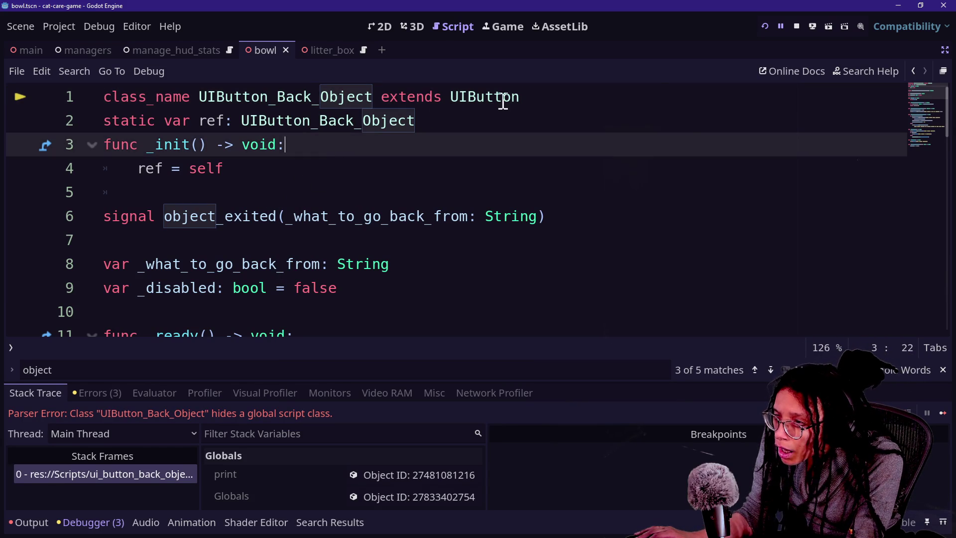
{"action": "left_click", "coordinate": [796, 26]}
{"action": "left_click", "coordinate": [621, 173]}
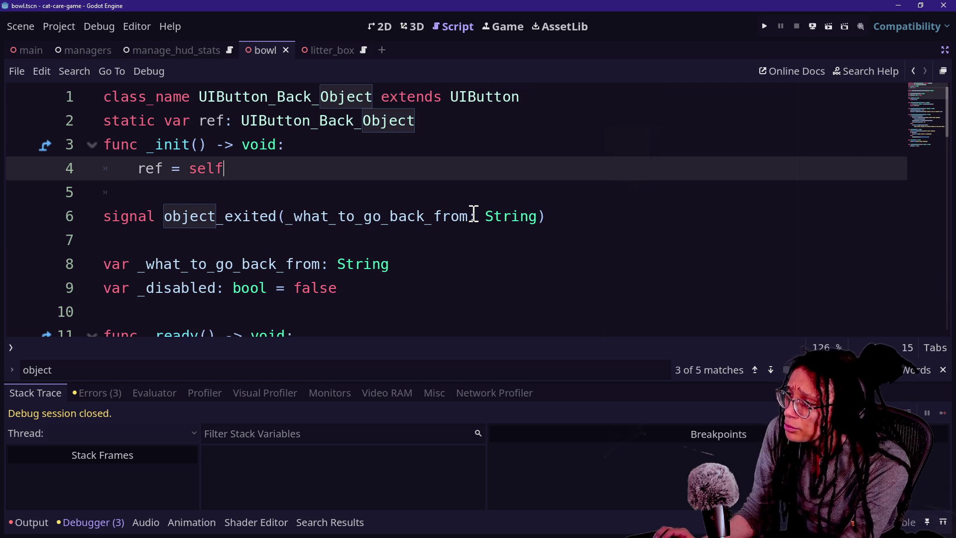
{"action": "key", "text": "shift+alt+o"}
{"action": "key", "text": "Down"}
{"action": "key", "text": "Down"}
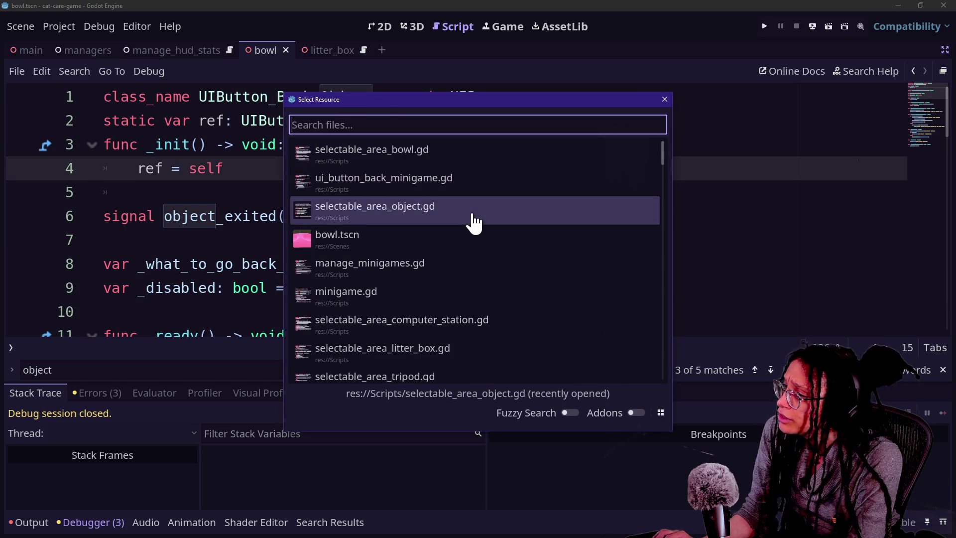
In selectable_area_object.gd, append get_what_needs_going_back() on line 104 and start a what_needs_going_back variable above the if
{"action": "key", "text": "Return"}
{"action": "scroll", "coordinate": [305, 311], "scroll_direction": "down", "scroll_amount": 20}
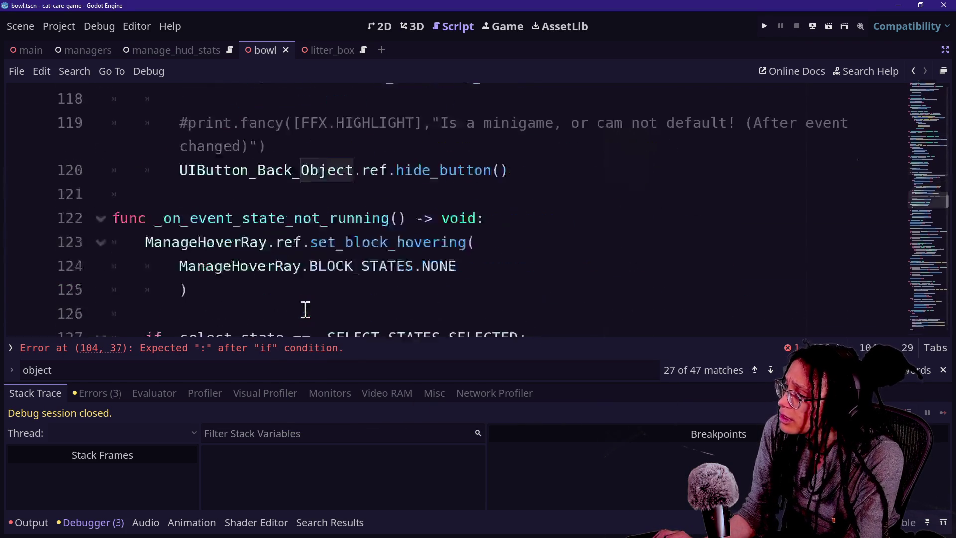
{"action": "scroll", "coordinate": [305, 308], "scroll_direction": "up", "scroll_amount": 20}
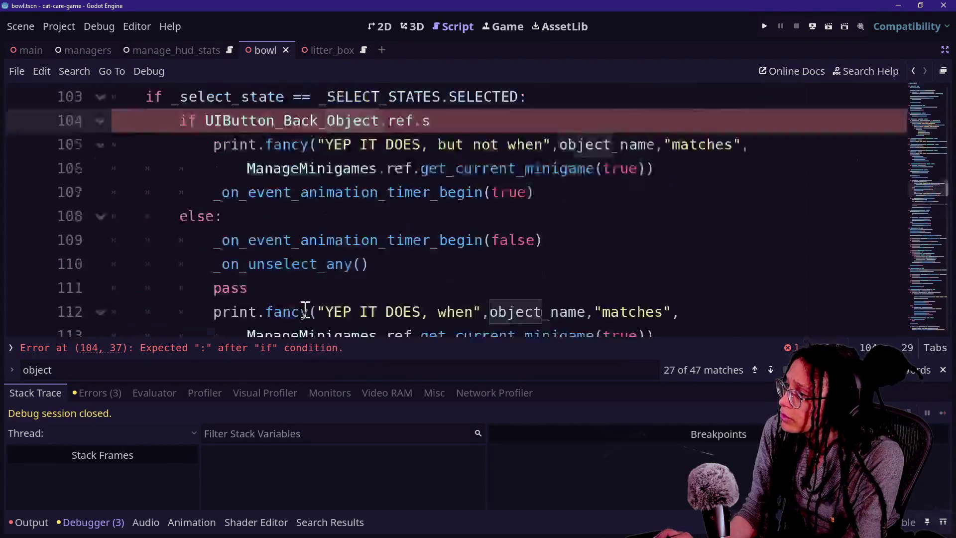
{"action": "scroll", "coordinate": [305, 310], "scroll_direction": "down", "scroll_amount": 3}
{"action": "left_click", "coordinate": [295, 221]}
{"action": "left_click", "coordinate": [516, 112]}
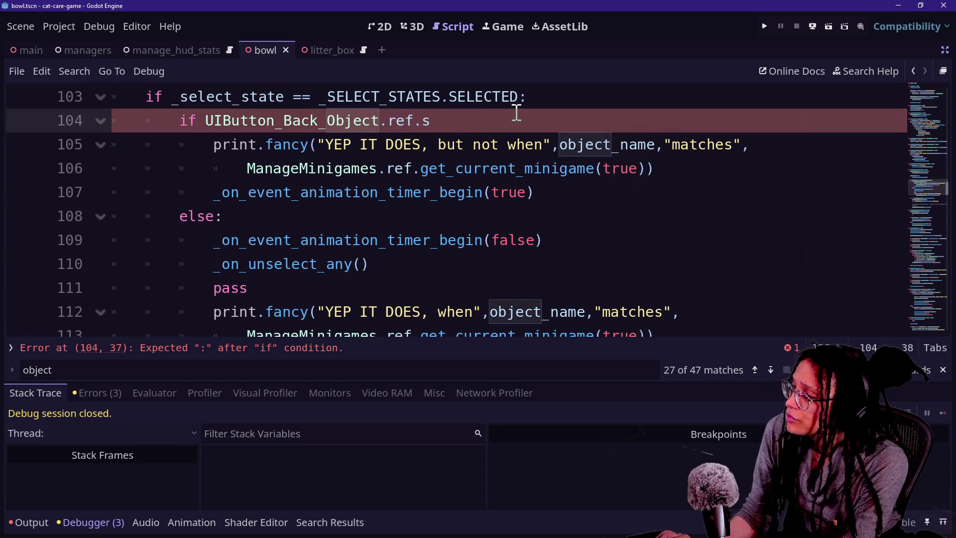
{"action": "type", "text": "."}
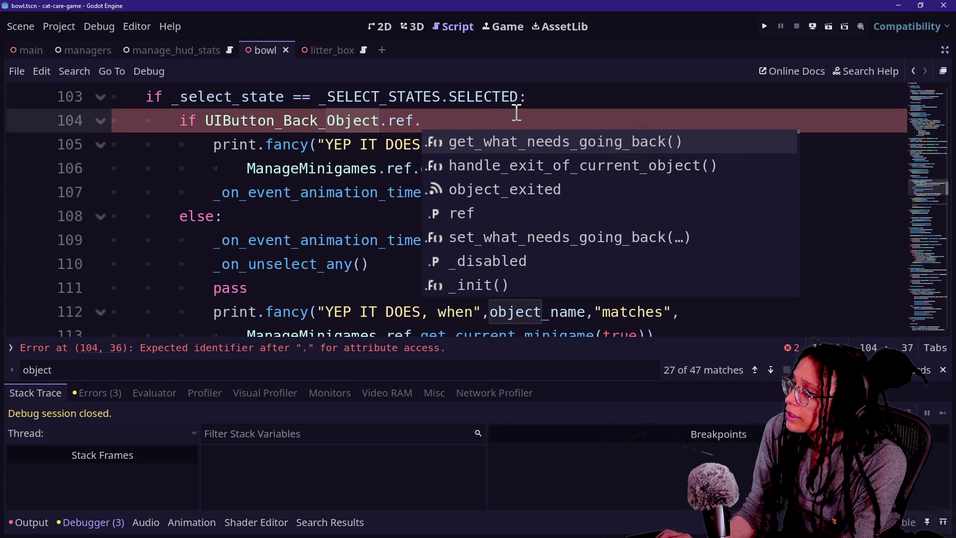
{"action": "key", "text": "Return"}
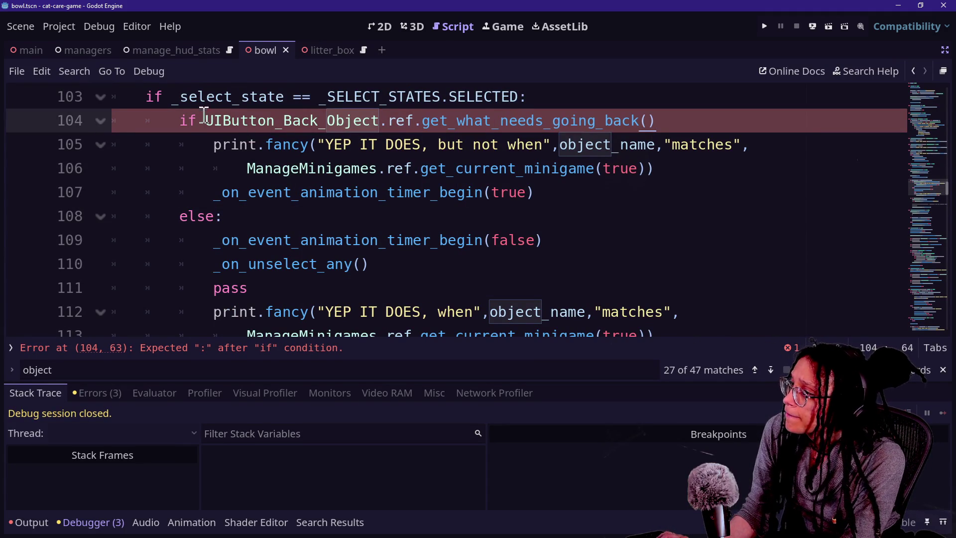
{"action": "key", "text": "ctrl+shift+Return"}
{"action": "type", "text": "va"}
{"action": "type", "text": "r what_needs_going_back"}
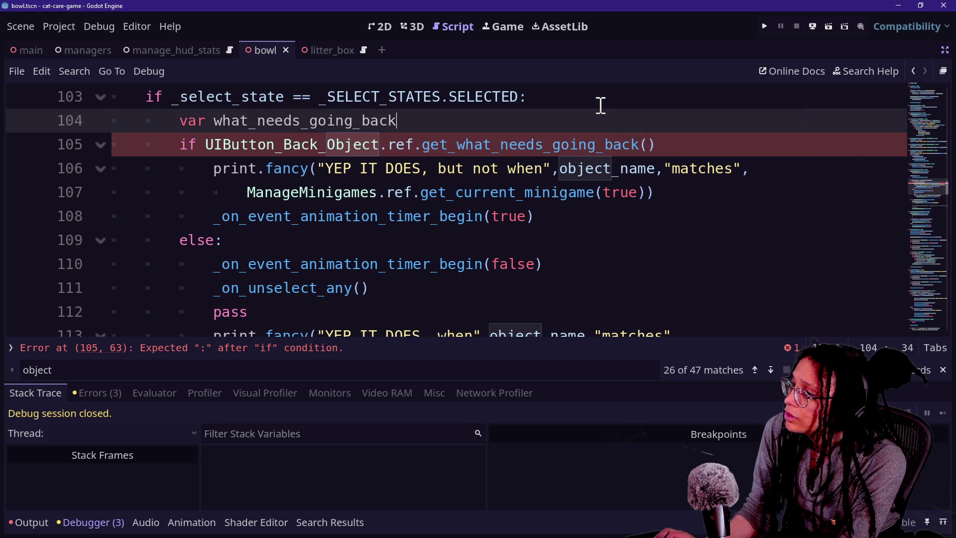
{"action": "type", "text": "String"}
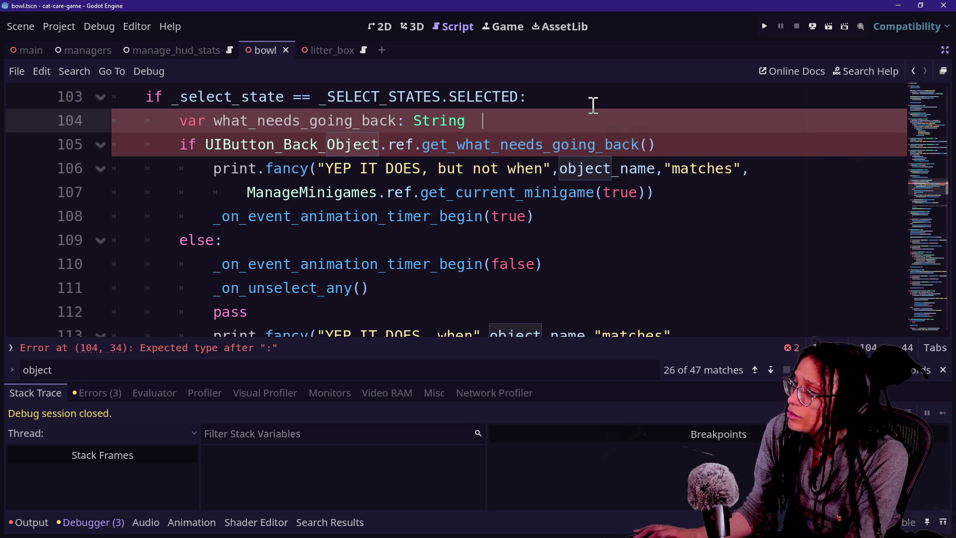
Move the back-button lookup expression into the what_needs_going_back declaration and make the if test what_needs_going_back
{"action": "left_click_drag", "start_coordinate": [206, 145], "coordinate": [642, 149]}
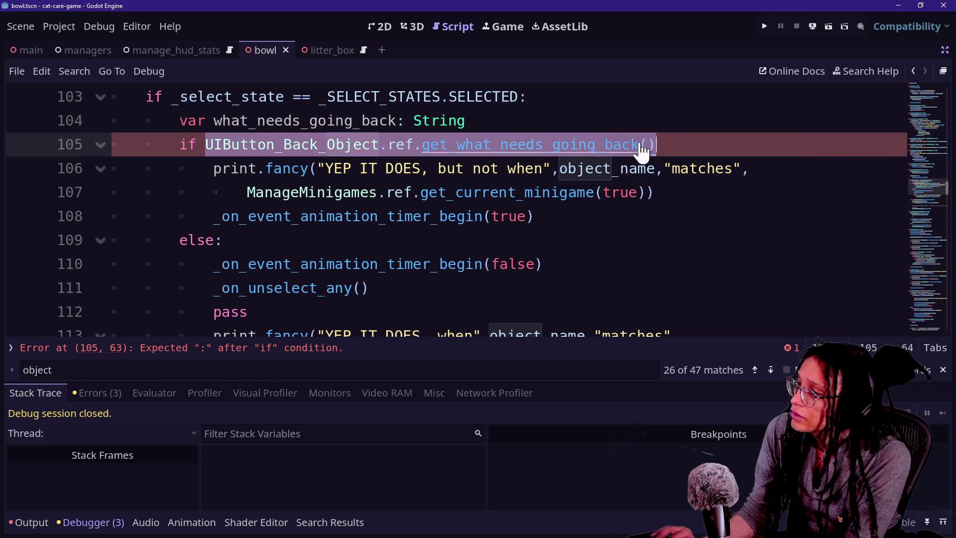
{"action": "key", "text": "ctrl+x"}
{"action": "left_click", "coordinate": [598, 115]}
{"action": "type", "text": "\\"}
{"action": "key", "text": "Return"}
{"action": "key", "text": "ctrl+v"}
{"action": "left_click", "coordinate": [359, 164]}
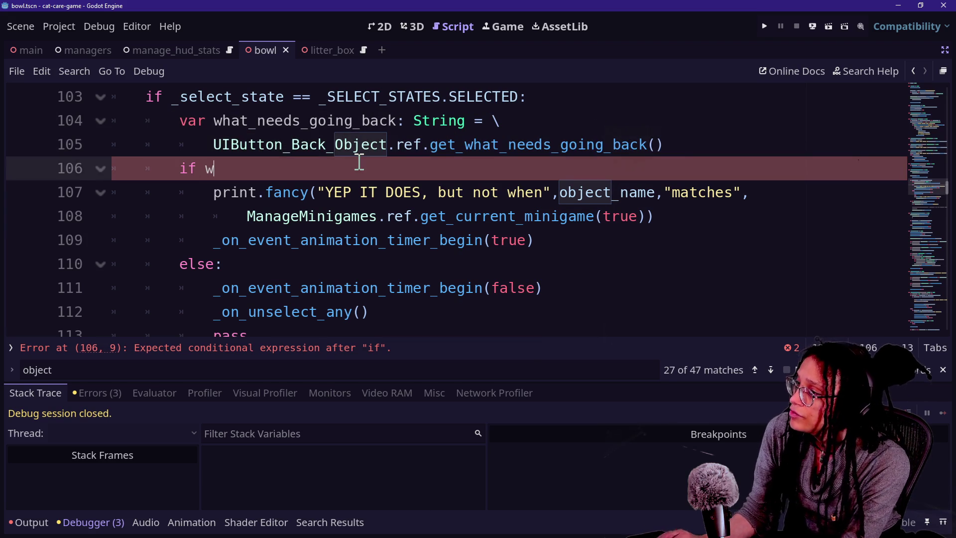
{"action": "type", "text": "hat_needs"}
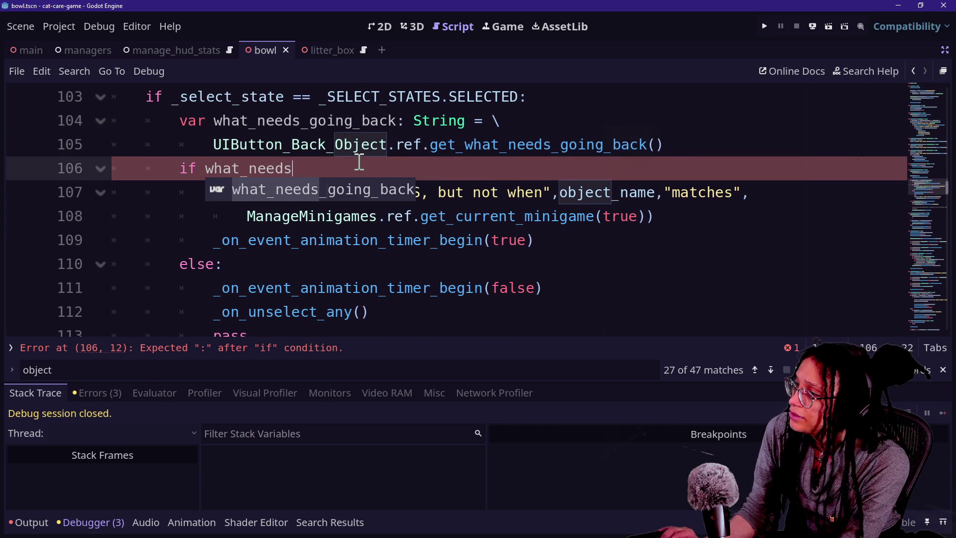
{"action": "type", "text": "_going_back:"}
{"action": "left_click", "coordinate": [188, 224]}
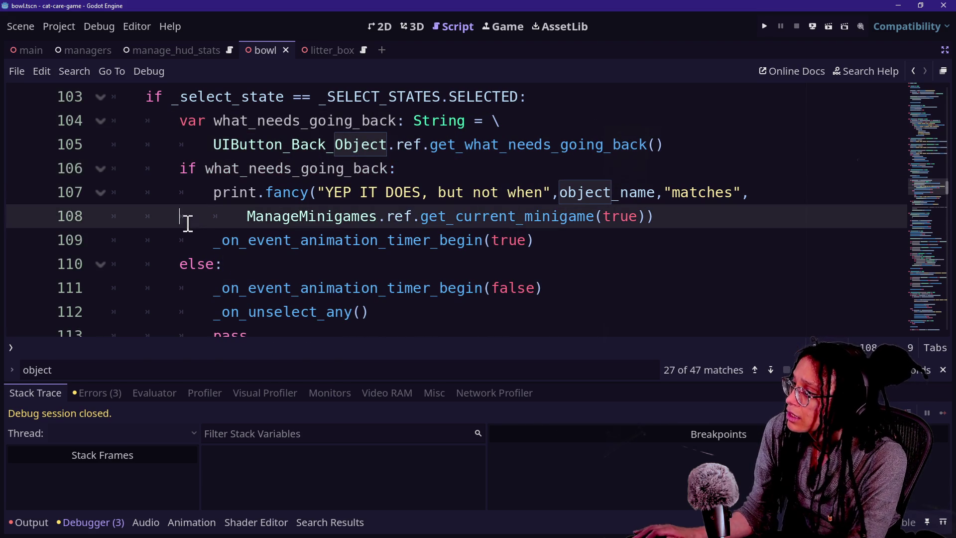
Delete the leftover pass line and second debug print block, and cut the two else-branch lines
{"action": "left_click", "coordinate": [587, 292]}
{"action": "left_click_drag", "start_coordinate": [580, 280], "coordinate": [575, 276]}
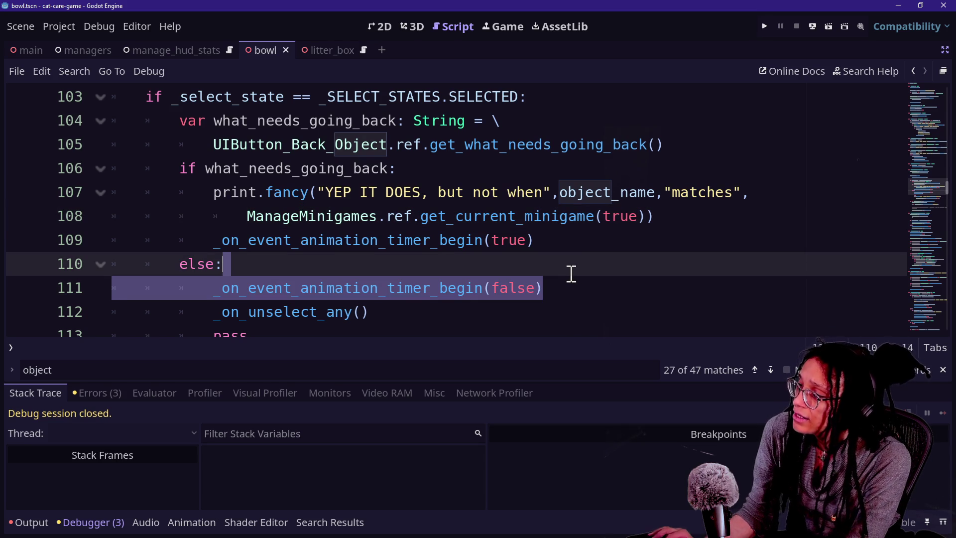
{"action": "mouse_move", "coordinate": [507, 323]}
{"action": "left_mouse_down"}
{"action": "mouse_move", "coordinate": [495, 316]}
{"action": "mouse_move", "coordinate": [508, 263]}
{"action": "left_mouse_up"}
{"action": "scroll", "coordinate": [508, 262], "scroll_direction": "down", "scroll_amount": 1}
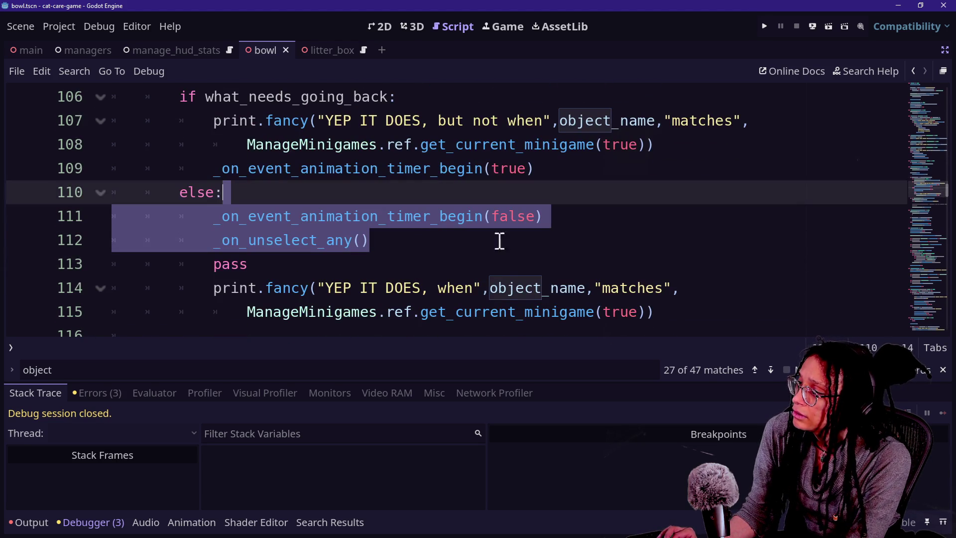
{"action": "left_click_drag", "start_coordinate": [266, 264], "coordinate": [437, 252]}
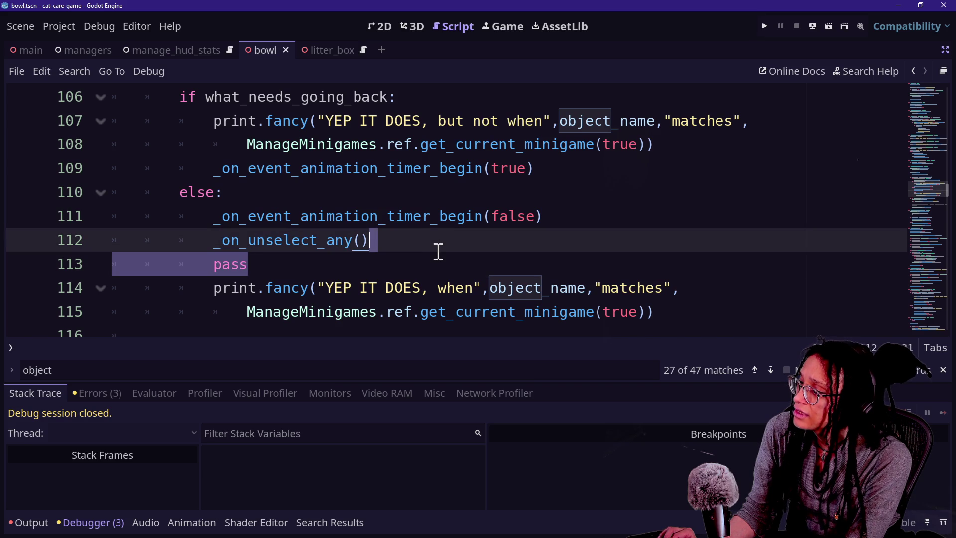
{"action": "key", "text": "BackSpace"}
{"action": "left_click_drag", "start_coordinate": [719, 316], "coordinate": [709, 239]}
{"action": "key", "text": "BackSpace"}
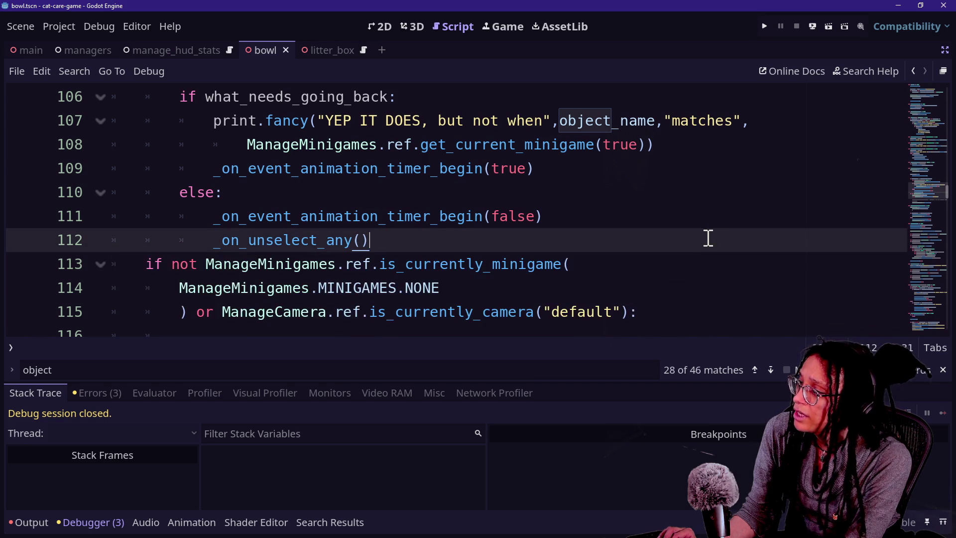
{"action": "key", "text": "Return"}
{"action": "left_click", "coordinate": [533, 241]}
{"action": "left_click_drag", "start_coordinate": [533, 240], "coordinate": [537, 192]}
{"action": "key", "text": "BackSpace"}
Paste the two cut lines under the if on line 106
{"action": "scroll", "coordinate": [537, 192], "scroll_direction": "up", "scroll_amount": 2}
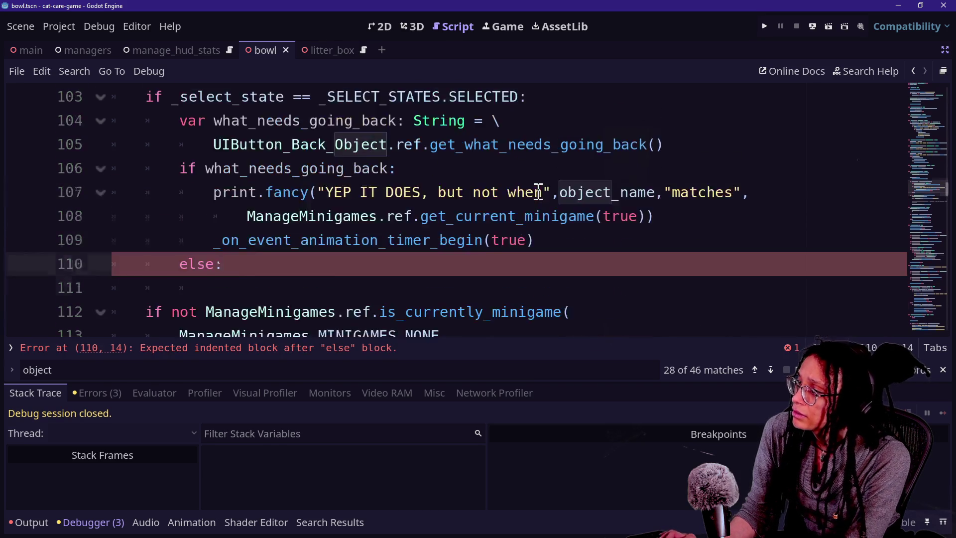
{"action": "left_click", "coordinate": [628, 231]}
{"action": "key", "text": "ctrl+v"}
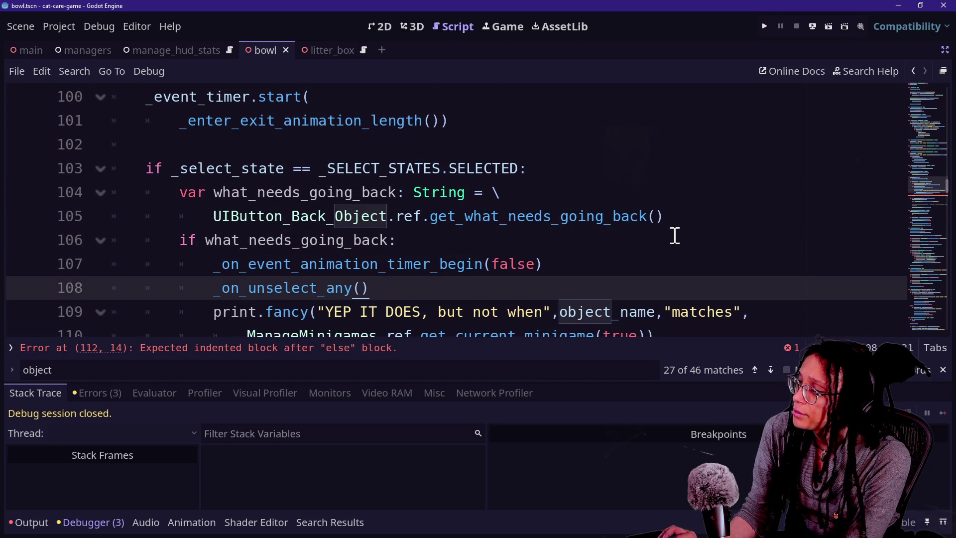
{"action": "key", "text": "ctrl+z"}
{"action": "key", "text": "ctrl+y"}
Remove the old print and timer lines and the stray else line, then save and run the game
{"action": "scroll", "coordinate": [509, 245], "scroll_direction": "down", "scroll_amount": 1}
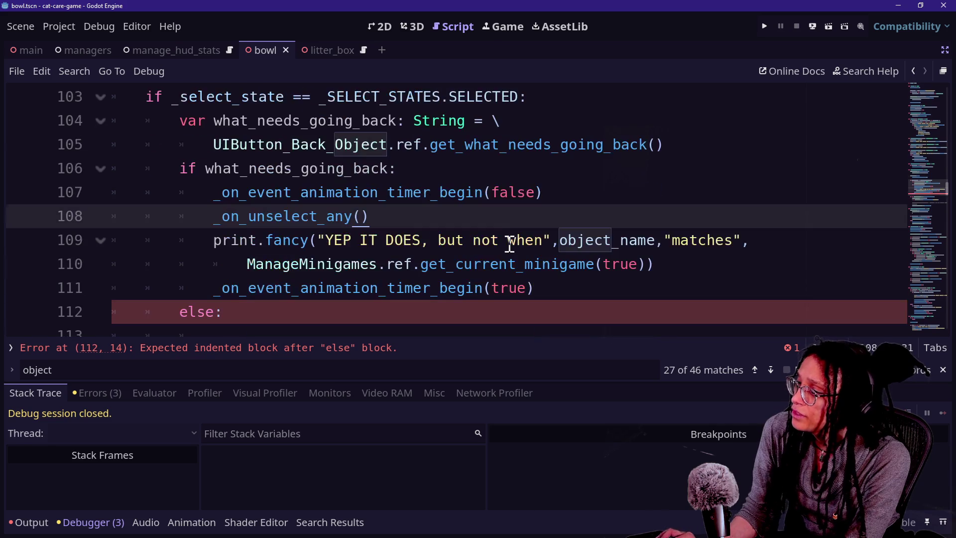
{"action": "mouse_move", "coordinate": [686, 266]}
{"action": "left_mouse_down"}
{"action": "mouse_move", "coordinate": [688, 204]}
{"action": "mouse_move", "coordinate": [684, 257]}
{"action": "left_mouse_up"}
{"action": "key", "text": "Return"}
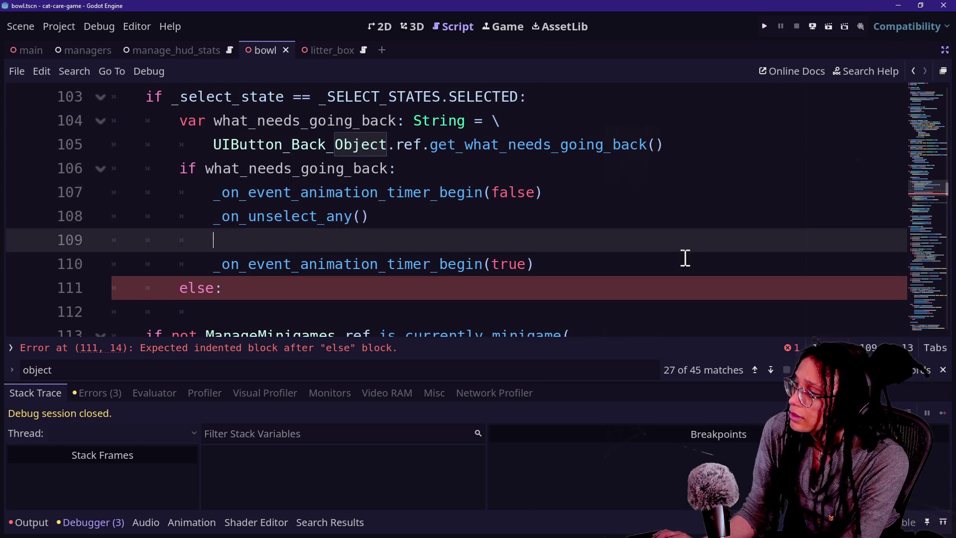
{"action": "type", "text": "else:"}
{"action": "left_click_drag", "start_coordinate": [309, 286], "coordinate": [644, 256]}
{"action": "key", "text": "BackSpace"}
{"action": "key", "text": "ctrl+s"}
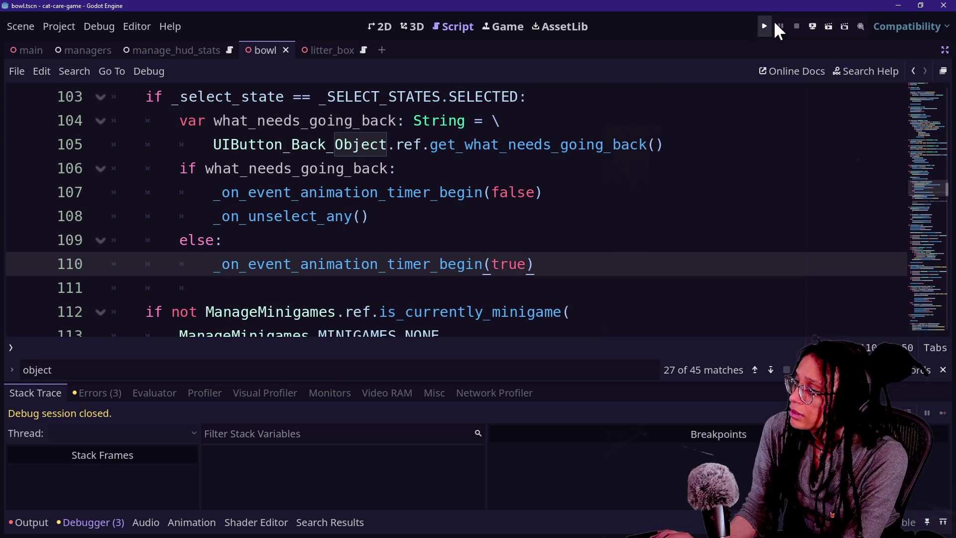
{"action": "left_click", "coordinate": [764, 26]}
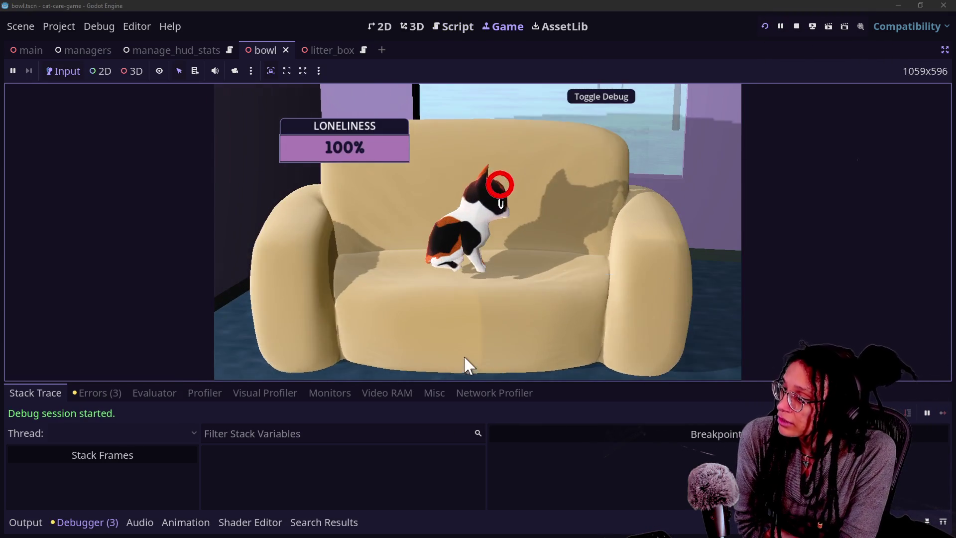
Open and leave the bowl, litter box, phone, couch and computer close-ups in the running game
{"action": "left_click", "coordinate": [645, 294]}
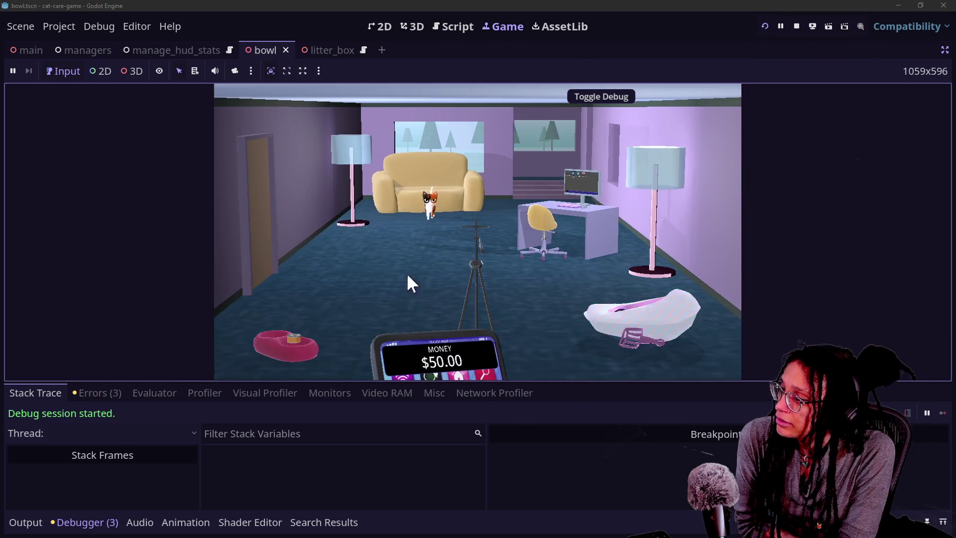
{"action": "left_click", "coordinate": [294, 341]}
{"action": "left_click", "coordinate": [641, 319]}
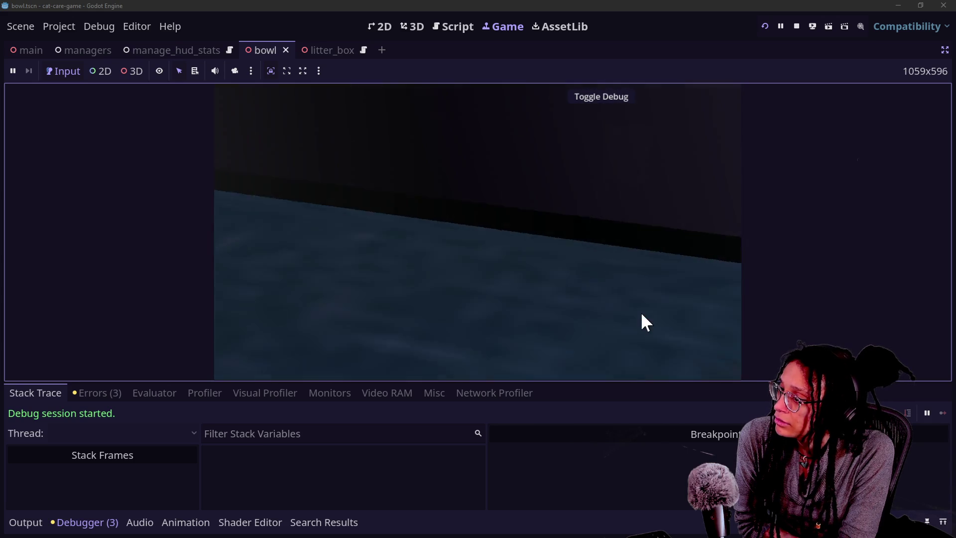
{"action": "left_click", "coordinate": [640, 312]}
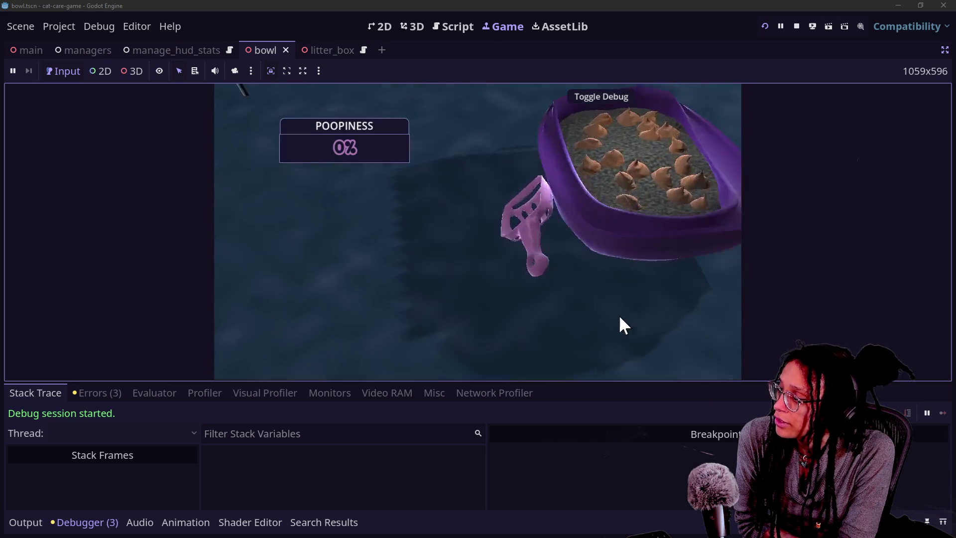
{"action": "left_click", "coordinate": [631, 317]}
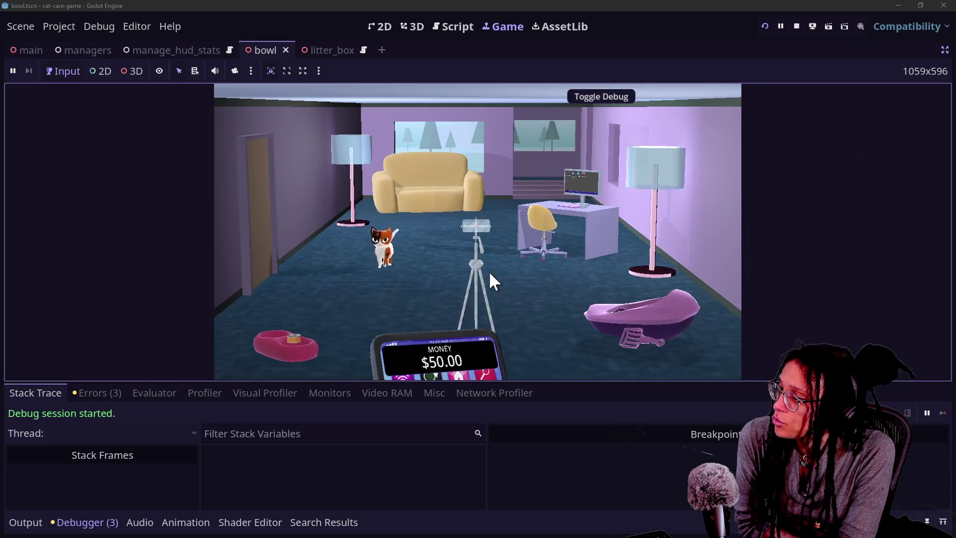
{"action": "left_click", "coordinate": [488, 271]}
{"action": "left_click", "coordinate": [594, 312]}
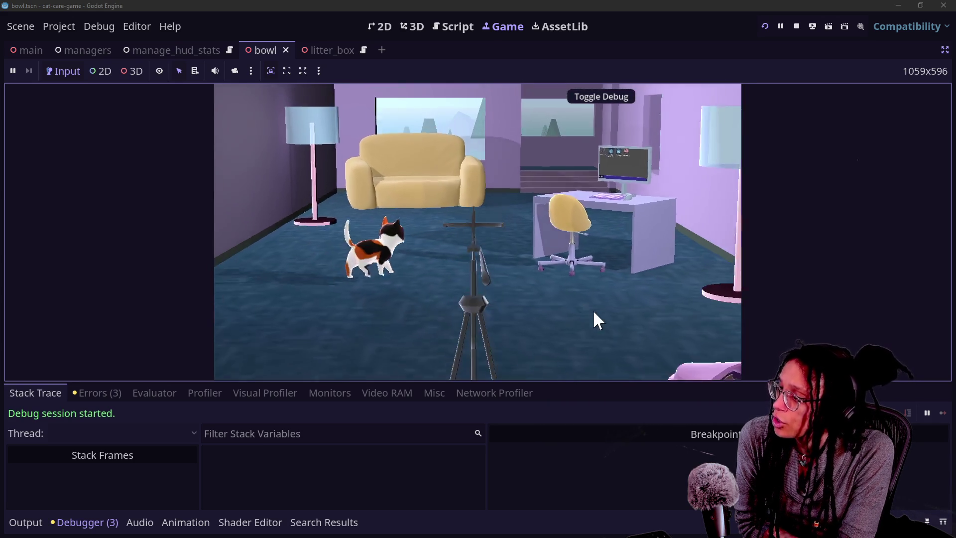
{"action": "left_click", "coordinate": [458, 222]}
{"action": "left_click", "coordinate": [587, 295]}
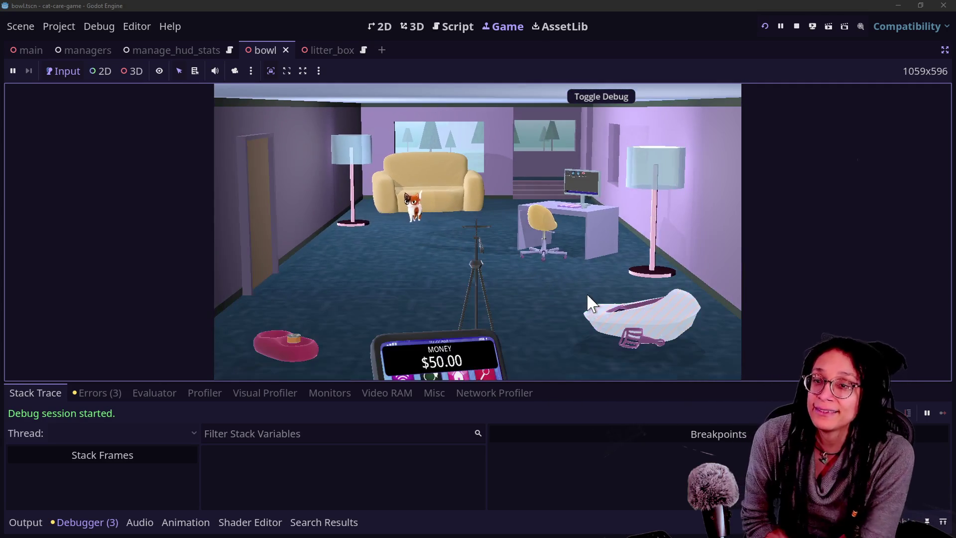
{"action": "left_click", "coordinate": [639, 261]}
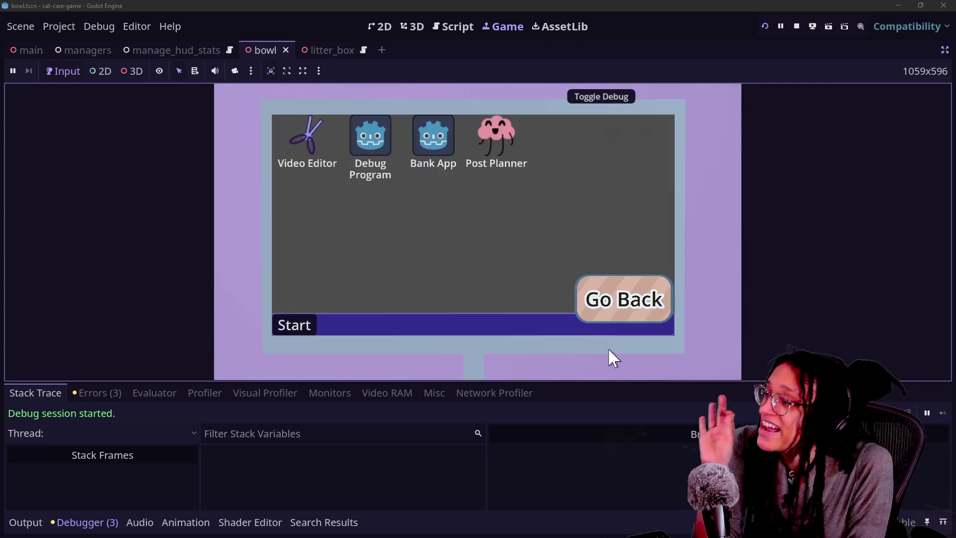
{"action": "left_click", "coordinate": [614, 313]}
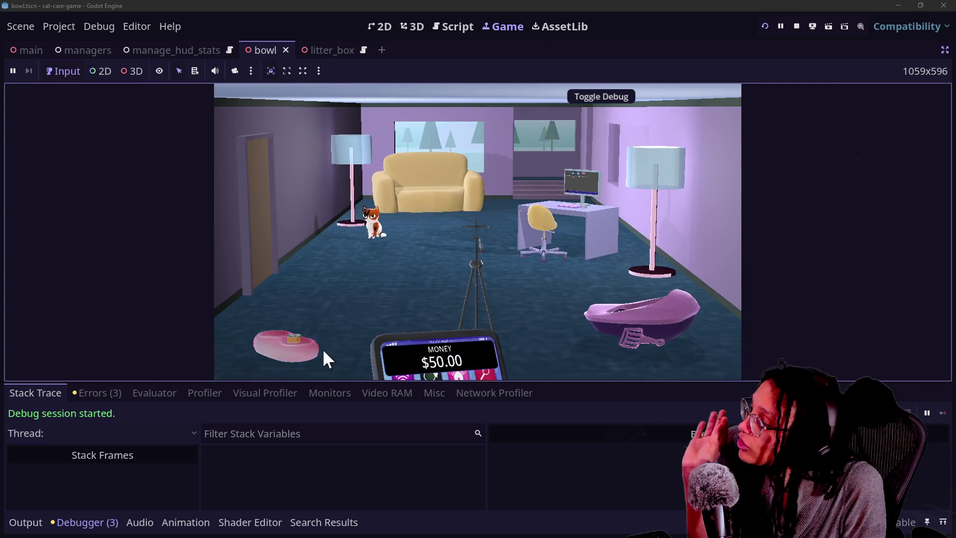
Revisit the bowl, litter box, couch and computer close-ups, then return to the script editor
{"action": "left_click", "coordinate": [322, 348]}
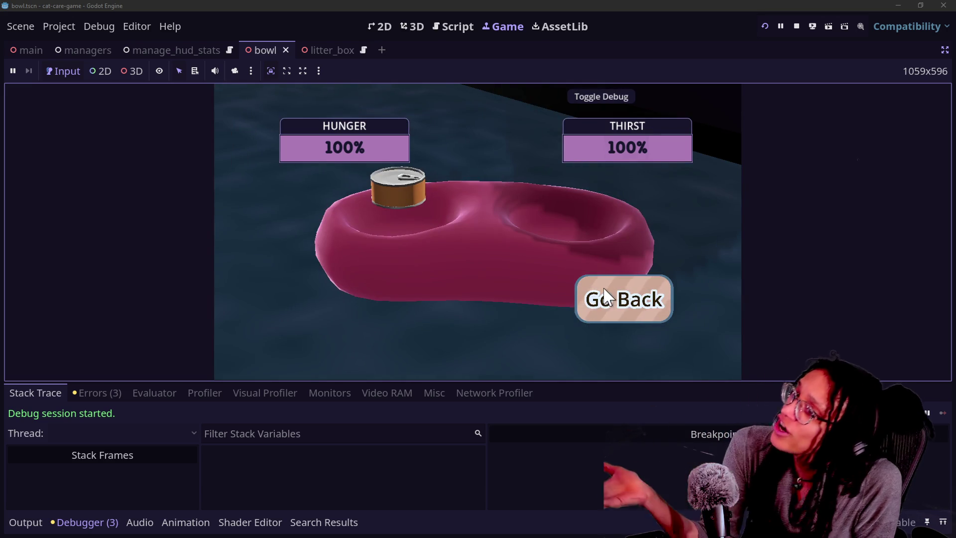
{"action": "left_click", "coordinate": [603, 295]}
{"action": "left_click", "coordinate": [288, 339]}
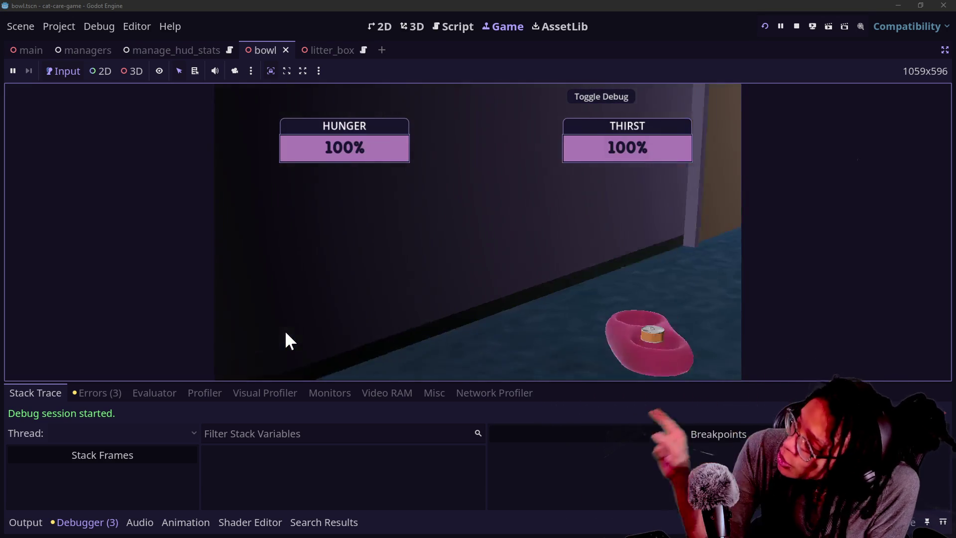
{"action": "left_click", "coordinate": [641, 304]}
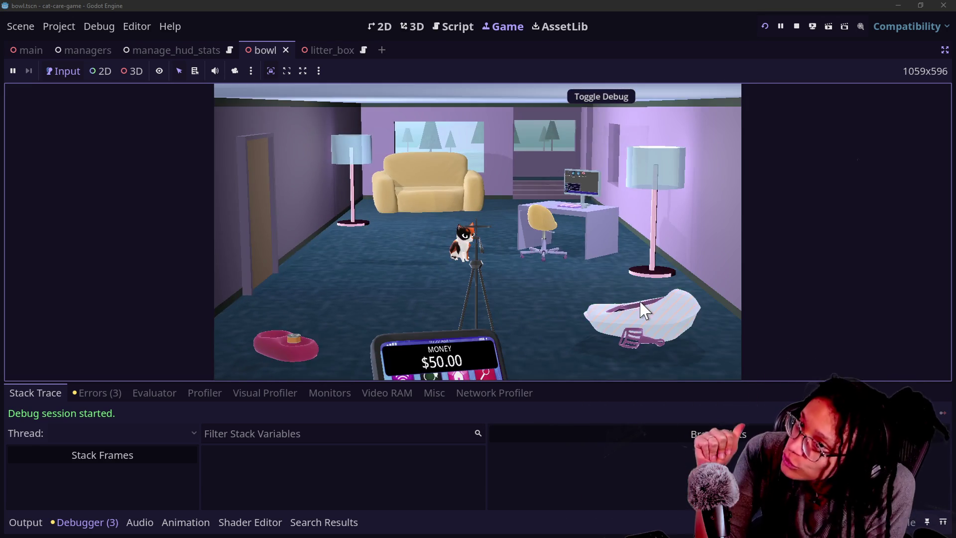
{"action": "left_click", "coordinate": [640, 308]}
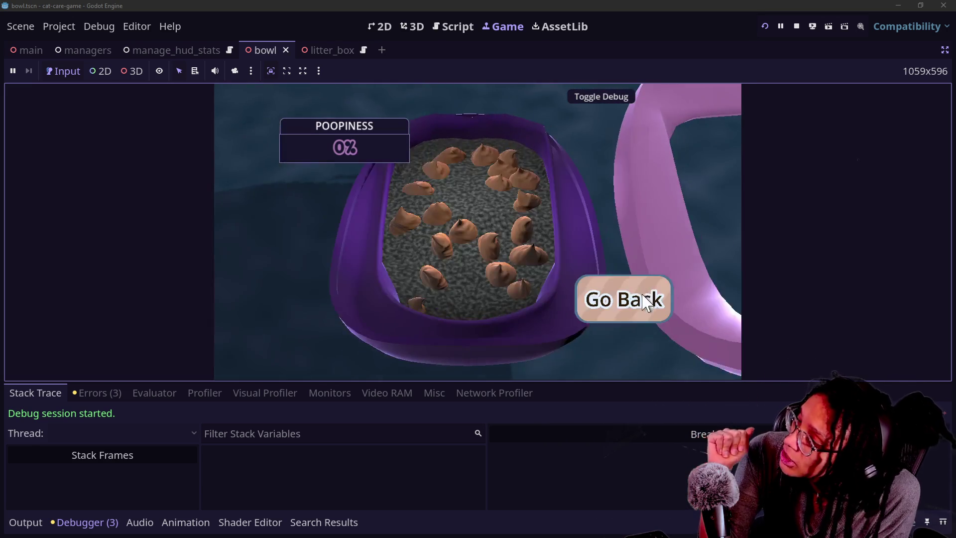
{"action": "left_click", "coordinate": [645, 301]}
{"action": "left_click", "coordinate": [481, 159]}
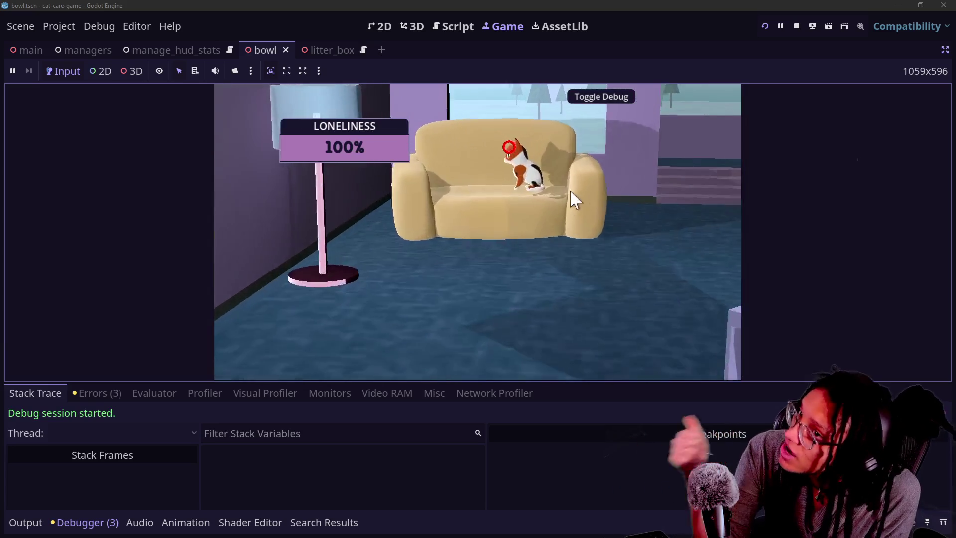
{"action": "left_click", "coordinate": [652, 296]}
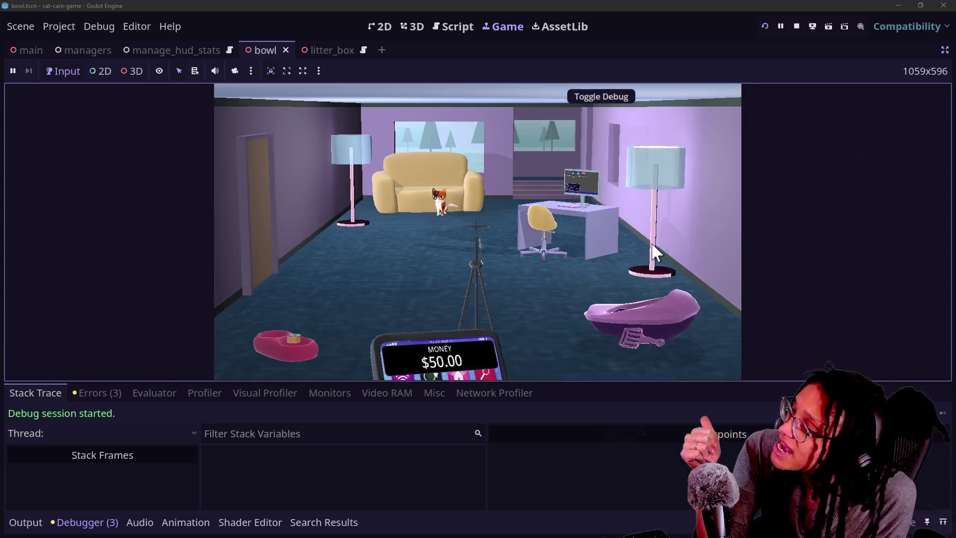
{"action": "left_click", "coordinate": [583, 208]}
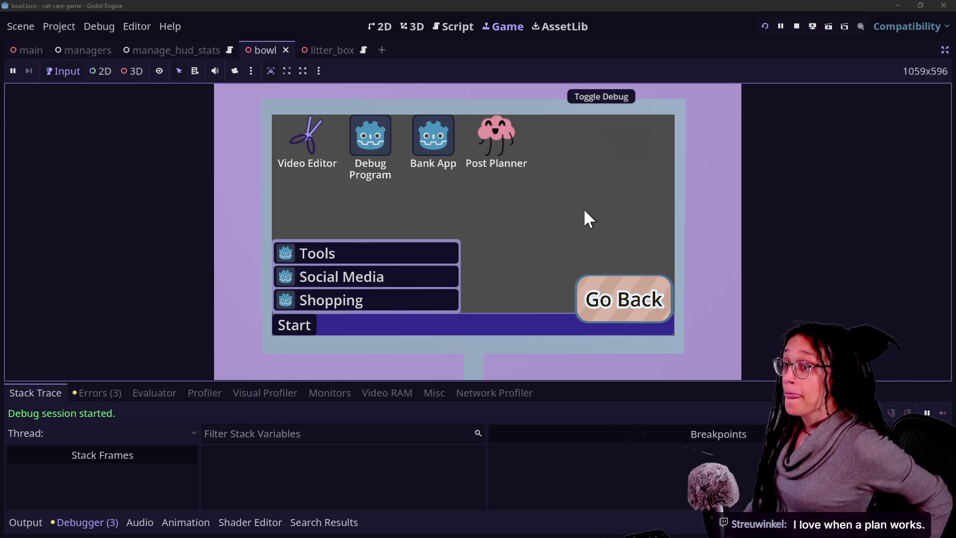
{"action": "left_click", "coordinate": [629, 290]}
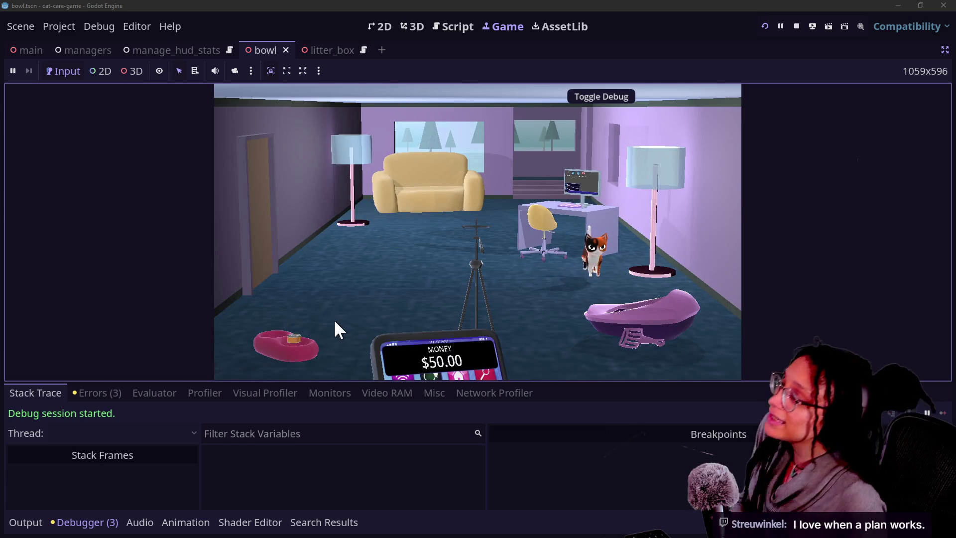
{"action": "left_click", "coordinate": [439, 25]}
{"action": "left_click", "coordinate": [294, 202]}
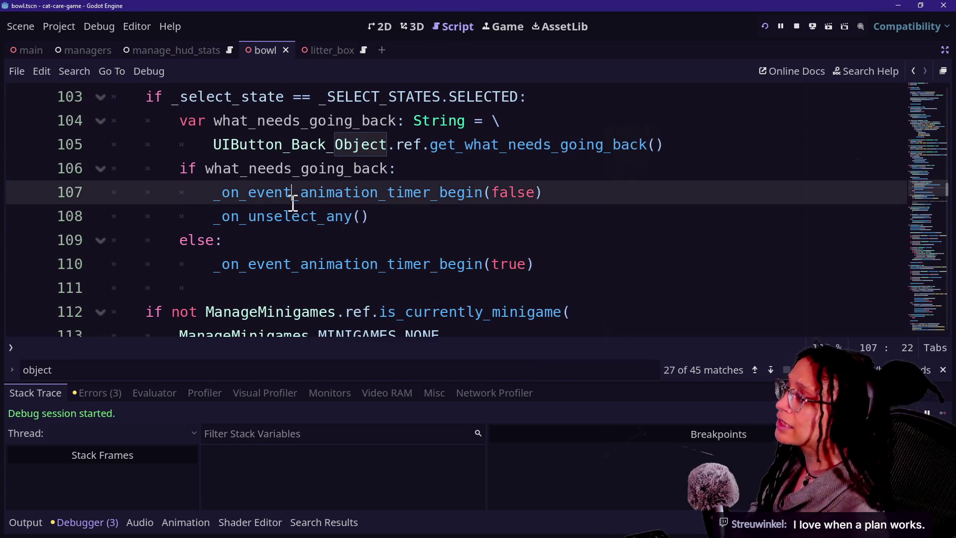
Collapse the Debugger panel, read lines 100–111 around what_needs_going_back, then check the running game
{"action": "left_click", "coordinate": [639, 281]}
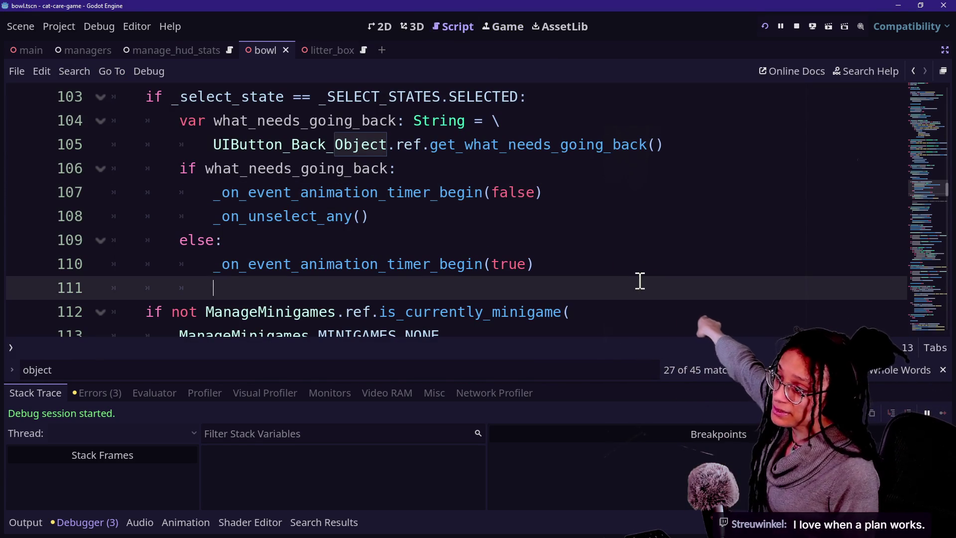
{"action": "scroll", "coordinate": [479, 229], "scroll_direction": "up", "scroll_amount": 2}
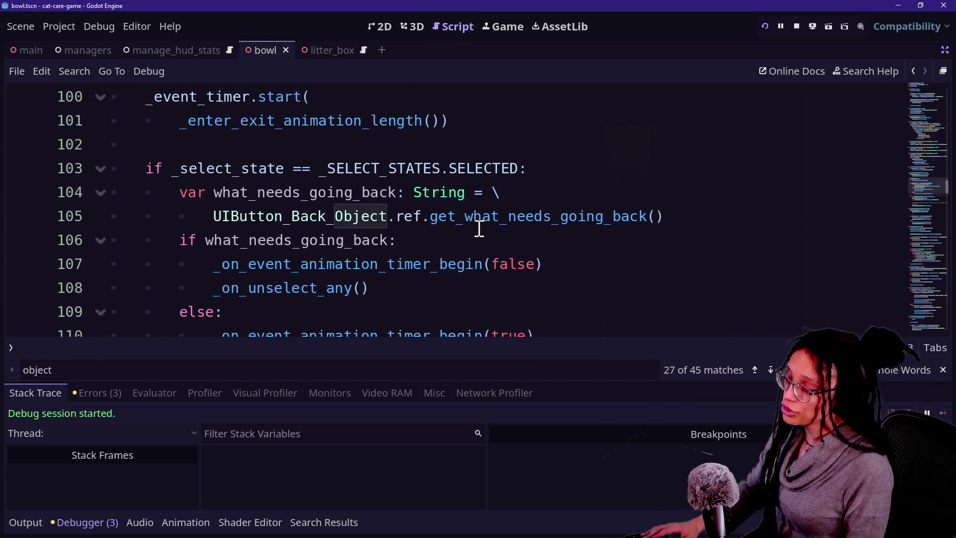
{"action": "scroll", "coordinate": [478, 229], "scroll_direction": "down", "scroll_amount": 1}
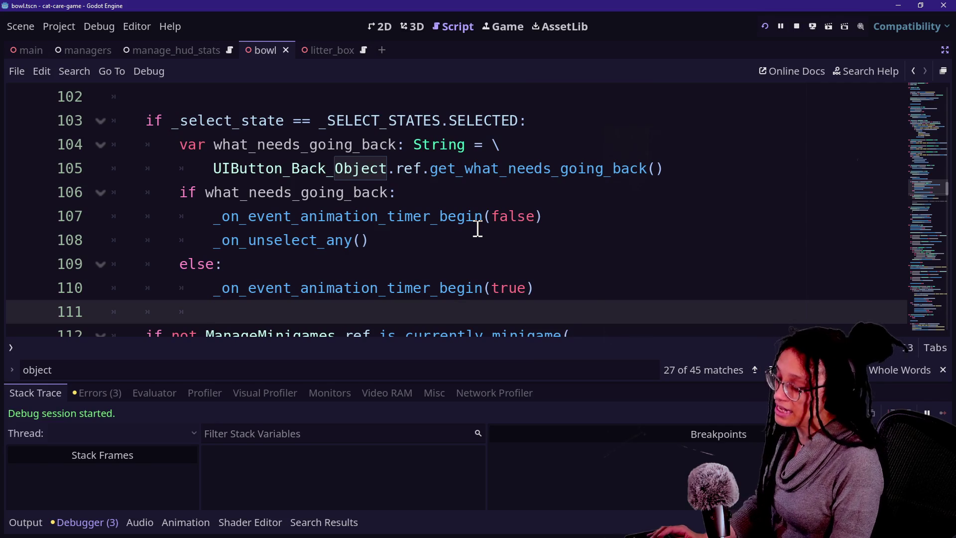
{"action": "left_click", "coordinate": [601, 195]}
{"action": "key", "text": "Up"}
{"action": "key", "text": "Up"}
{"action": "key", "text": "Up"}
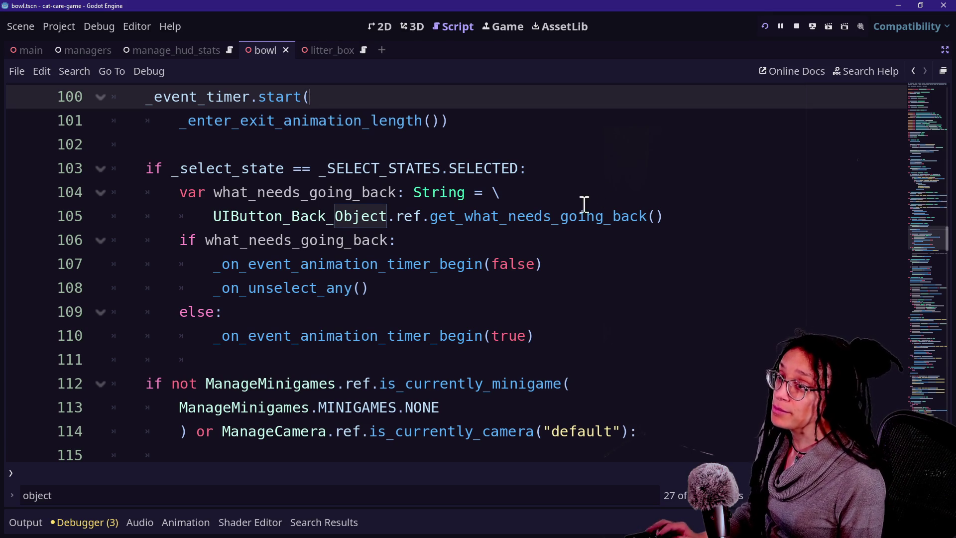
{"action": "left_click", "coordinate": [334, 256]}
{"action": "mouse_move", "coordinate": [328, 270]}
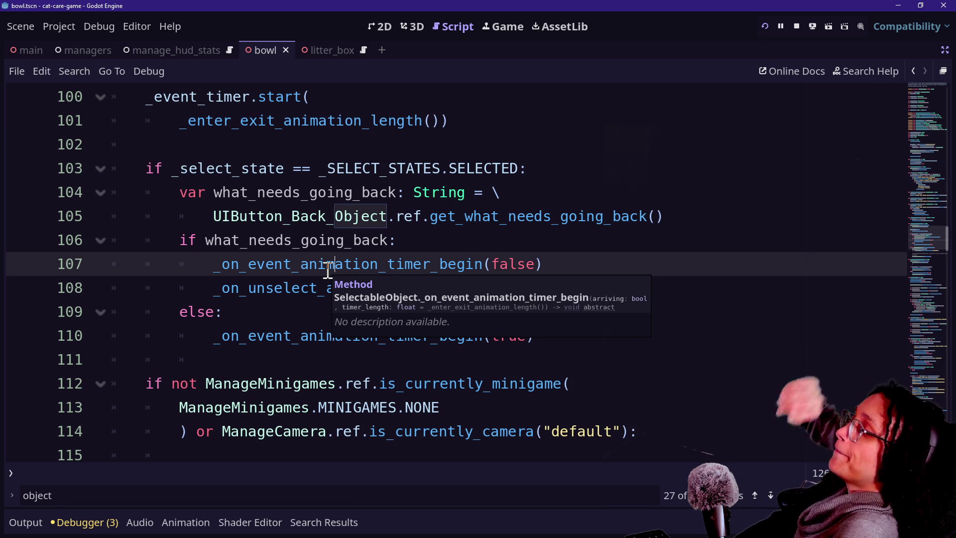
{"action": "left_click", "coordinate": [131, 175]}
{"action": "left_click", "coordinate": [188, 190]}
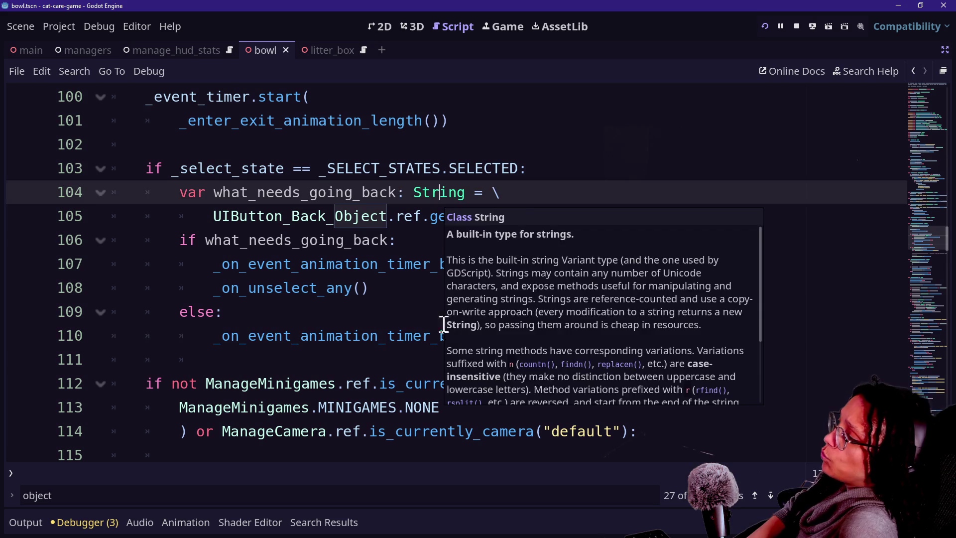
{"action": "left_click", "coordinate": [361, 335]}
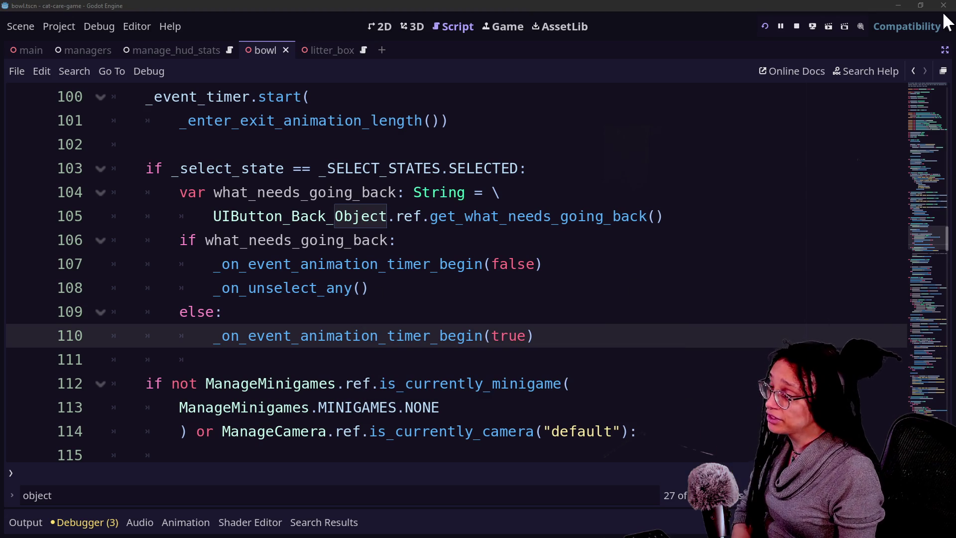
{"action": "scroll", "coordinate": [662, 142], "scroll_direction": "up", "scroll_amount": 20}
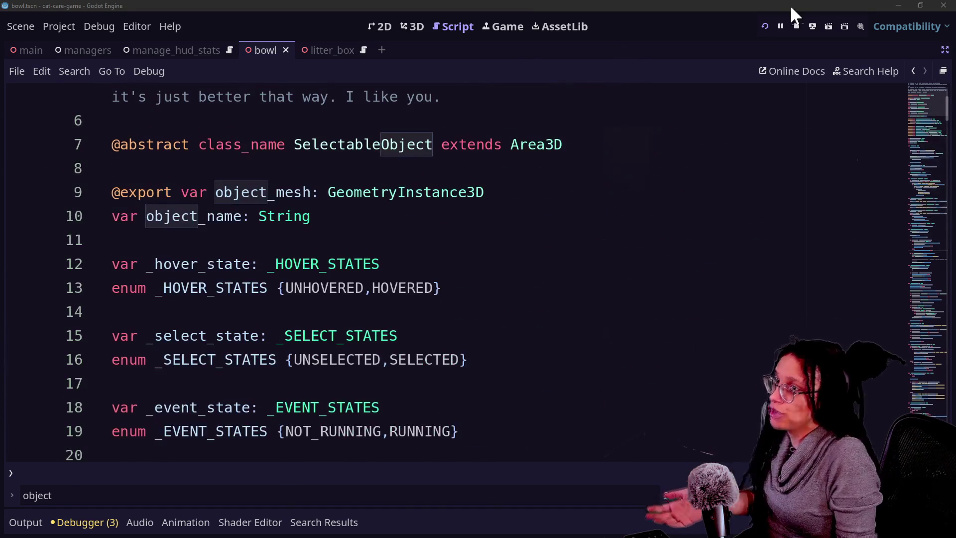
{"action": "left_click", "coordinate": [508, 28]}
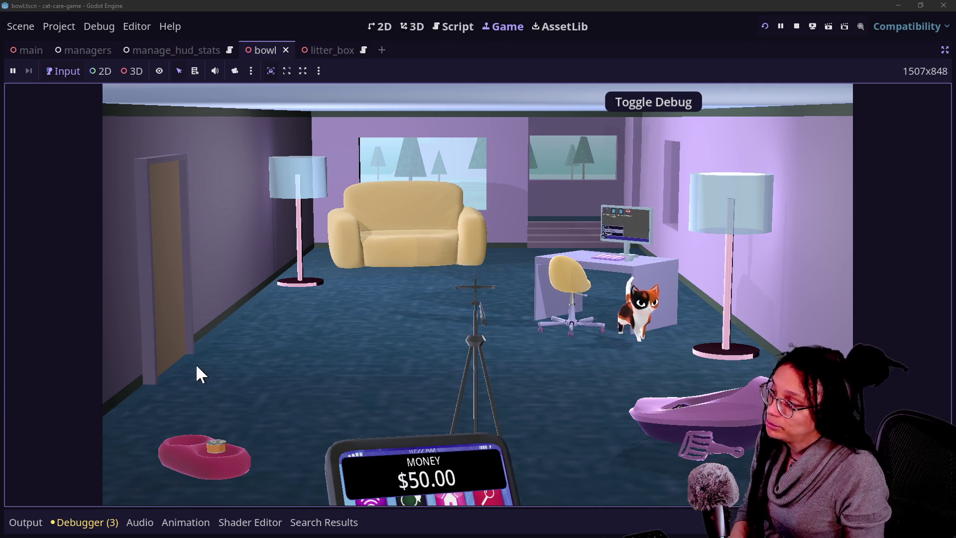
{"action": "mouse_move", "coordinate": [452, 490]}
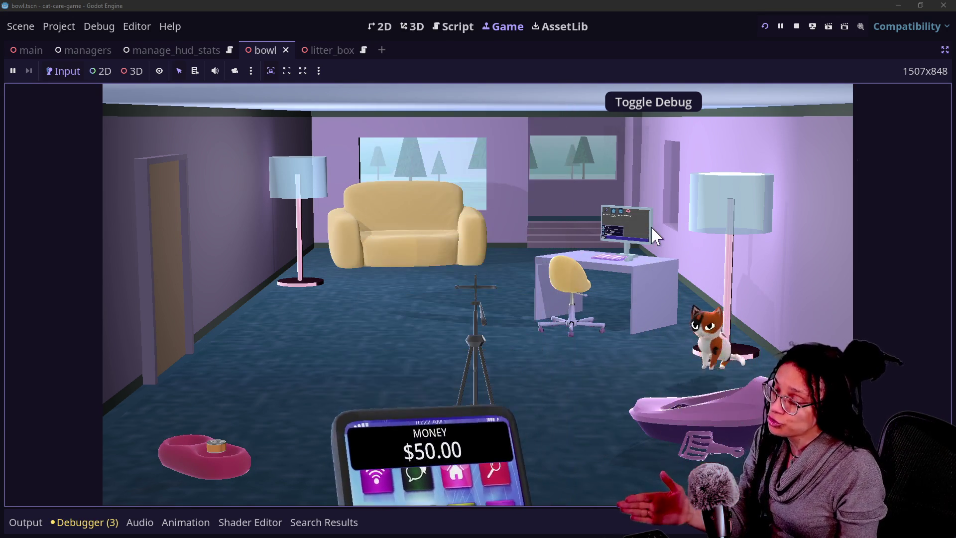
{"action": "left_click", "coordinate": [452, 26]}
{"action": "left_click", "coordinate": [522, 245]}
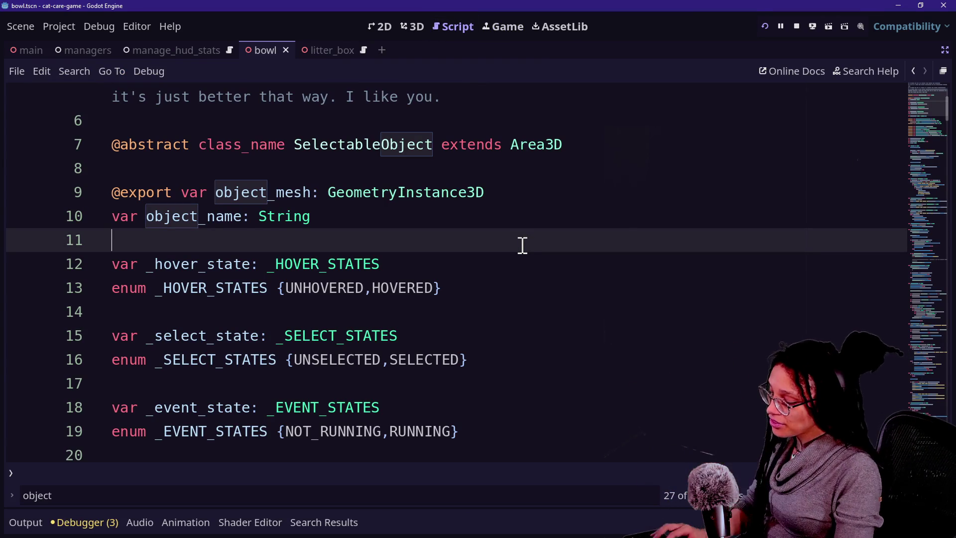
Search the project for get_current_minigame, jump to the minigame_petting.gd result and close the results panel
{"action": "key", "text": "ctrl+shift+f"}
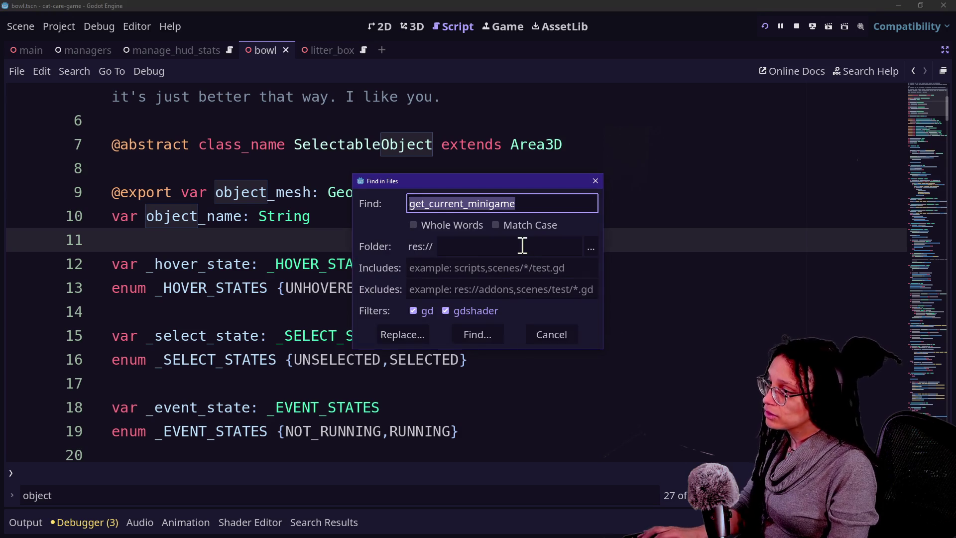
{"action": "key", "text": "Return"}
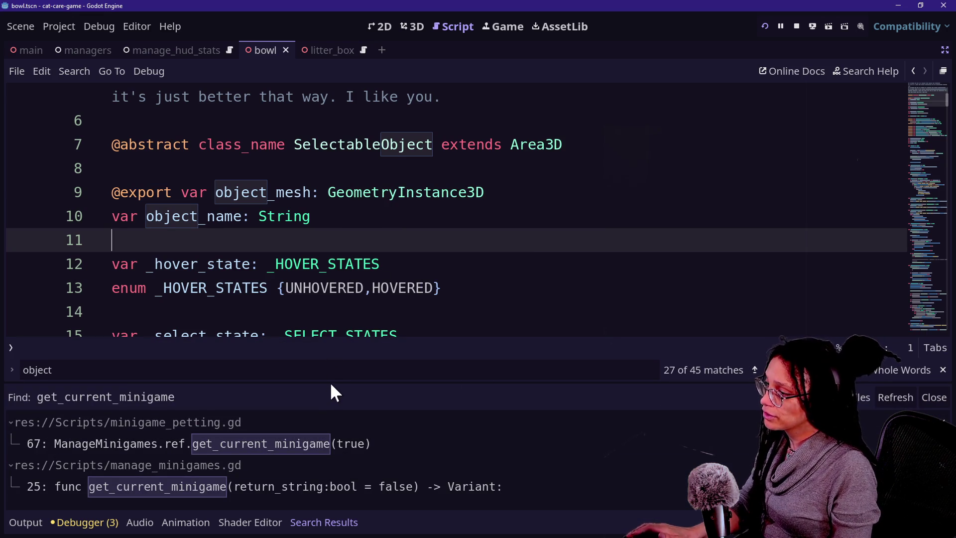
{"action": "left_click_drag", "start_coordinate": [331, 382], "coordinate": [330, 264]}
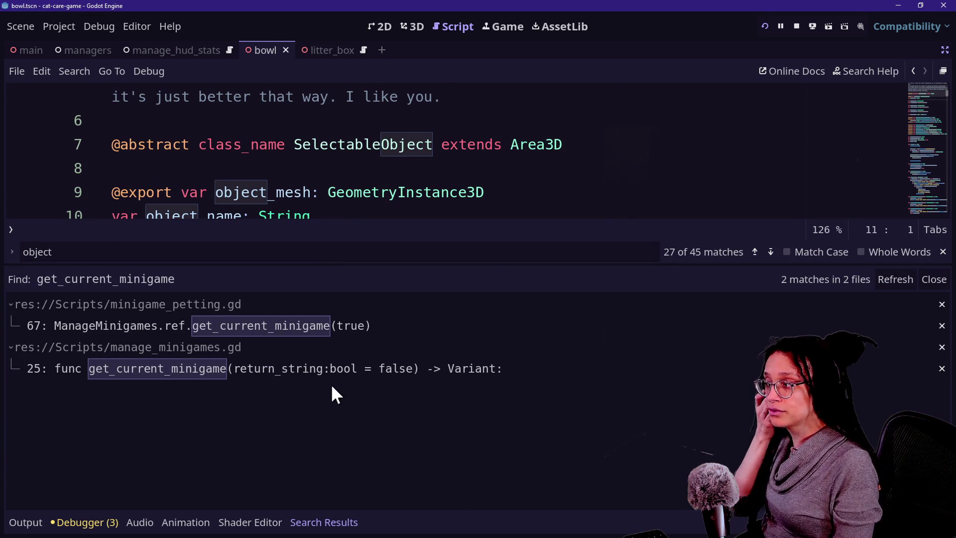
{"action": "left_click", "coordinate": [316, 326]}
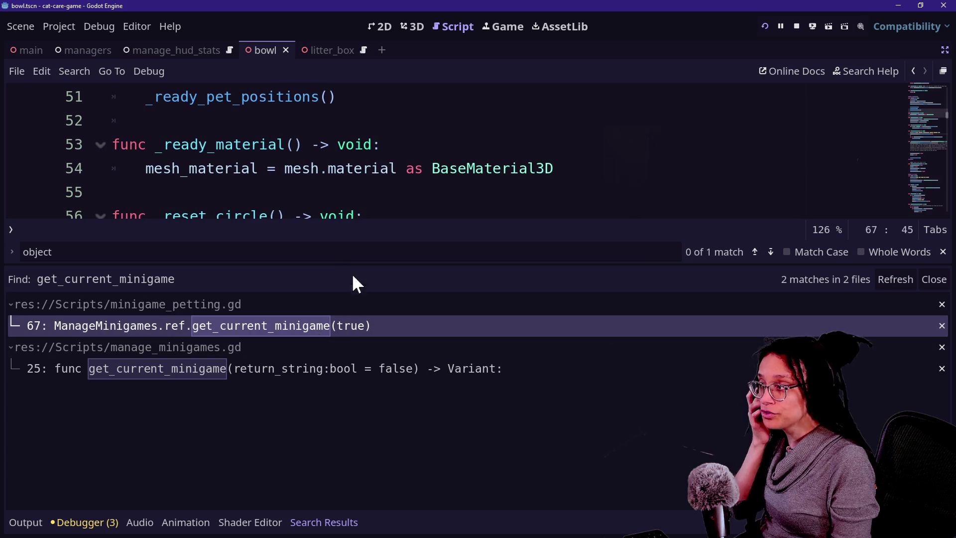
{"action": "scroll", "coordinate": [341, 180], "scroll_direction": "down", "scroll_amount": 1}
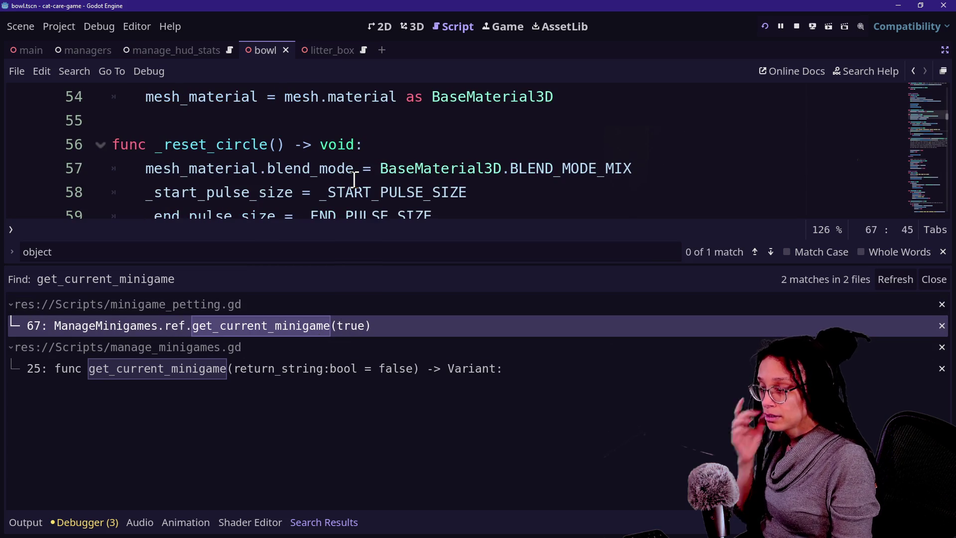
{"action": "left_click", "coordinate": [324, 521]}
{"action": "left_click", "coordinate": [447, 246]}
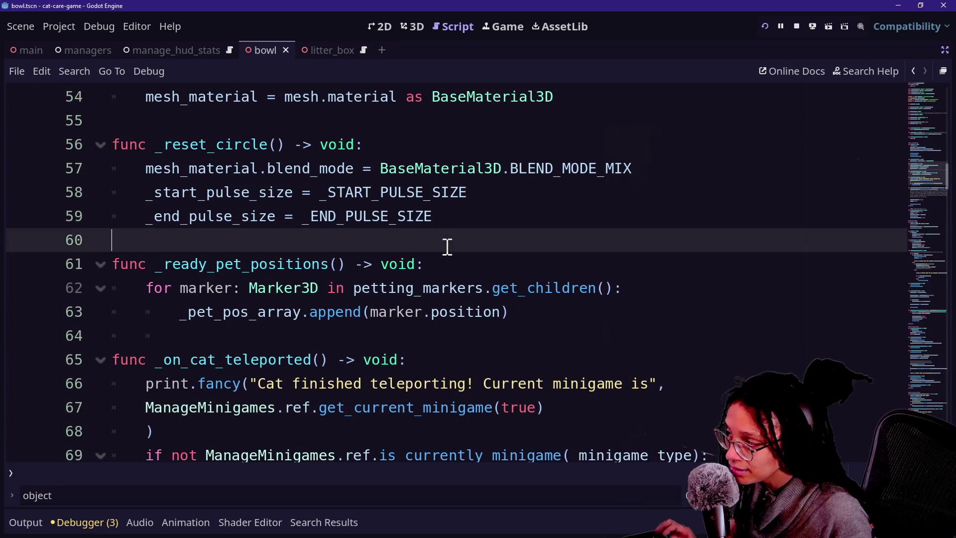
{"action": "left_click", "coordinate": [320, 263]}
{"action": "scroll", "coordinate": [324, 264], "scroll_direction": "down", "scroll_amount": 3}
{"action": "left_click", "coordinate": [323, 263]}
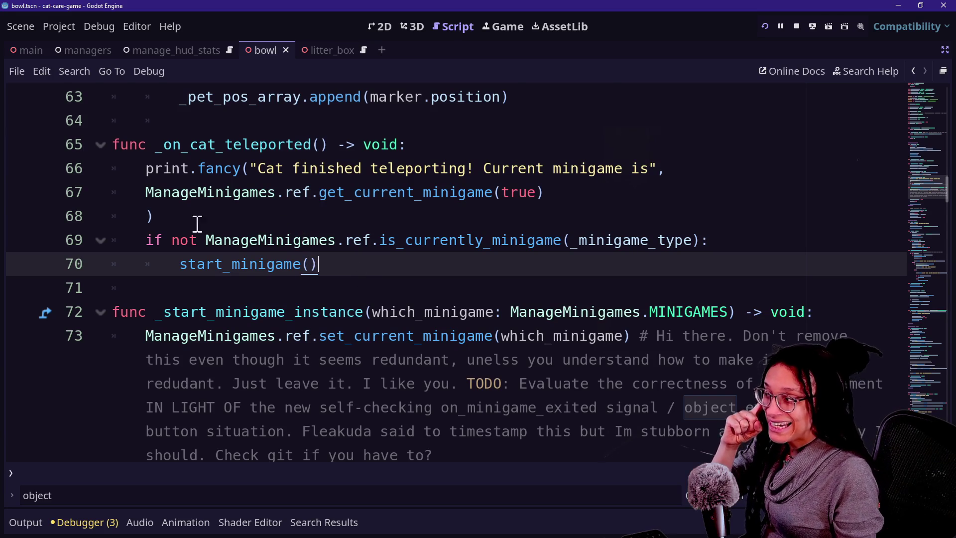
Join the lone ')' onto line 67 to close print.fancy, then review the if statement below it
{"action": "left_click", "coordinate": [151, 218]}
{"action": "key", "text": "BackSpace"}
{"action": "key", "text": "BackSpace"}
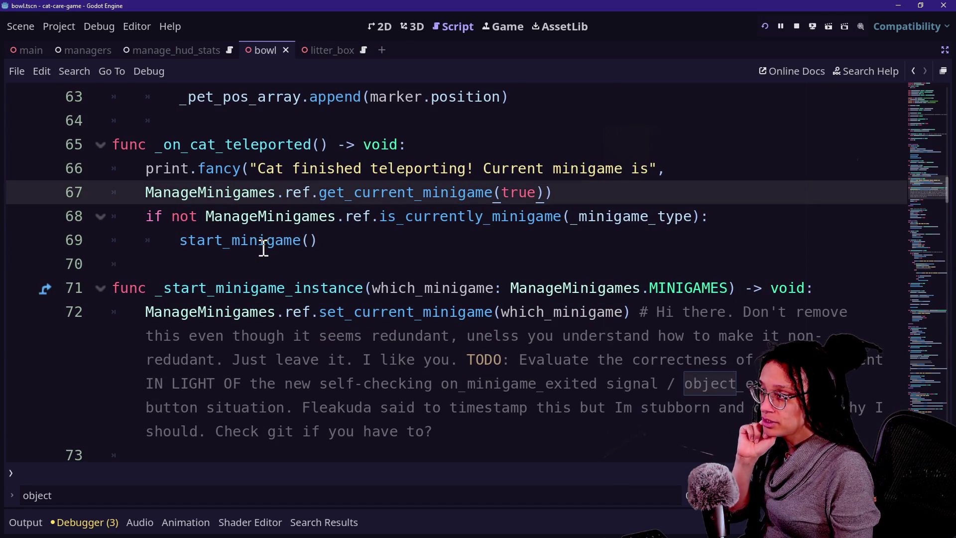
{"action": "left_click", "coordinate": [220, 212]}
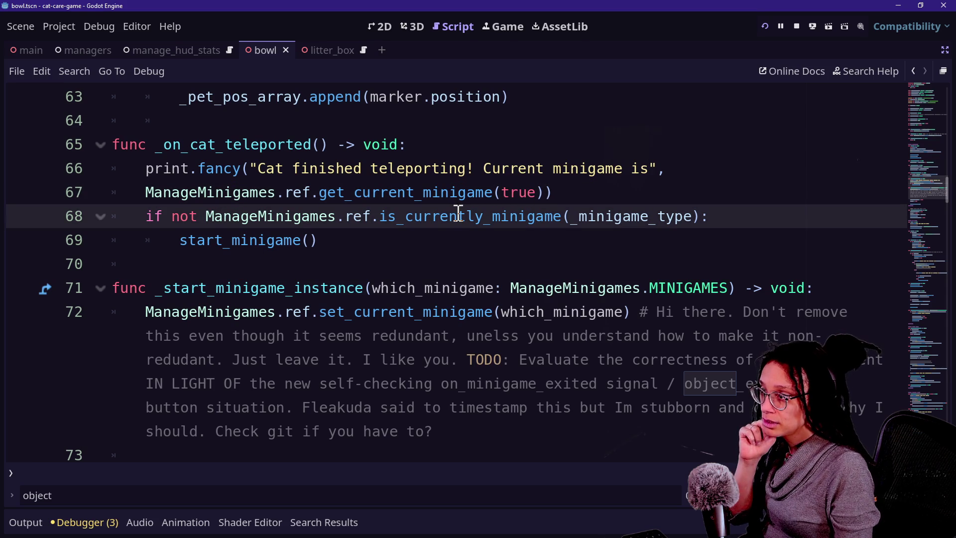
{"action": "left_click_drag", "start_coordinate": [458, 216], "coordinate": [335, 242]}
{"action": "left_click", "coordinate": [304, 238]}
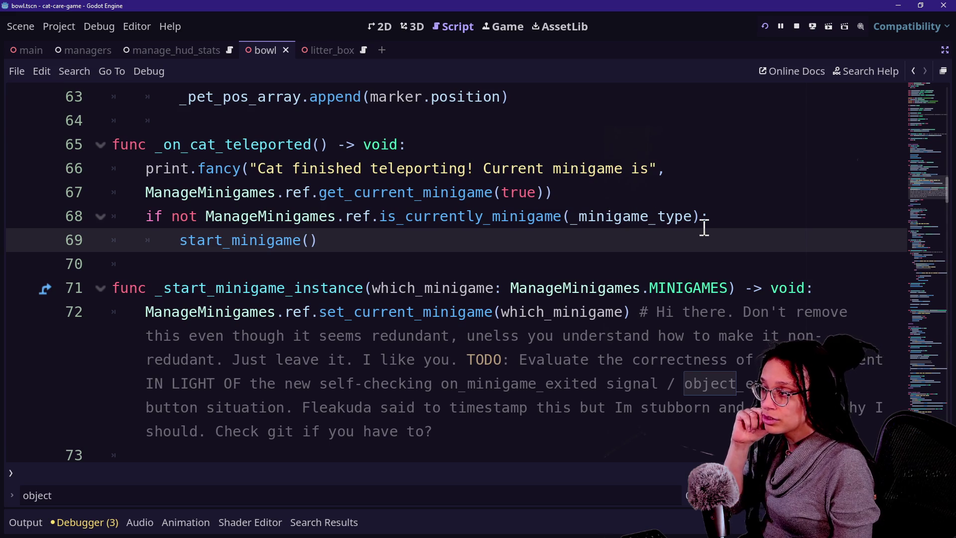
{"action": "mouse_move", "coordinate": [692, 229]}
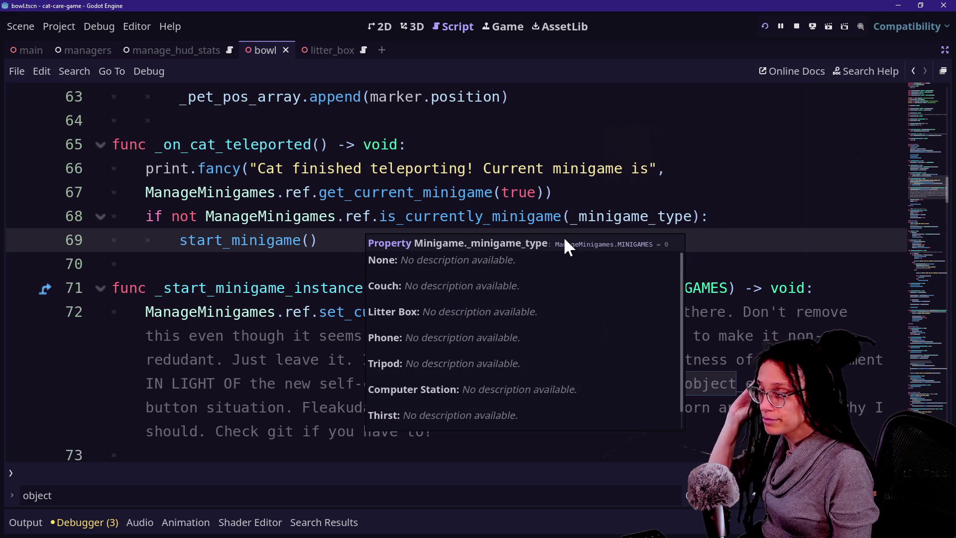
{"action": "left_click", "coordinate": [425, 187]}
{"action": "mouse_move", "coordinate": [424, 187]}
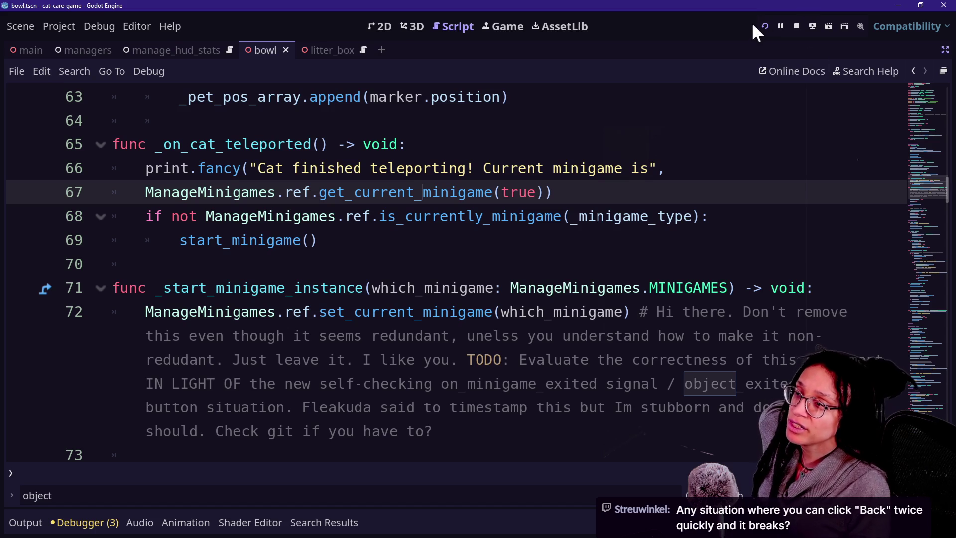
Re-run the game and visit the litter box and couch close-ups
{"action": "left_click", "coordinate": [764, 26]}
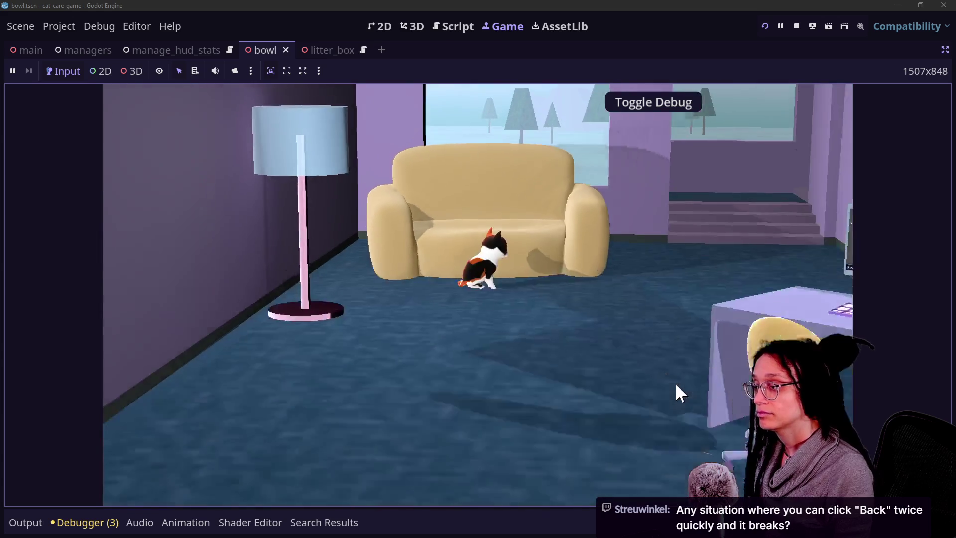
{"action": "left_click", "coordinate": [647, 384]}
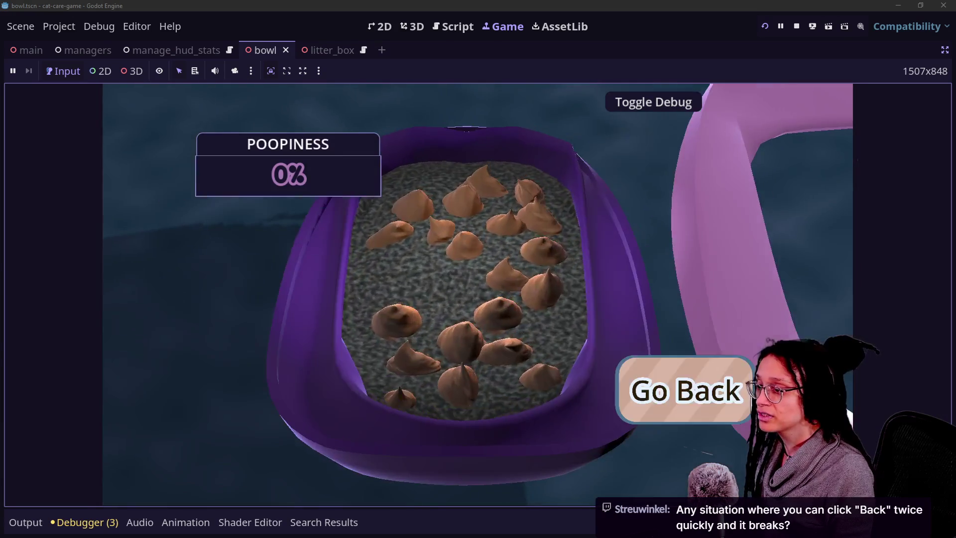
{"action": "left_click", "coordinate": [696, 416]}
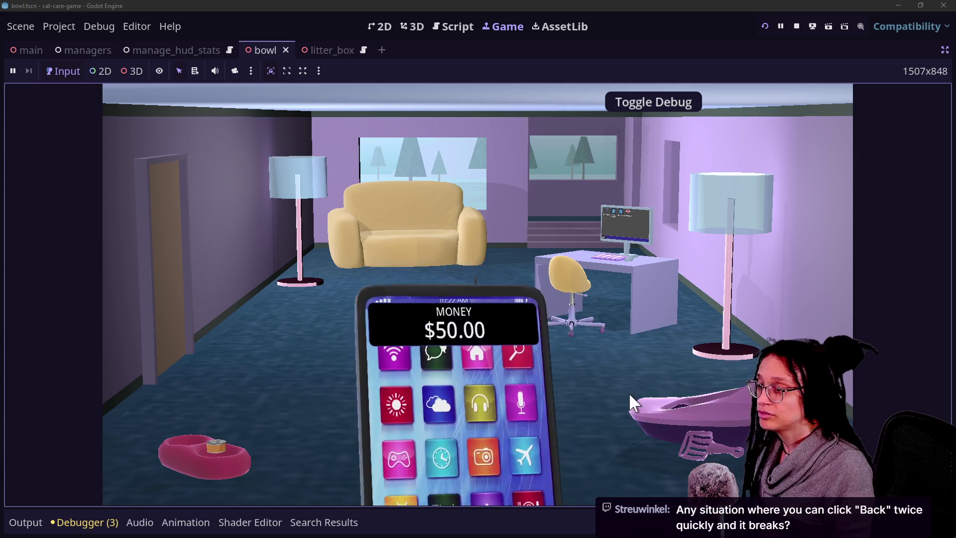
{"action": "left_click", "coordinate": [416, 260]}
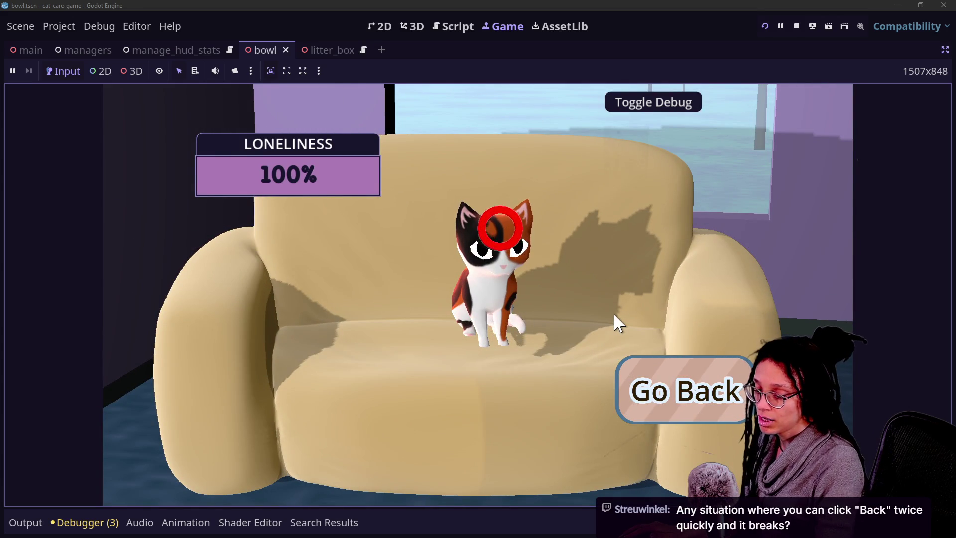
{"action": "left_click", "coordinate": [672, 394]}
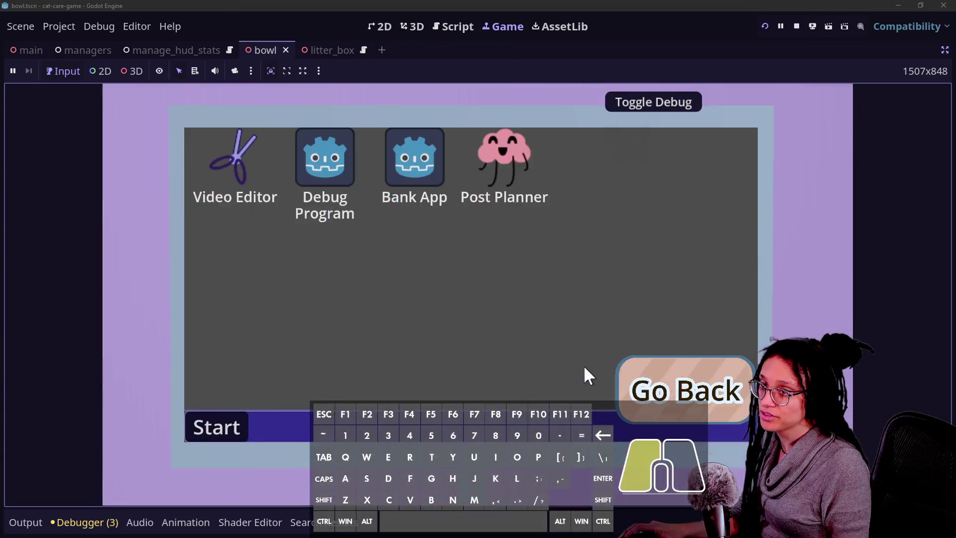
Leave the computer screen, then cycle through the litter box, couch and computer views
{"action": "left_click", "coordinate": [677, 395]}
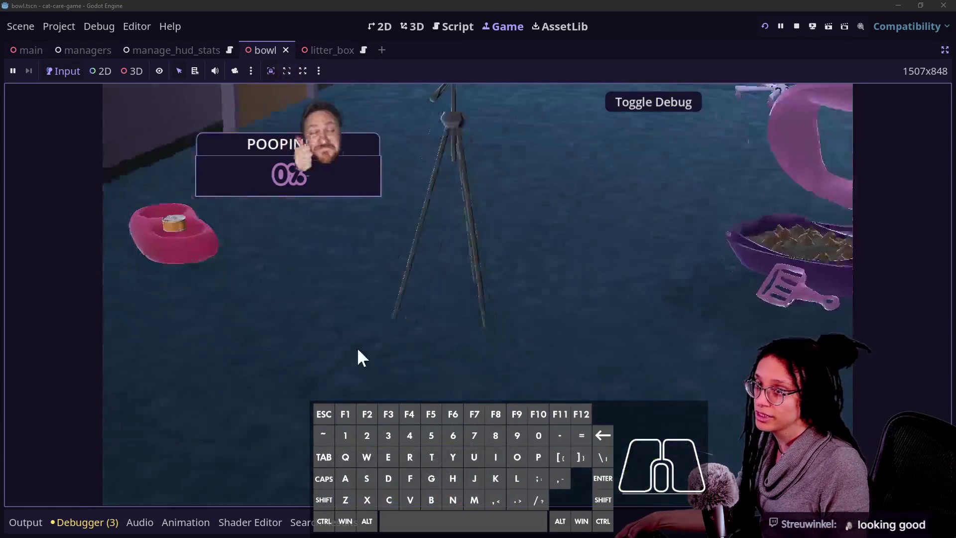
{"action": "left_click", "coordinate": [685, 315]}
{"action": "left_click", "coordinate": [438, 304]}
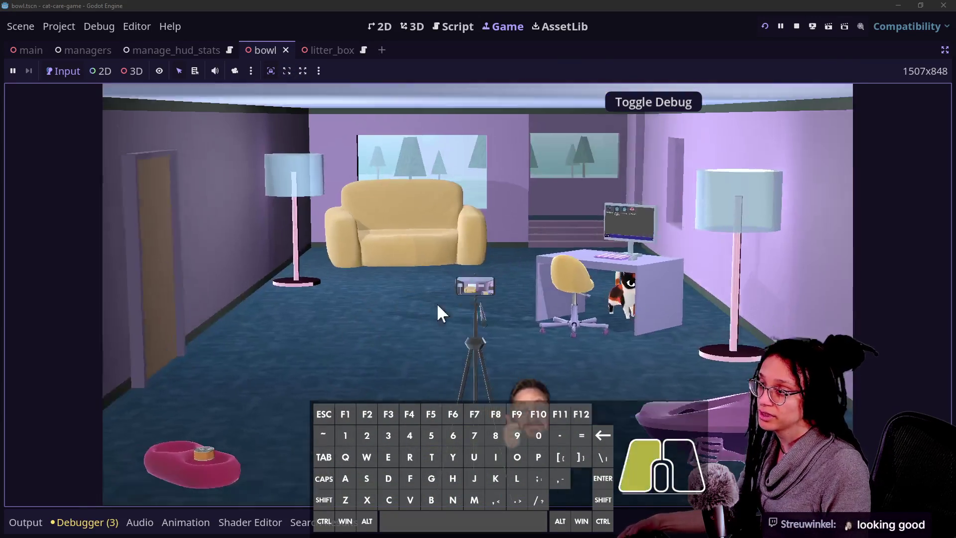
{"action": "left_click", "coordinate": [647, 391]}
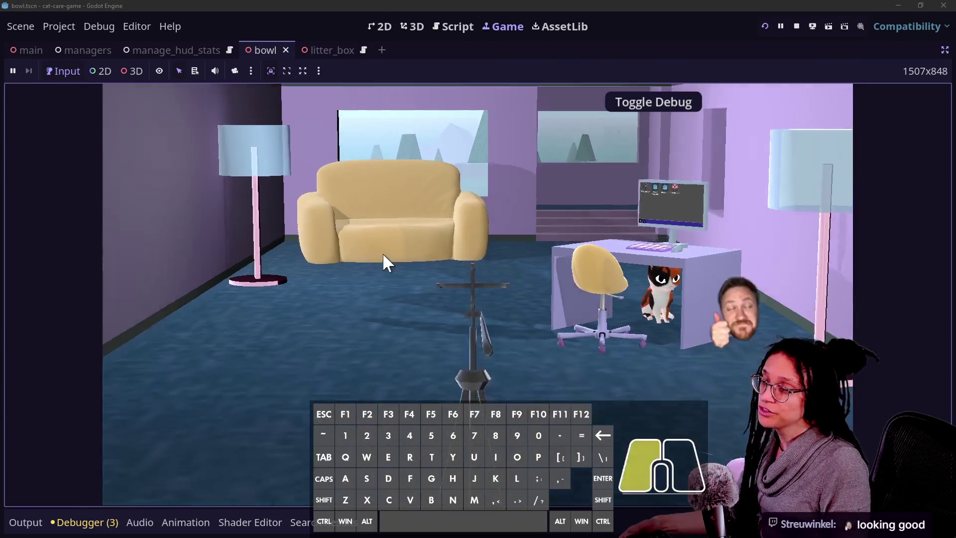
{"action": "left_click", "coordinate": [384, 256]}
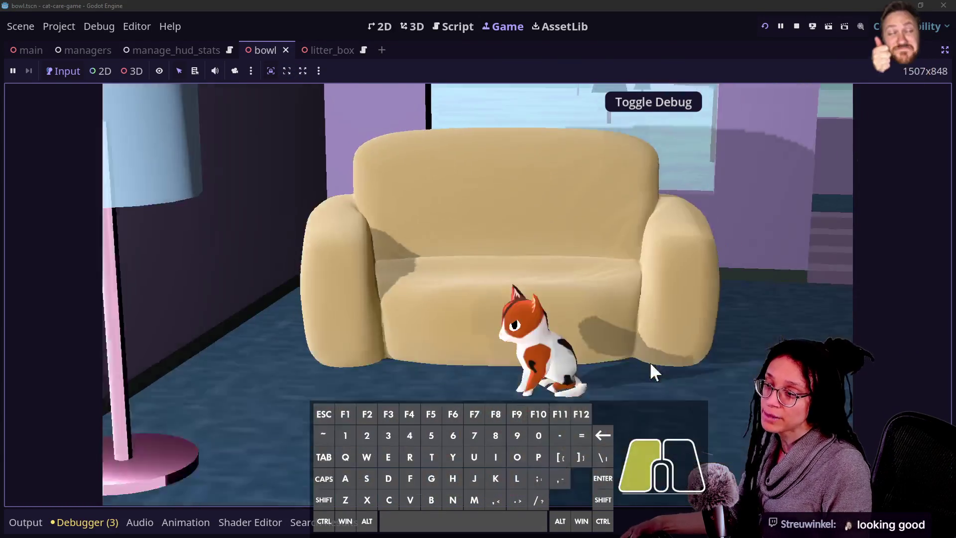
{"action": "left_click", "coordinate": [649, 361]}
{"action": "left_click", "coordinate": [697, 279]}
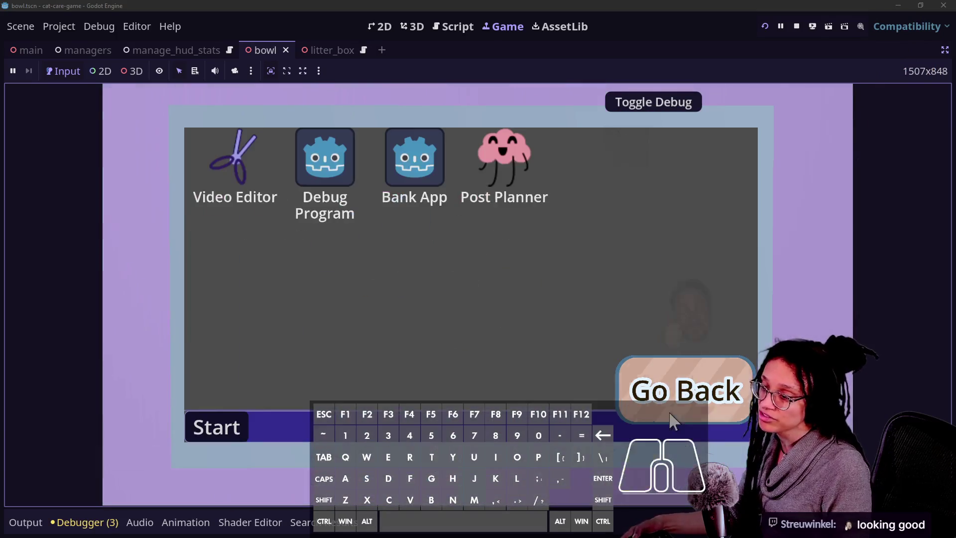
{"action": "left_click", "coordinate": [670, 413]}
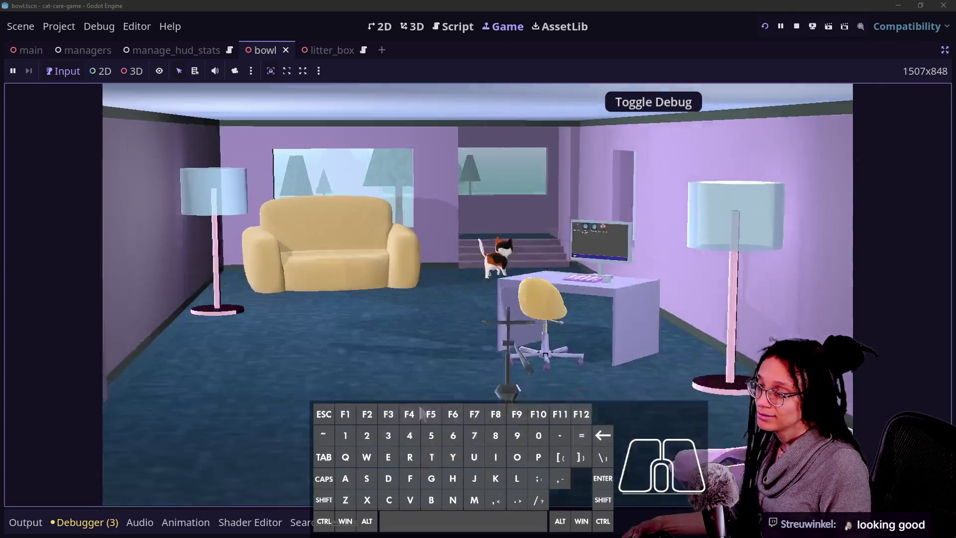
{"action": "left_click", "coordinate": [420, 350]}
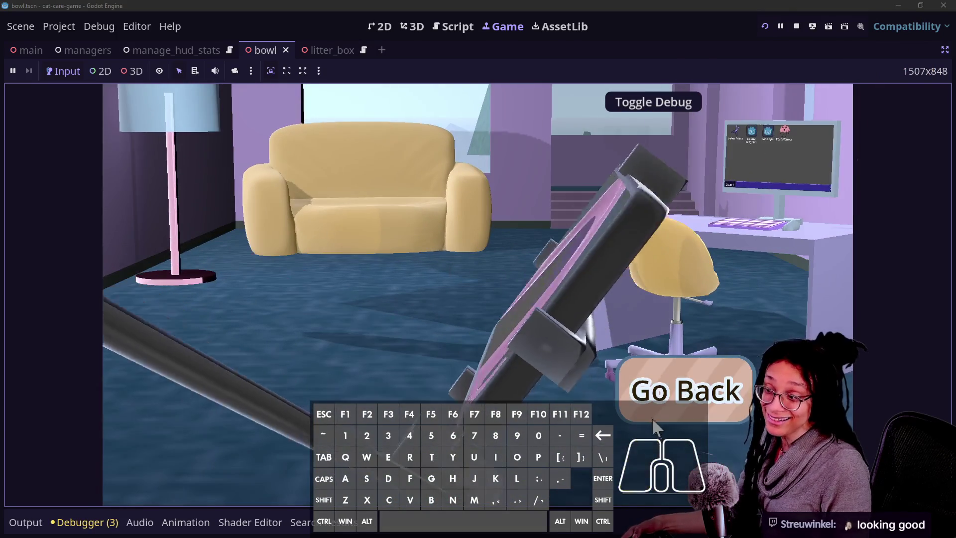
{"action": "left_click", "coordinate": [648, 395]}
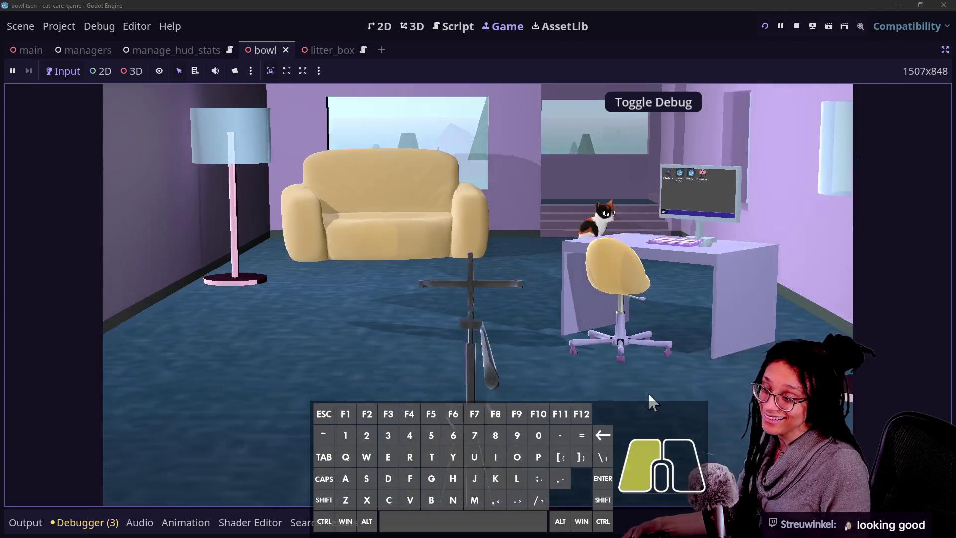
Repeatedly open and exit the litter box and tripod phone close-ups
{"action": "left_click", "coordinate": [657, 402]}
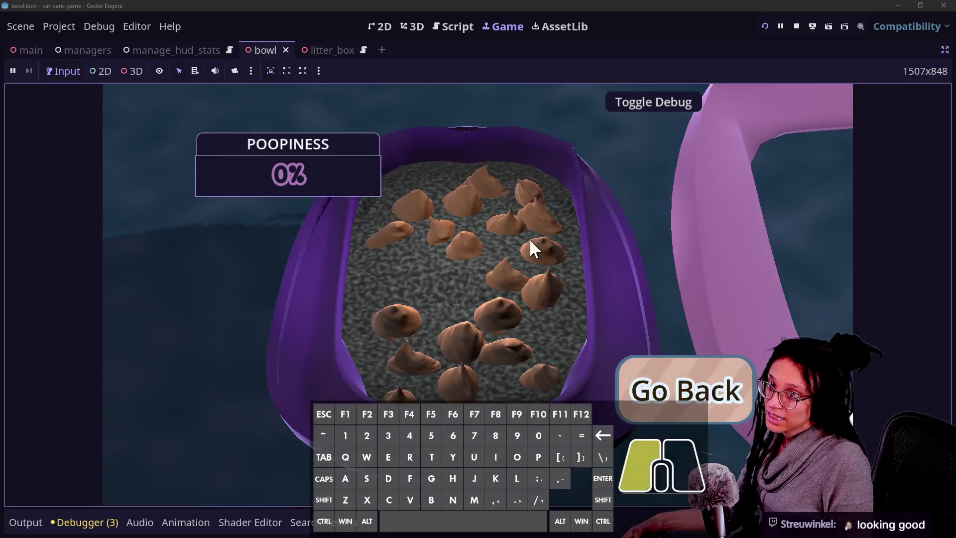
{"action": "left_click", "coordinate": [684, 370]}
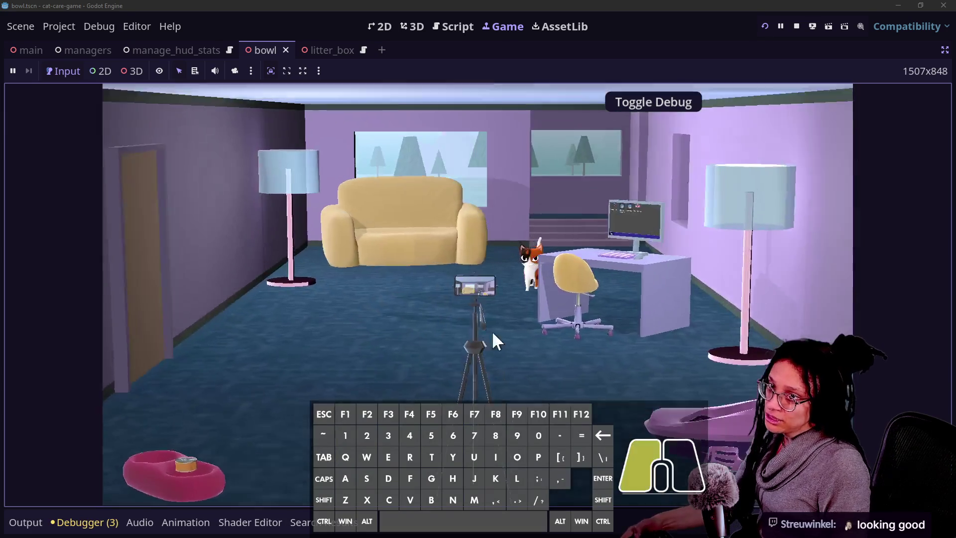
{"action": "left_click", "coordinate": [493, 334]}
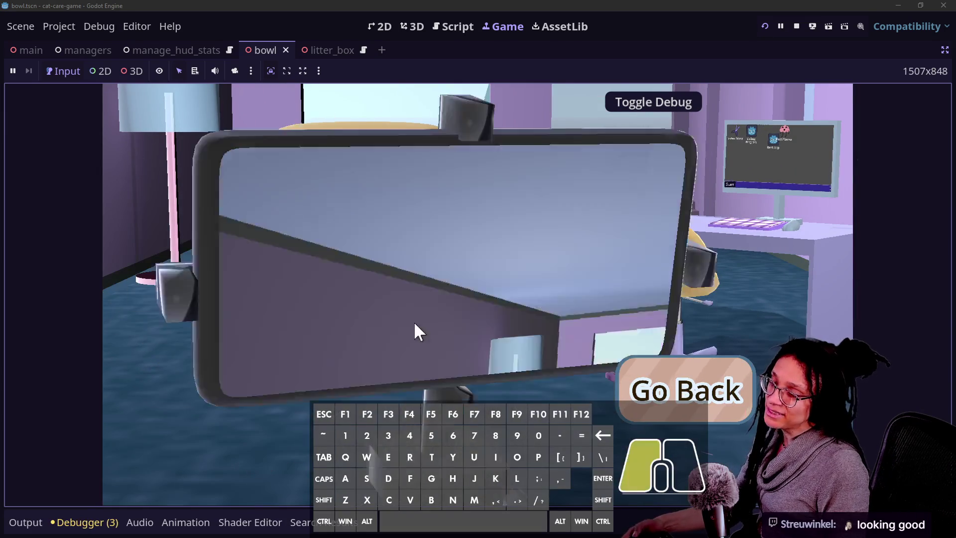
{"action": "left_click", "coordinate": [669, 416]}
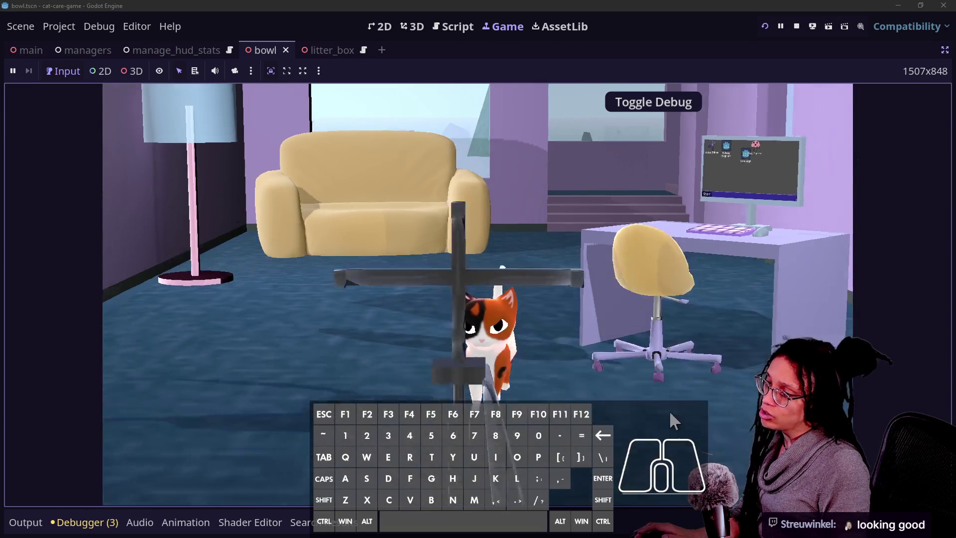
{"action": "left_click", "coordinate": [718, 444]}
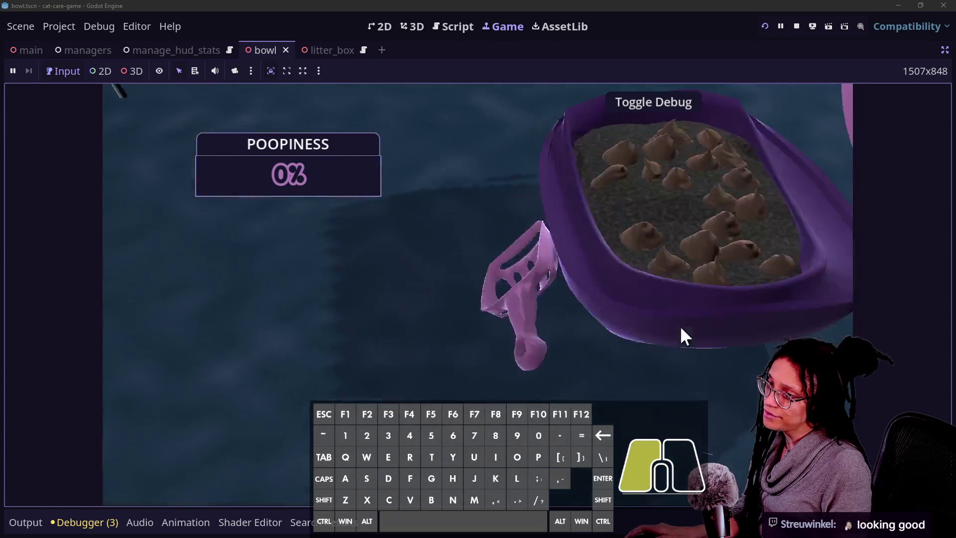
{"action": "left_click", "coordinate": [680, 326]}
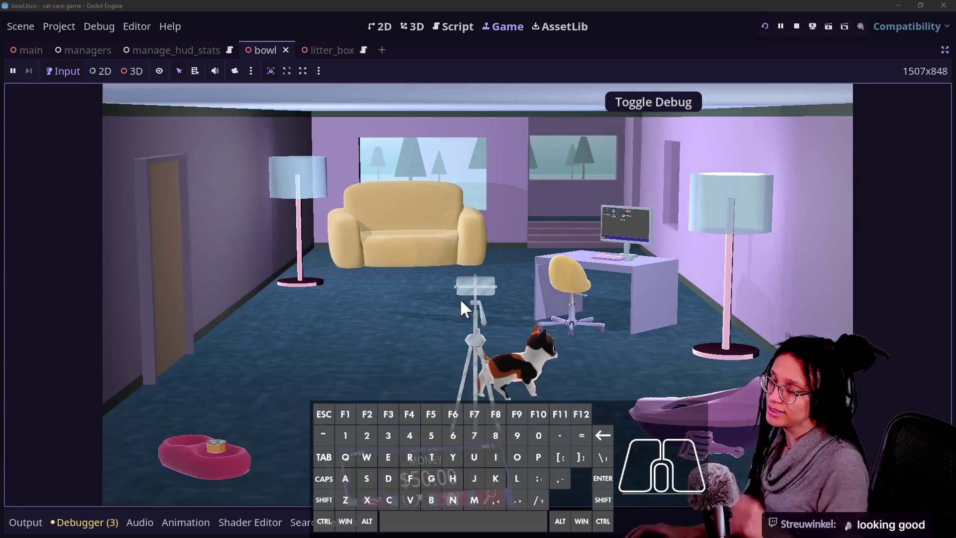
{"action": "left_click", "coordinate": [461, 301]}
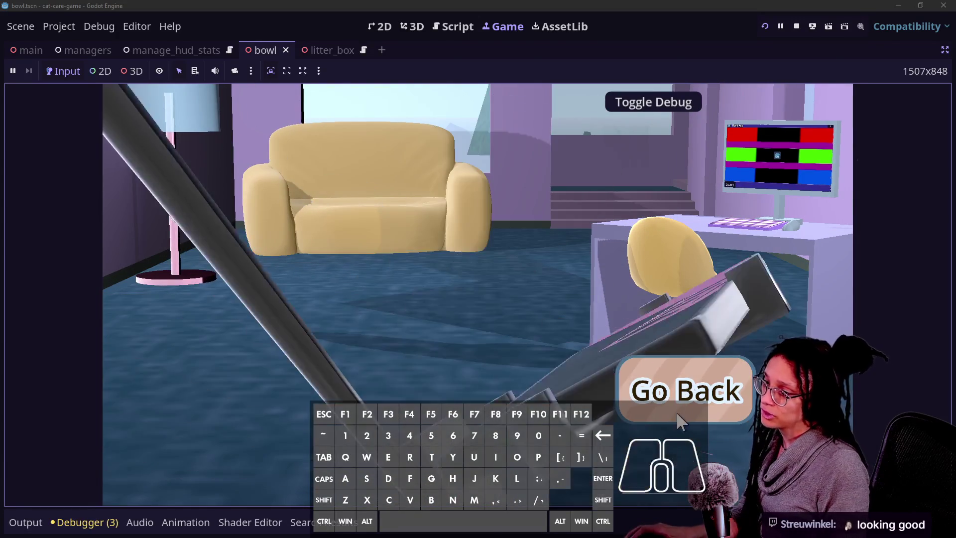
{"action": "left_click", "coordinate": [677, 417]}
{"action": "left_click", "coordinate": [746, 426]}
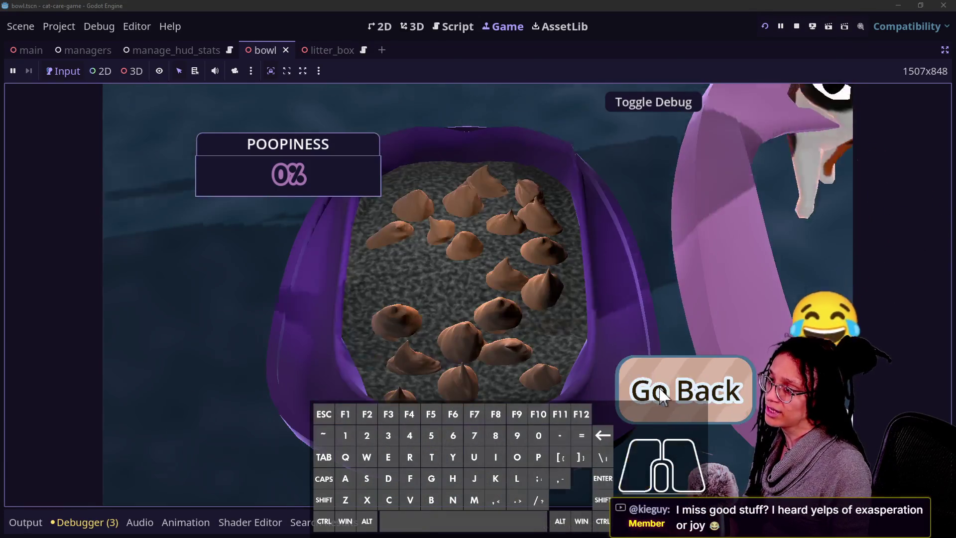
{"action": "left_click", "coordinate": [685, 390]}
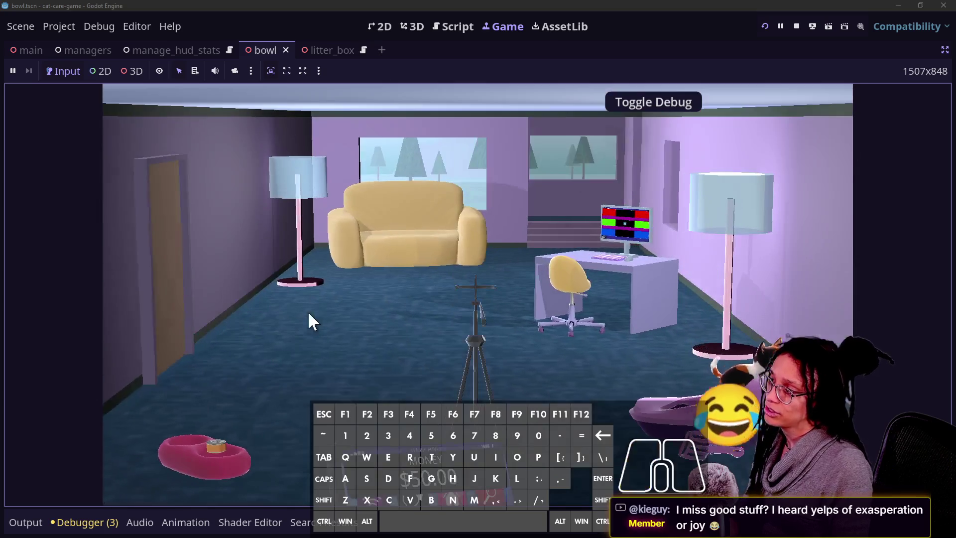
Check the couch, litter box, Bank App, phone and sofa close-ups, then stop the game
{"action": "left_click", "coordinate": [348, 224]}
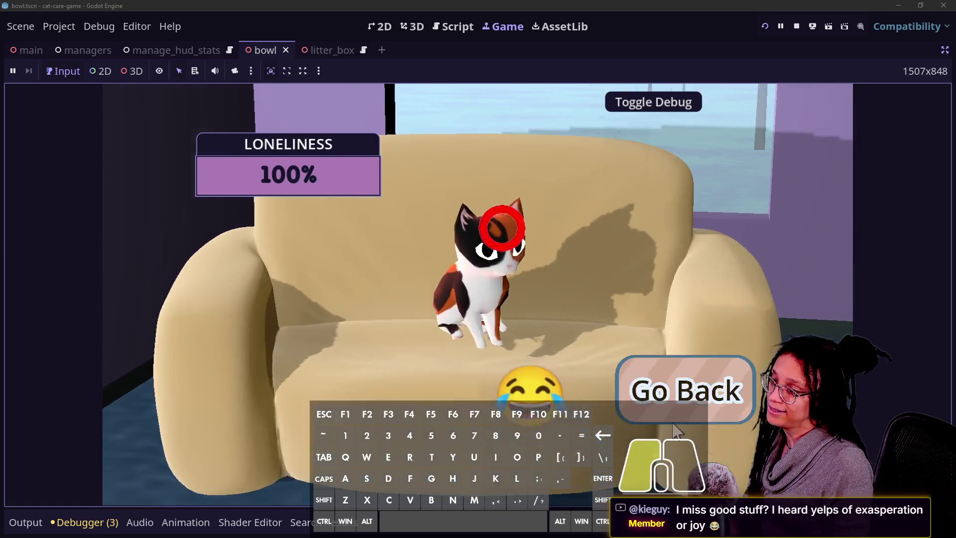
{"action": "left_click", "coordinate": [674, 420]}
{"action": "left_click", "coordinate": [675, 363]}
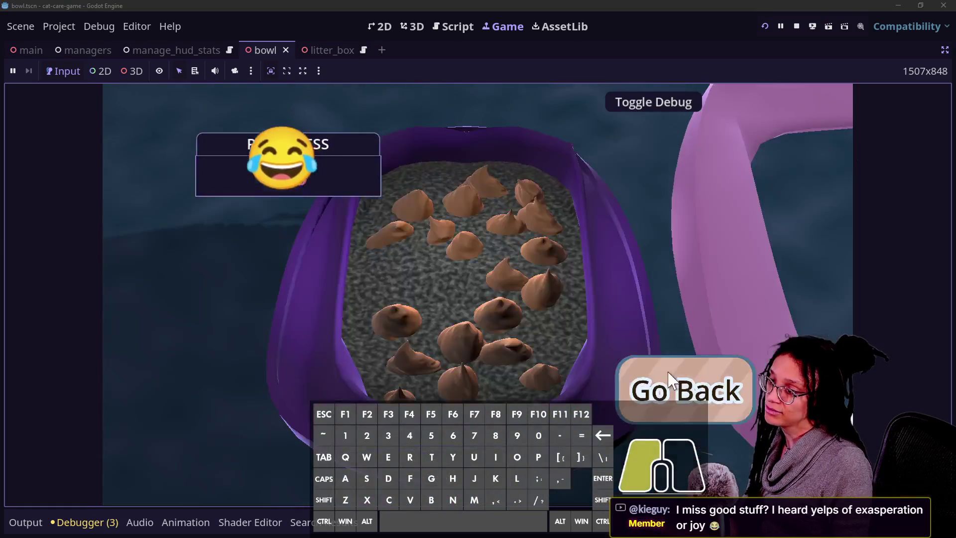
{"action": "left_click", "coordinate": [671, 379]}
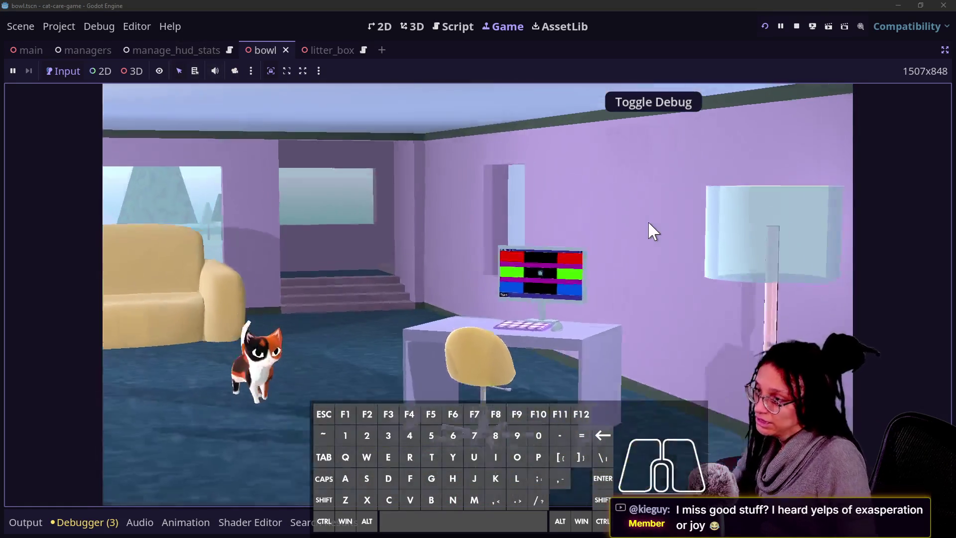
{"action": "left_click", "coordinate": [543, 277]}
{"action": "left_click", "coordinate": [682, 389]}
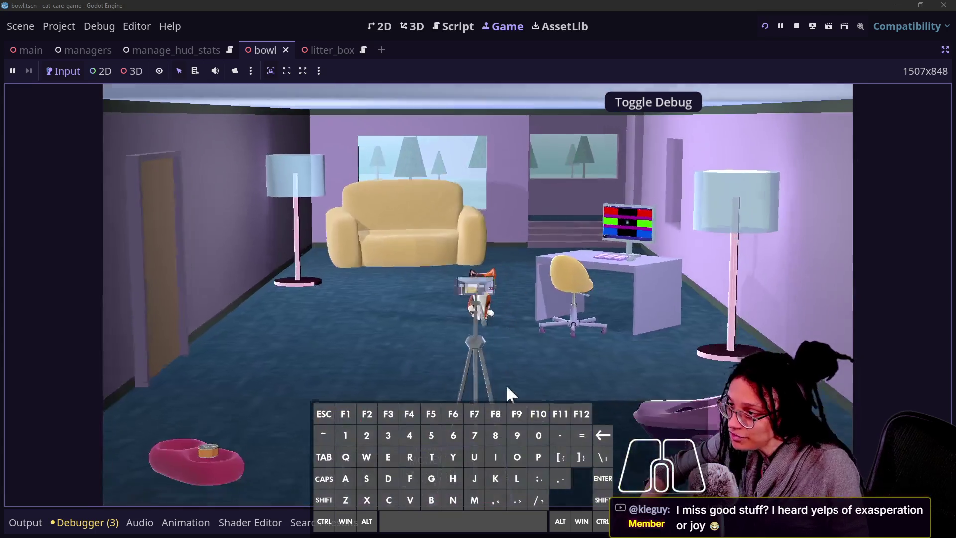
{"action": "left_click", "coordinate": [461, 327]}
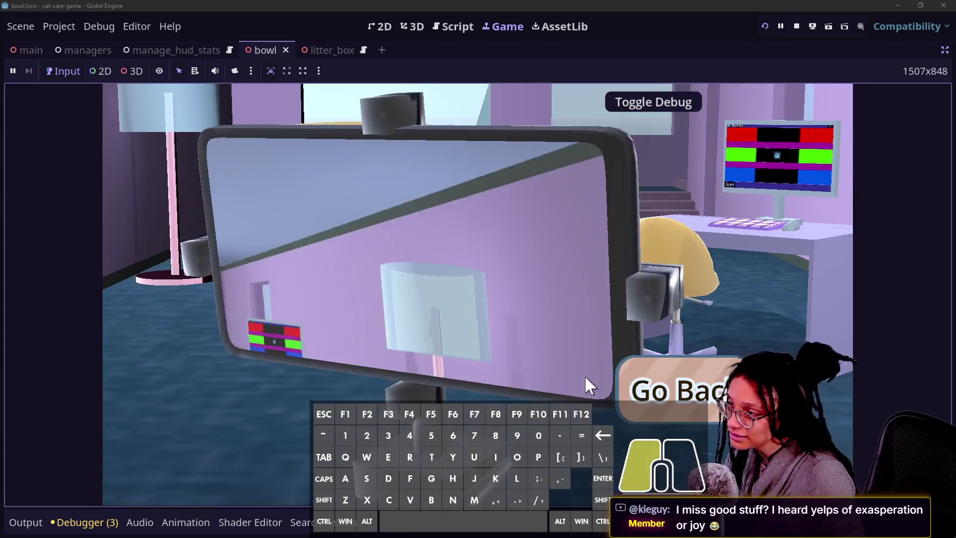
{"action": "left_click", "coordinate": [627, 386]}
{"action": "left_click", "coordinate": [384, 187]}
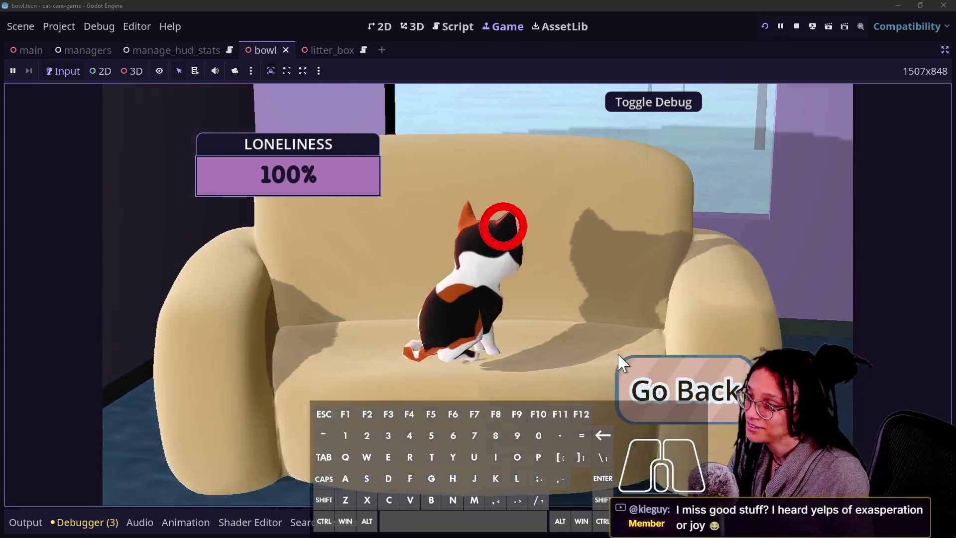
{"action": "left_click", "coordinate": [619, 367]}
{"action": "left_click", "coordinate": [796, 27]}
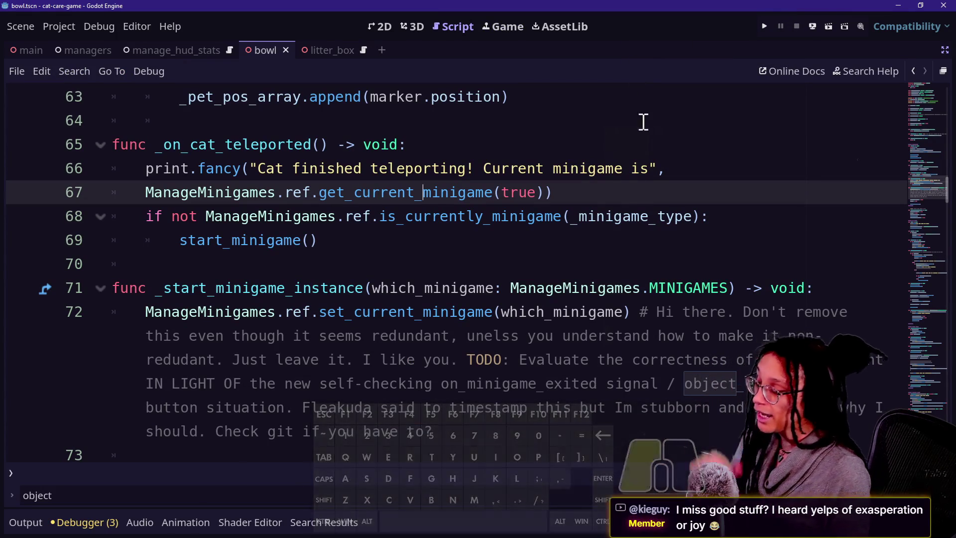
Review lines 67–69 of _on_cat_teleported, then switch to the browser showing Twitch chat
{"action": "left_click", "coordinate": [640, 121]}
{"action": "left_click", "coordinate": [496, 217]}
{"action": "left_click_drag", "start_coordinate": [550, 228], "coordinate": [465, 187]}
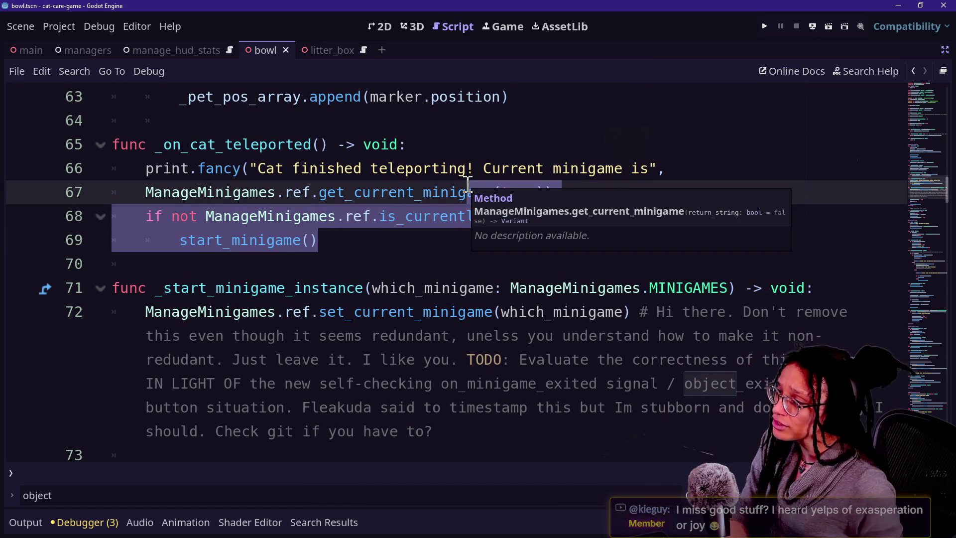
{"action": "left_click", "coordinate": [447, 195]}
{"action": "left_click", "coordinate": [441, 218]}
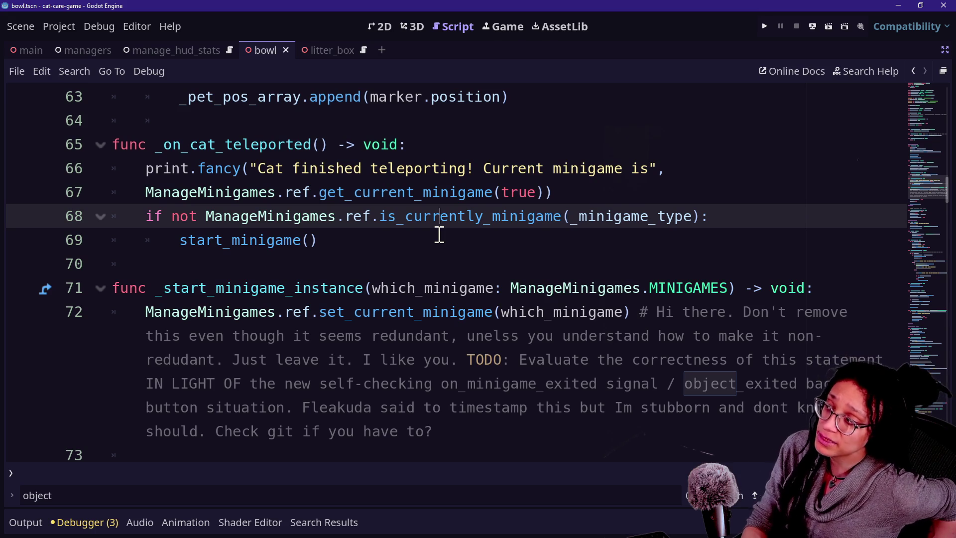
{"action": "left_click", "coordinate": [389, 242]}
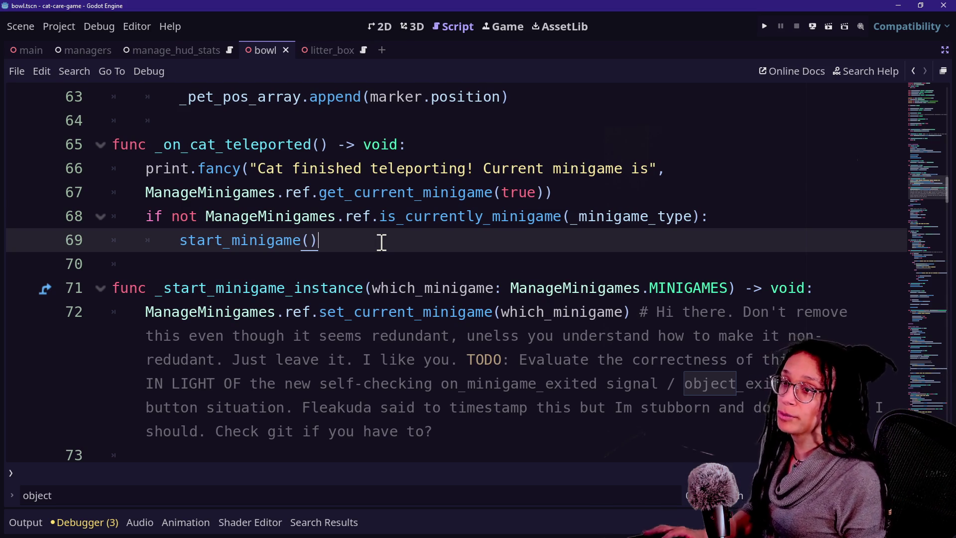
{"action": "key", "text": "alt+Tab"}
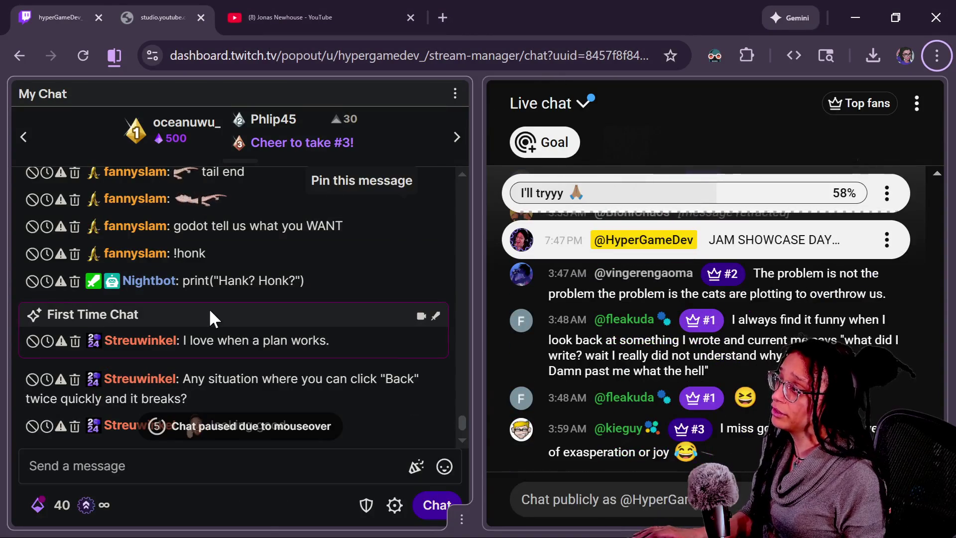
Bring up Twitch poll setup by entering the /poll command in the stream chat
{"action": "left_click", "coordinate": [394, 502]}
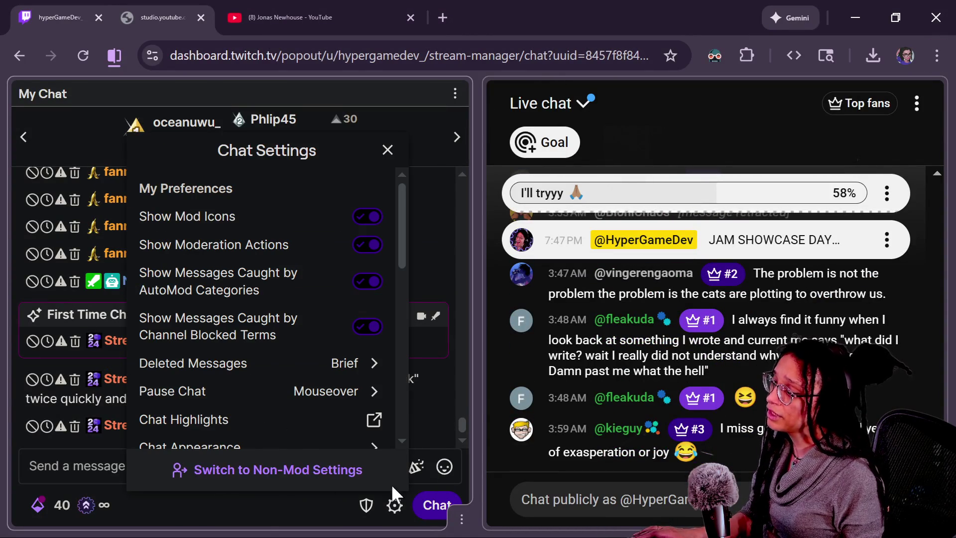
{"action": "left_click", "coordinate": [252, 466]}
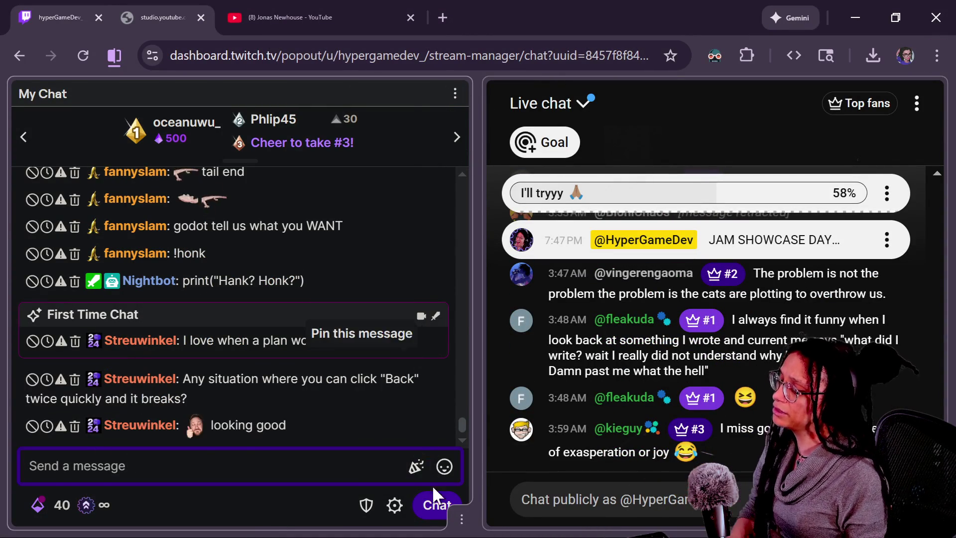
{"action": "type", "text": ".p"}
{"action": "key", "text": "BackSpace"}
{"action": "key", "text": "BackSpace"}
{"action": "type", "text": "/"}
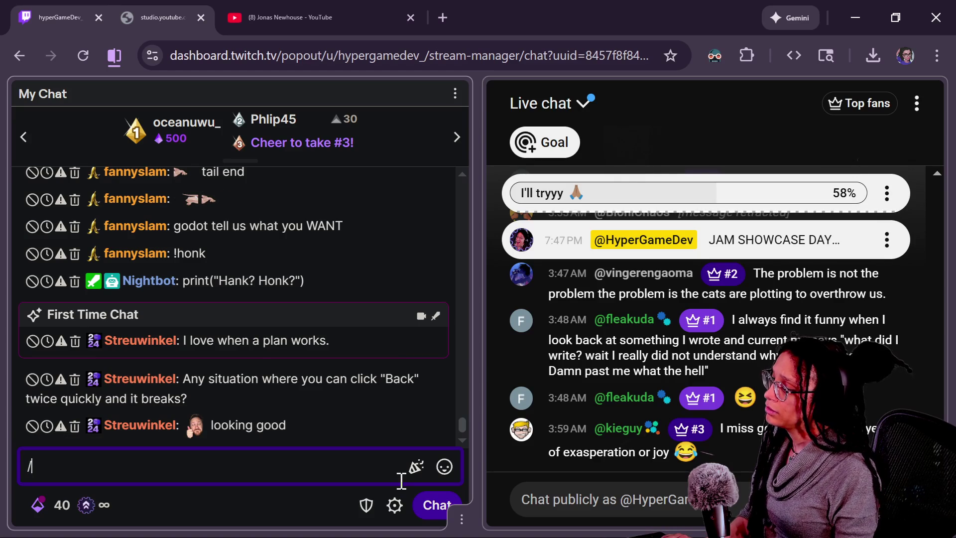
{"action": "type", "text": "poll"}
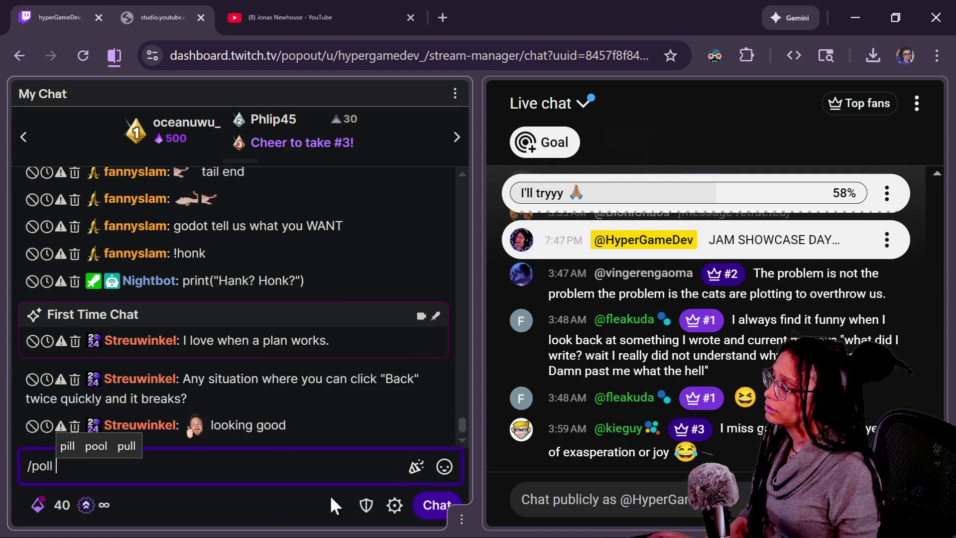
{"action": "key", "text": "BackSpace"}
{"action": "key", "text": "BackSpace"}
{"action": "key", "text": "BackSpace"}
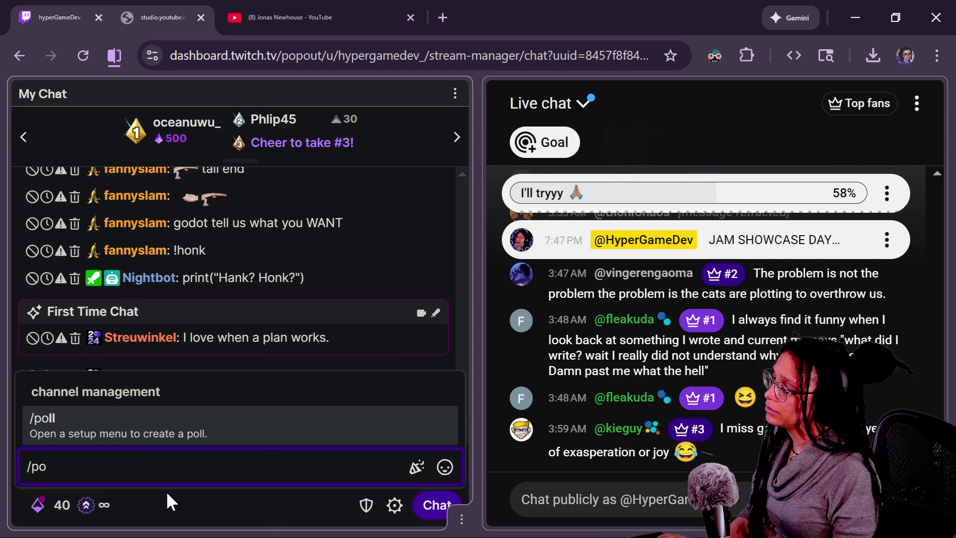
{"action": "type", "text": "ll"}
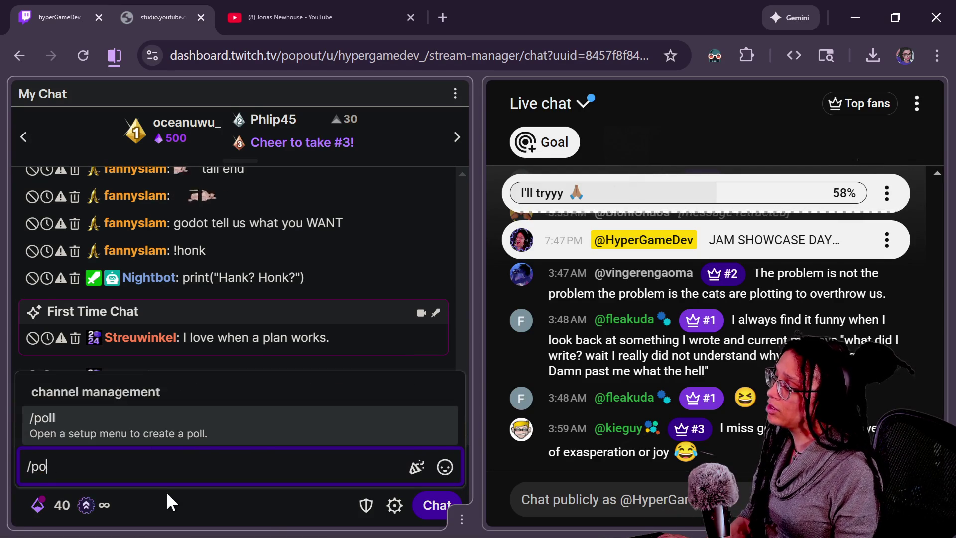
{"action": "key", "text": "Return"}
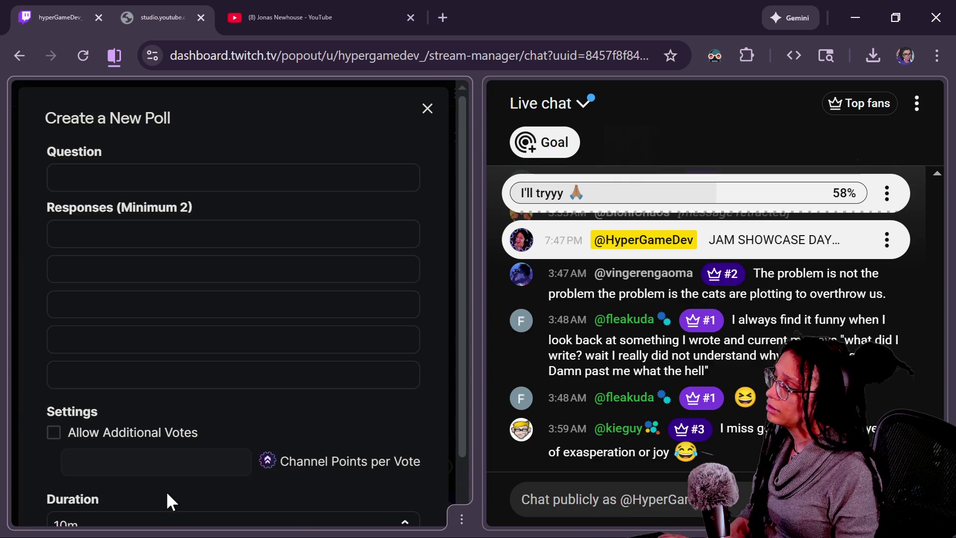
Enter the poll question 'Should I clean up or stop because yay'
{"action": "left_click", "coordinate": [184, 183]}
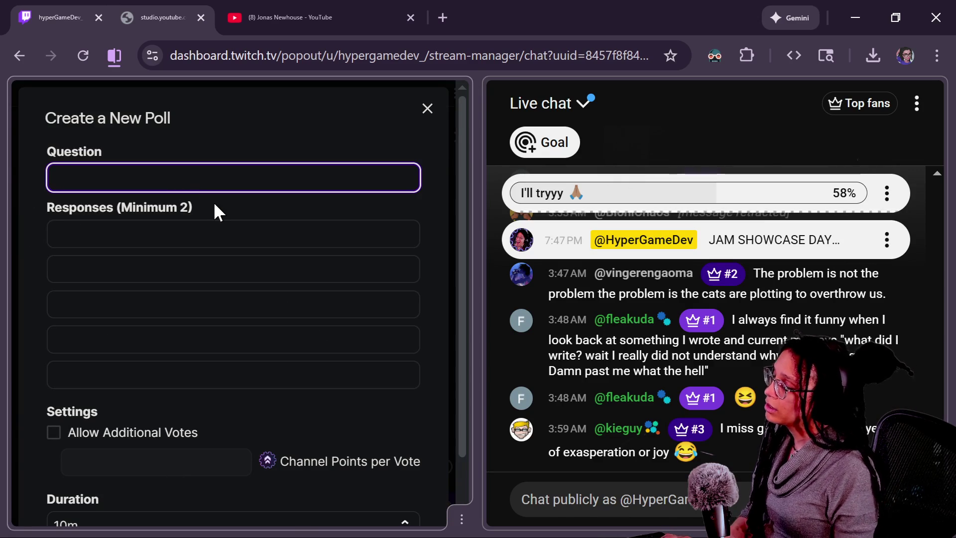
{"action": "type", "text": "Sh"}
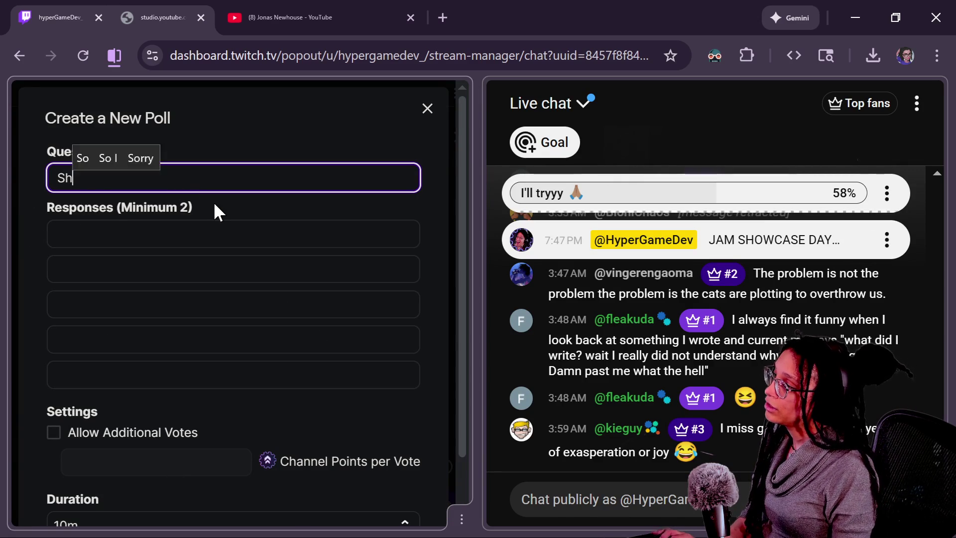
{"action": "type", "text": "ould I clean up or "}
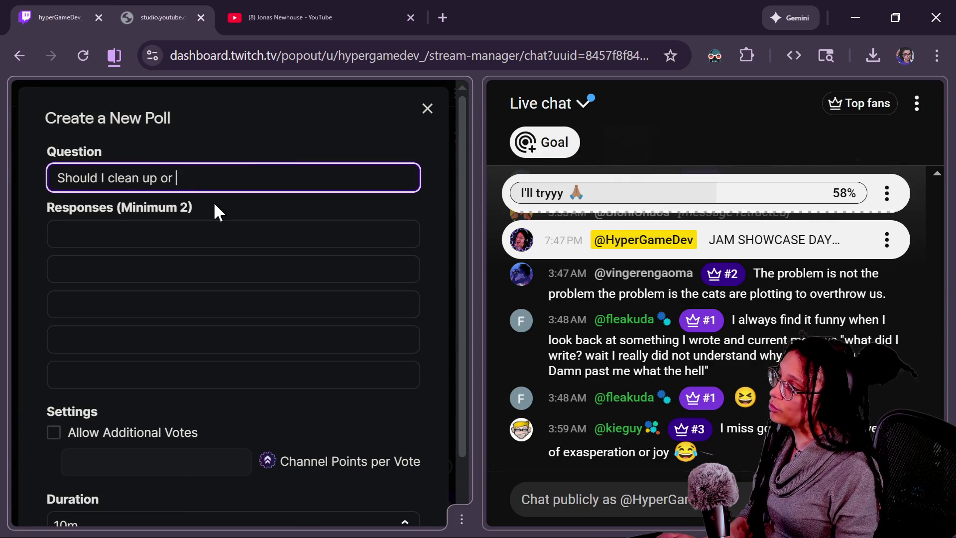
{"action": "type", "text": "stop because ay"}
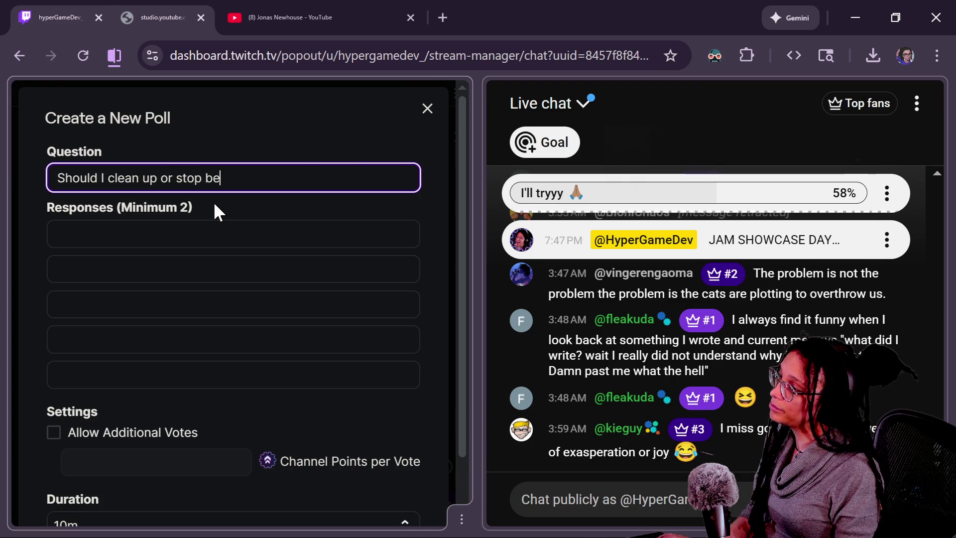
{"action": "key", "text": "BackSpace"}
{"action": "type", "text": "yas"}
{"action": "key", "text": "BackSpace"}
{"action": "key", "text": "BackSpace"}
{"action": "key", "text": "BackSpace"}
{"action": "type", "text": "yay"}
Fill in the poll answers 'nooo clean up' and 'yesss embrace yayyy'
{"action": "left_click", "coordinate": [180, 238]}
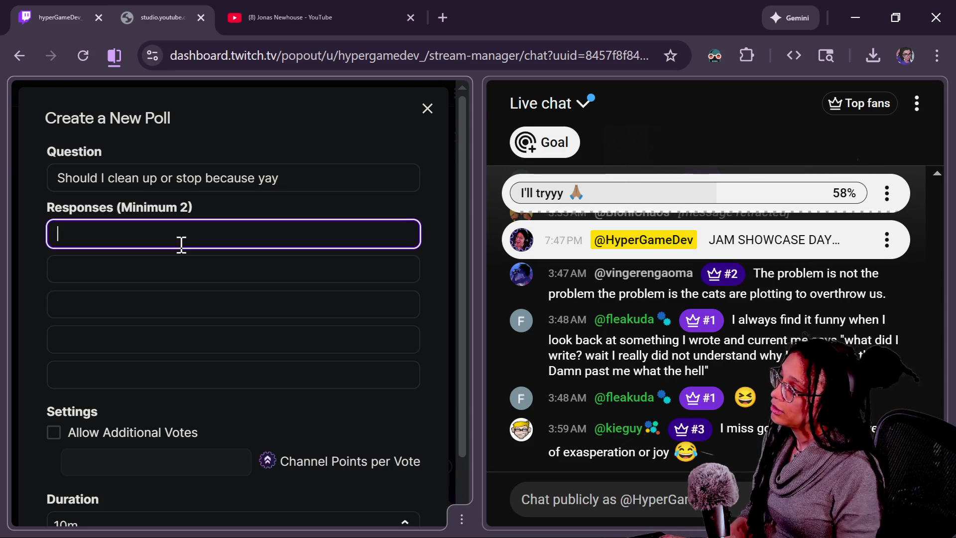
{"action": "type", "text": "nooo clean up"}
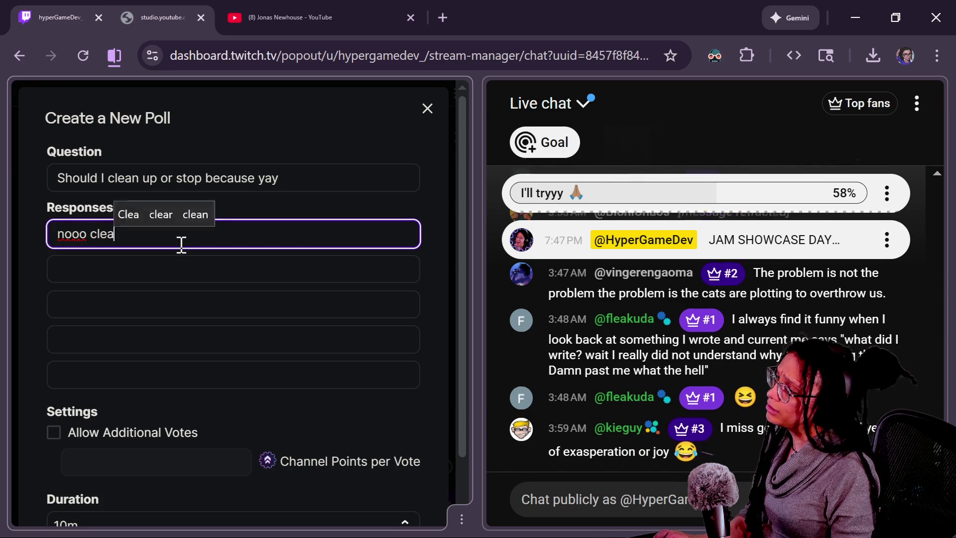
{"action": "left_click", "coordinate": [171, 271]}
{"action": "type", "text": "y"}
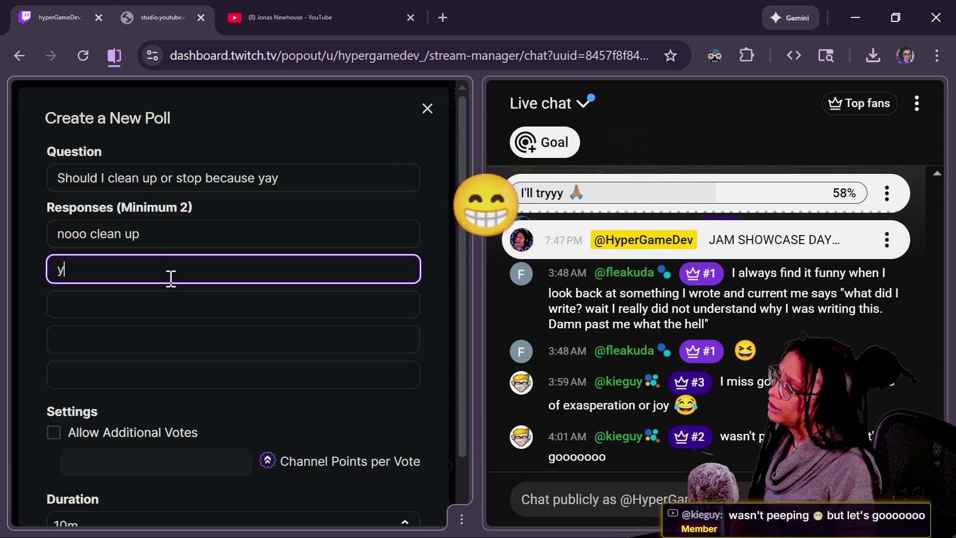
{"action": "type", "text": "esss embrace yayyy"}
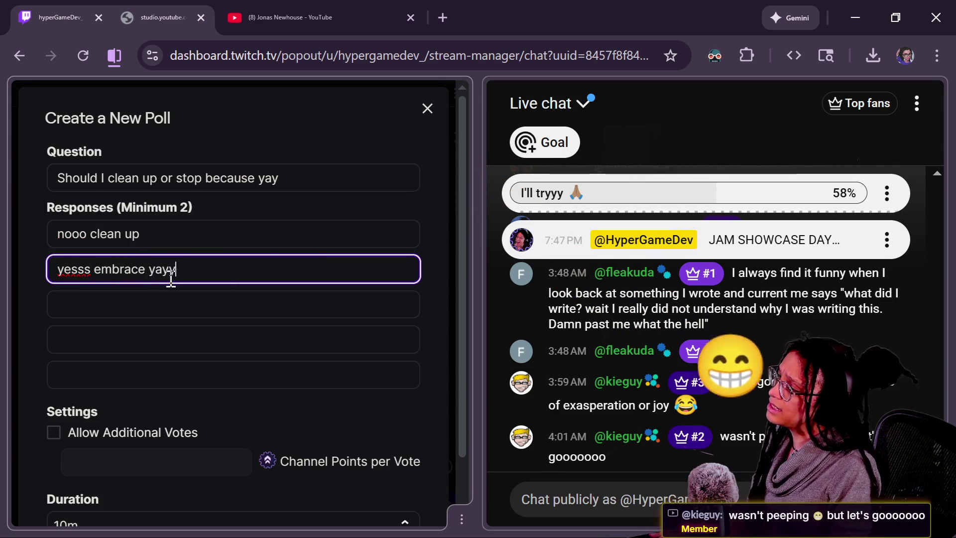
Allow additional votes at 500 channel points each and start the poll
{"action": "scroll", "coordinate": [149, 438], "scroll_direction": "down", "scroll_amount": 2}
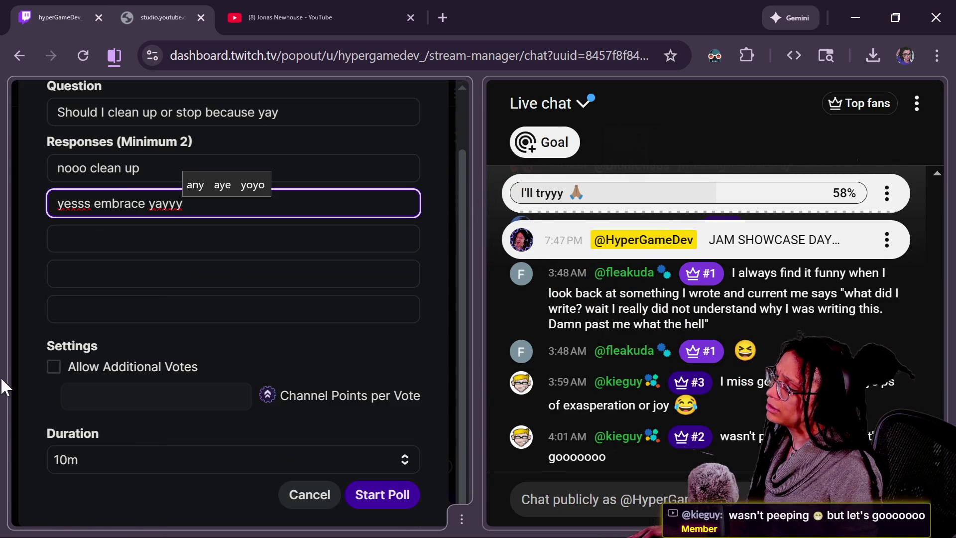
{"action": "left_click", "coordinate": [71, 366]}
{"action": "left_click", "coordinate": [197, 391]}
{"action": "type", "text": "500"}
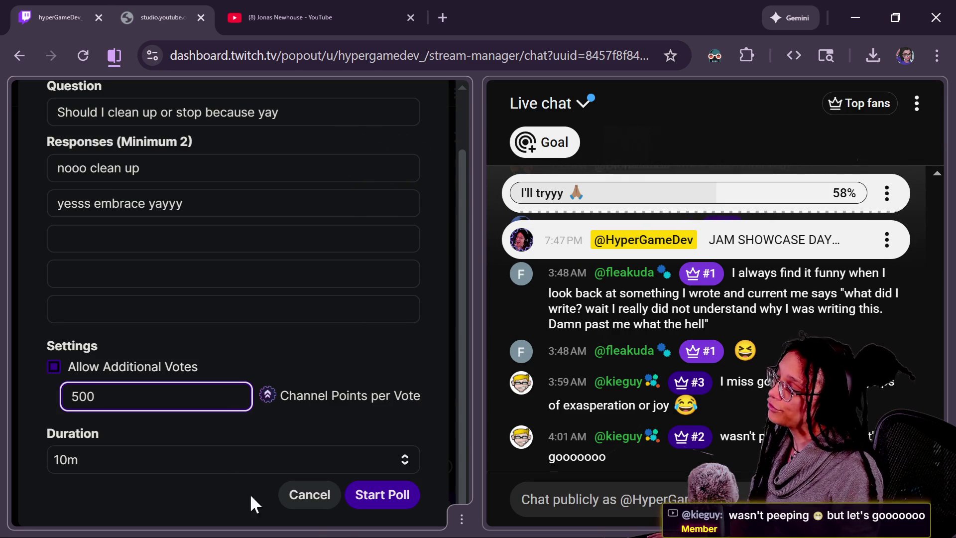
{"action": "left_click", "coordinate": [364, 495]}
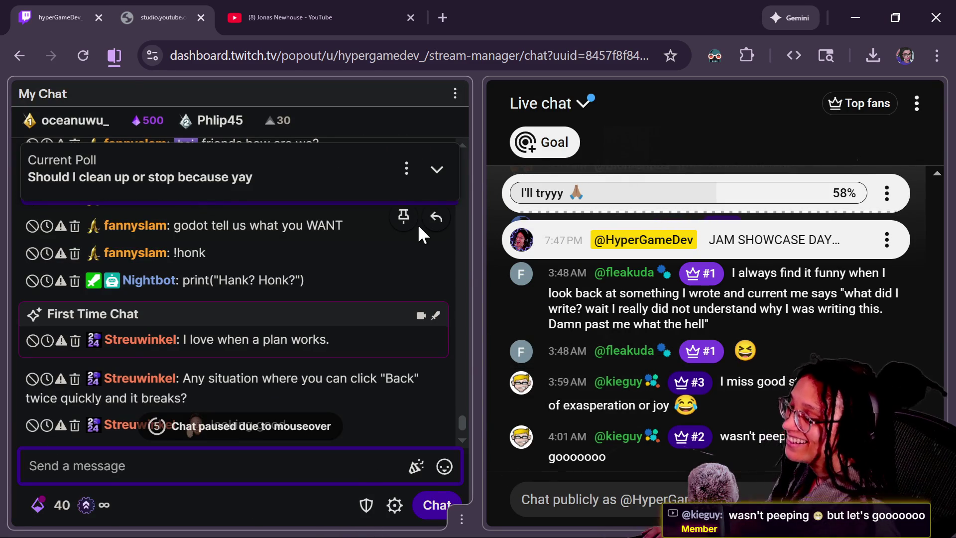
{"action": "key", "text": "alt+Tab"}
Inspect _on_cat_teleported around lines 68–70, including ManageMinigames.ref, then switch to the Canva design
{"action": "left_click", "coordinate": [418, 222]}
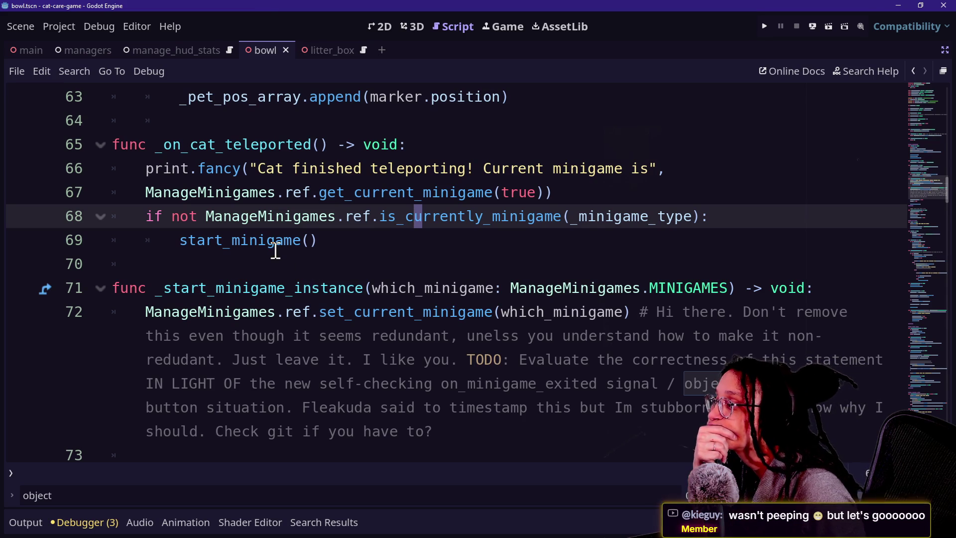
{"action": "mouse_move", "coordinate": [315, 298]}
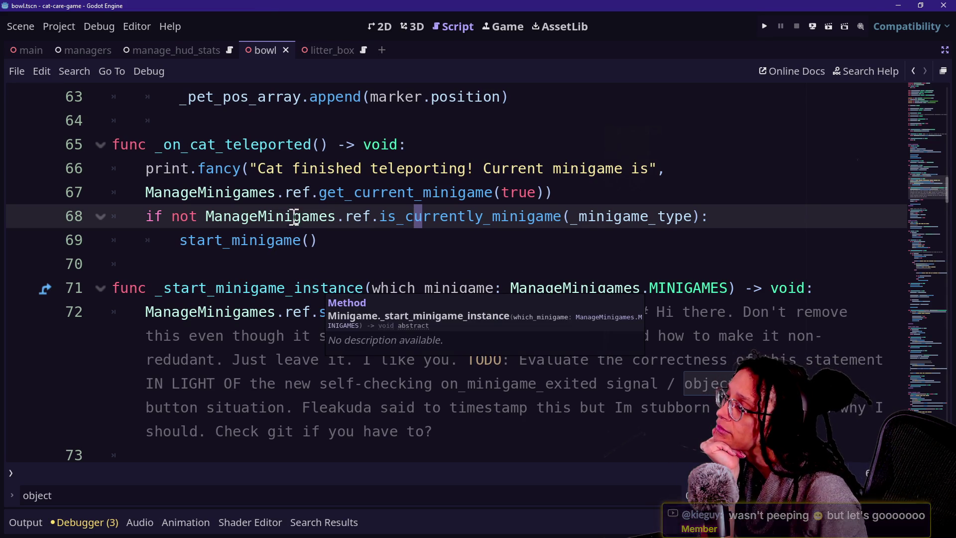
{"action": "left_click", "coordinate": [290, 240]}
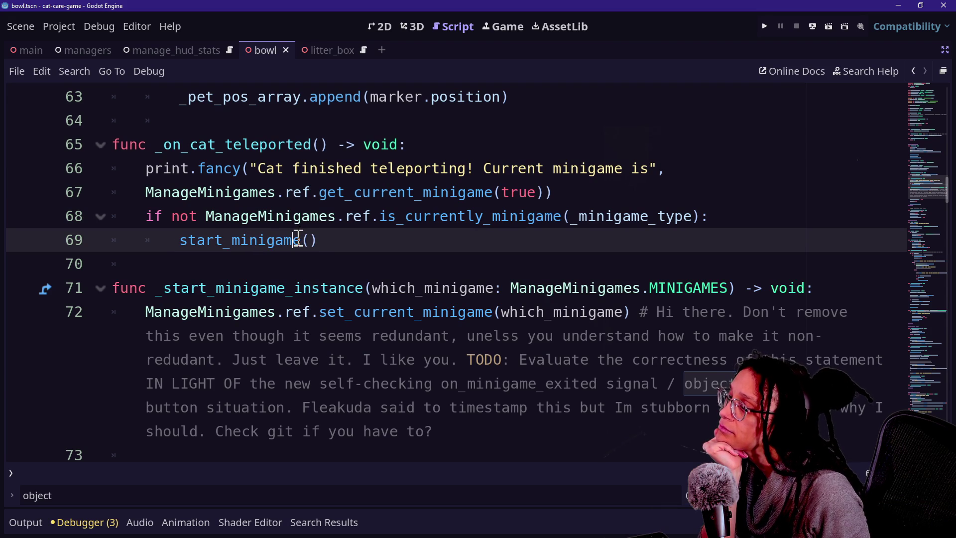
{"action": "mouse_move", "coordinate": [268, 240]}
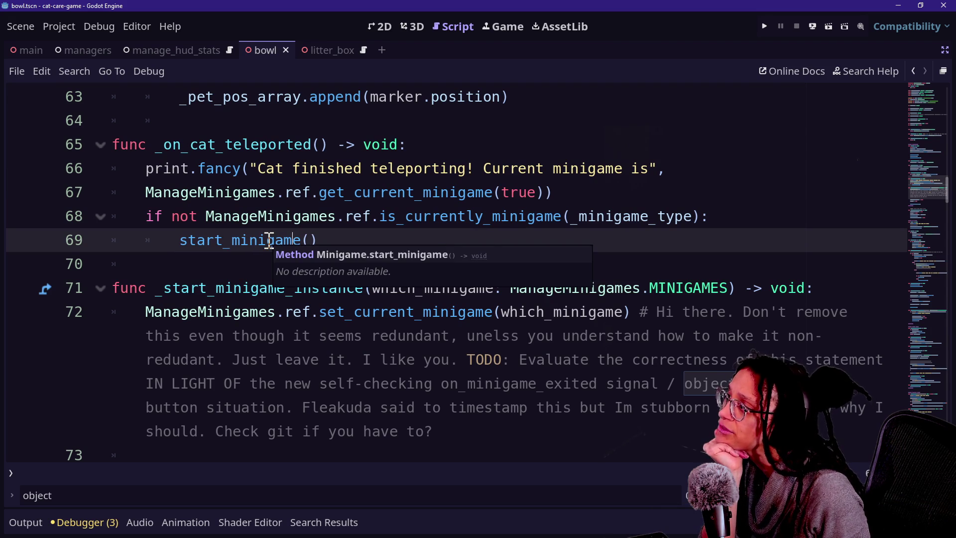
{"action": "scroll", "coordinate": [269, 240], "scroll_direction": "up", "scroll_amount": 20}
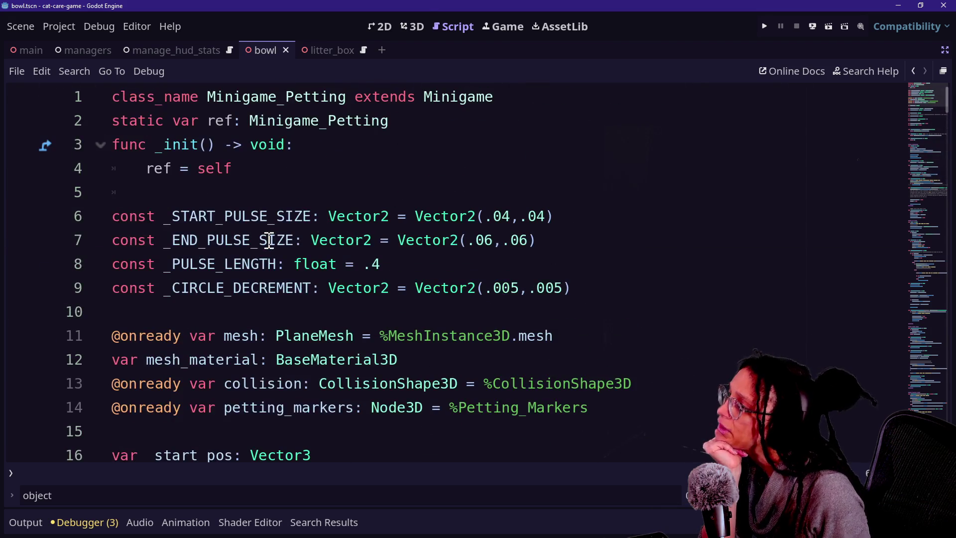
{"action": "scroll", "coordinate": [268, 240], "scroll_direction": "down", "scroll_amount": 20}
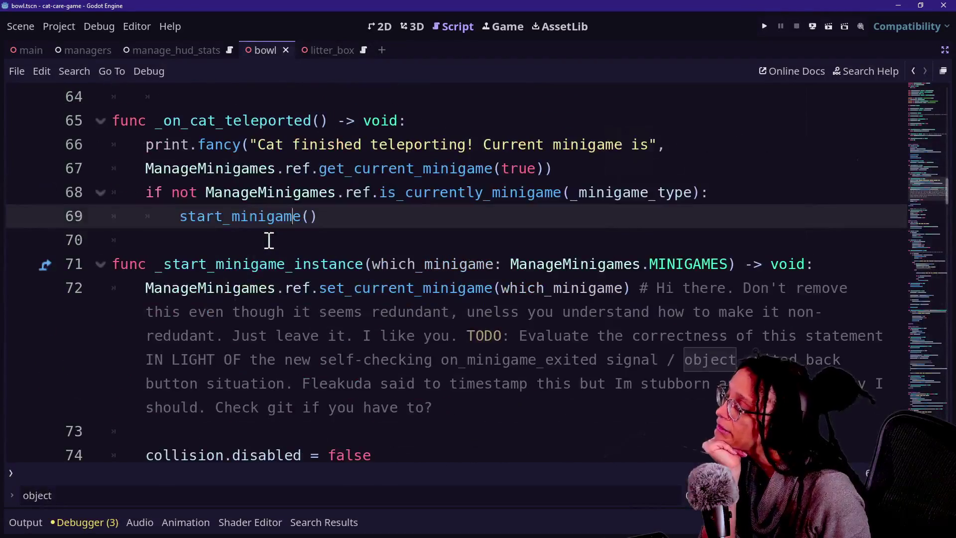
{"action": "left_click", "coordinate": [358, 199]}
{"action": "mouse_move", "coordinate": [358, 201]}
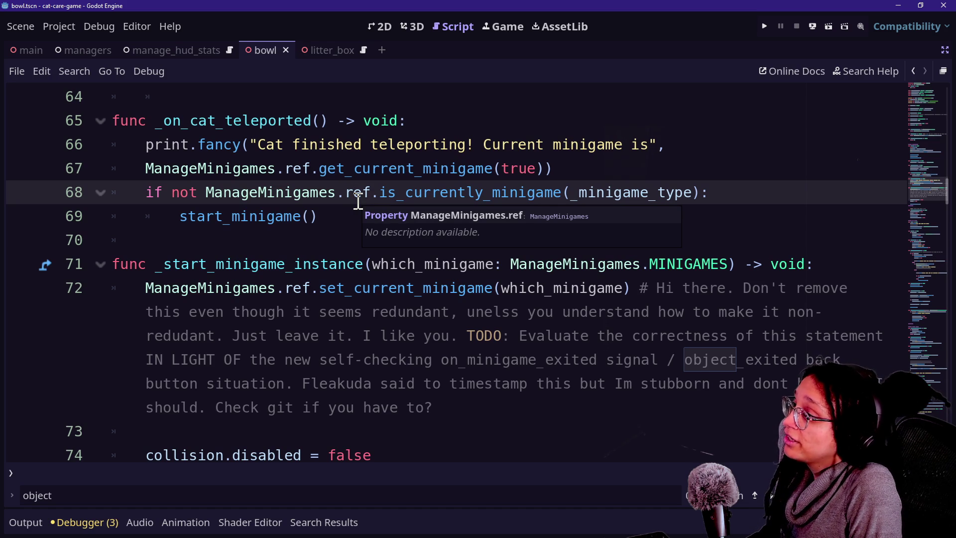
{"action": "left_click", "coordinate": [341, 259]}
{"action": "left_click", "coordinate": [357, 247]}
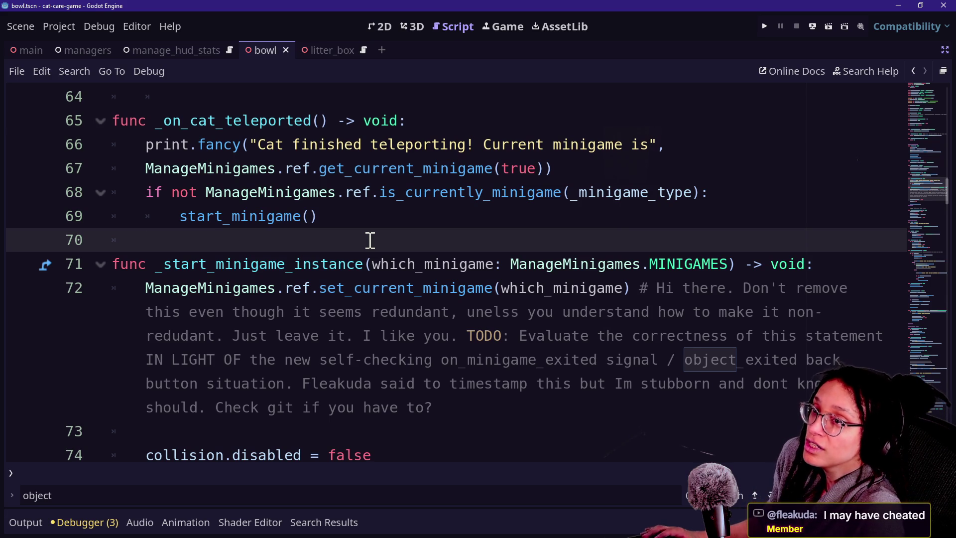
{"action": "key", "text": "alt+Tab"}
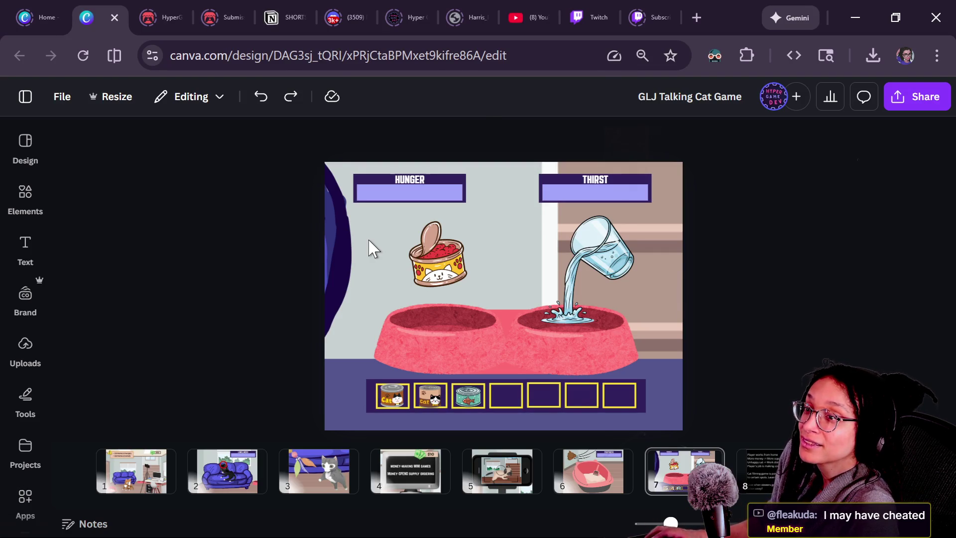
Check the current poll's results in Twitch chat, then return to the Godot script at line 67
{"action": "key", "text": "alt+Tab"}
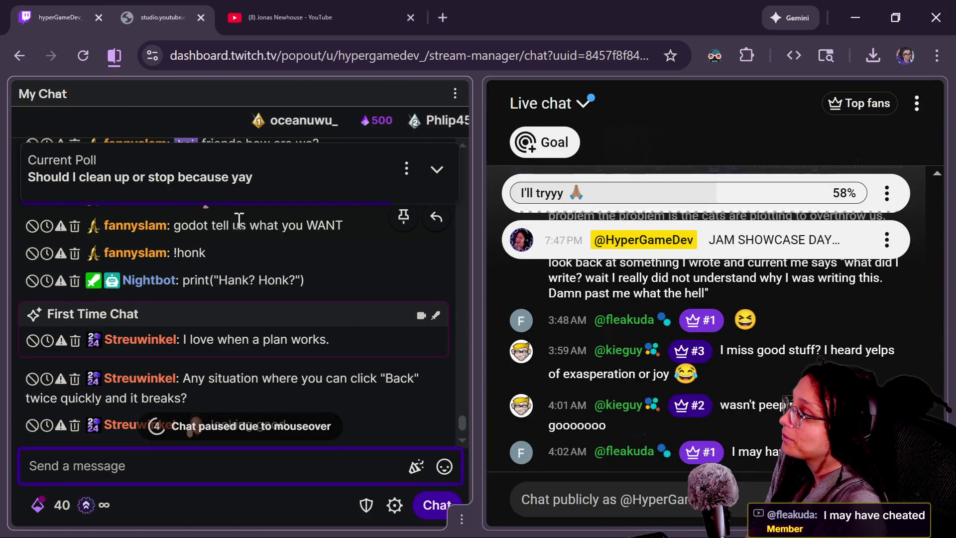
{"action": "left_click", "coordinate": [256, 199]}
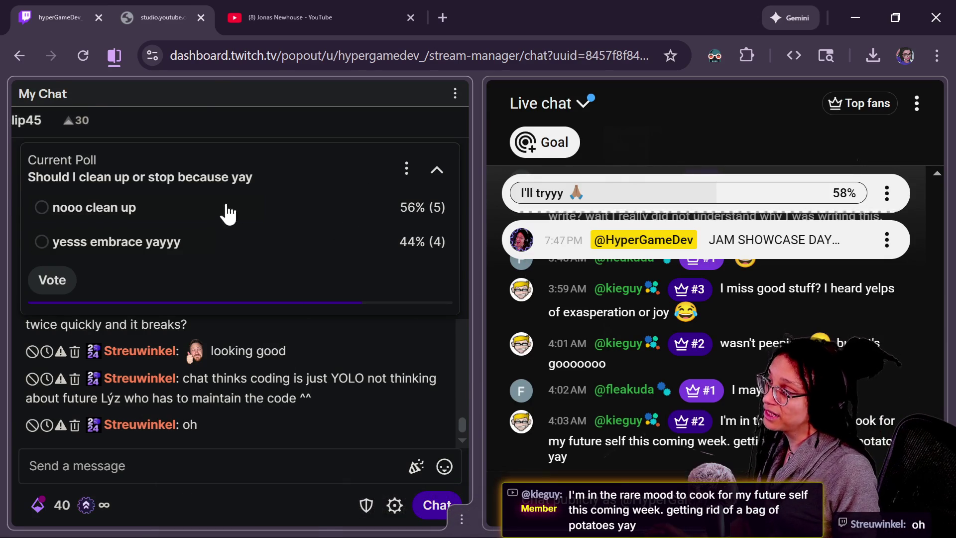
{"action": "key", "text": "alt+Tab"}
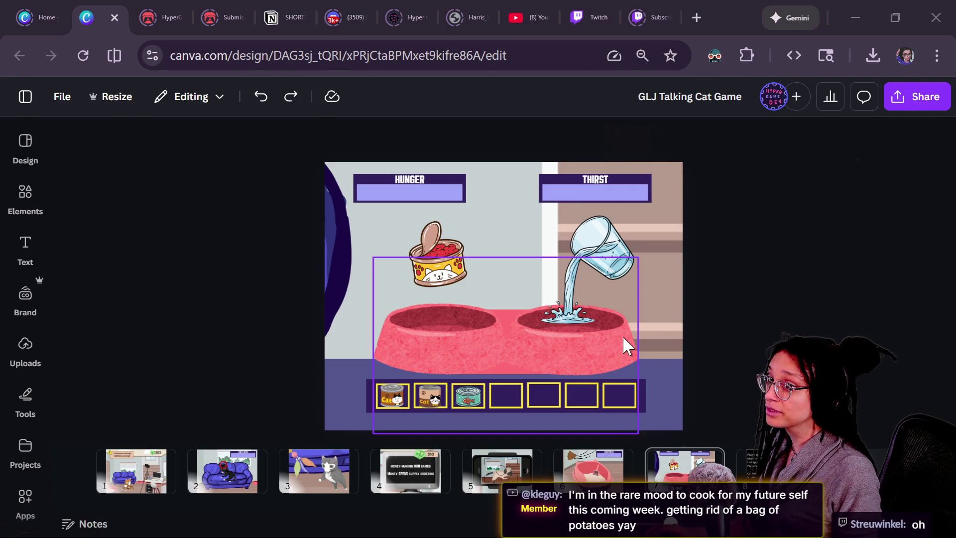
{"action": "key", "text": "alt+Tab"}
{"action": "left_click", "coordinate": [486, 292]}
{"action": "left_click", "coordinate": [447, 173]}
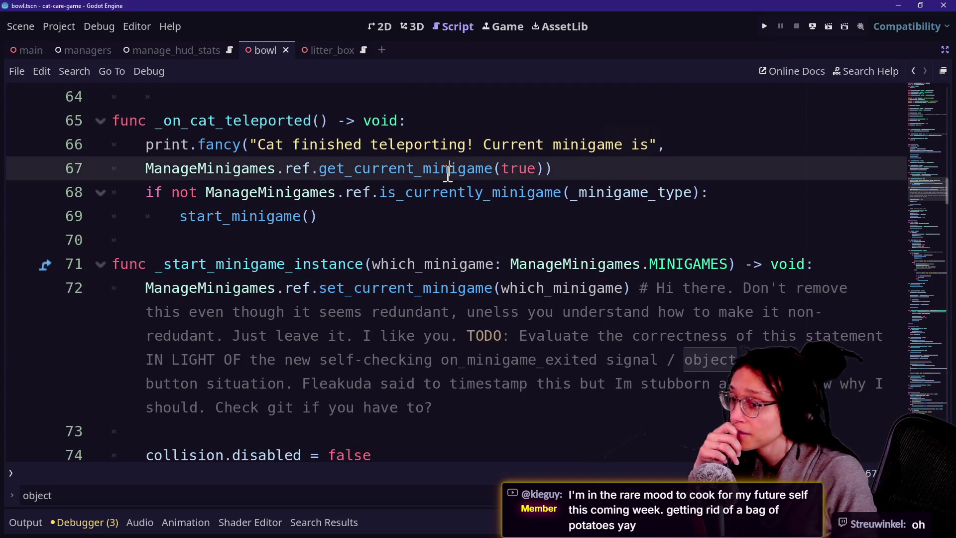
{"action": "left_click", "coordinate": [431, 188]}
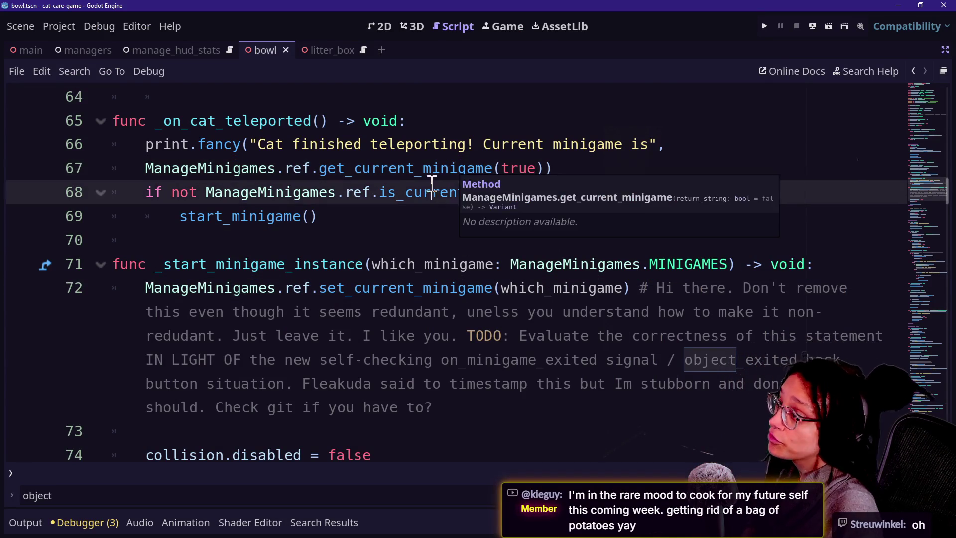
{"action": "left_click", "coordinate": [426, 210]}
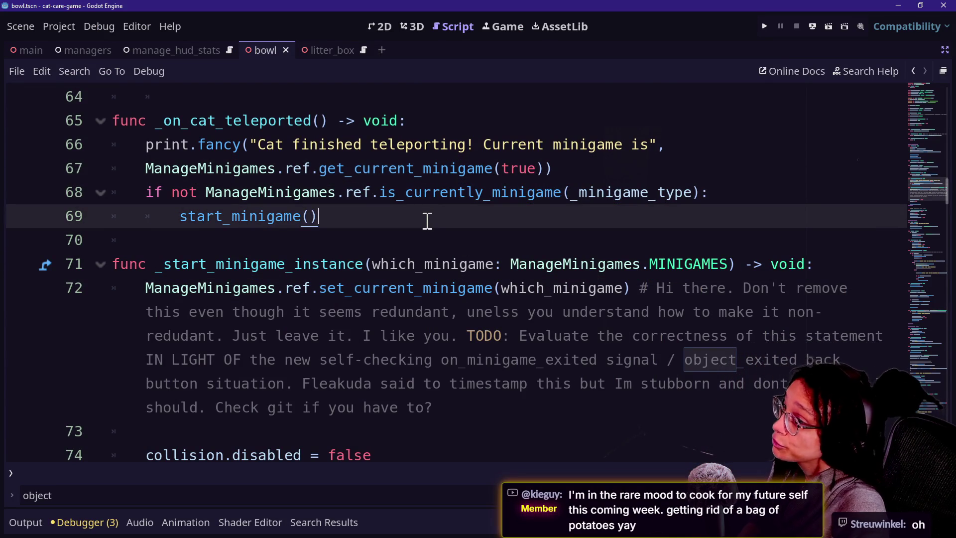
{"action": "key", "text": "Down"}
{"action": "key", "text": "Up"}
{"action": "key", "text": "Down"}
{"action": "key", "text": "Up"}
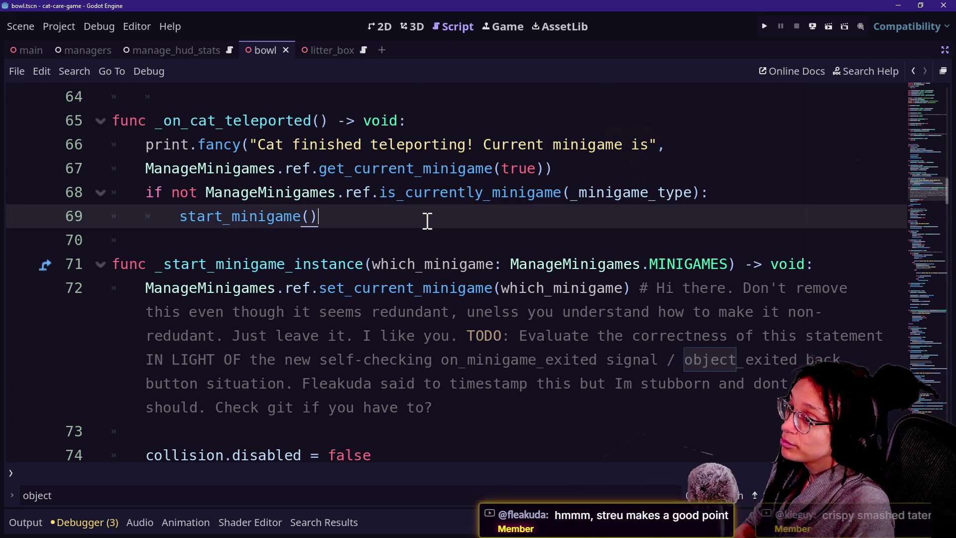
{"action": "key", "text": "Down"}
{"action": "key", "text": "Up"}
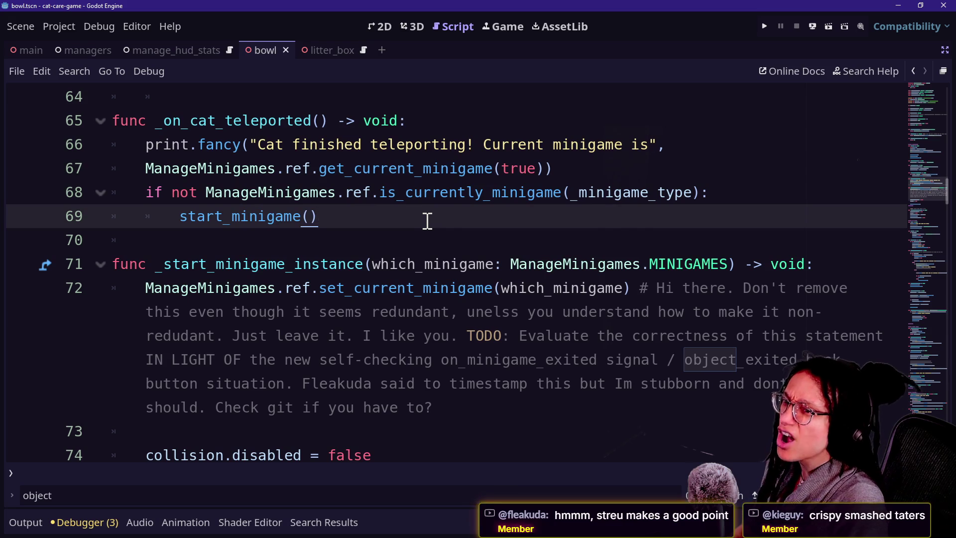
{"action": "key", "text": "Up"}
{"action": "key", "text": "Down"}
{"action": "key", "text": "Up"}
{"action": "key", "text": "Down"}
{"action": "key", "text": "Up"}
{"action": "key", "text": "Down"}
{"action": "key", "text": "Up"}
{"action": "key", "text": "Down"}
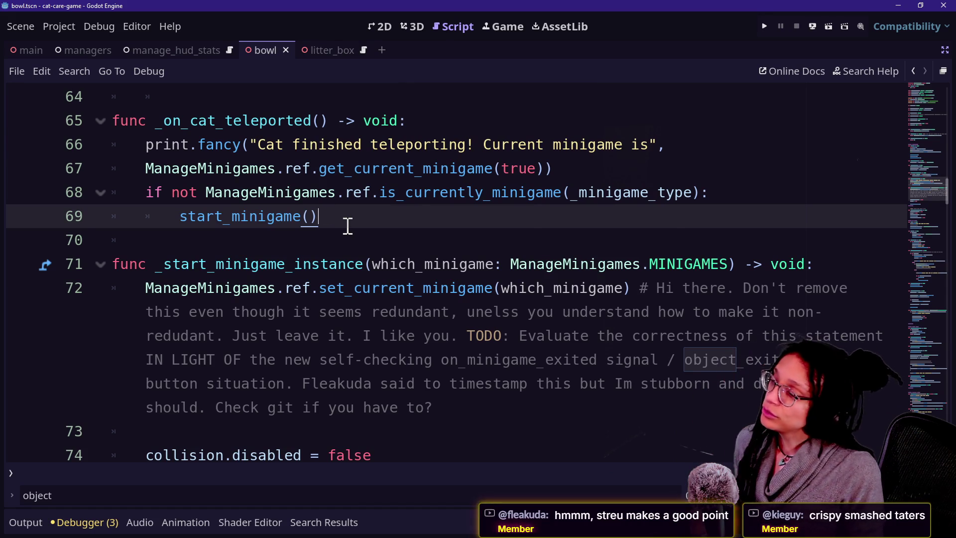
{"action": "key", "text": "Up"}
{"action": "key", "text": "Up"}
{"action": "key", "text": "Up"}
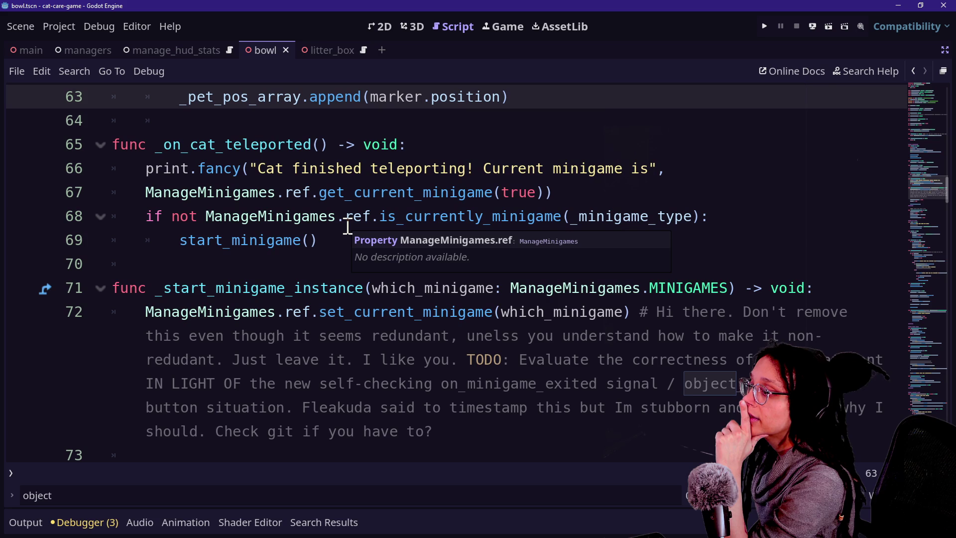
{"action": "left_click", "coordinate": [546, 217]}
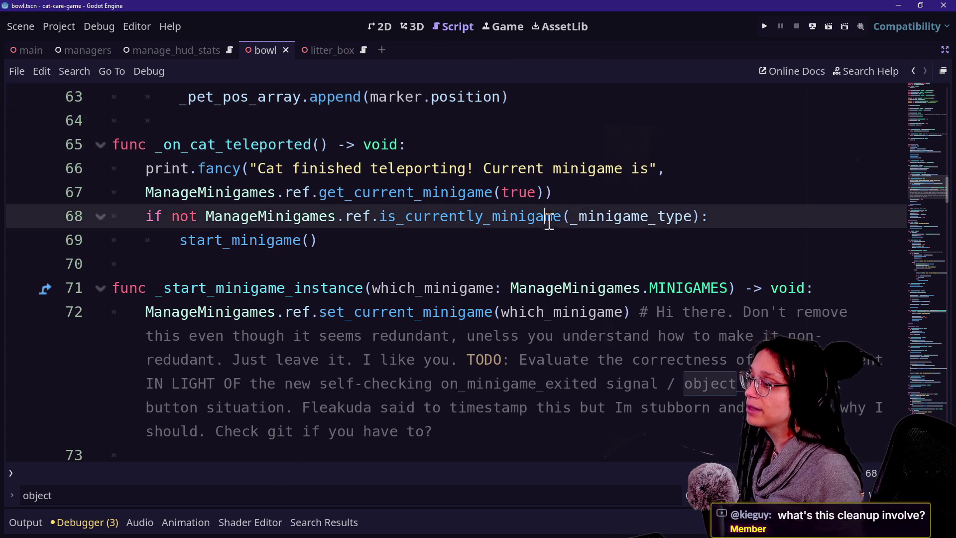
{"action": "left_click", "coordinate": [348, 225]}
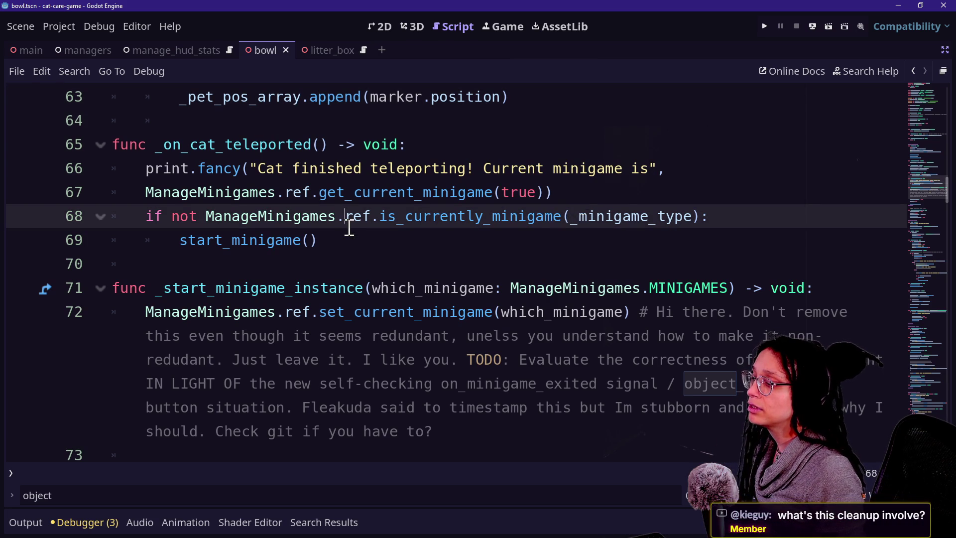
{"action": "double_click", "coordinate": [391, 219]}
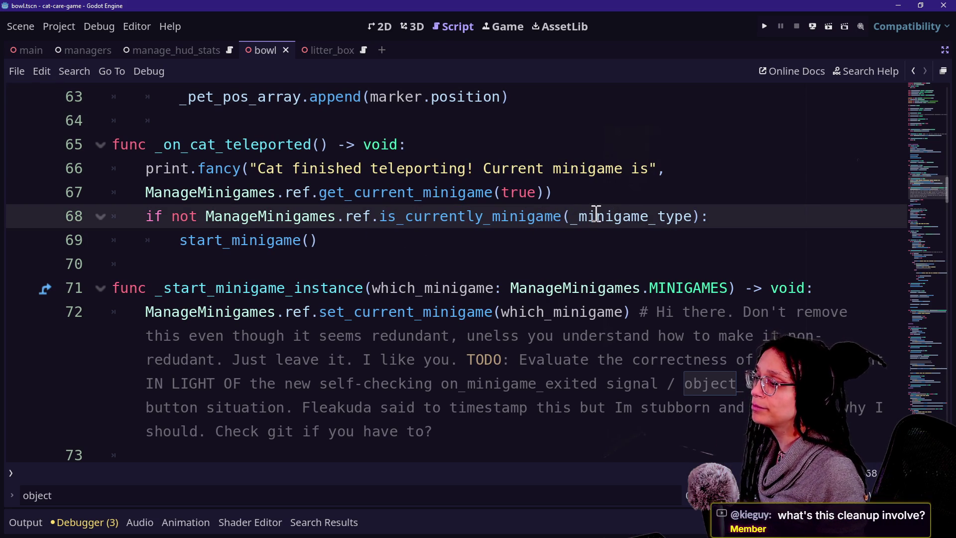
{"action": "left_click", "coordinate": [288, 242]}
{"action": "left_click", "coordinate": [433, 254]}
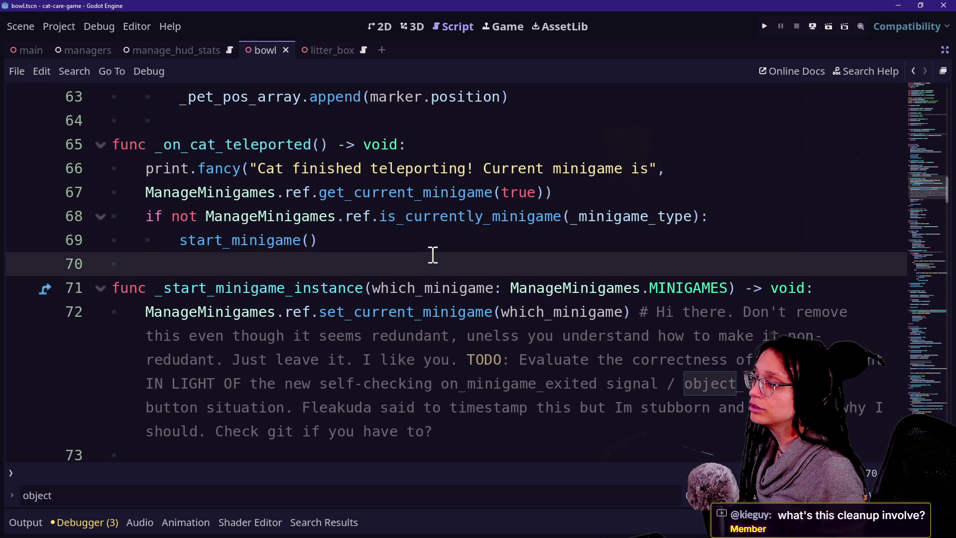
{"action": "key", "text": "Up"}
{"action": "key", "text": "Up"}
{"action": "key", "text": "Down"}
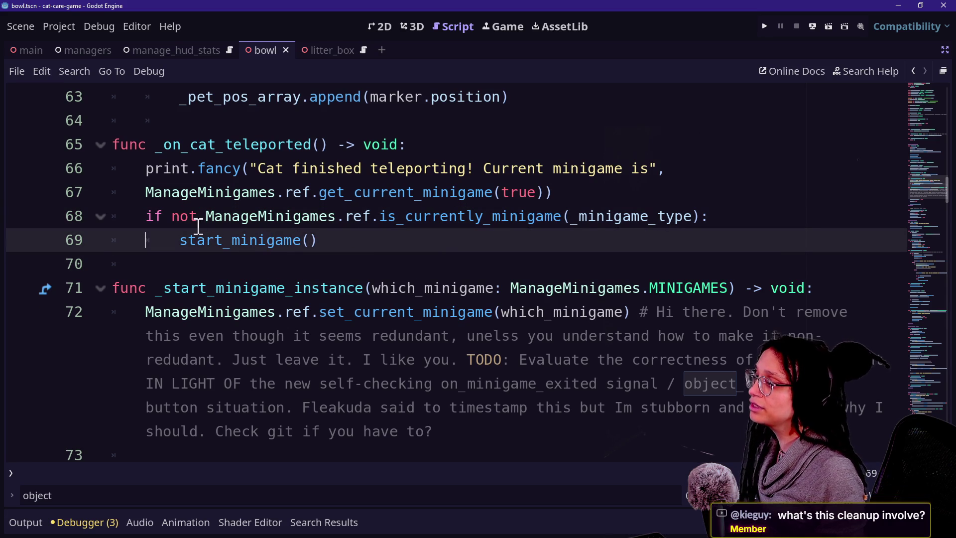
{"action": "scroll", "coordinate": [283, 227], "scroll_direction": "up", "scroll_amount": 1}
{"action": "mouse_move", "coordinate": [180, 312]}
{"action": "left_mouse_down"}
{"action": "mouse_move", "coordinate": [406, 241]}
{"action": "mouse_move", "coordinate": [440, 221]}
{"action": "mouse_move", "coordinate": [458, 241]}
{"action": "left_mouse_up"}
Replace the if-check with a 'starting minigame' print and a start_minigame() call, then run the project
{"action": "left_click", "coordinate": [399, 241]}
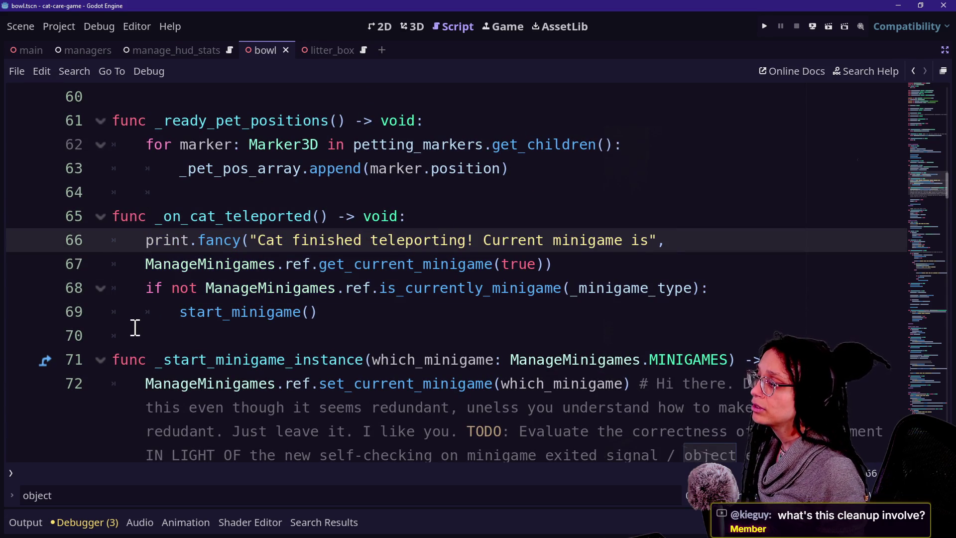
{"action": "mouse_move", "coordinate": [187, 313]}
{"action": "left_mouse_down"}
{"action": "mouse_move", "coordinate": [480, 241]}
{"action": "mouse_move", "coordinate": [476, 264]}
{"action": "mouse_move", "coordinate": [476, 241]}
{"action": "left_mouse_up"}
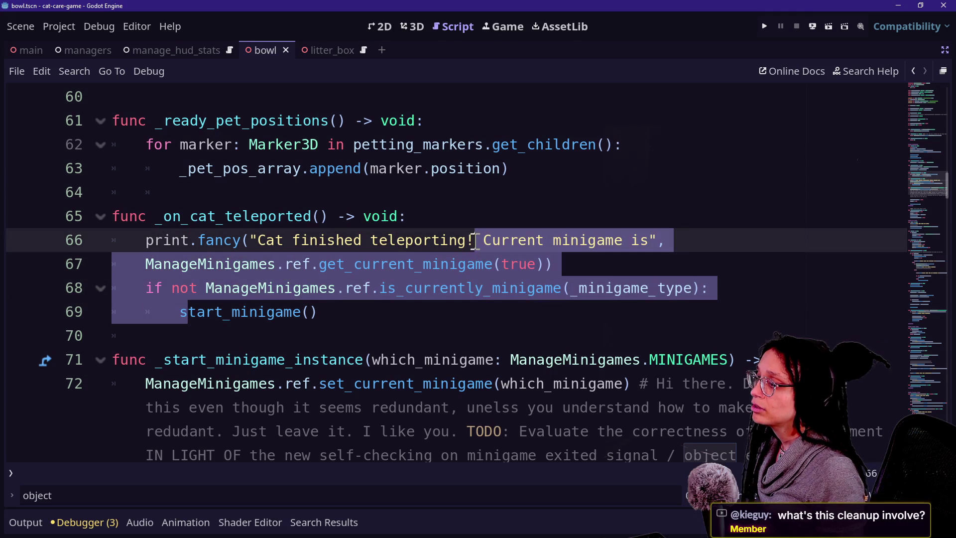
{"action": "key", "text": "BackSpace"}
{"action": "type", "text": "starting mi"}
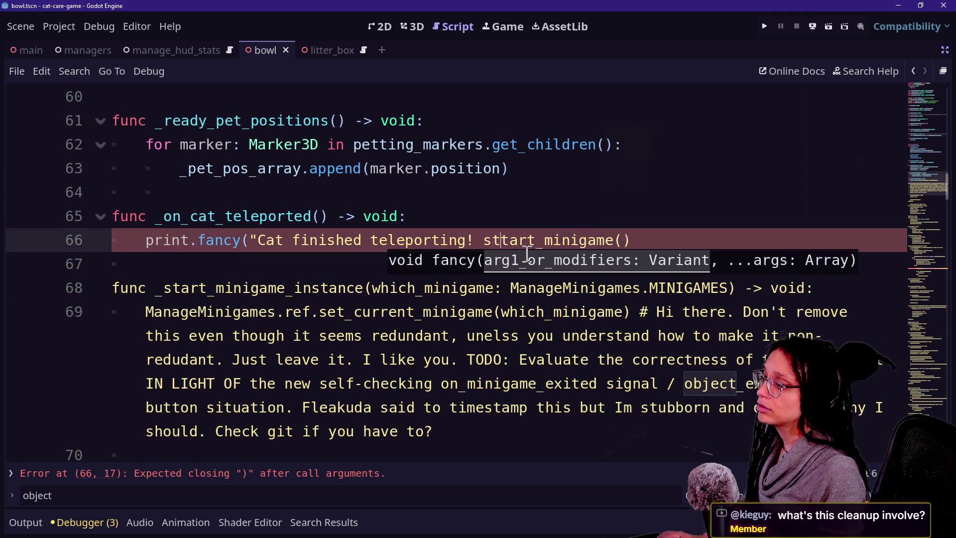
{"action": "type", "text": "nigame\")"}
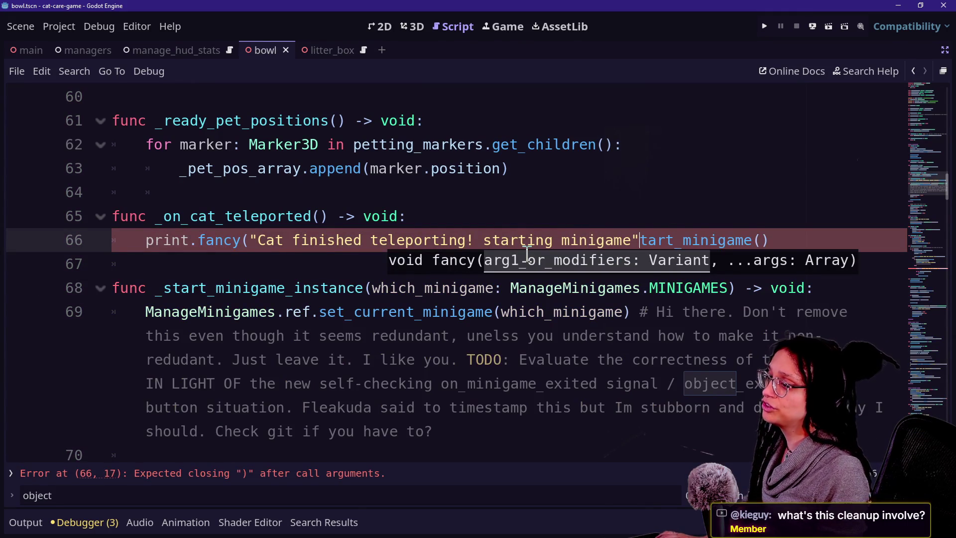
{"action": "key", "text": "Return"}
{"action": "type", "text": "s"}
{"action": "key", "text": "Return"}
{"action": "left_click", "coordinate": [249, 240]}
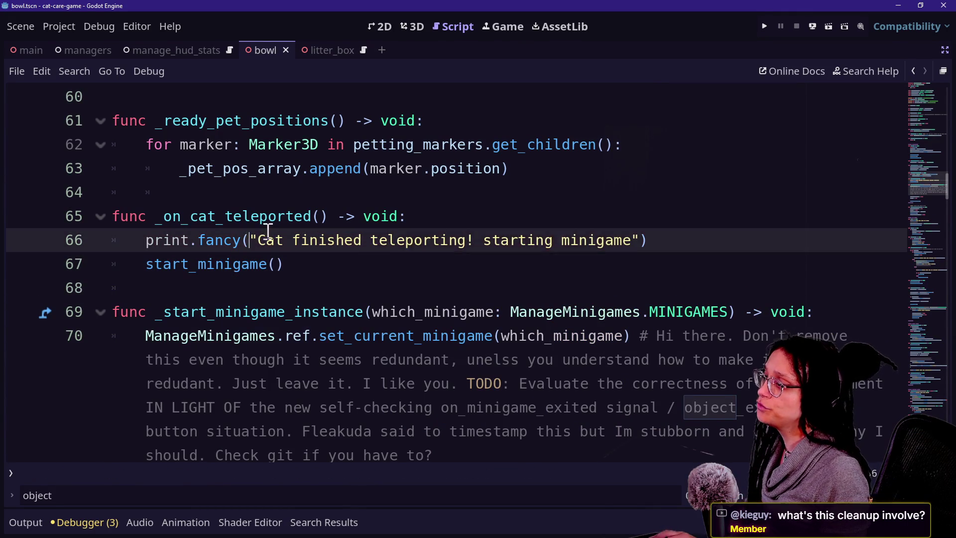
{"action": "left_click", "coordinate": [765, 25]}
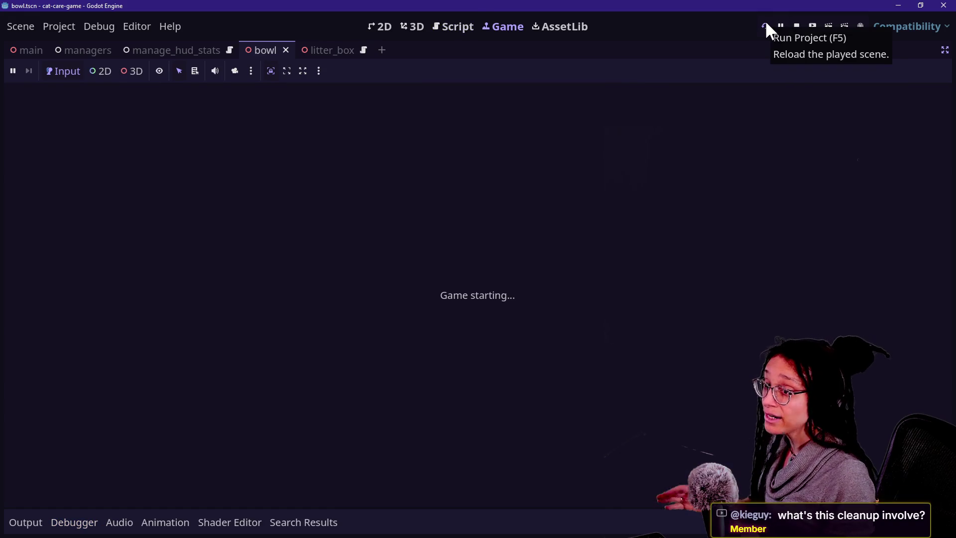